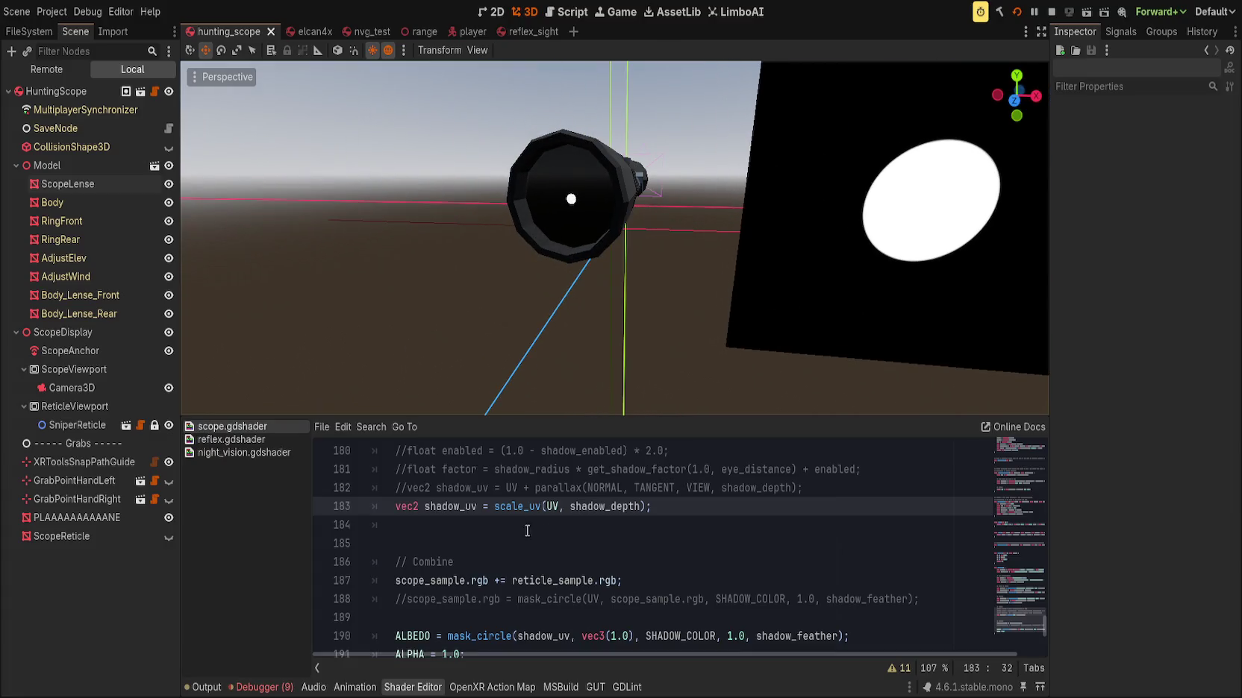
# Enlarge the 3D view, select ScopeLense, and show its mesh material's Shader Parameters
pyautogui.moveTo(588, 414); pyautogui.dragTo(533, 369)
pyautogui.click(575, 191)
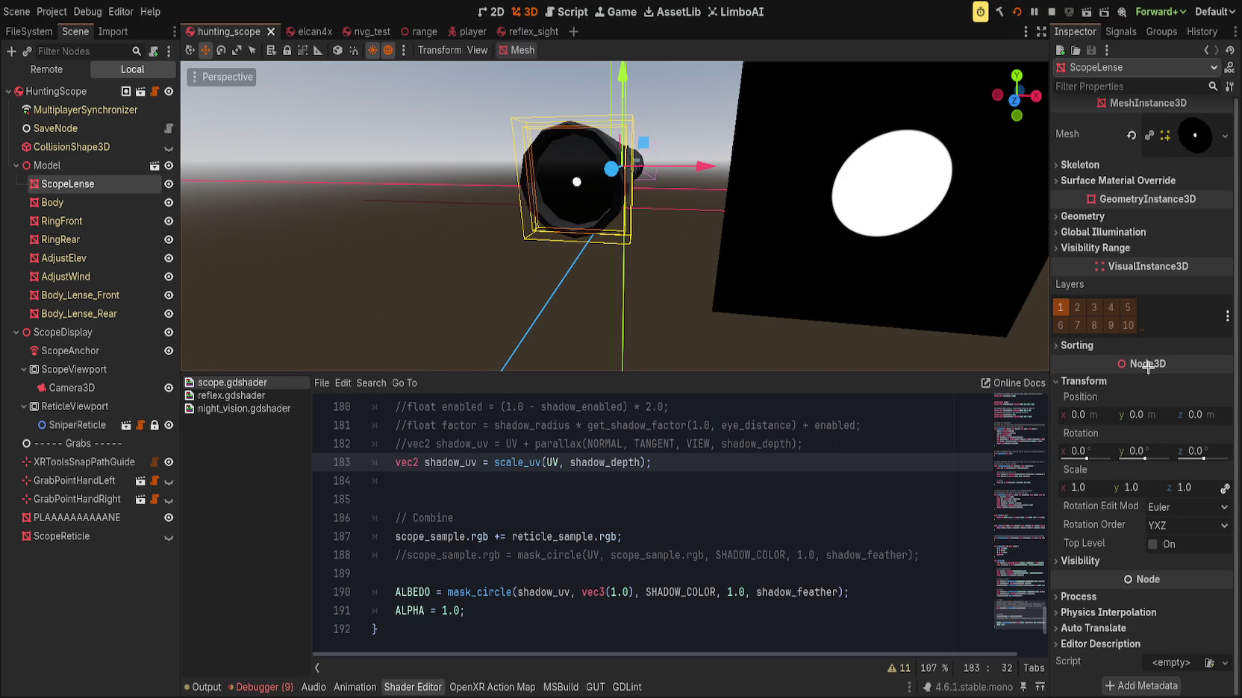
pyautogui.click(1195, 150)
pyautogui.scroll(-10, 1127, 494)
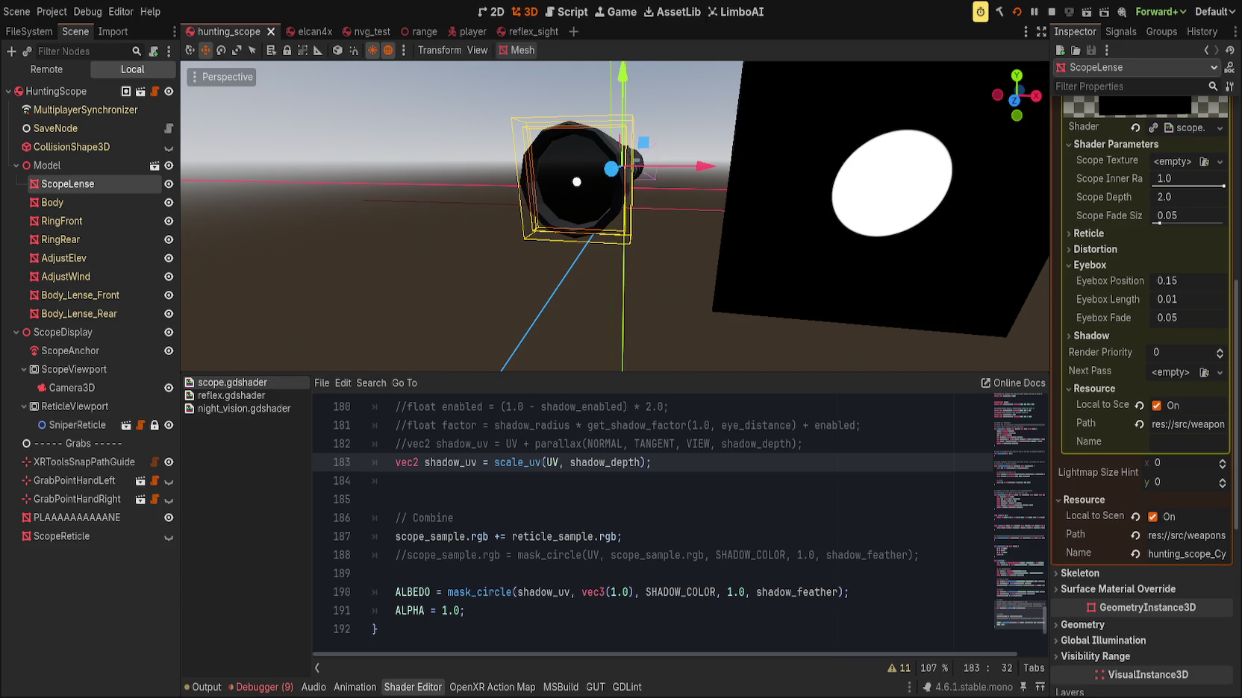
pyautogui.click(590, 536)
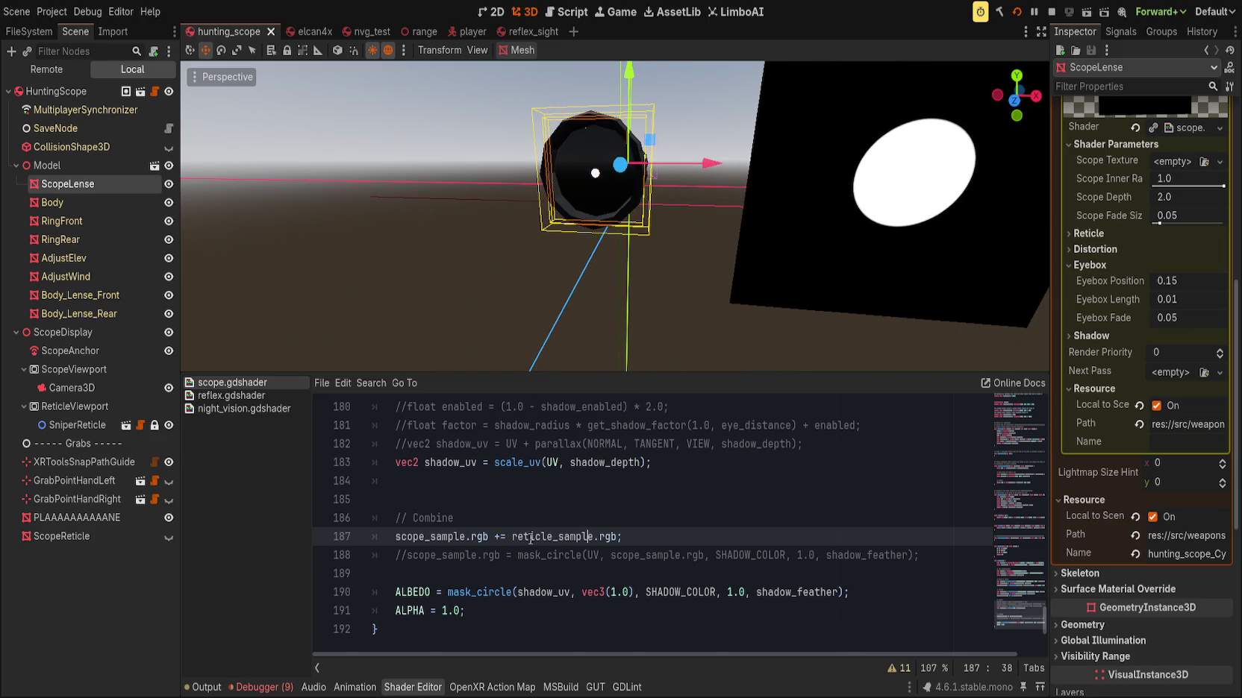
# Comment out the scale_uv shadow line 183 and uncomment the parallax line 182
pyautogui.scroll(1, 554, 549)
pyautogui.click(657, 528)
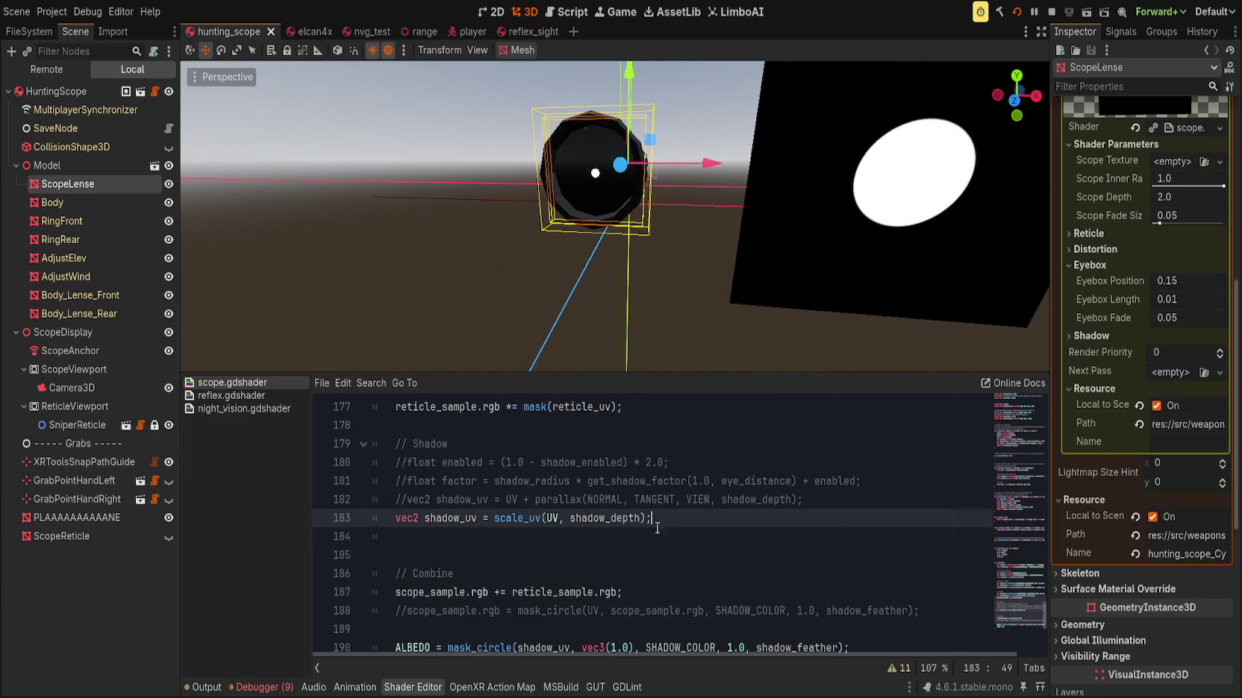
pyautogui.doubleClick(522, 517)
pyautogui.write('UV + para')
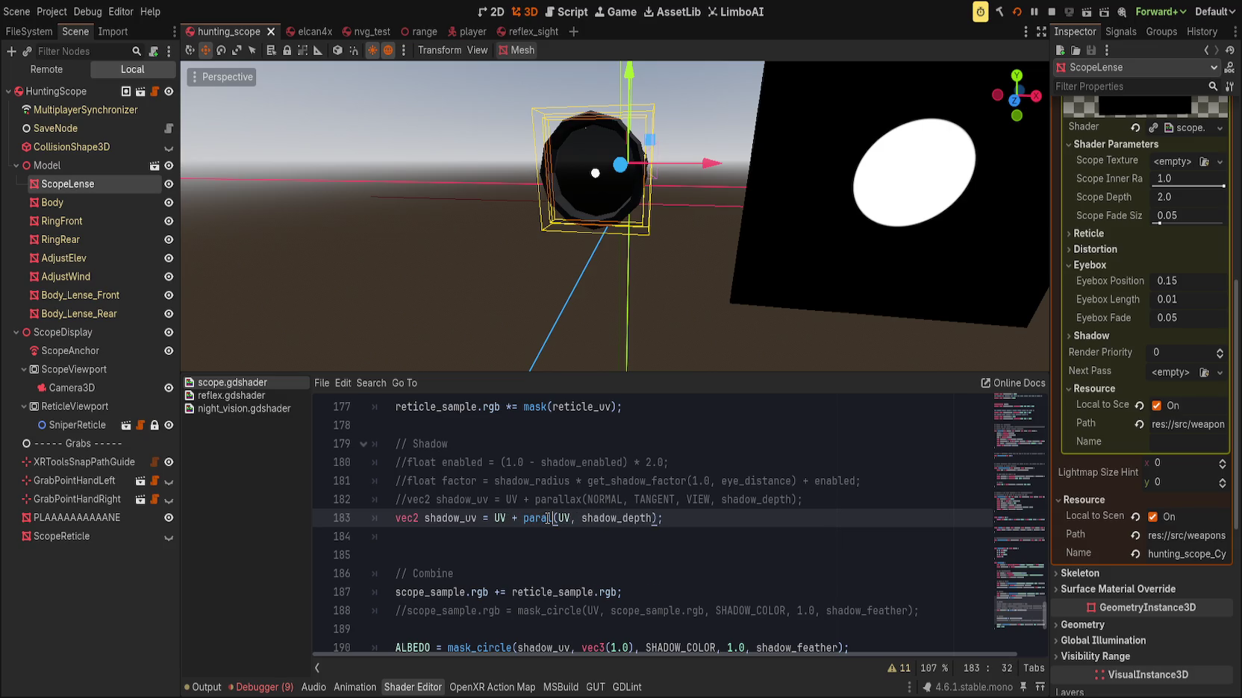
pyautogui.hotkey('ctrl', 'z')
pyautogui.press('Home')
pyautogui.hotkey('ctrl', 'k')
pyautogui.press('Up')
pyautogui.hotkey('ctrl', 'k')
# Snap the viewport to front view (numpad 1) and zoom in on the lens
pyautogui.moveTo(490, 308)
pyautogui.mouseDown()
pyautogui.moveTo(322, 286)
pyautogui.moveTo(243, 294)
pyautogui.moveTo(567, 234)
pyautogui.mouseUp()
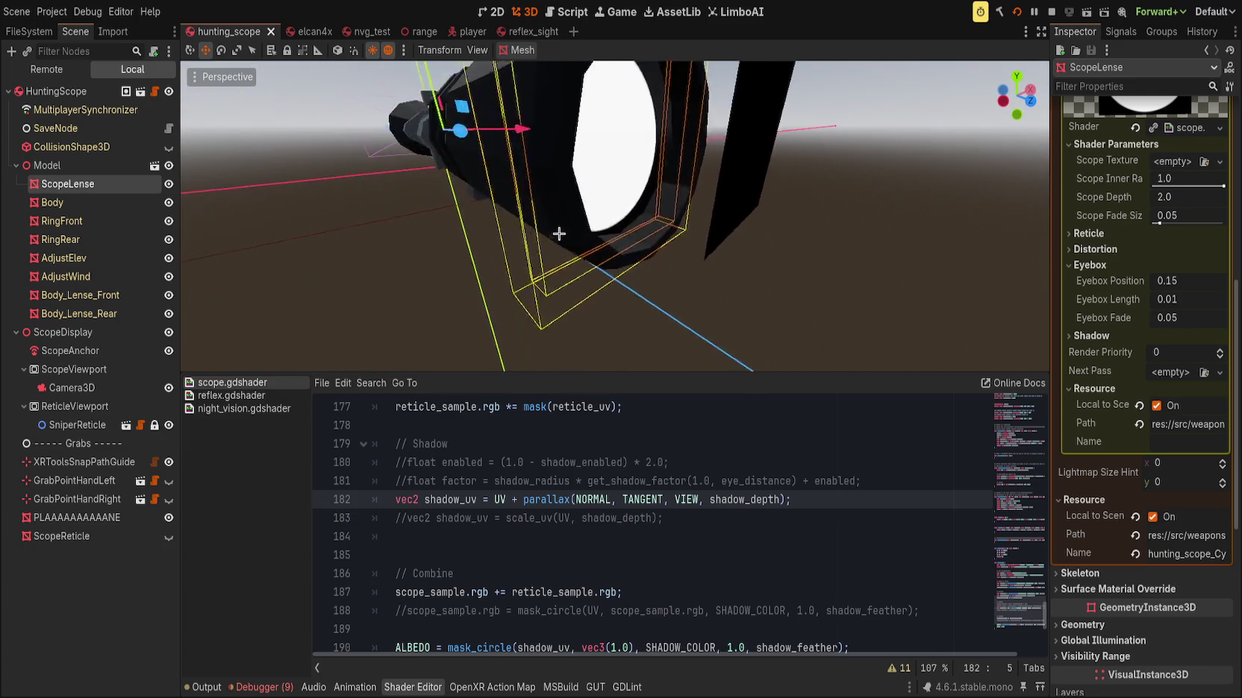
pyautogui.press('KP_1')
pyautogui.scroll(-2, 453, 301)
pyautogui.scroll(2, 453, 301)
pyautogui.scroll(4, 1091, 433)
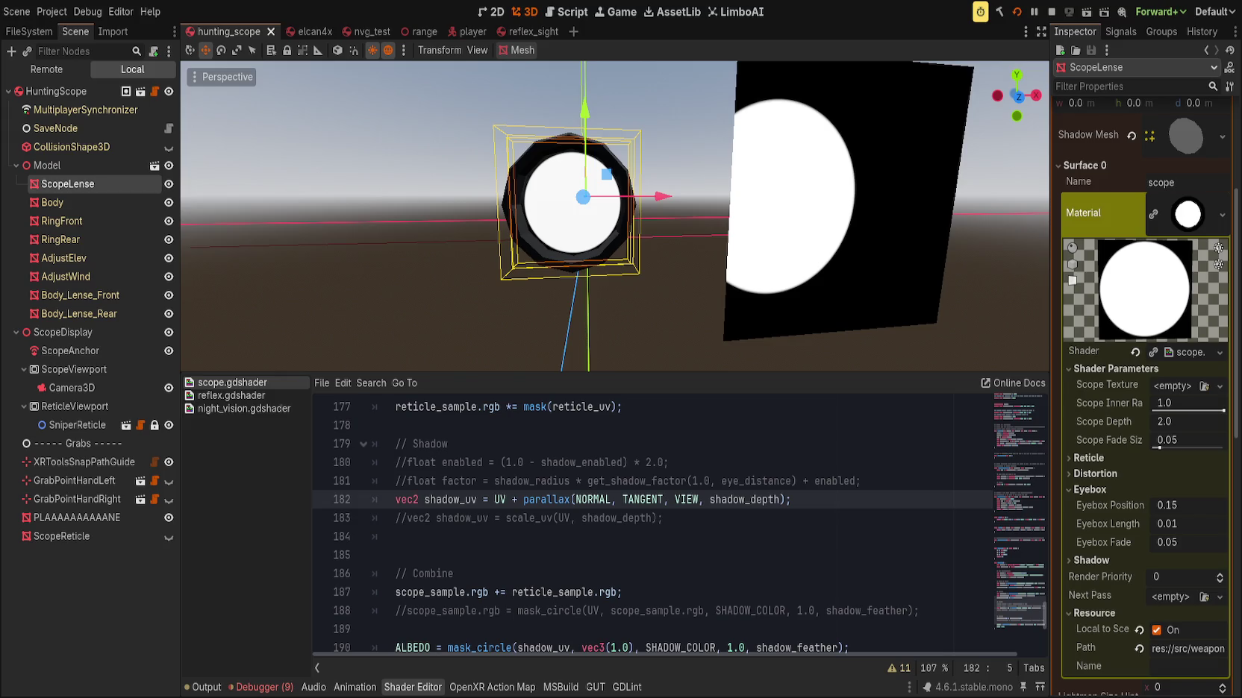
# Expand the Shadow parameters, try Shadow Radius 1.0, then revert it to 0.1
pyautogui.click(761, 445)
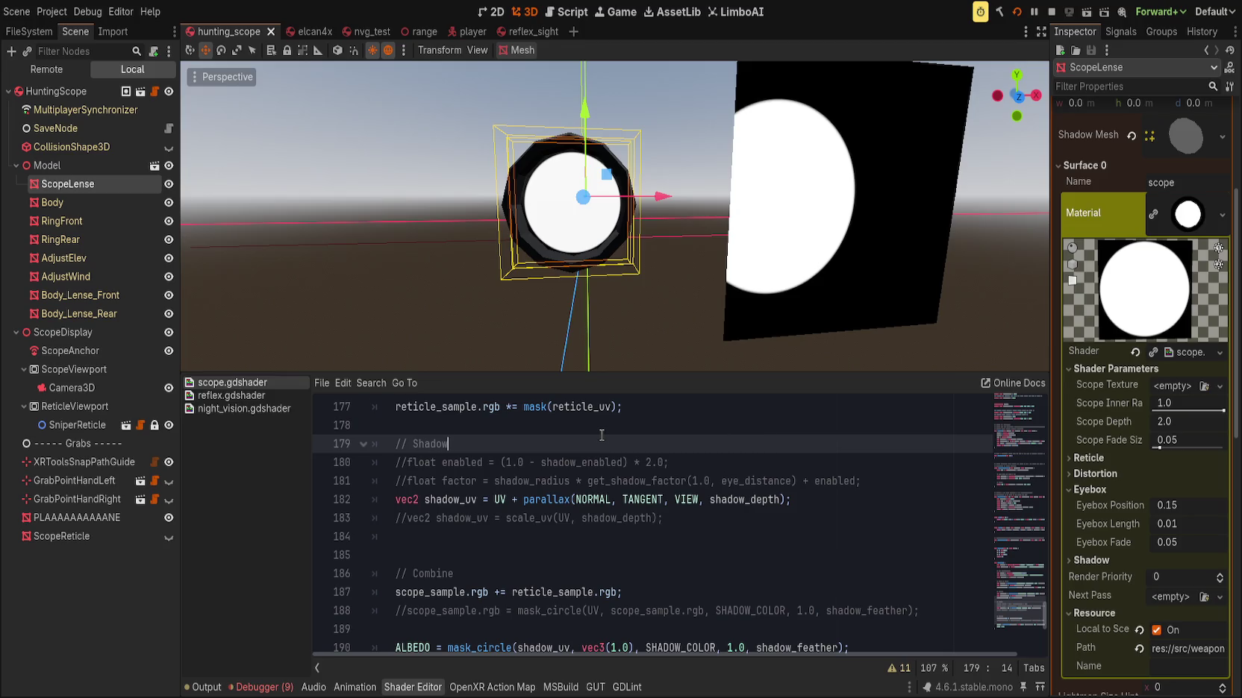
pyautogui.scroll(-2, 1097, 461)
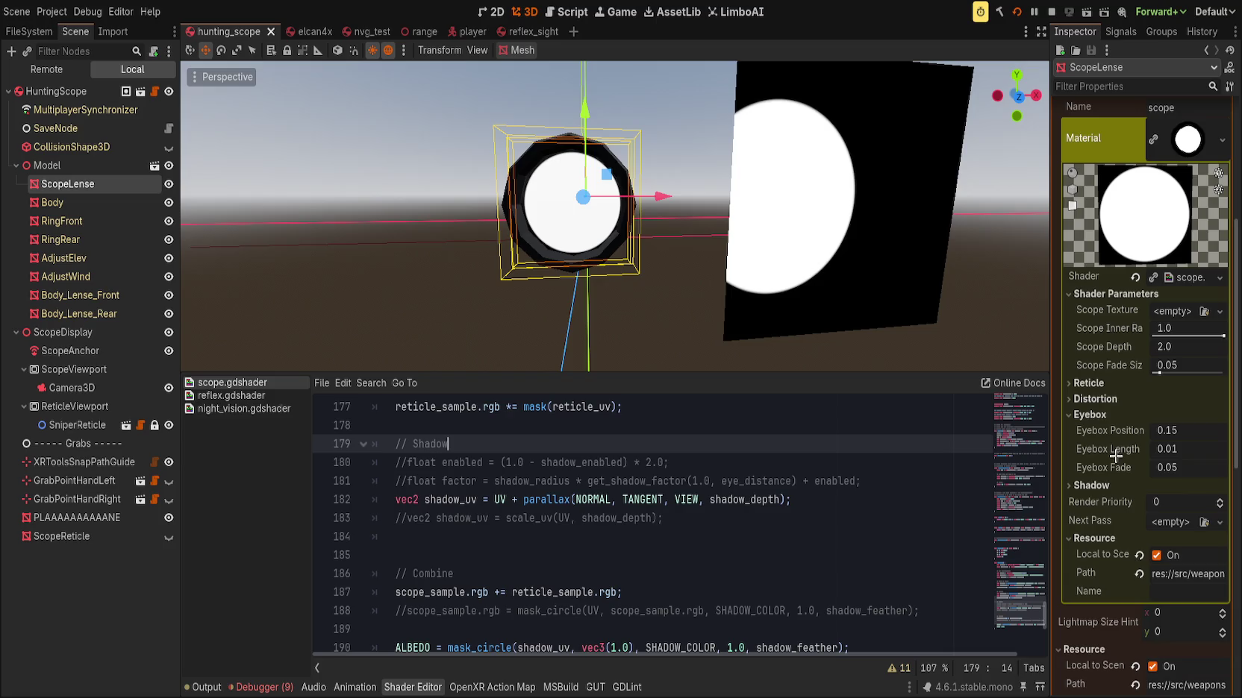
pyautogui.click(1091, 487)
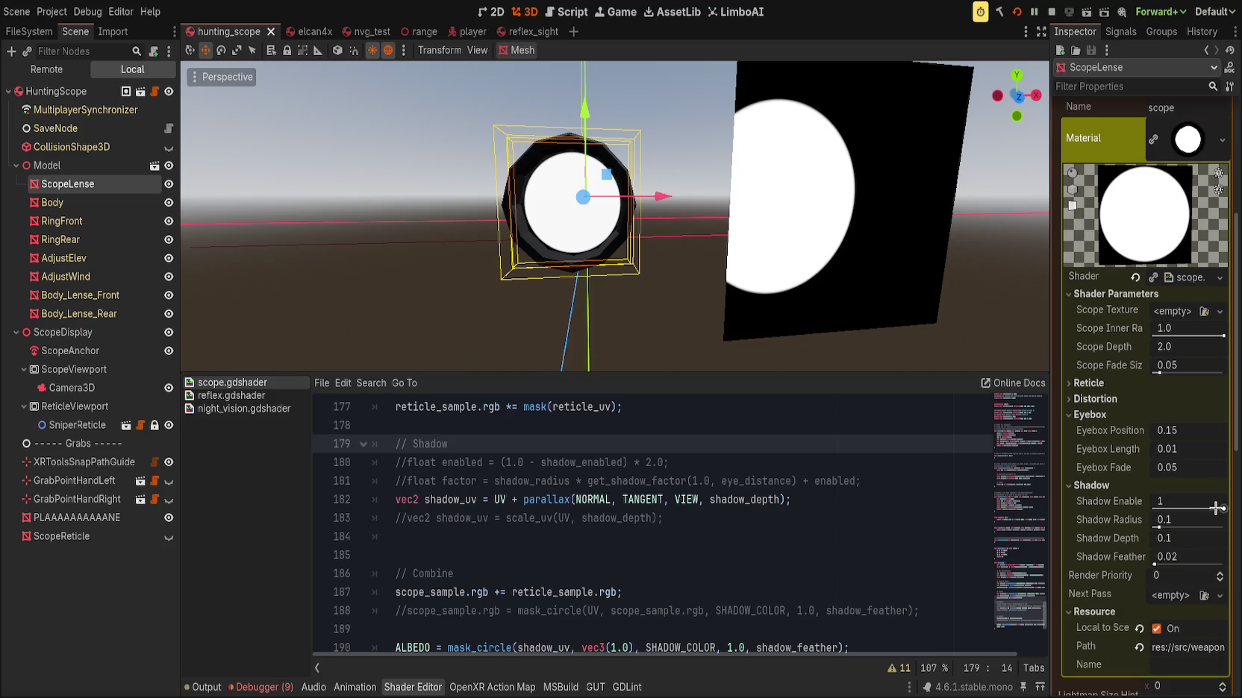
pyautogui.moveTo(1157, 527)
pyautogui.mouseDown()
pyautogui.moveTo(1235, 527)
pyautogui.moveTo(1120, 538)
pyautogui.mouseUp()
pyautogui.click(1139, 520)
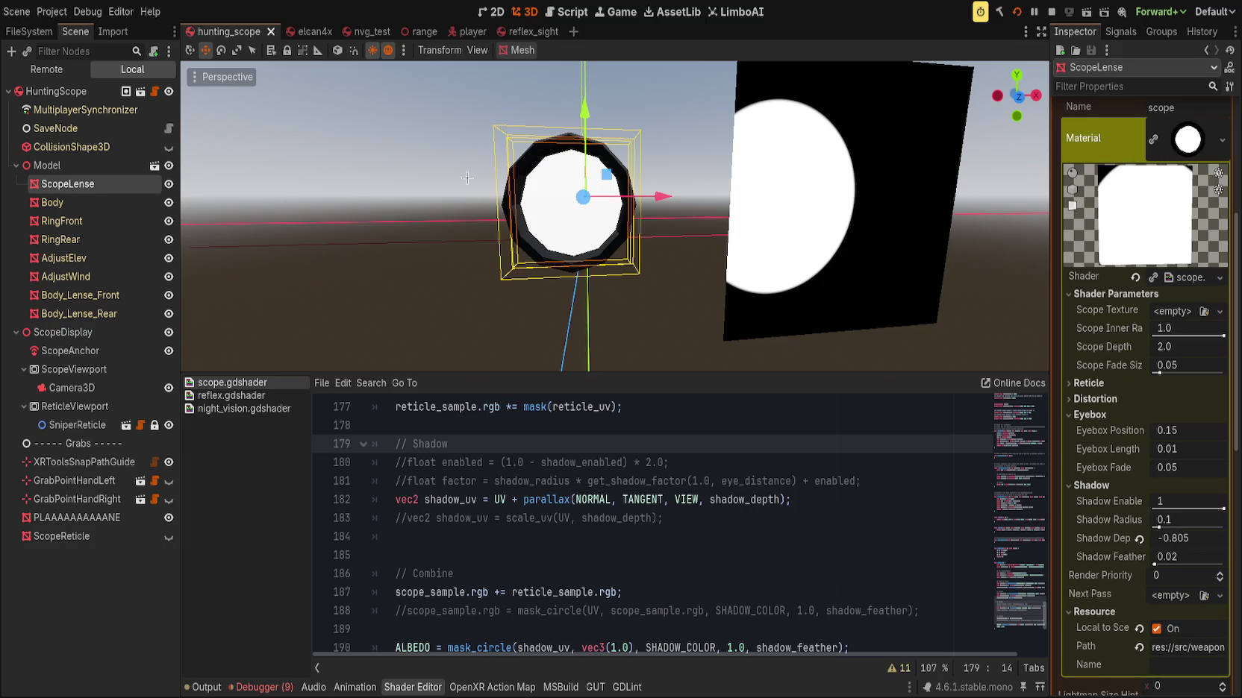
pyautogui.scroll(3, 255, 159)
# Orbit around the lens and set Shadow Depth to about -2.27
pyautogui.moveTo(255, 158)
pyautogui.mouseDown()
pyautogui.moveTo(512, 183)
pyautogui.moveTo(742, 183)
pyautogui.moveTo(599, 189)
pyautogui.mouseUp()
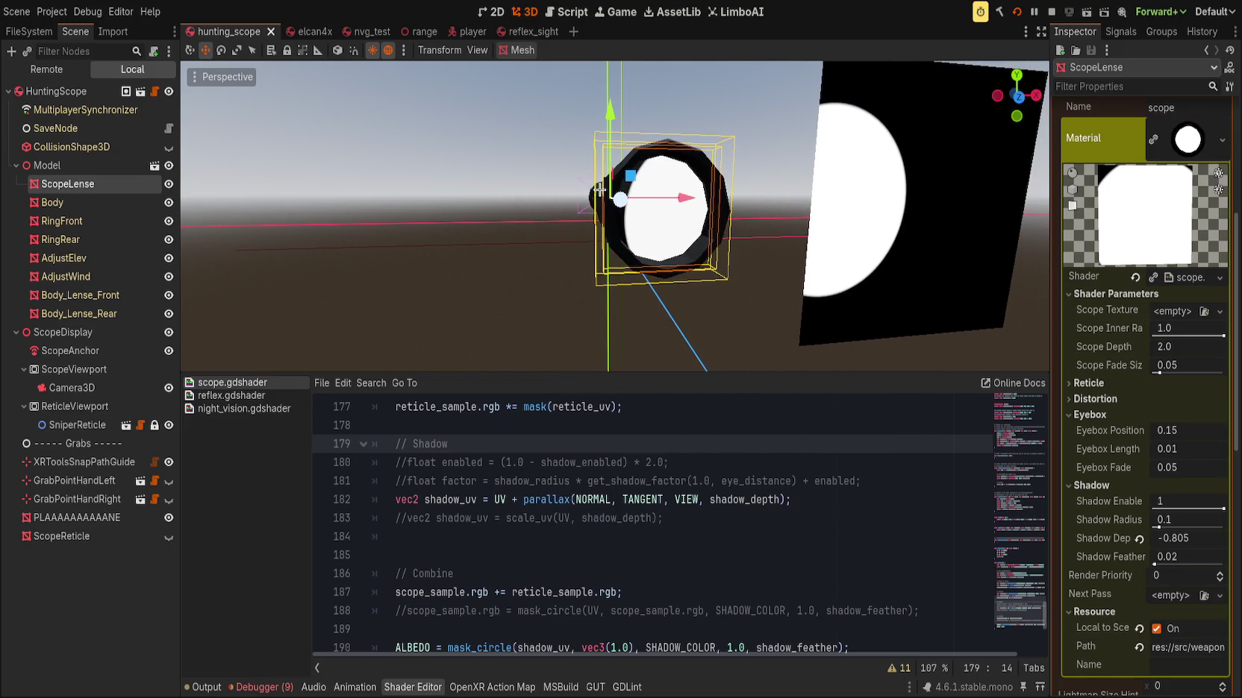
pyautogui.scroll(3, 599, 189)
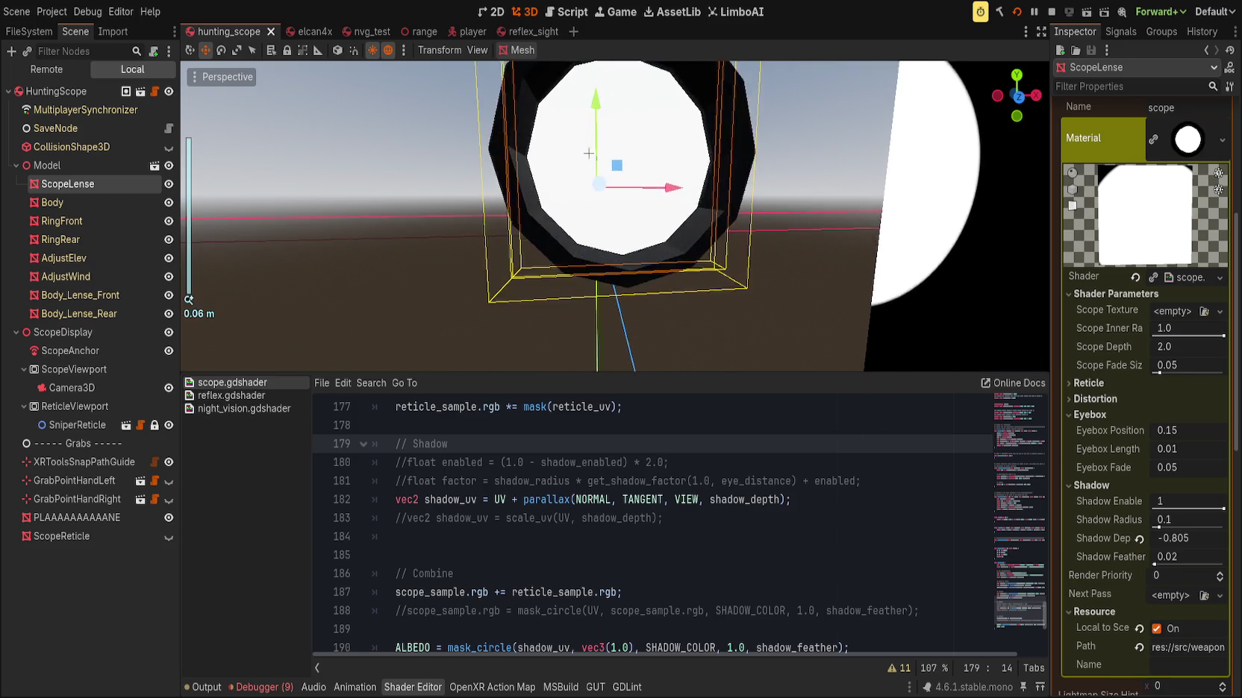
pyautogui.scroll(-5, 593, 188)
pyautogui.moveTo(585, 188)
pyautogui.mouseDown()
pyautogui.moveTo(274, 177)
pyautogui.moveTo(811, 226)
pyautogui.moveTo(377, 209)
pyautogui.moveTo(634, 269)
pyautogui.mouseUp()
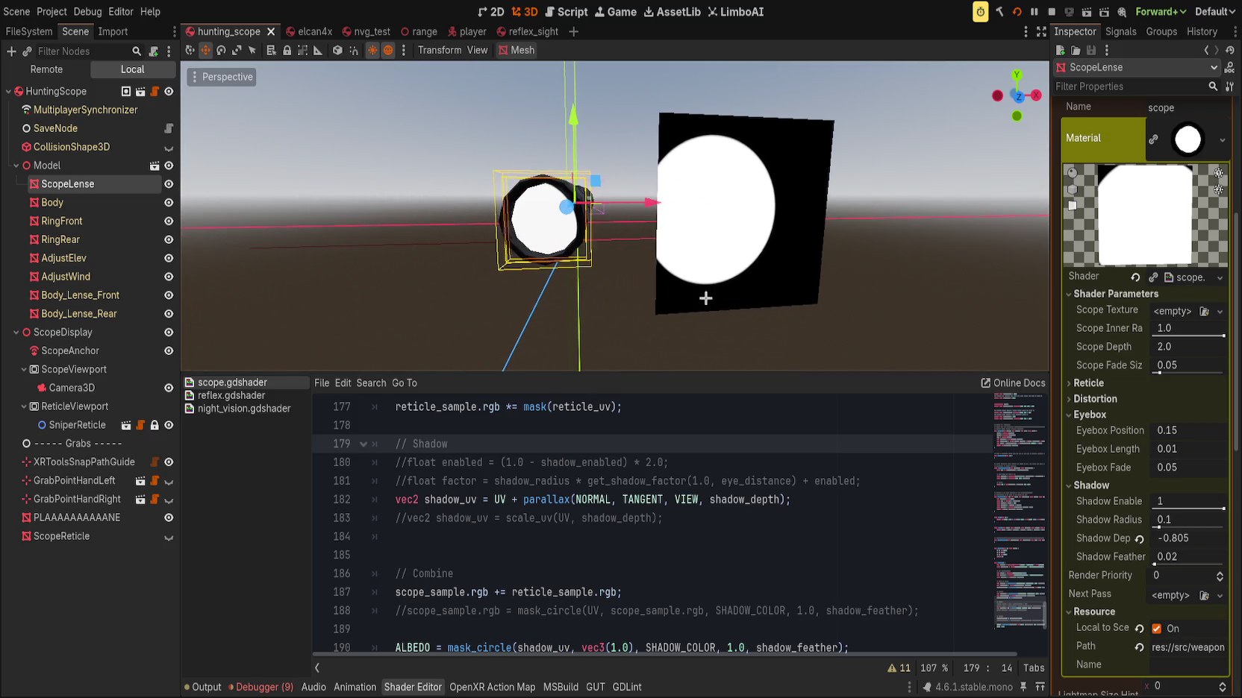
pyautogui.moveTo(1183, 539)
pyautogui.mouseDown()
pyautogui.moveTo(1220, 538)
pyautogui.moveTo(1173, 539)
pyautogui.mouseUp()
pyautogui.moveTo(828, 297)
pyautogui.mouseDown()
pyautogui.moveTo(882, 263)
pyautogui.moveTo(974, 291)
pyautogui.moveTo(870, 300)
pyautogui.moveTo(956, 296)
pyautogui.moveTo(904, 296)
pyautogui.mouseUp()
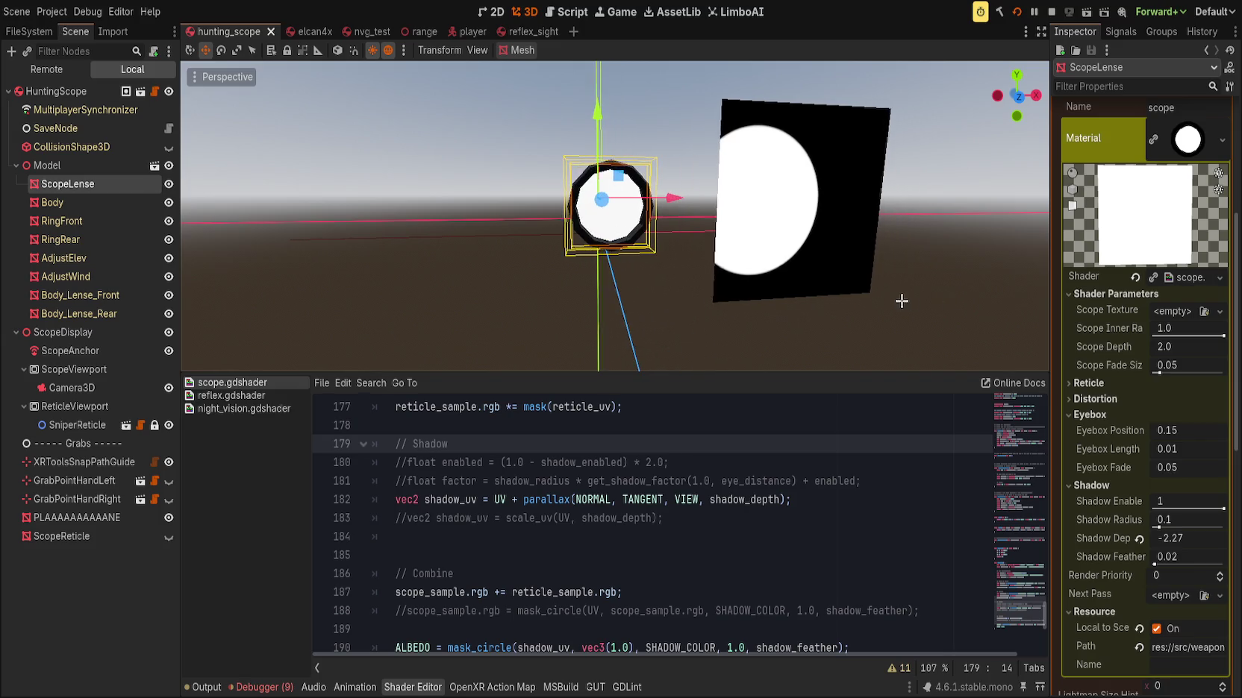
pyautogui.scroll(1, 1025, 606)
# Try editing the range values of the shadow_enabled uniform on line 38
pyautogui.moveTo(1025, 606); pyautogui.dragTo(1009, 393)
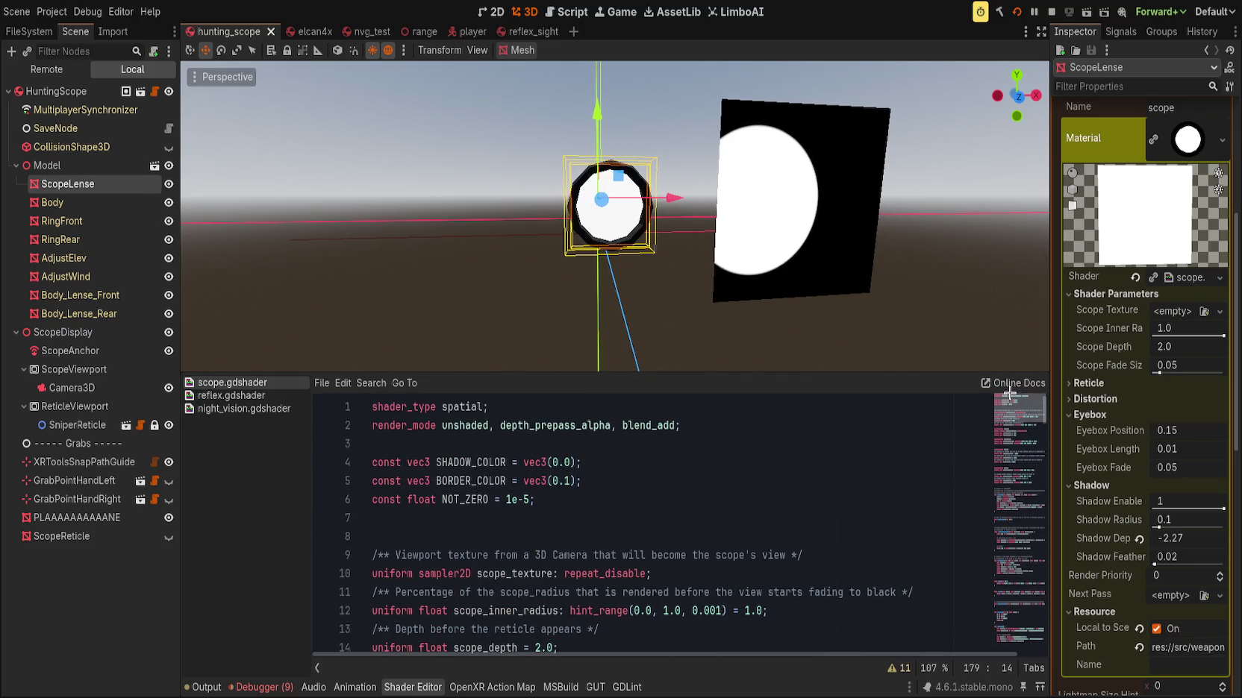
pyautogui.scroll(-3, 1009, 418)
pyautogui.click(692, 481)
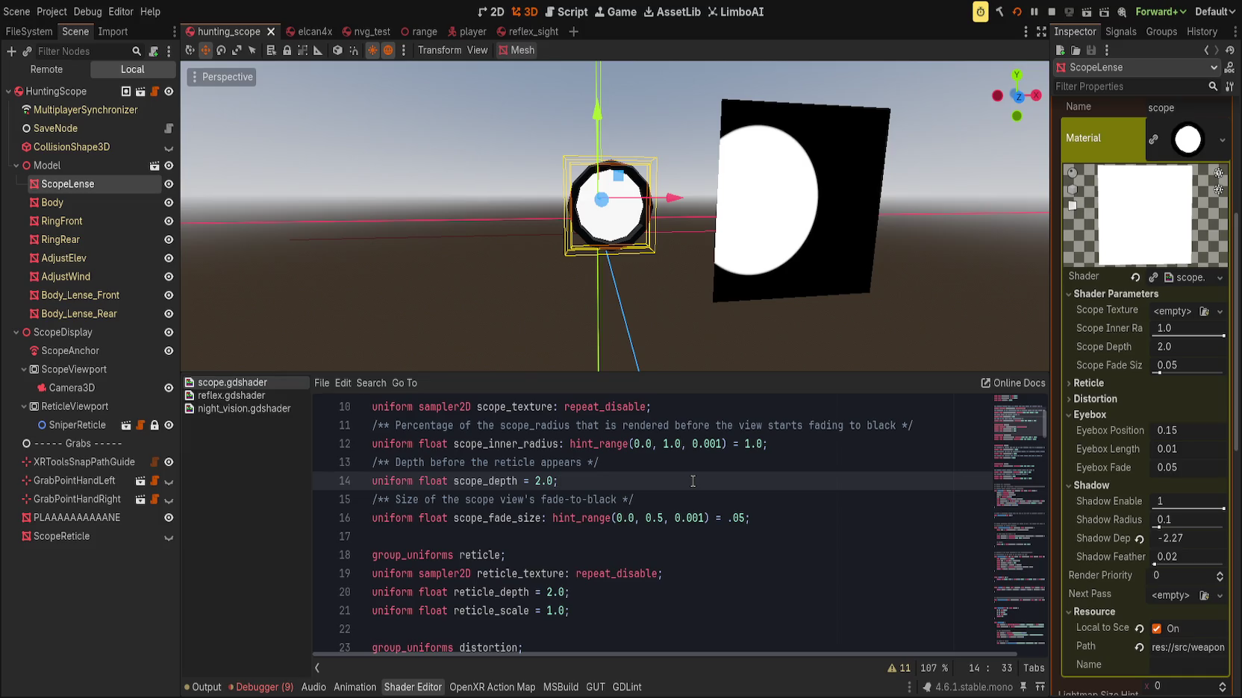
pyautogui.scroll(-4, 679, 480)
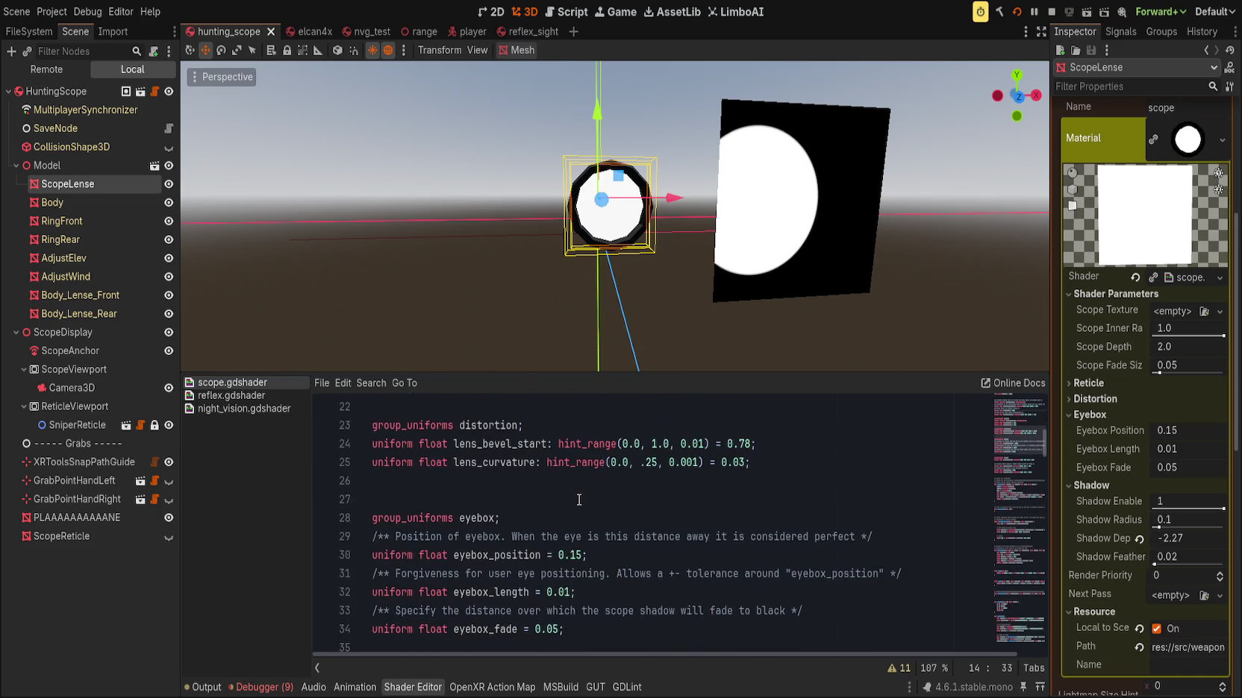
pyautogui.scroll(-3, 578, 496)
pyautogui.click(782, 544)
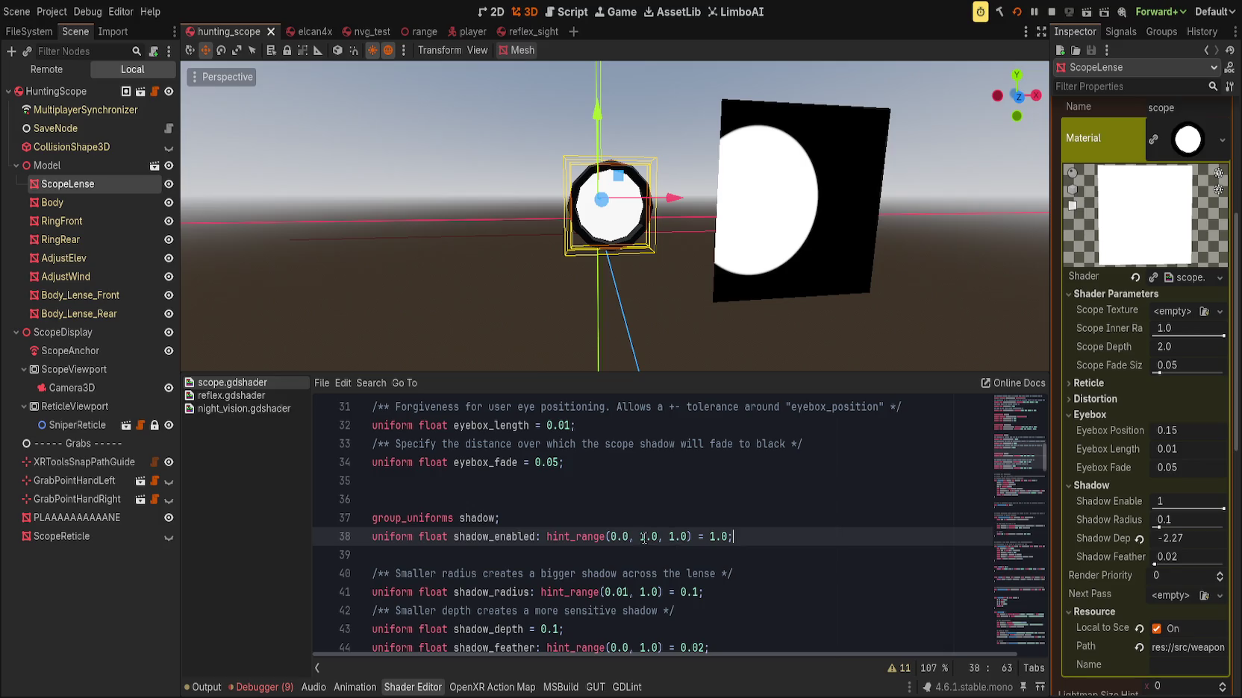
pyautogui.moveTo(611, 536); pyautogui.dragTo(628, 535)
pyautogui.press('Right')
pyautogui.write('-')
pyautogui.press('BackSpace')
pyautogui.write('-')
pyautogui.press('Right')
pyautogui.write('0')
# Revert line 38's range back to 1.0 and delete the empty line 39
pyautogui.press('Left')
pyautogui.press('Left')
pyautogui.press('Left')
pyautogui.press('Delete')
pyautogui.press('Left')
pyautogui.press('BackSpace')
pyautogui.click(489, 556)
pyautogui.press('Delete')
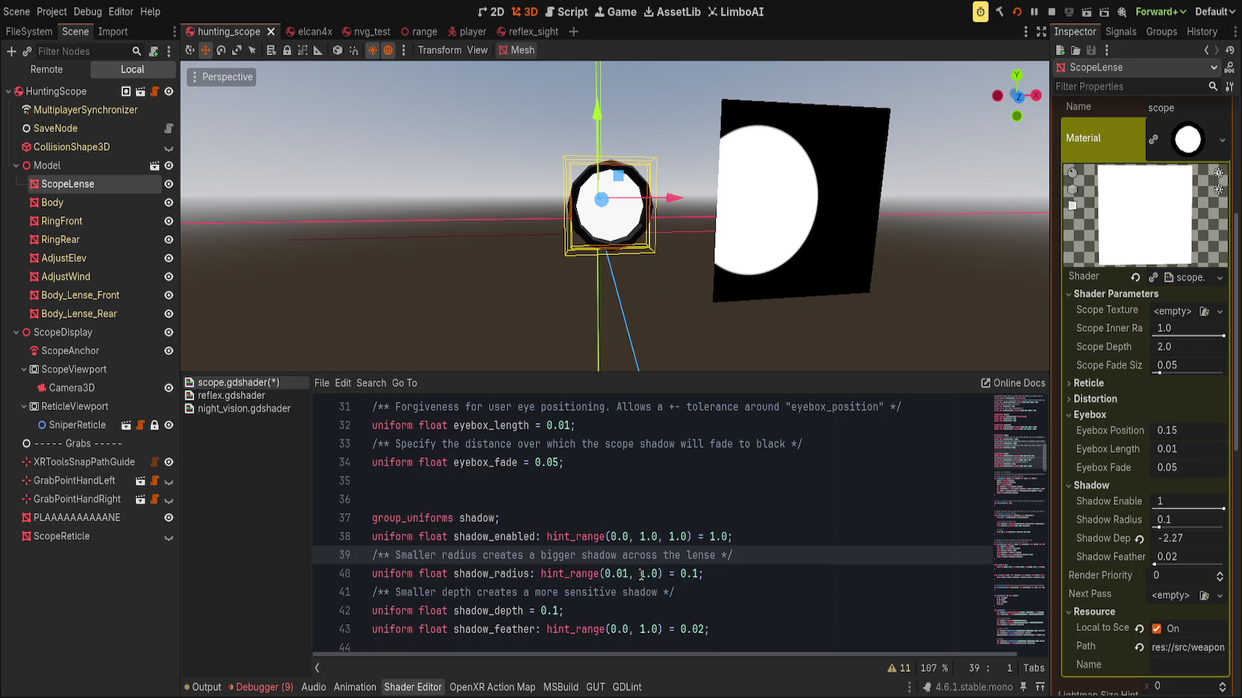
# Give shadow_depth hint_range(-10.0, 0.0) with default -1.0, save, and reset Shadow Depth
pyautogui.click(590, 606)
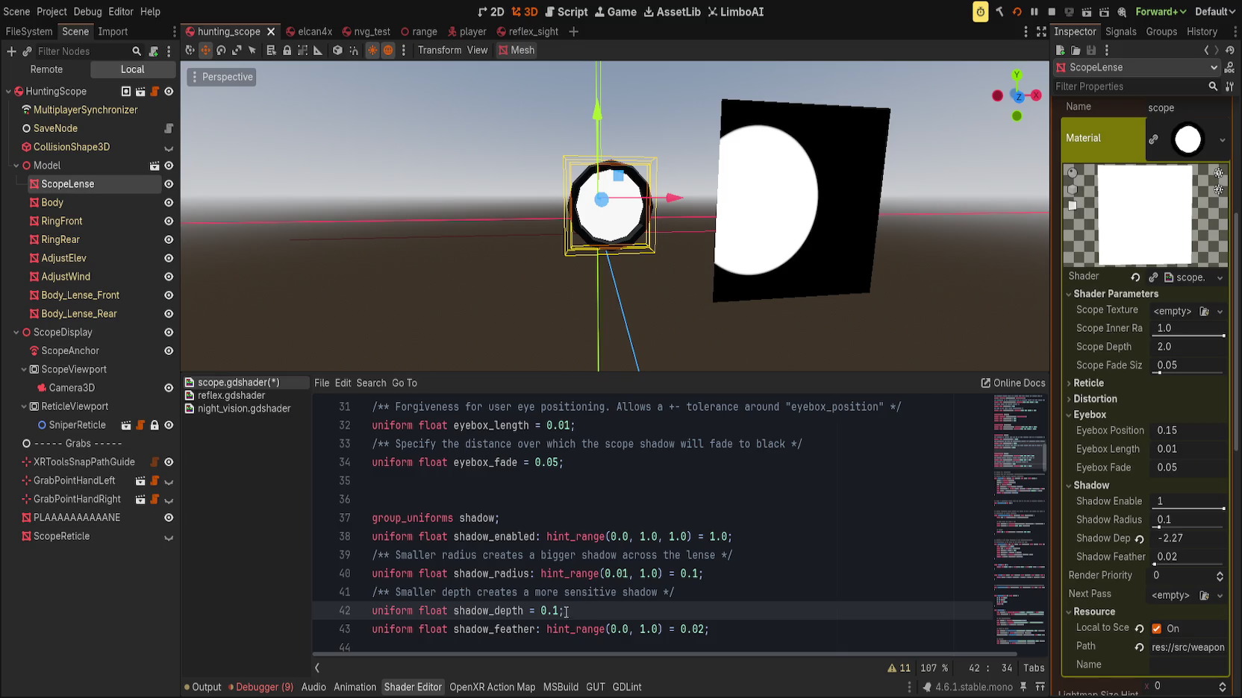
pyautogui.moveTo(542, 613); pyautogui.dragTo(566, 610)
pyautogui.press('BackSpace')
pyautogui.press('BackSpace')
pyautogui.write(': hint_')
pyautogui.write('range(0.0, ')
pyautogui.write('-')
pyautogui.press('BackSpace')
pyautogui.press('BackSpace')
pyautogui.press('BackSpace')
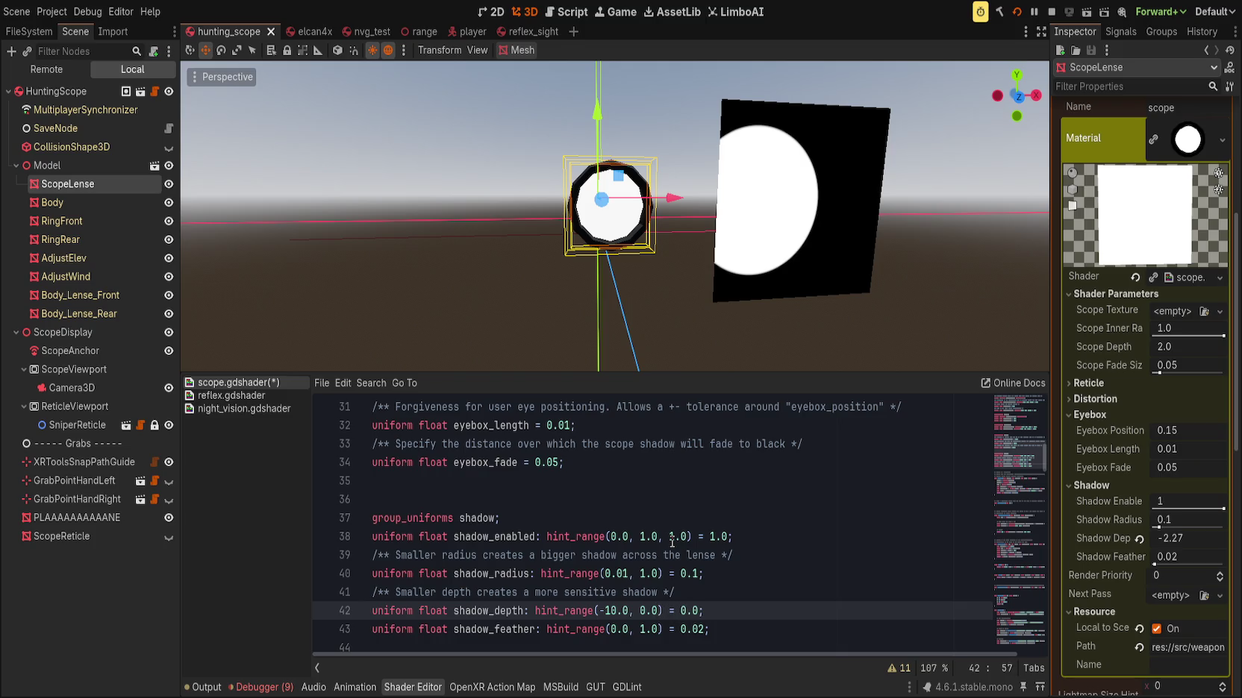
pyautogui.press('BackSpace')
pyautogui.write('0')
pyautogui.hotkey('ctrl', 's')
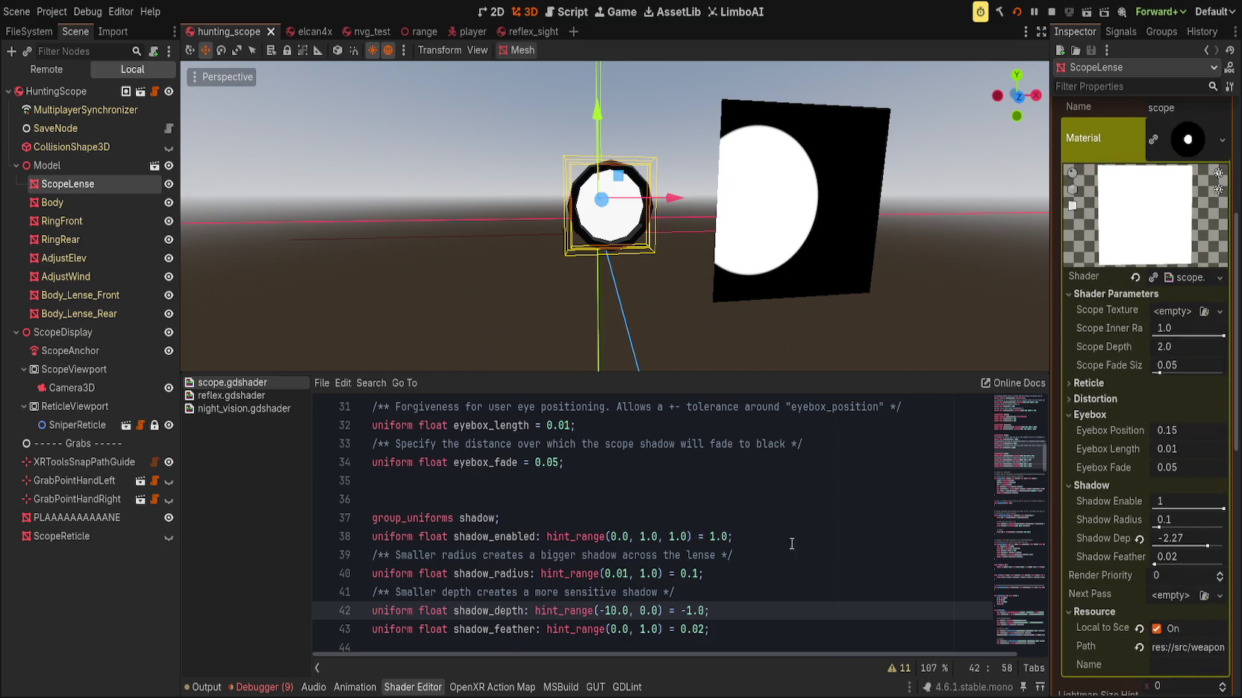
pyautogui.click(1139, 539)
# Sweep Shadow Depth through -10.0, -4.977, -6.56 and 0.0 while viewing the lens
pyautogui.moveTo(1217, 544)
pyautogui.mouseDown()
pyautogui.moveTo(856, 329)
pyautogui.moveTo(648, 294)
pyautogui.mouseUp()
pyautogui.moveTo(1157, 543); pyautogui.dragTo(1188, 543)
pyautogui.moveTo(849, 310)
pyautogui.mouseDown()
pyautogui.moveTo(778, 309)
pyautogui.moveTo(820, 309)
pyautogui.mouseUp()
pyautogui.moveTo(1188, 544); pyautogui.dragTo(1177, 544)
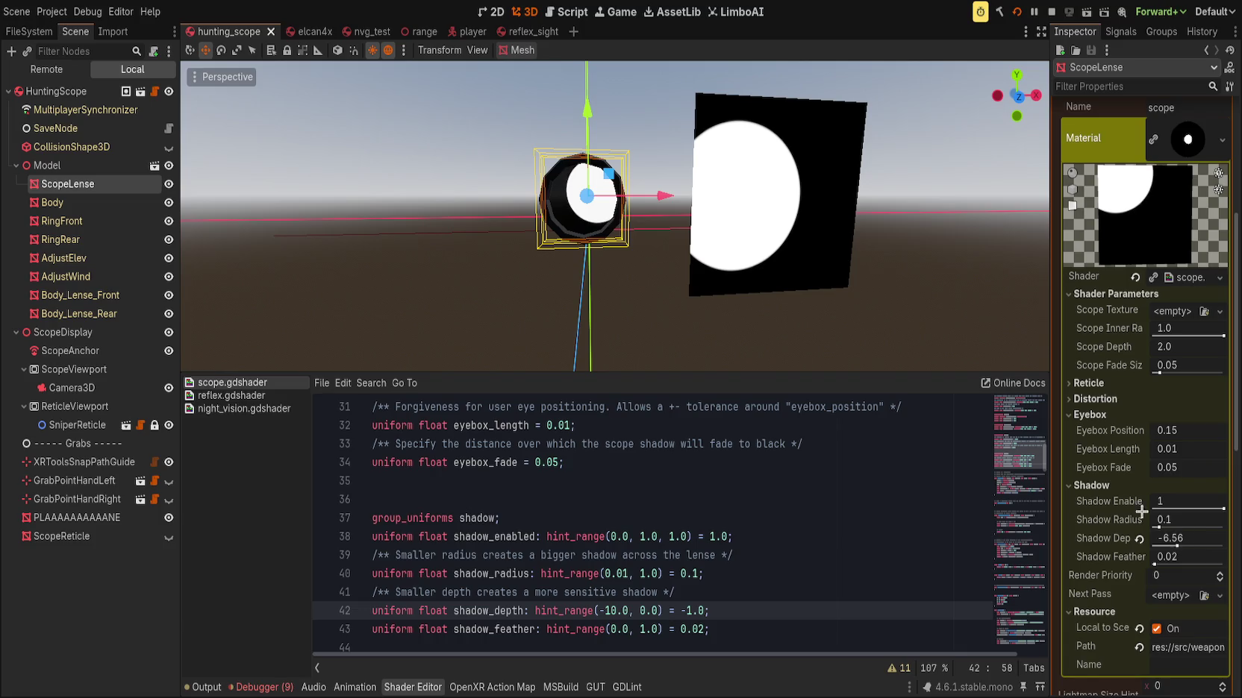
pyautogui.moveTo(900, 344); pyautogui.dragTo(776, 333)
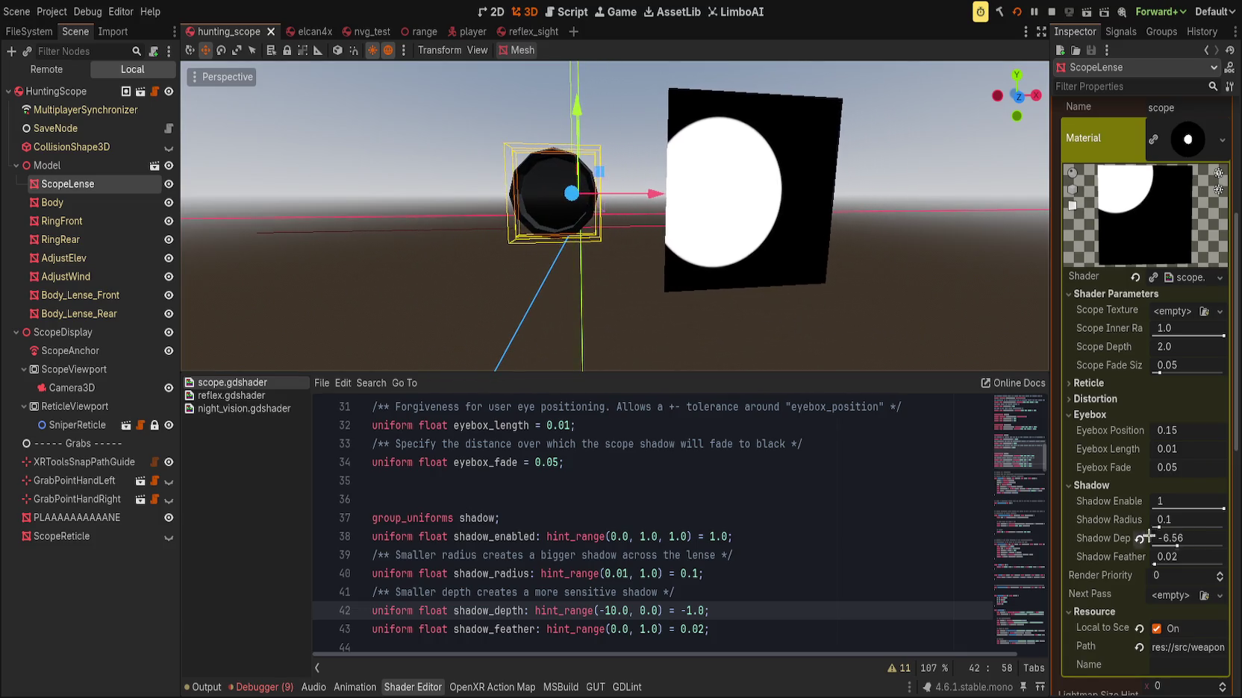
pyautogui.moveTo(1149, 538)
pyautogui.mouseDown()
pyautogui.moveTo(1239, 546)
pyautogui.moveTo(1218, 545)
pyautogui.mouseUp()
# Fine-tune Shadow Depth between -0.184 and -2.684, ending near -1.4
pyautogui.moveTo(769, 366)
pyautogui.mouseDown()
pyautogui.moveTo(755, 338)
pyautogui.moveTo(777, 337)
pyautogui.mouseUp()
pyautogui.moveTo(1220, 546); pyautogui.dragTo(1223, 545)
pyautogui.moveTo(838, 369)
pyautogui.mouseDown()
pyautogui.moveTo(715, 333)
pyautogui.moveTo(707, 361)
pyautogui.mouseUp()
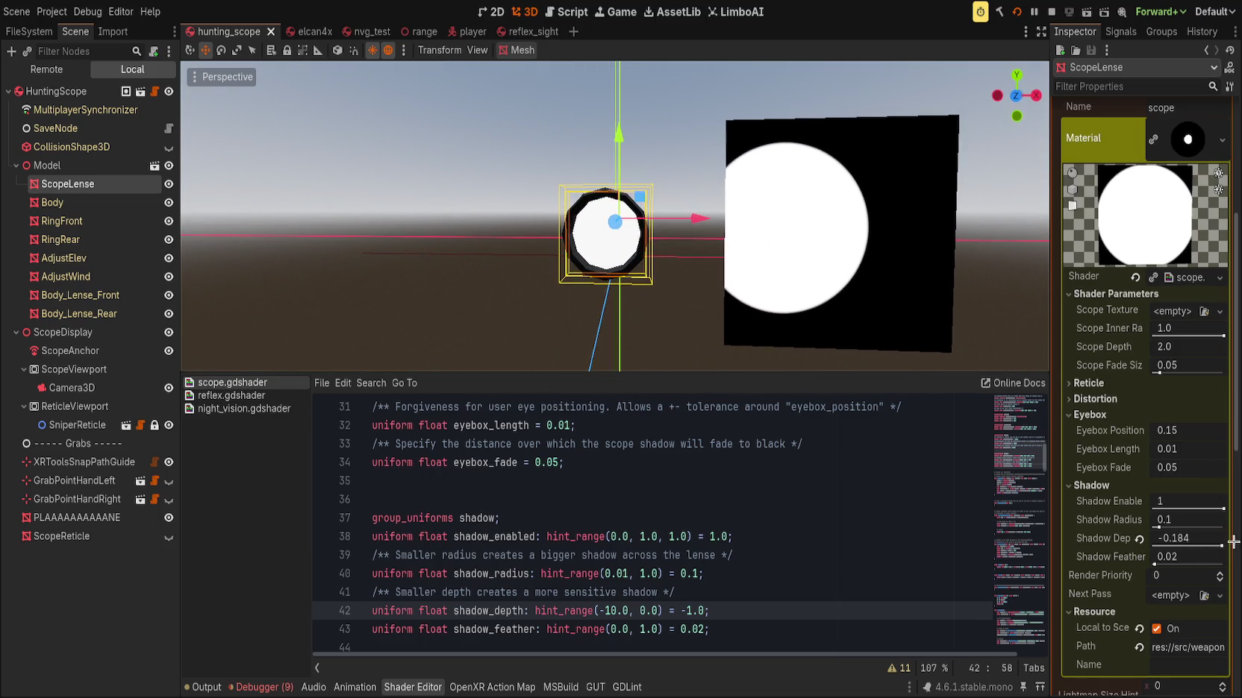
pyautogui.moveTo(1222, 546); pyautogui.dragTo(1203, 545)
pyautogui.moveTo(728, 335)
pyautogui.mouseDown()
pyautogui.moveTo(811, 328)
pyautogui.moveTo(743, 309)
pyautogui.moveTo(769, 304)
pyautogui.moveTo(739, 284)
pyautogui.moveTo(795, 313)
pyautogui.moveTo(773, 324)
pyautogui.moveTo(796, 344)
pyautogui.moveTo(798, 74)
pyautogui.mouseUp()
pyautogui.moveTo(1204, 546); pyautogui.dragTo(1210, 546)
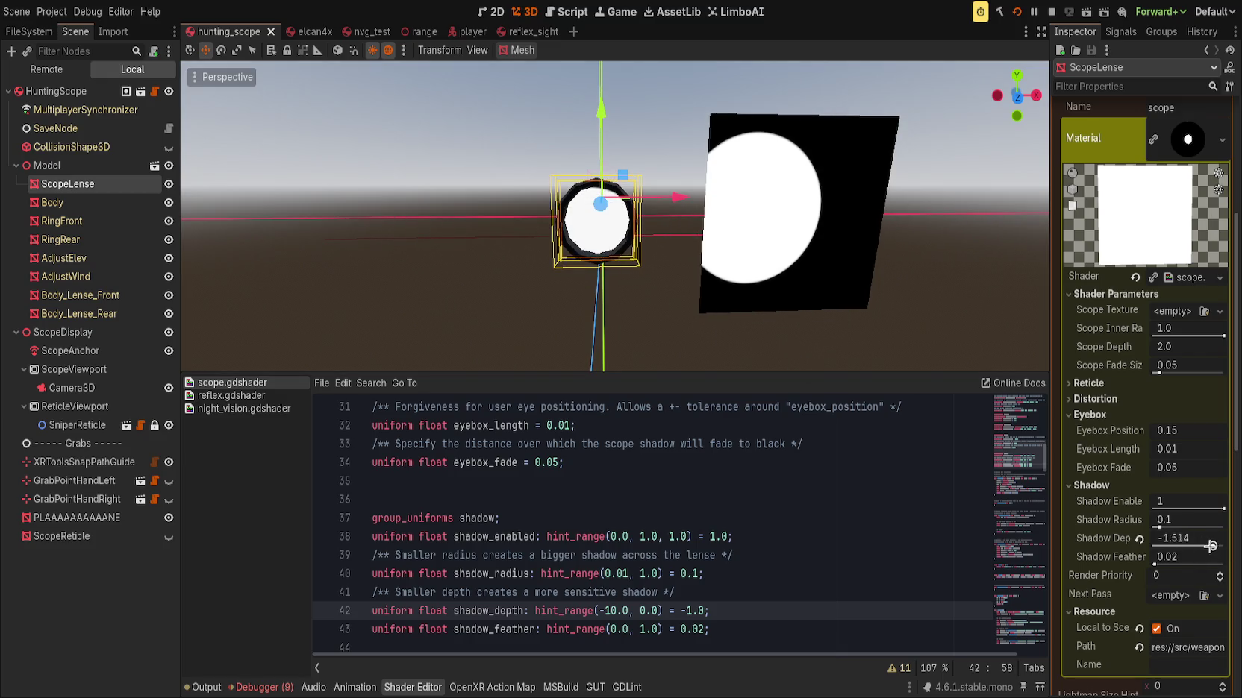
pyautogui.moveTo(556, 277); pyautogui.dragTo(565, 276)
# Change shadow_depth's range to -5.0 to -1.0 with a -1.5 default
pyautogui.click(643, 613)
pyautogui.write('-1')
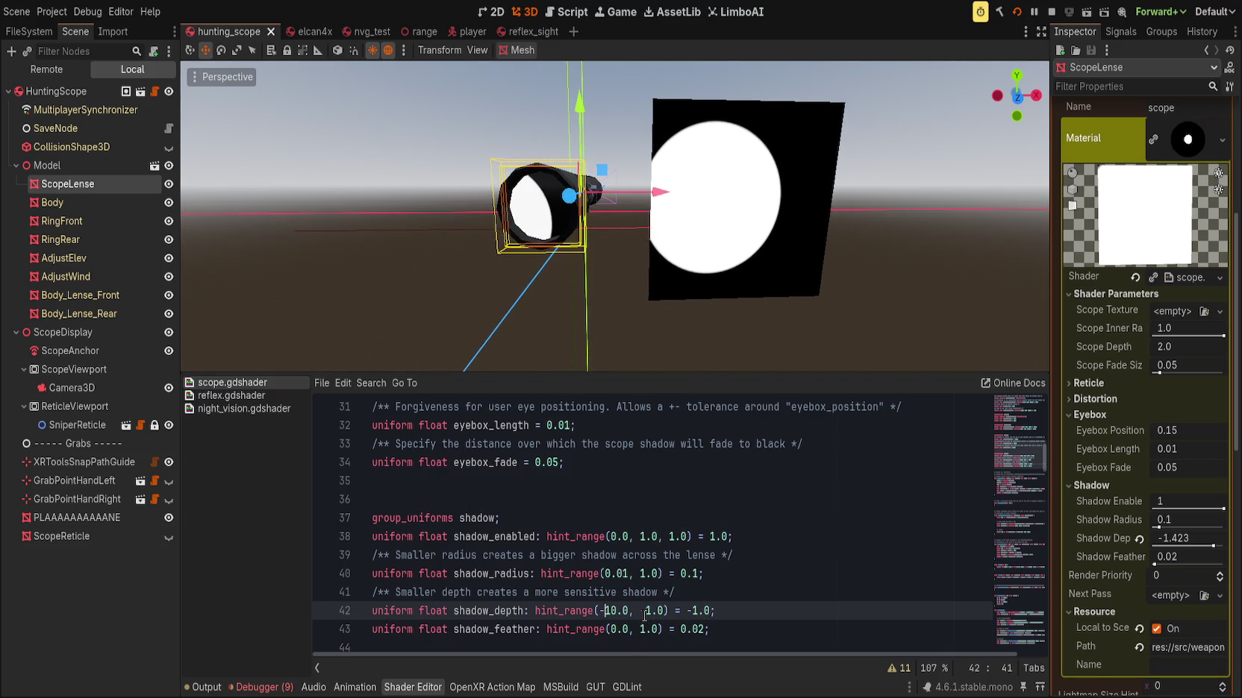
pyautogui.press('Delete')
pyautogui.press('Delete')
pyautogui.write('5')
pyautogui.press('End')
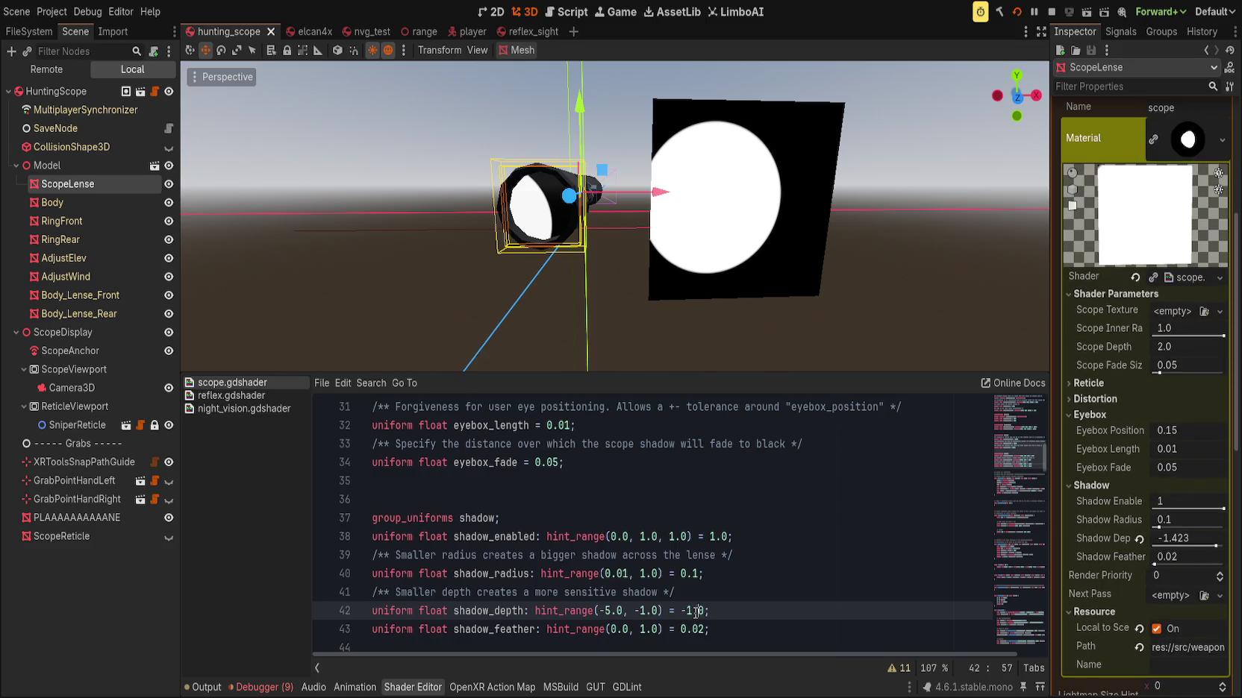
pyautogui.write('5')
pyautogui.press('Up')
pyautogui.press('Up')
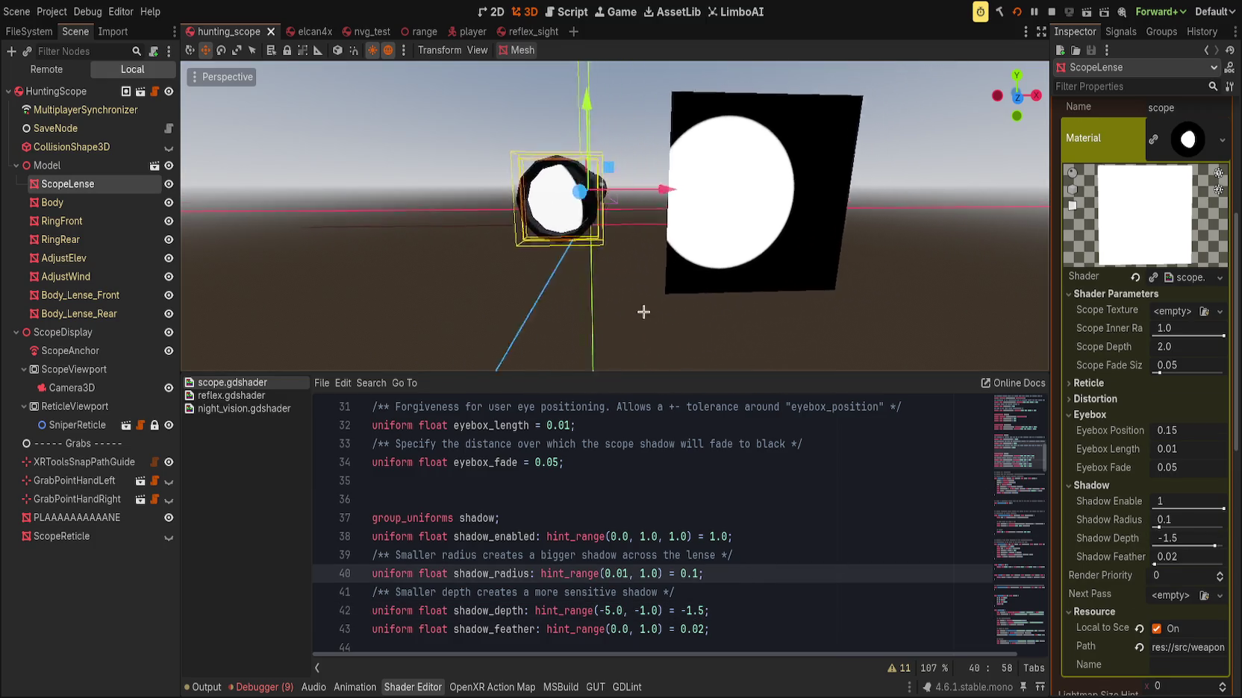
# Try Shadow Depth values from -1.0 down to -5.0, then commit -3.0
pyautogui.moveTo(1213, 546); pyautogui.dragTo(1228, 547)
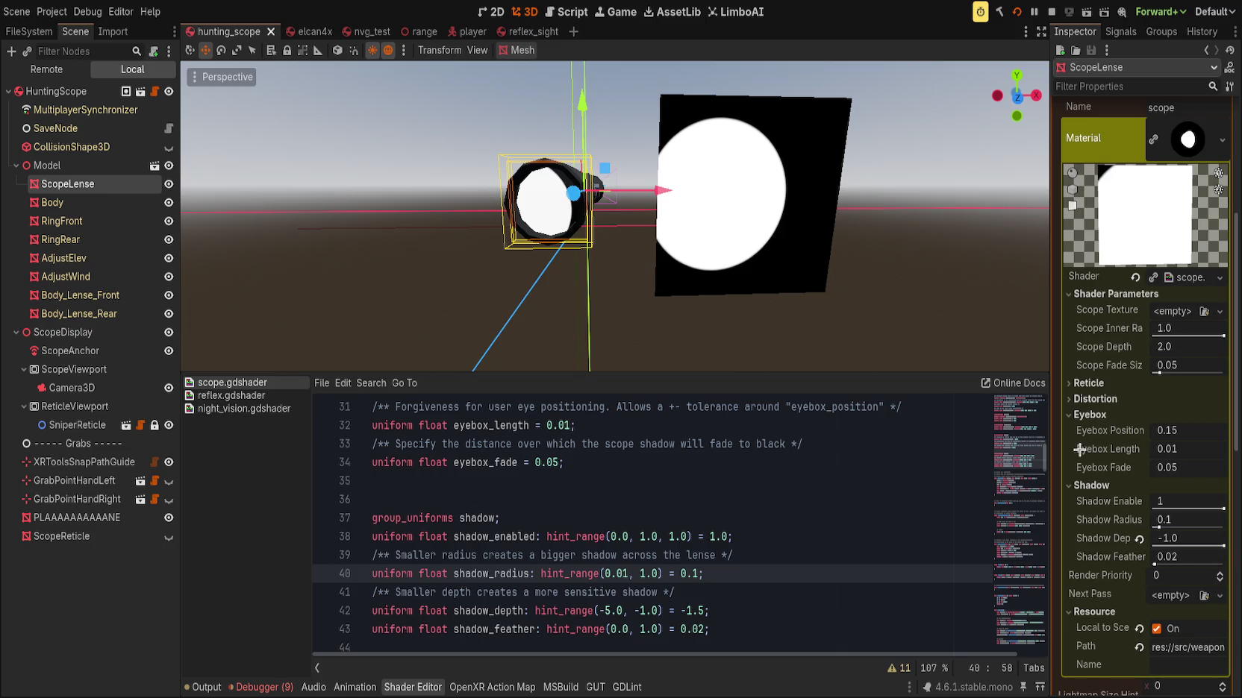
pyautogui.moveTo(579, 268); pyautogui.dragTo(821, 258)
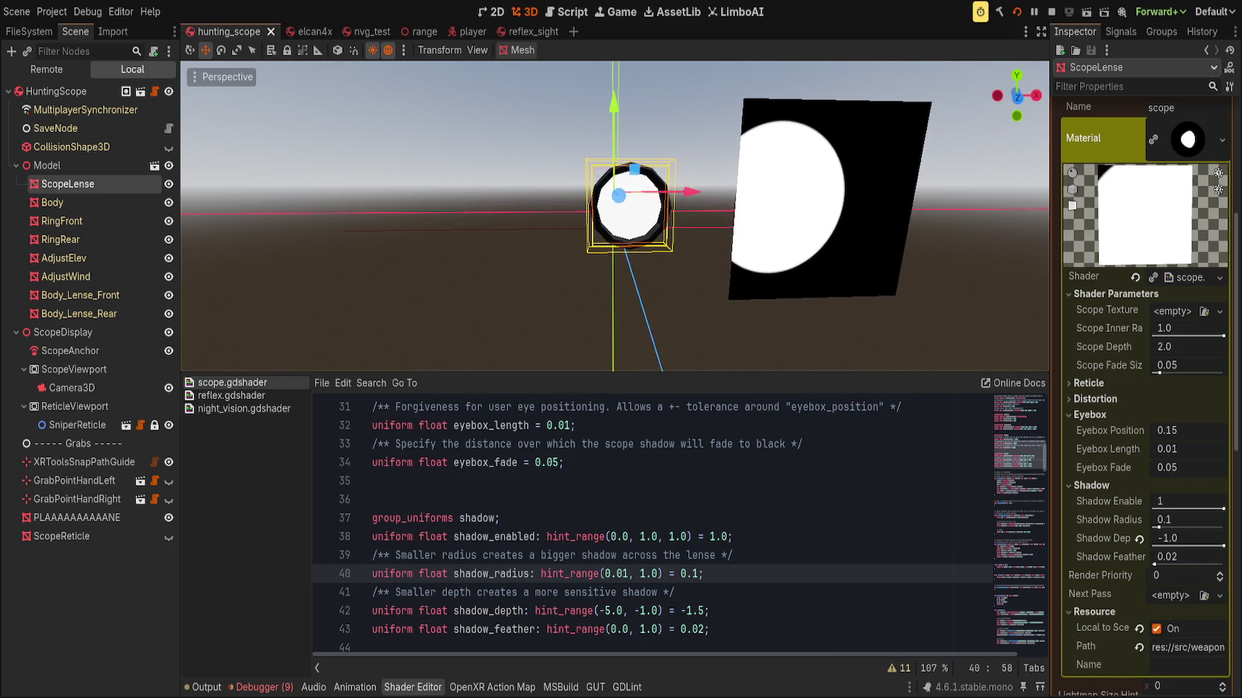
pyautogui.moveTo(1218, 545); pyautogui.dragTo(1207, 545)
pyautogui.moveTo(1159, 545); pyautogui.dragTo(1126, 539)
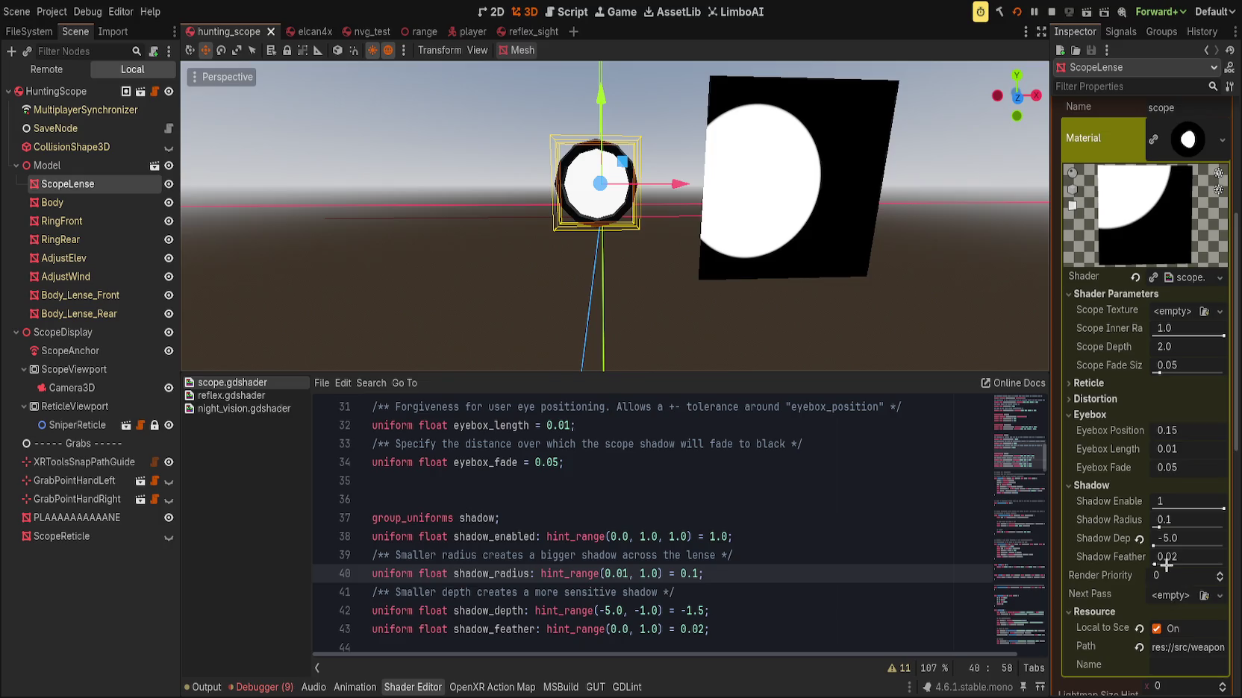
pyautogui.moveTo(1154, 545); pyautogui.dragTo(1166, 545)
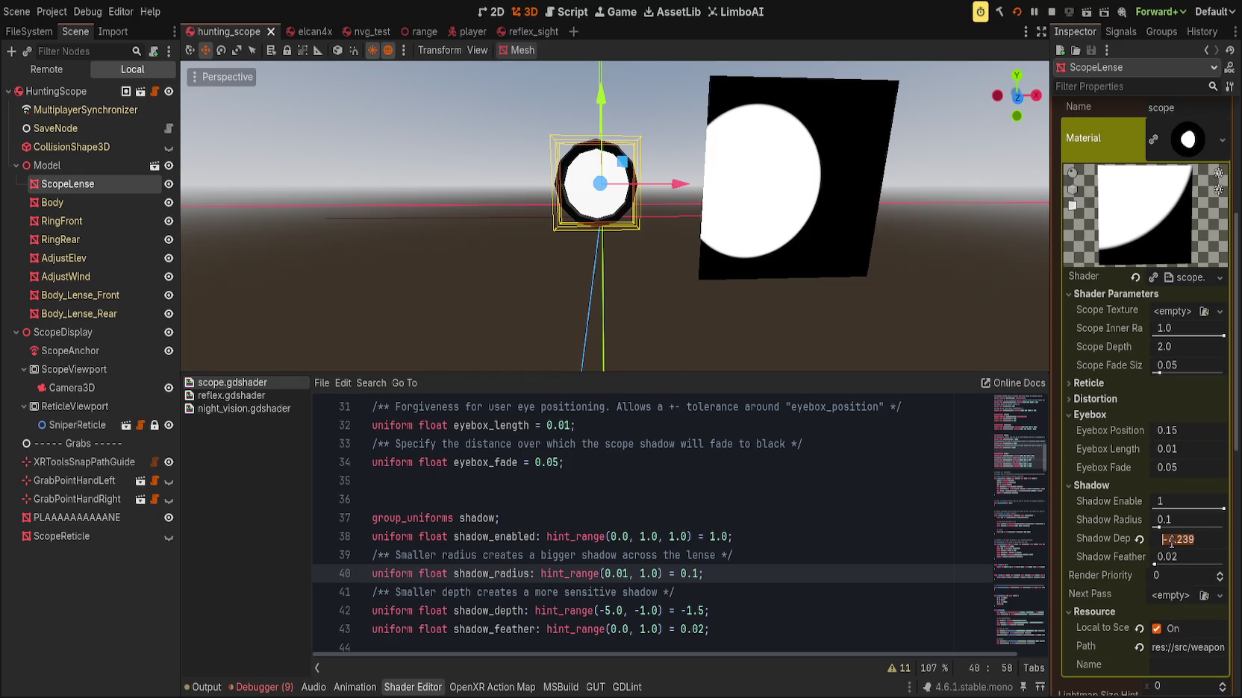
pyautogui.press('Return')
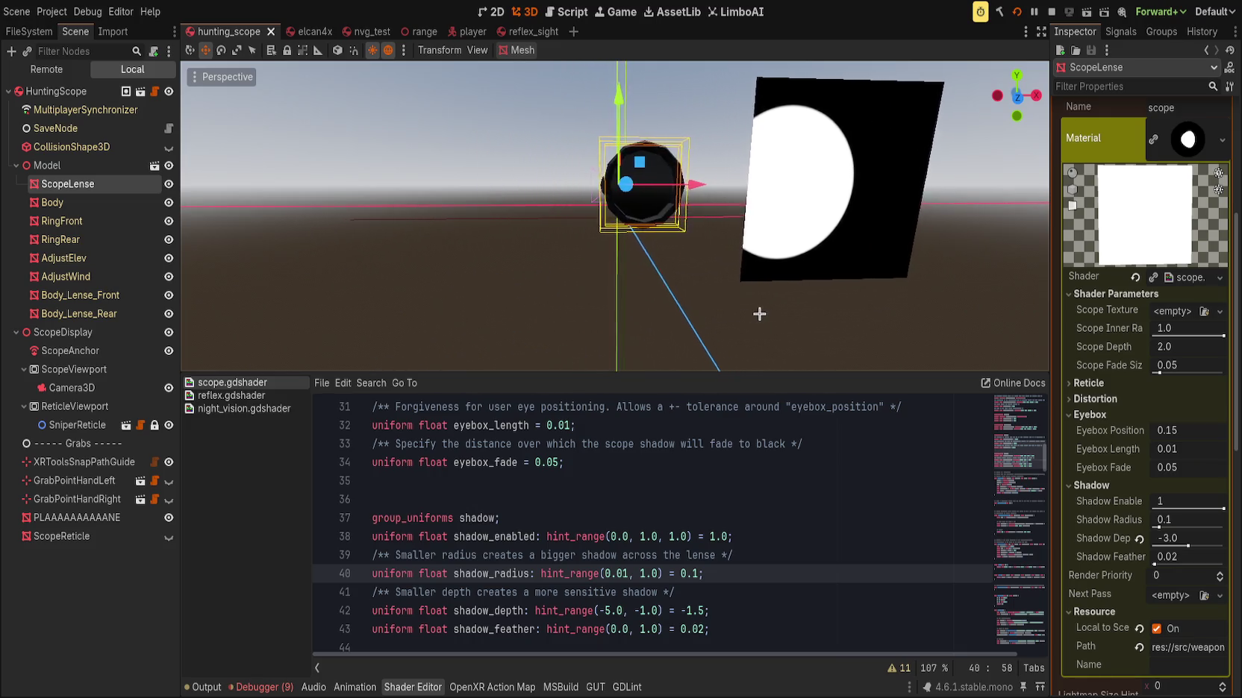
# Zoom and orbit around the scope lens to inspect its shadow ring up close
pyautogui.scroll(6, 724, 209)
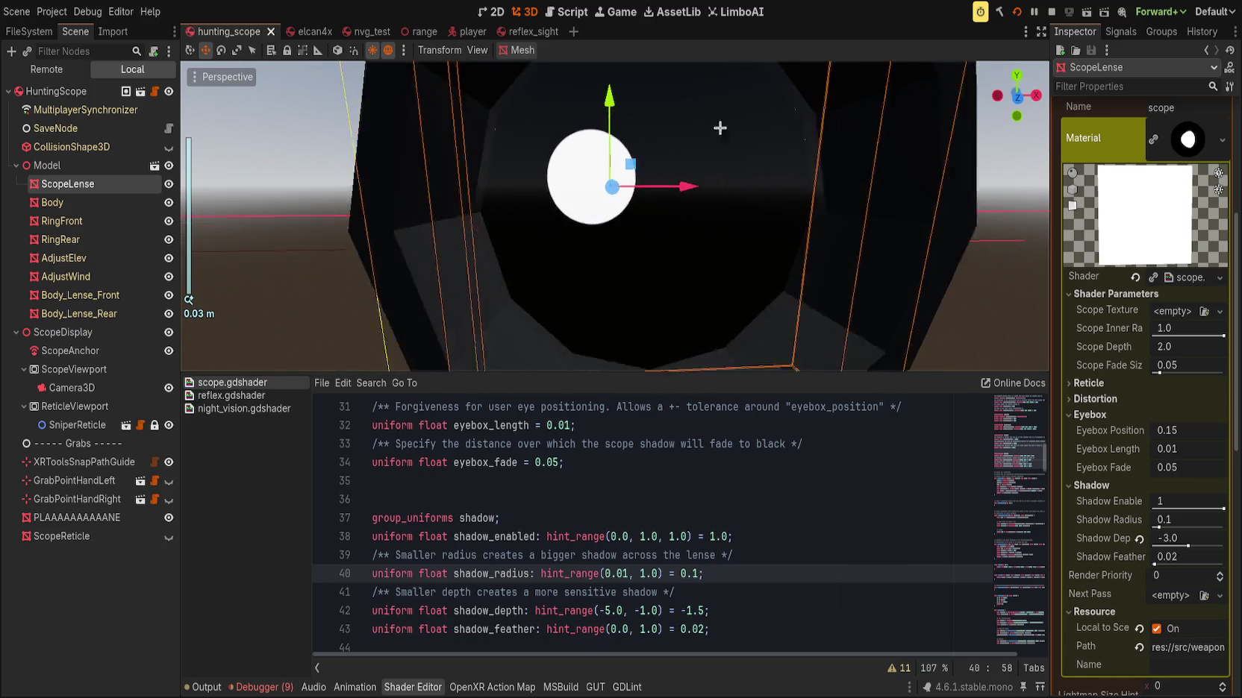
pyautogui.scroll(-3, 715, 117)
pyautogui.scroll(-4, 630, 91)
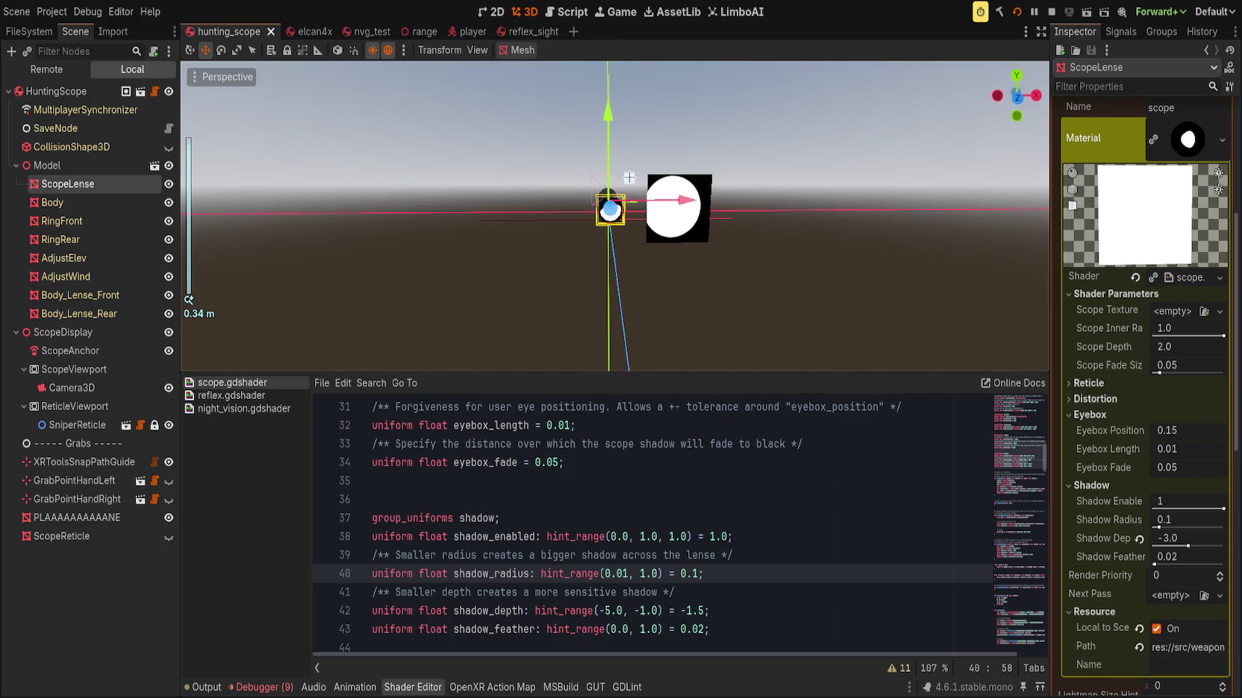
pyautogui.scroll(4, 618, 170)
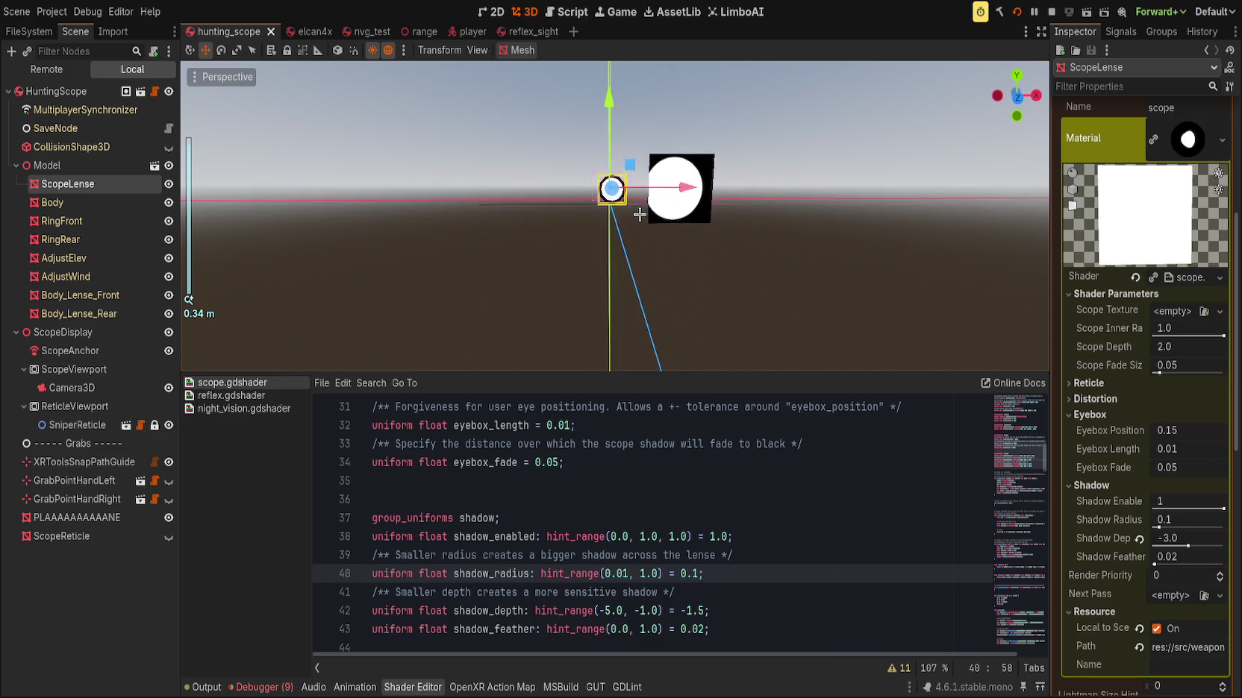
pyautogui.moveTo(619, 216)
pyautogui.mouseDown()
pyautogui.moveTo(497, 190)
pyautogui.moveTo(558, 219)
pyautogui.mouseUp()
pyautogui.scroll(2, 581, 235)
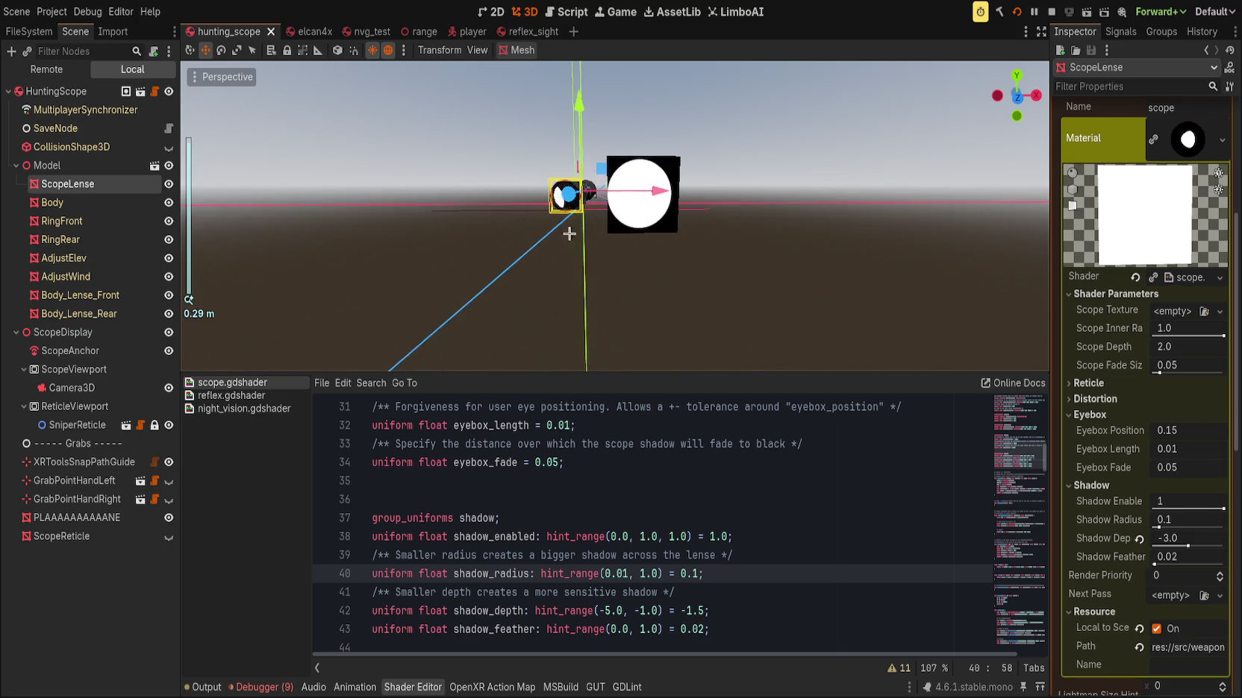
pyautogui.scroll(6, 591, 194)
pyautogui.moveTo(607, 227)
pyautogui.mouseDown()
pyautogui.moveTo(550, 209)
pyautogui.moveTo(648, 200)
pyautogui.moveTo(626, 218)
pyautogui.moveTo(641, 224)
pyautogui.moveTo(634, 236)
pyautogui.moveTo(559, 209)
pyautogui.moveTo(570, 213)
pyautogui.mouseUp()
pyautogui.scroll(3, 695, 204)
pyautogui.scroll(4, 642, 224)
pyautogui.scroll(-3, 634, 235)
pyautogui.scroll(-4, 571, 212)
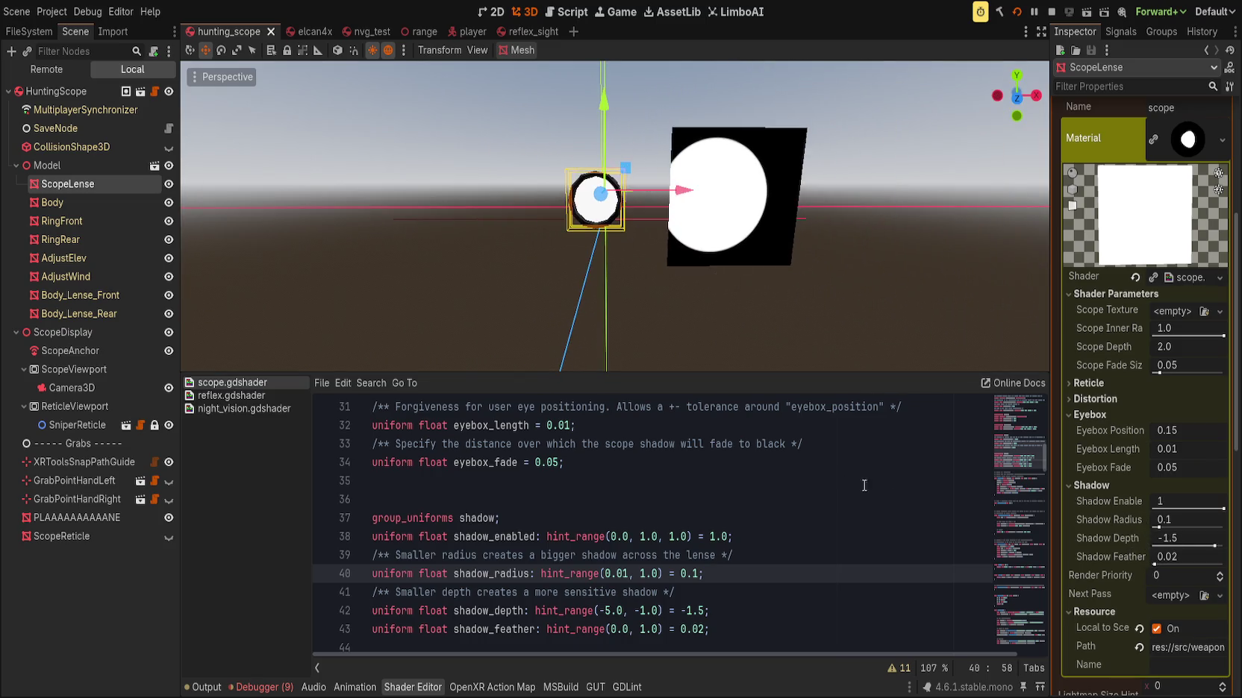
pyautogui.scroll(-20, 701, 603)
pyautogui.scroll(19, 589, 579)
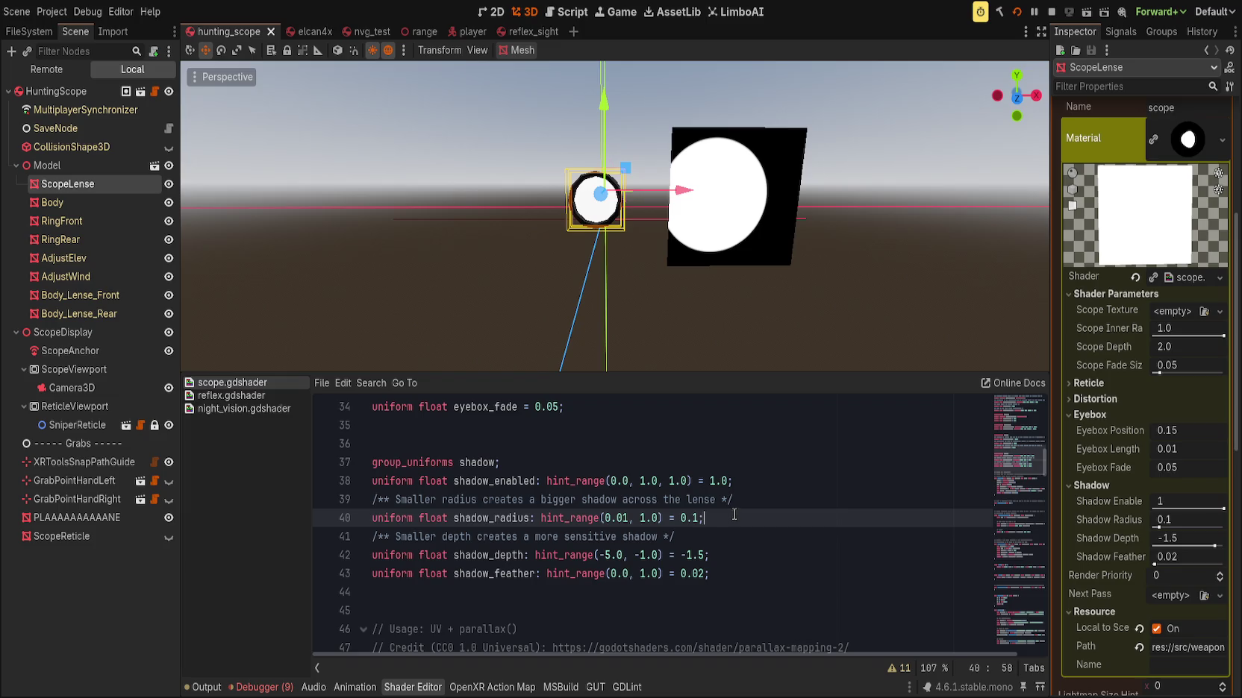
# Comment out the shadow_radius uniform, remove shadow_depth's range hint, and save
pyautogui.click(368, 517)
pyautogui.write('//')
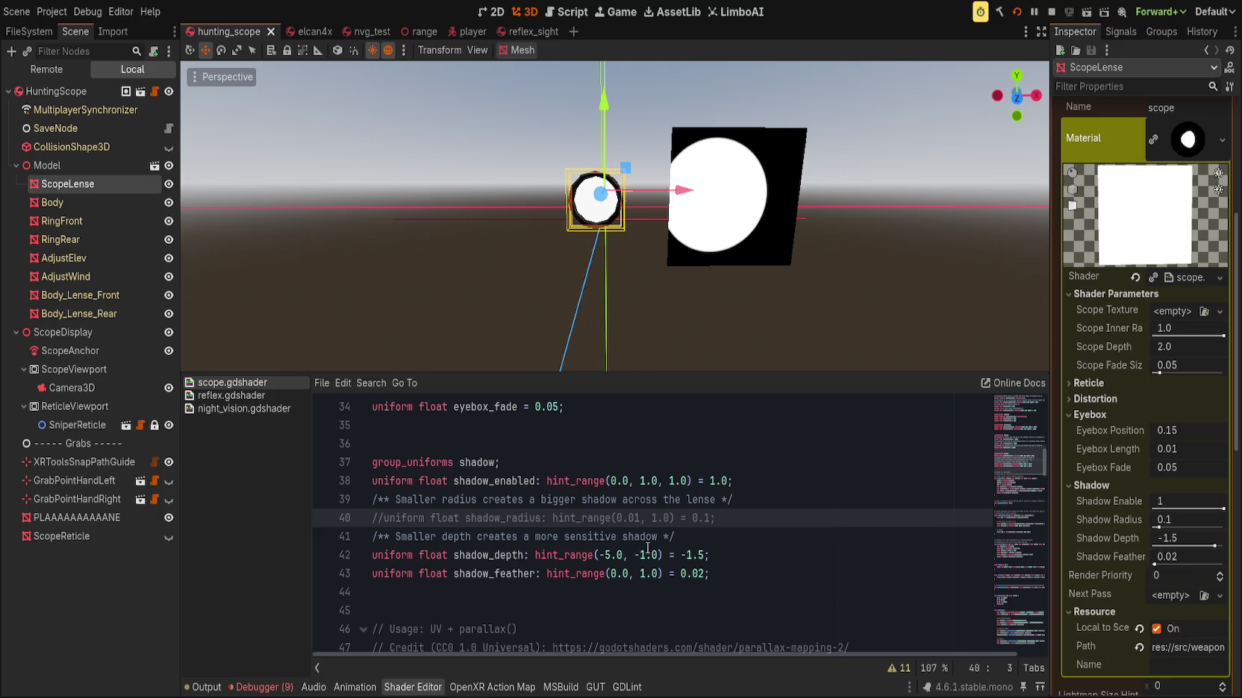
pyautogui.press('Down')
pyautogui.press('End')
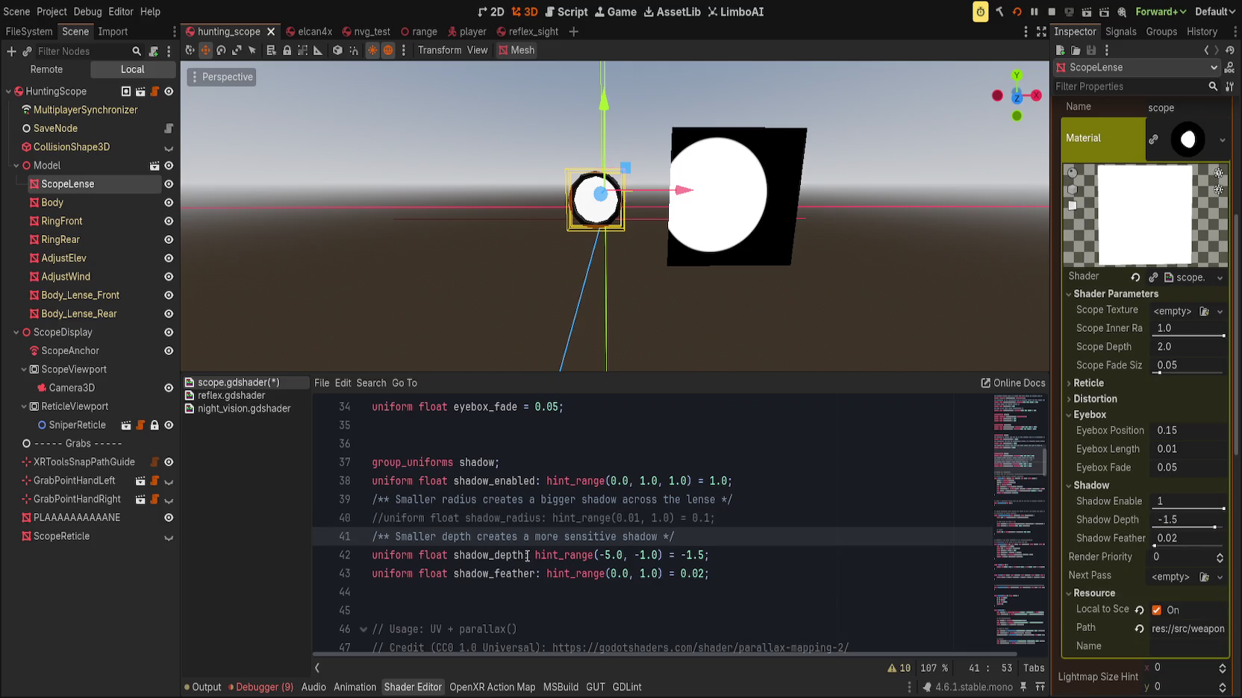
pyautogui.moveTo(534, 556); pyautogui.dragTo(611, 555)
pyautogui.press('BackSpace')
pyautogui.press('BackSpace')
pyautogui.press('BackSpace')
pyautogui.hotkey('ctrl', 's')
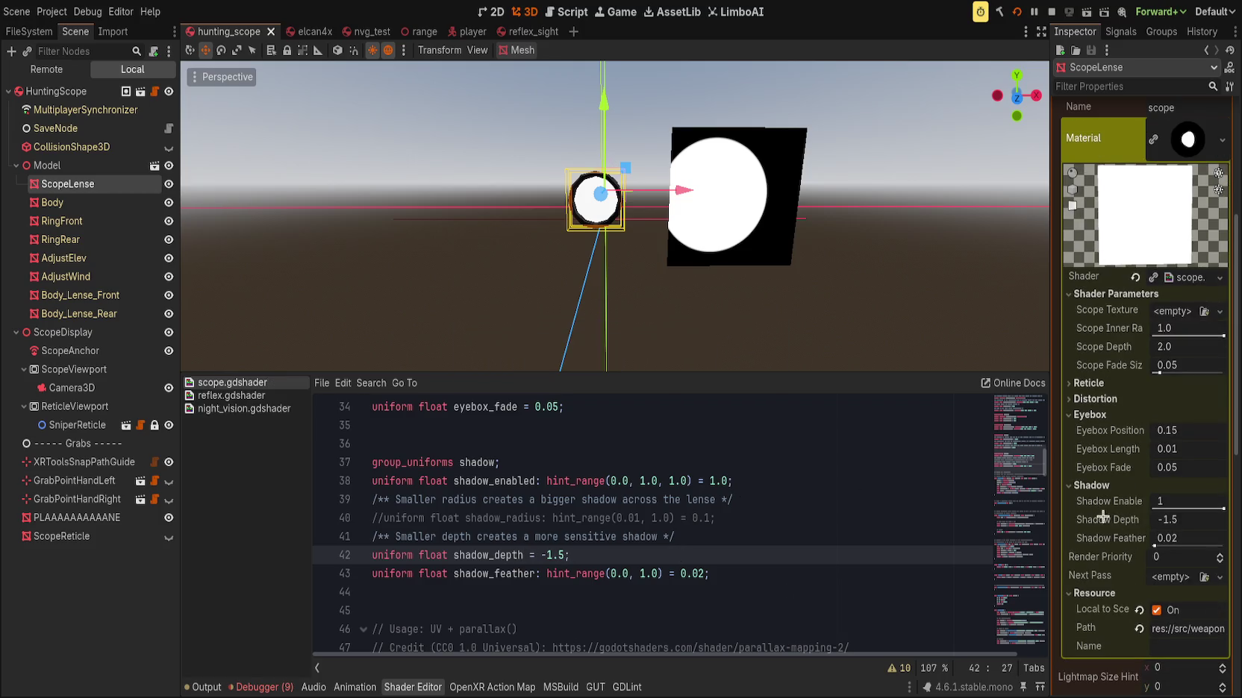
# Start inserting eye_distance before shadow_depth in the parallax call on line 181
pyautogui.scroll(-20, 1033, 492)
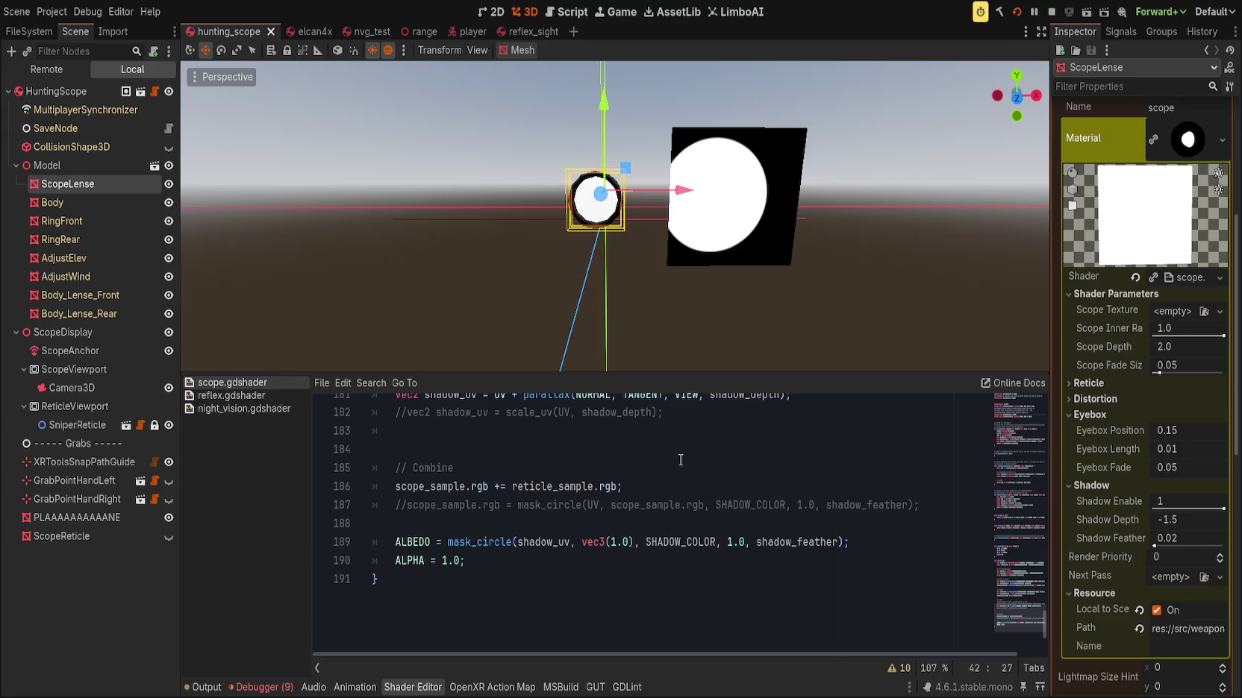
pyautogui.scroll(3, 676, 517)
pyautogui.click(554, 565)
pyautogui.doubleClick(747, 568)
pyautogui.click(701, 561)
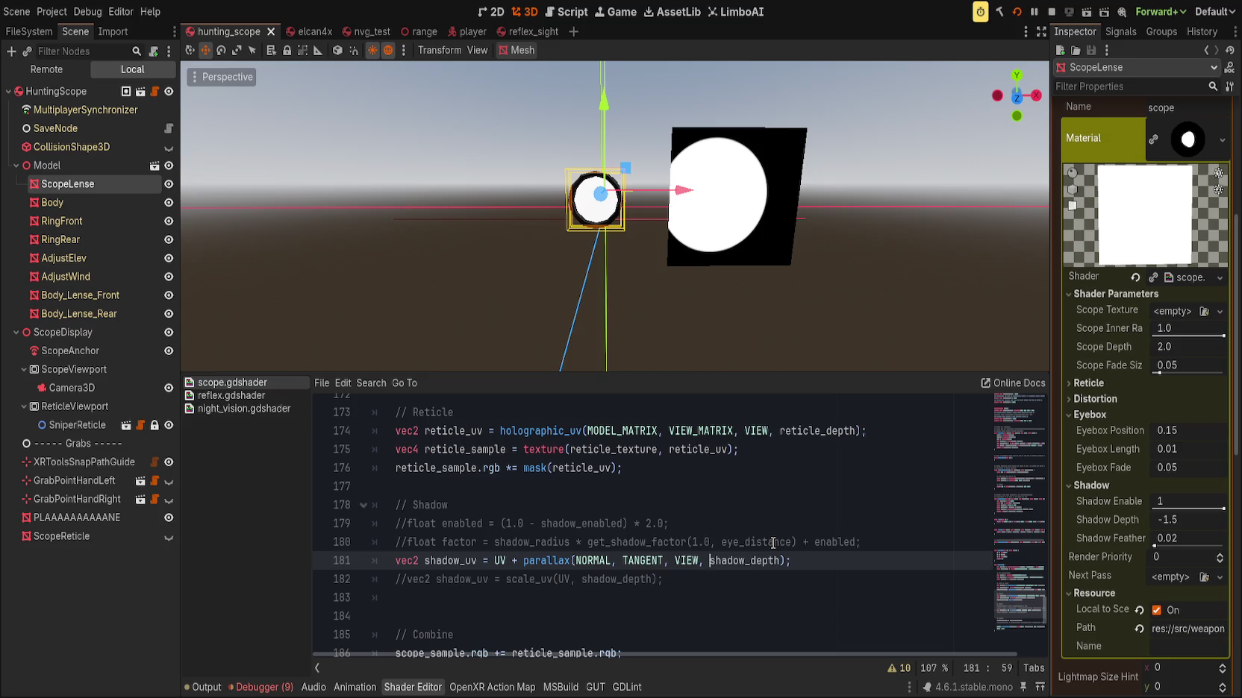
pyautogui.write('eue_dis')
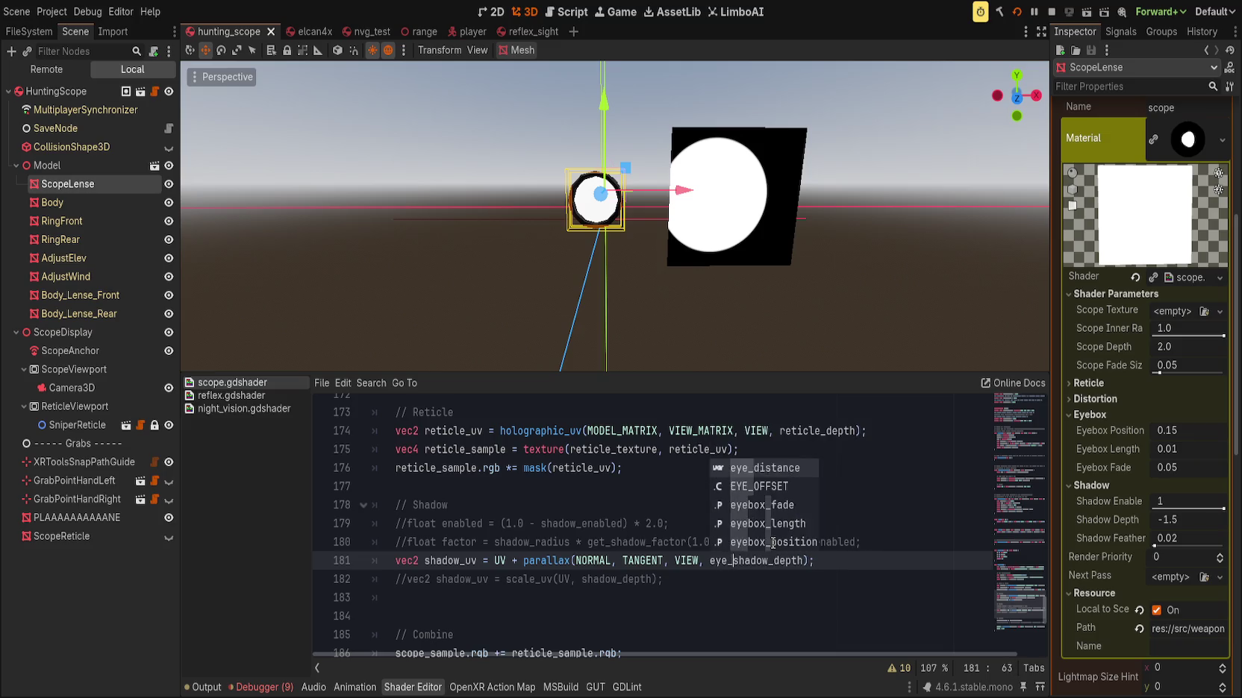
pyautogui.write('tance + ')
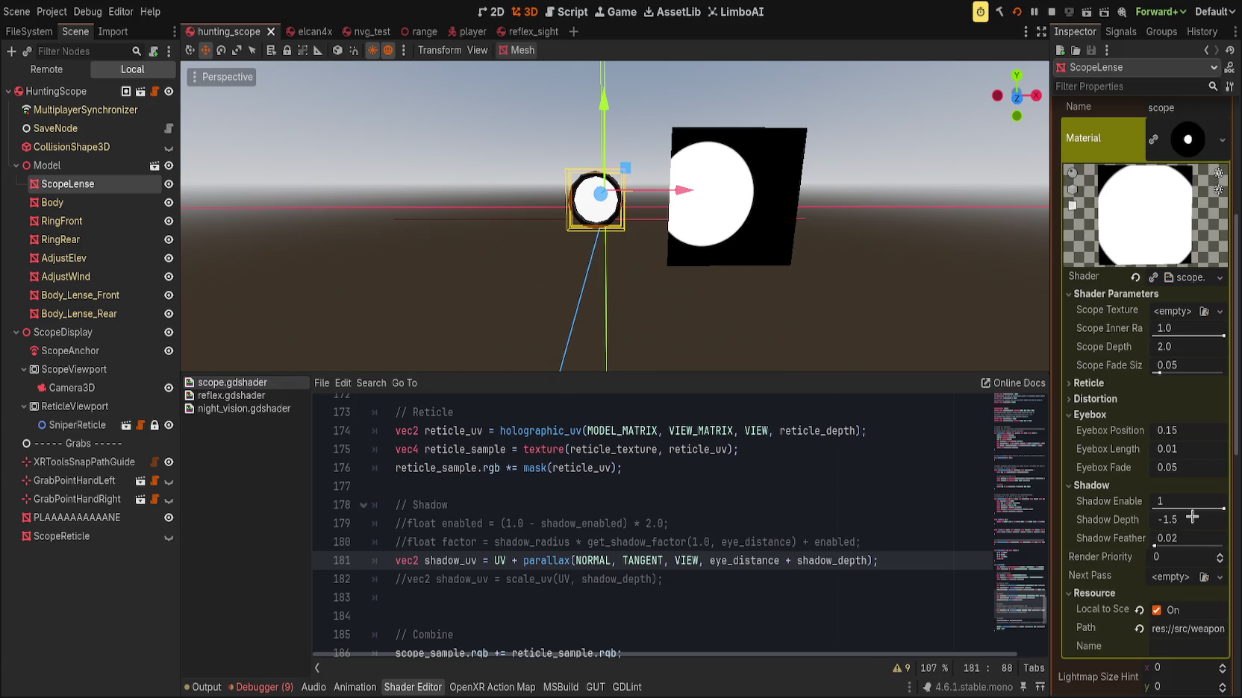
pyautogui.write('9')
# Test Shadow Depth 9.0, revert it, then set it to 0.0
pyautogui.press('Return')
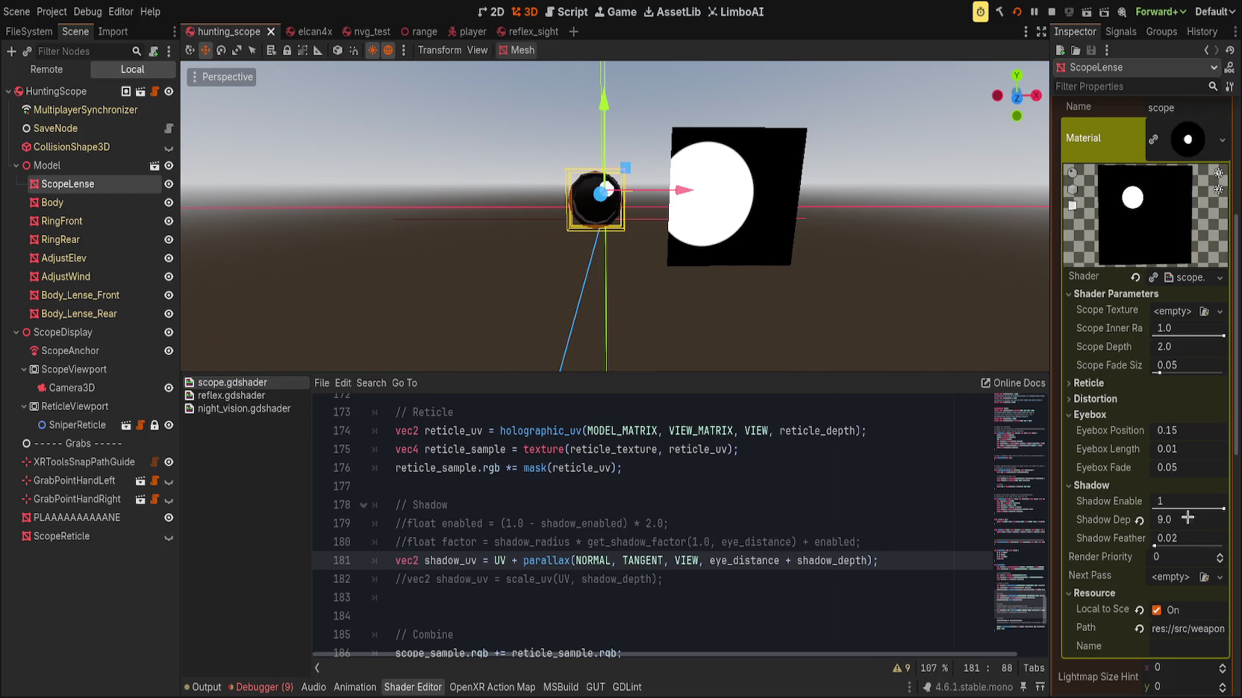
pyautogui.click(1138, 520)
pyautogui.press('Return')
pyautogui.moveTo(567, 208); pyautogui.dragTo(489, 194)
pyautogui.scroll(5, 568, 276)
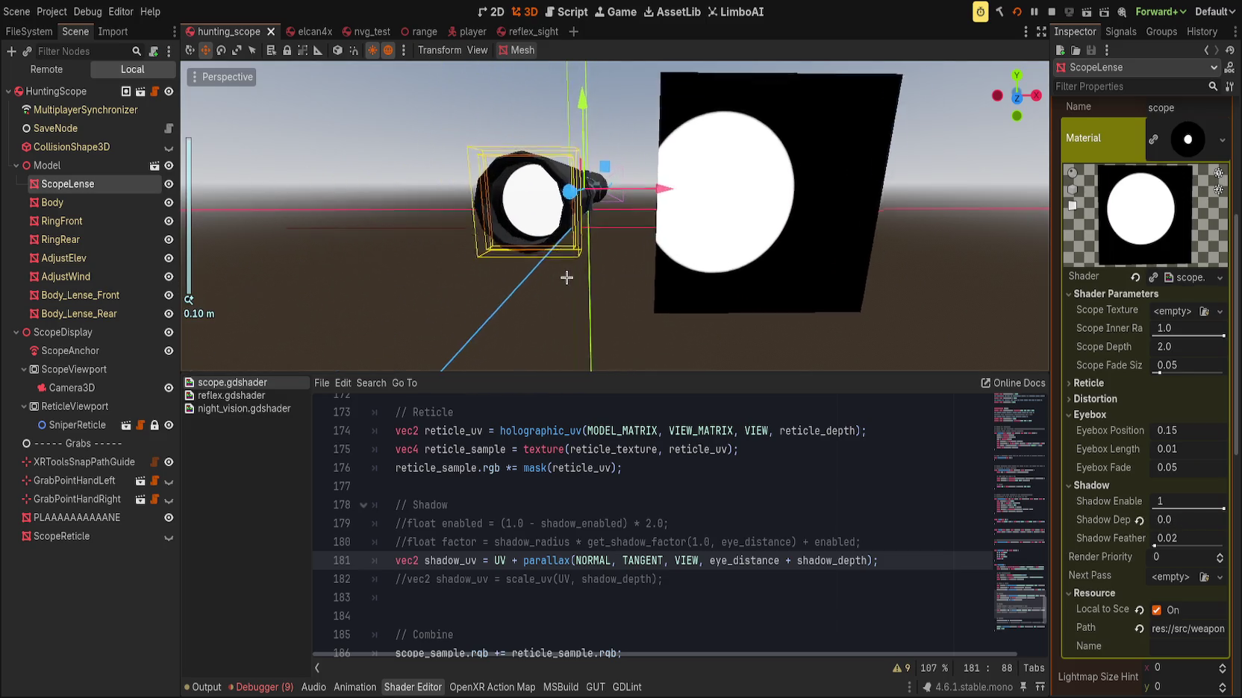
# Save the scene and shader with eye_distance in the line 181 parallax call
pyautogui.doubleClick(763, 560)
pyautogui.scroll(5, 699, 519)
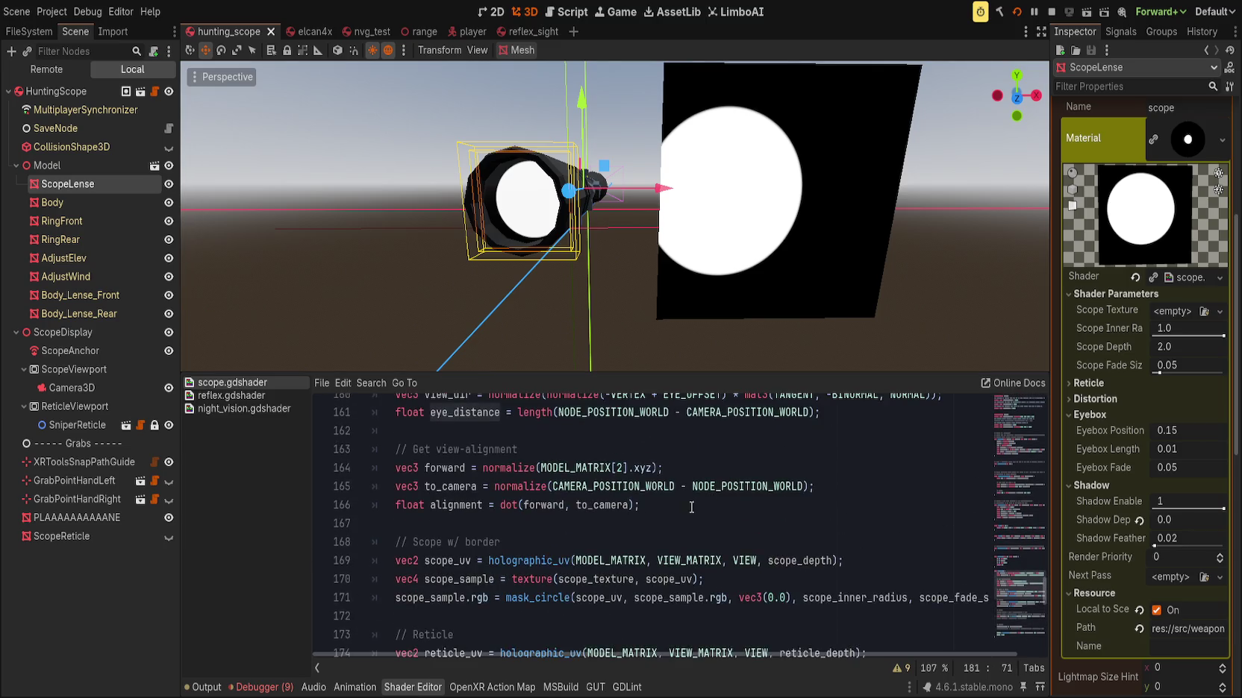
pyautogui.hotkey('ctrl', 's')
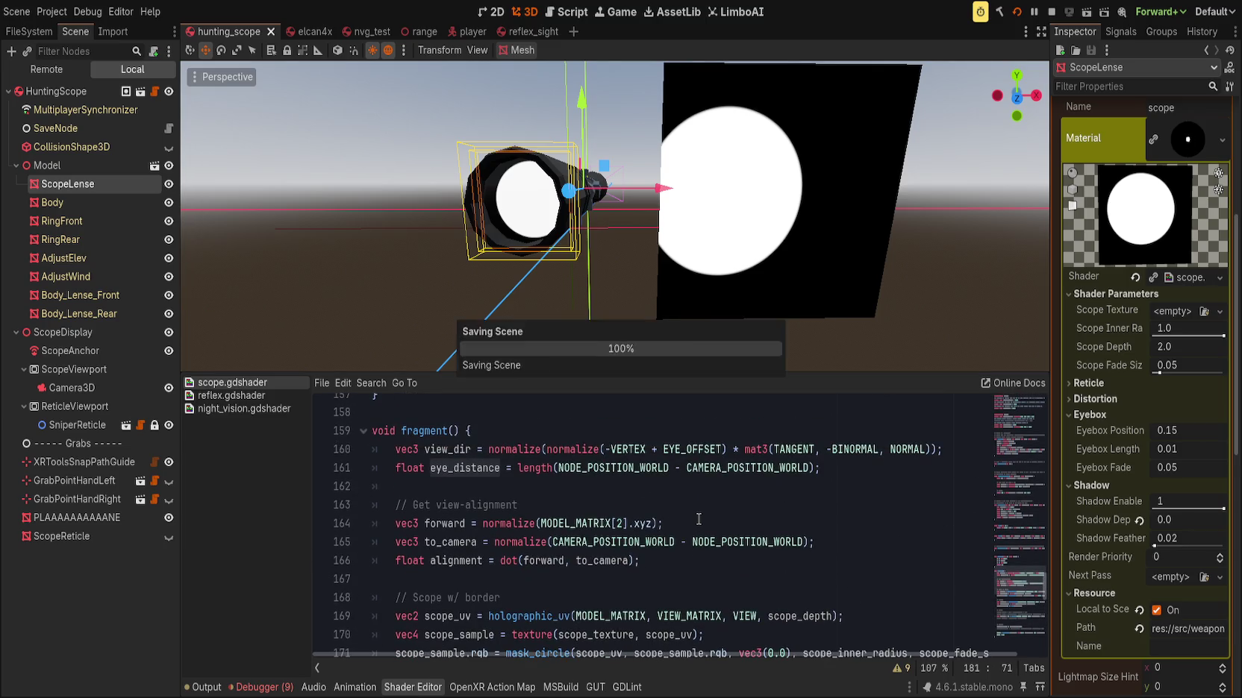
pyautogui.scroll(-5, 699, 519)
pyautogui.scroll(-1, 488, 304)
pyautogui.moveTo(488, 305)
pyautogui.mouseDown()
pyautogui.moveTo(291, 285)
pyautogui.moveTo(601, 329)
pyautogui.mouseUp()
# Delete shadow_depth from the line-181 shadow parallax call and view the scope lens from the side
pyautogui.click(780, 560)
pyautogui.doubleClick(825, 560)
pyautogui.press('BackSpace')
pyautogui.press('BackSpace')
pyautogui.moveTo(705, 310)
pyautogui.mouseDown()
pyautogui.moveTo(567, 274)
pyautogui.moveTo(277, 275)
pyautogui.moveTo(507, 326)
pyautogui.moveTo(343, 268)
pyautogui.moveTo(360, 280)
pyautogui.moveTo(621, 278)
pyautogui.moveTo(430, 313)
pyautogui.moveTo(418, 358)
pyautogui.mouseUp()
pyautogui.scroll(-6, 336, 271)
pyautogui.scroll(3, 621, 278)
pyautogui.scroll(3, 622, 278)
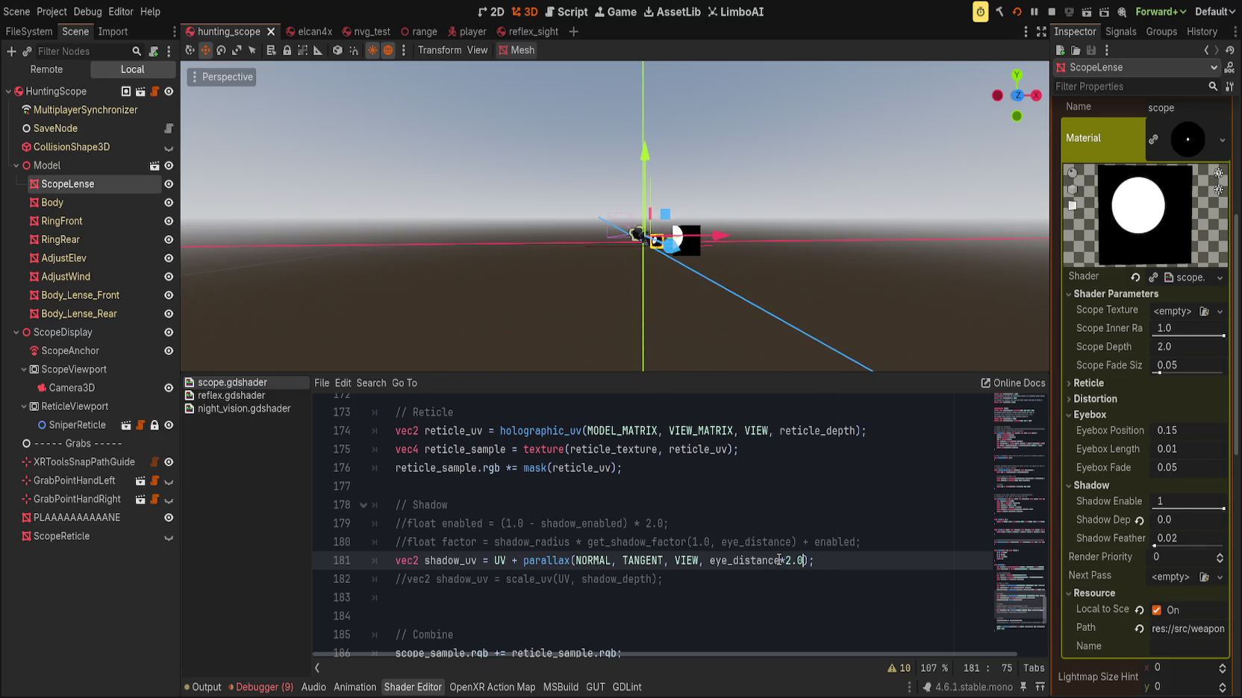
pyautogui.scroll(15, 489, 349)
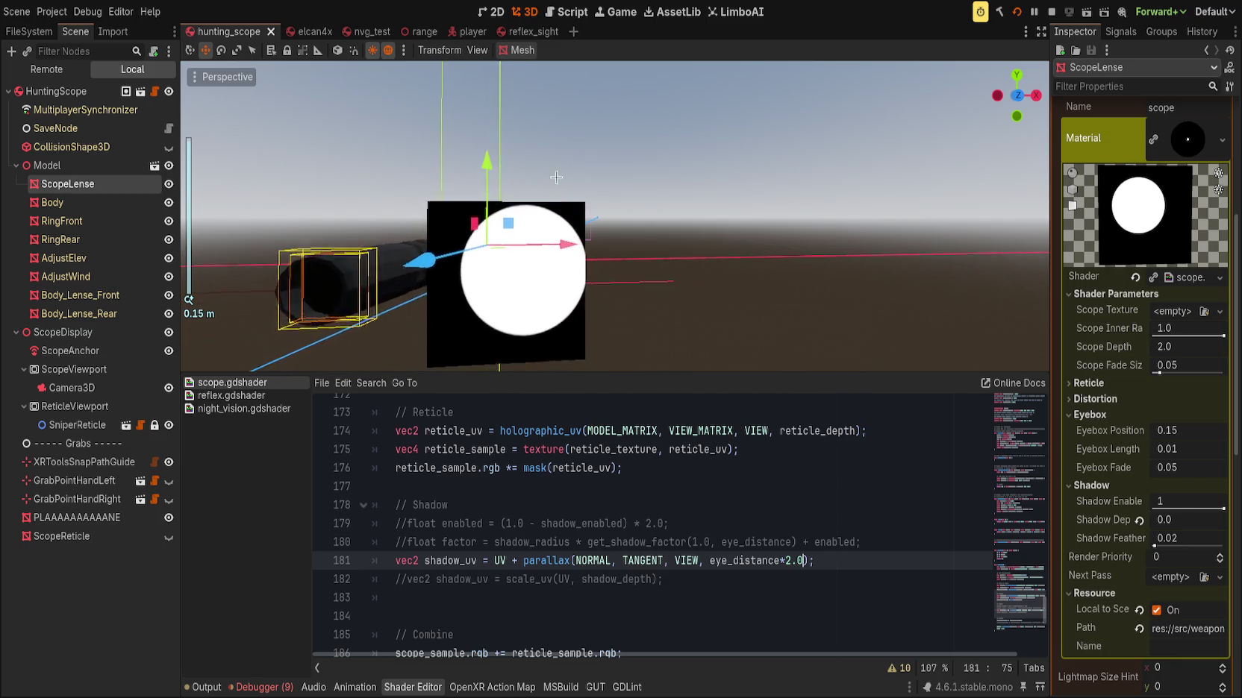
pyautogui.scroll(-8, 923, 202)
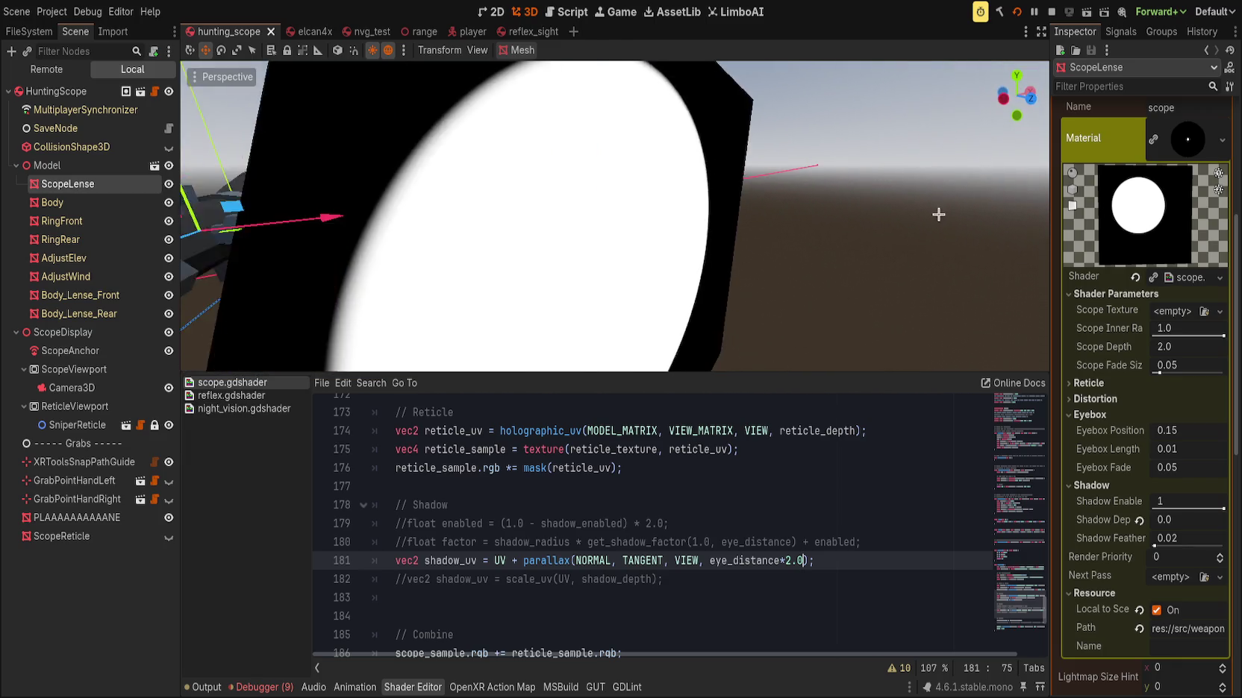
pyautogui.scroll(-5, 615, 273)
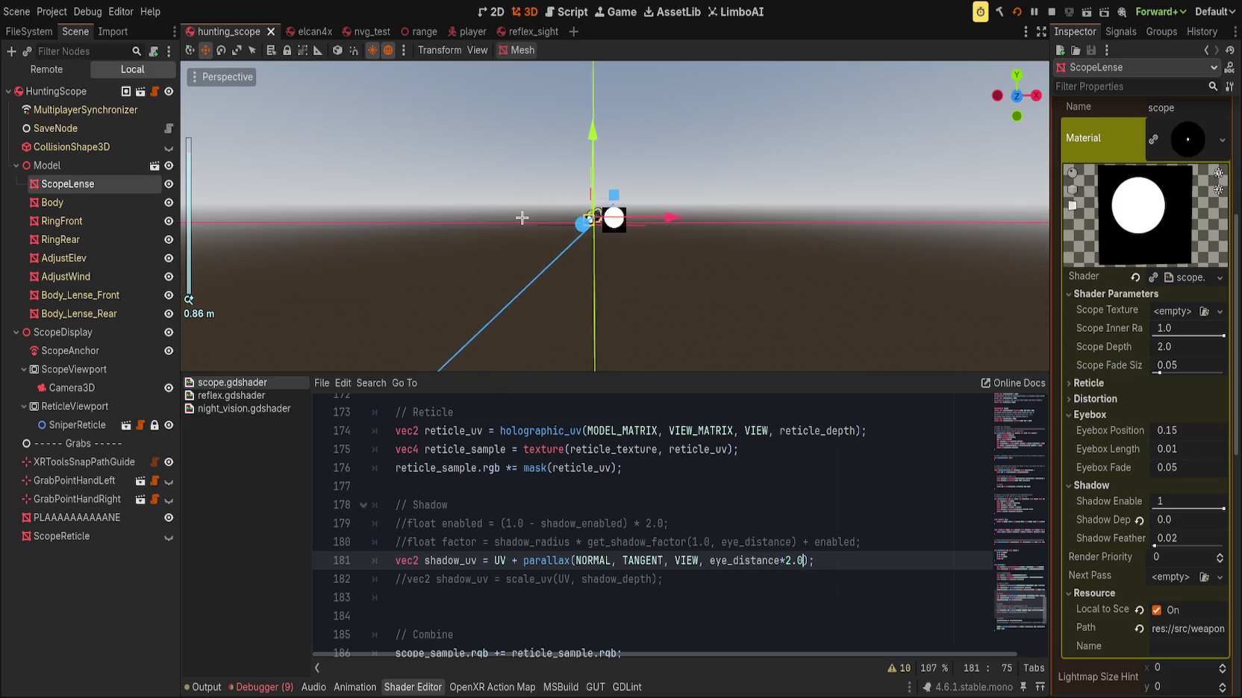
# Re-centre on the scope lens, view it from above, and save the shader
pyautogui.press('f')
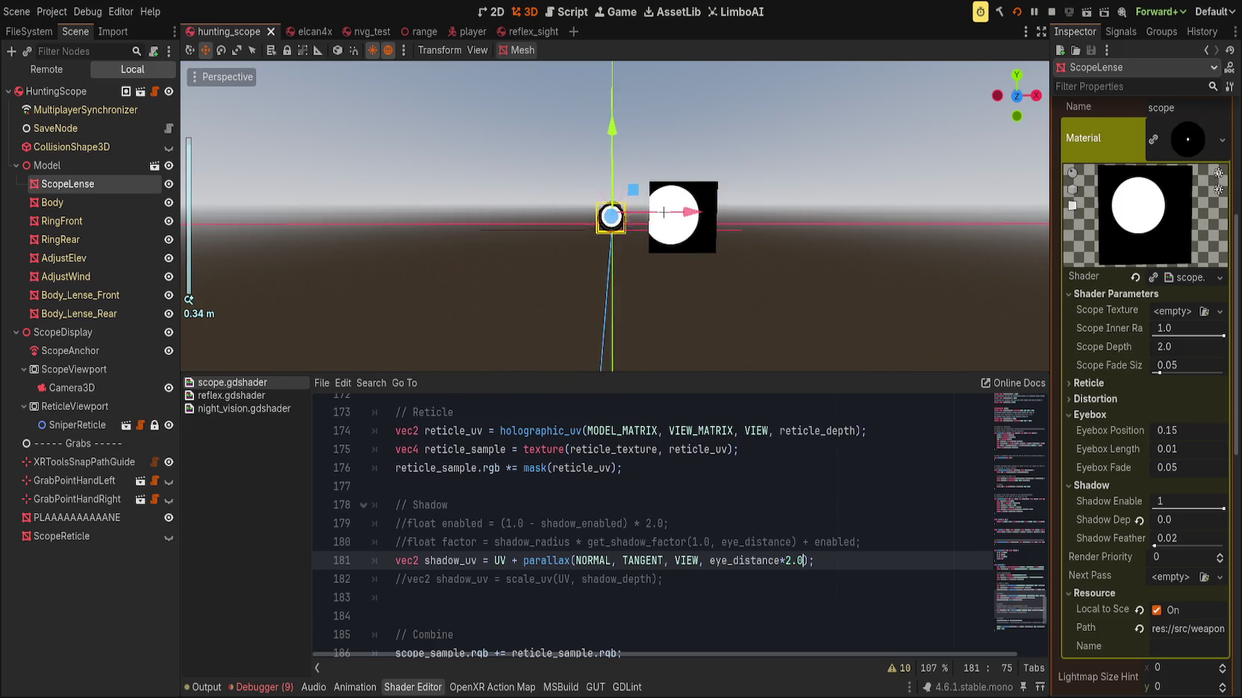
pyautogui.moveTo(634, 238)
pyautogui.mouseDown()
pyautogui.moveTo(551, 255)
pyautogui.moveTo(732, 241)
pyautogui.moveTo(603, 264)
pyautogui.mouseUp()
pyautogui.scroll(20, 632, 275)
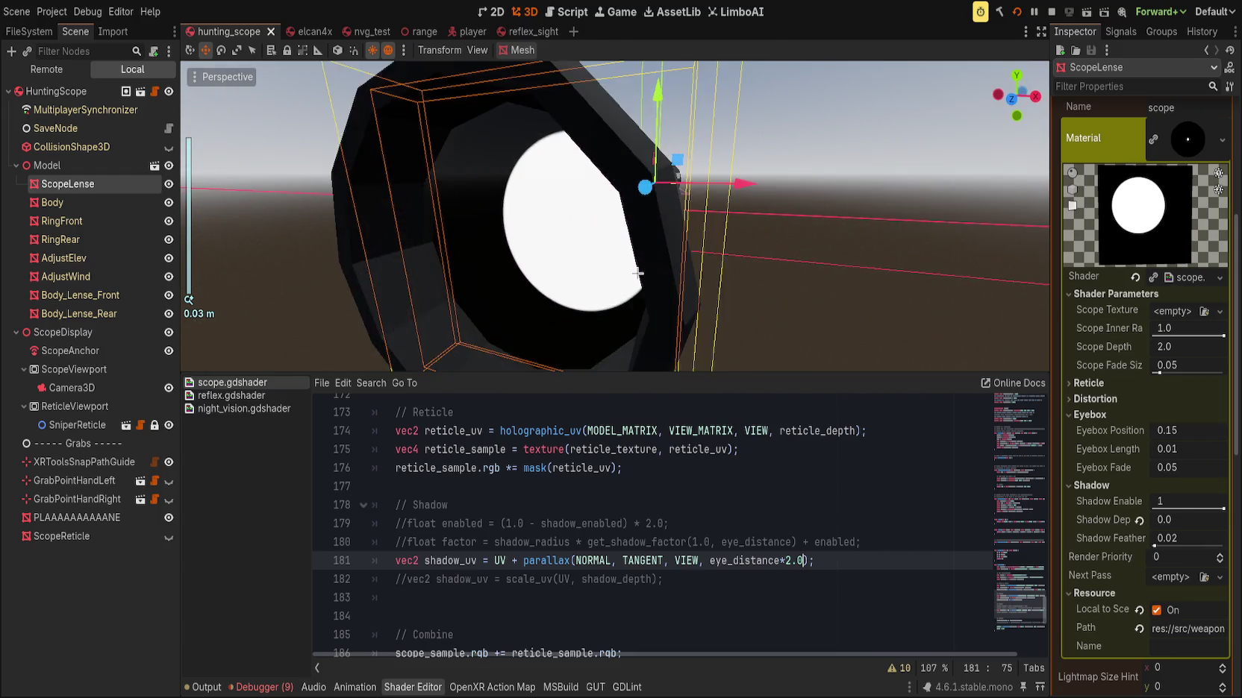
pyautogui.scroll(-4, 634, 275)
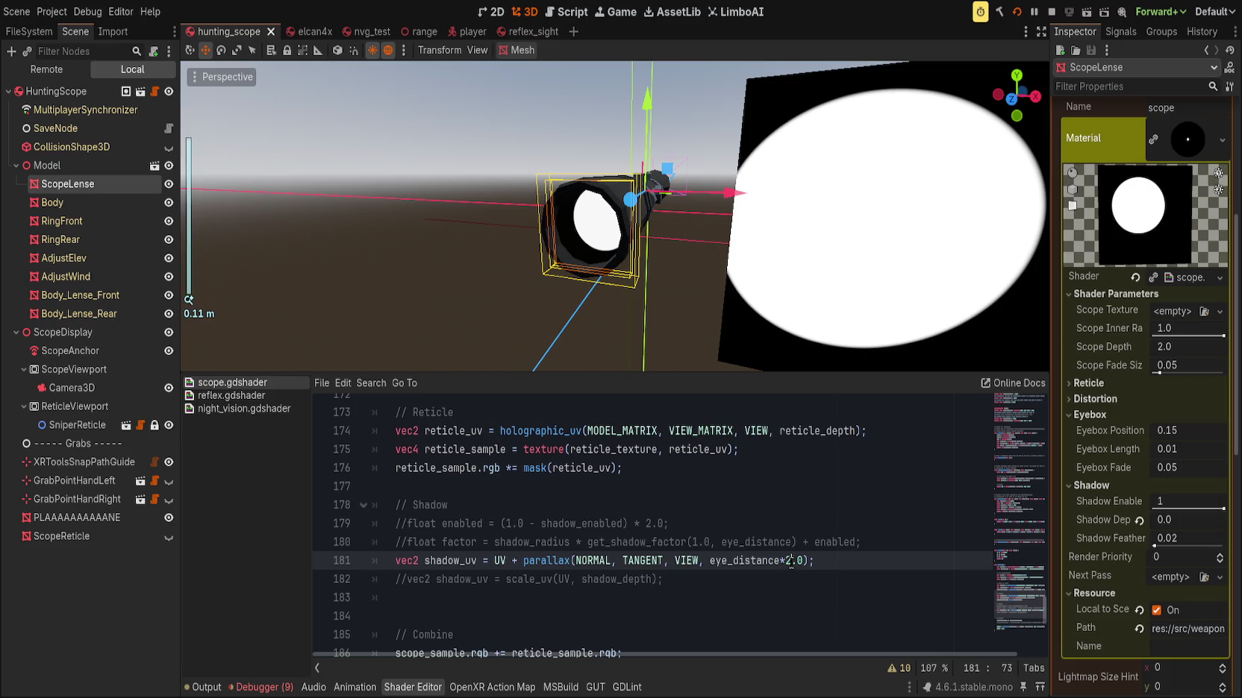
pyautogui.hotkey('ctrl', 's')
# Orbit around the scope to check the lens from angled and front views
pyautogui.scroll(-15, 653, 275)
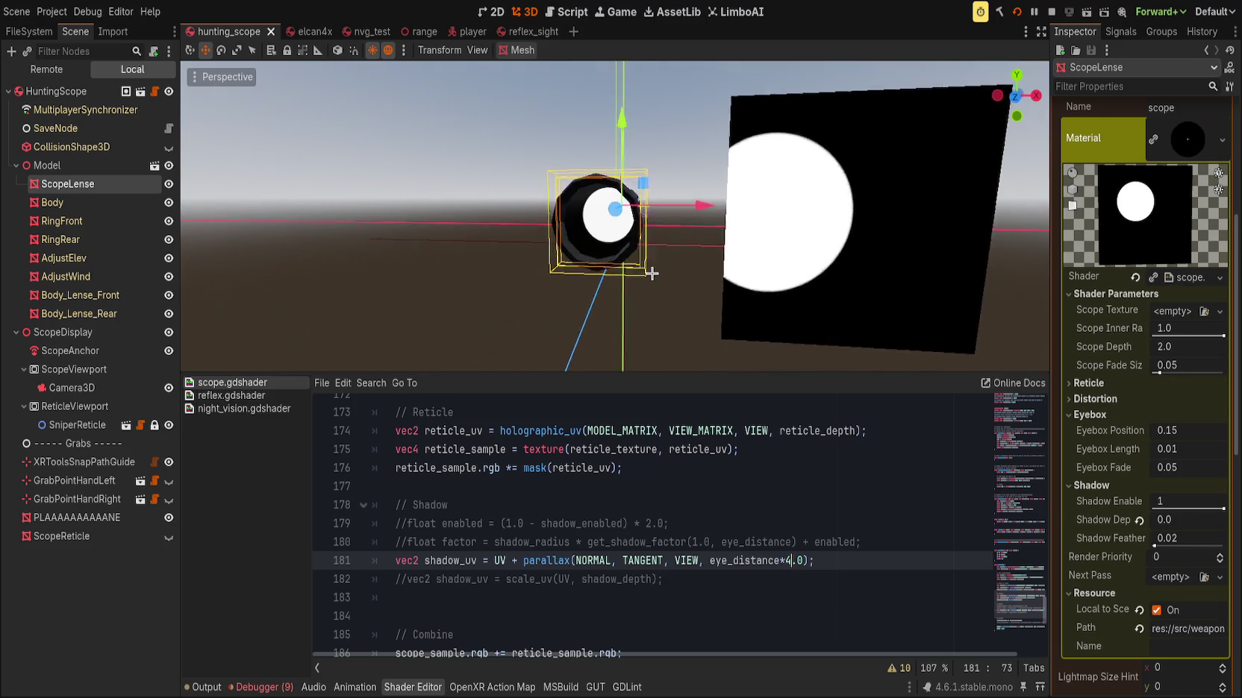
pyautogui.scroll(-7, 653, 275)
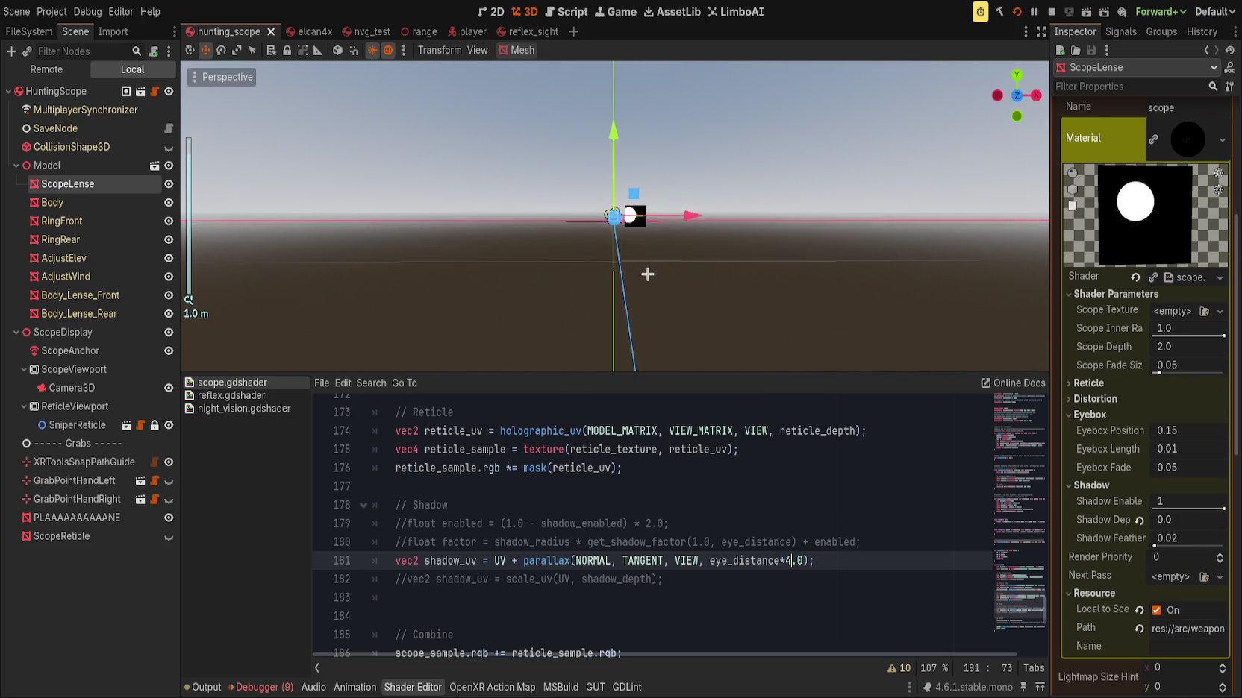
pyautogui.scroll(3, 674, 281)
pyautogui.scroll(-5, 674, 281)
pyautogui.moveTo(674, 281)
pyautogui.mouseDown()
pyautogui.moveTo(435, 296)
pyautogui.moveTo(470, 326)
pyautogui.moveTo(526, 299)
pyautogui.moveTo(546, 326)
pyautogui.mouseUp()
pyautogui.scroll(5, 596, 318)
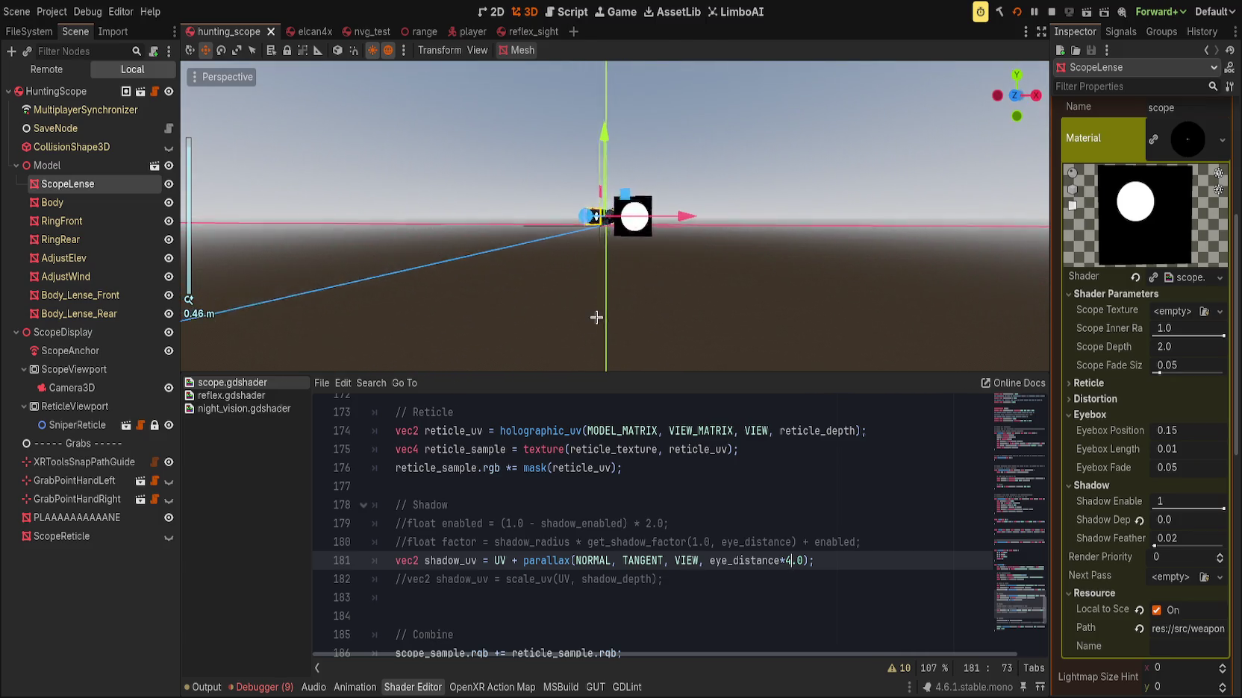
pyautogui.moveTo(546, 272); pyautogui.dragTo(634, 313)
pyautogui.scroll(1, 634, 313)
pyautogui.write('-1')
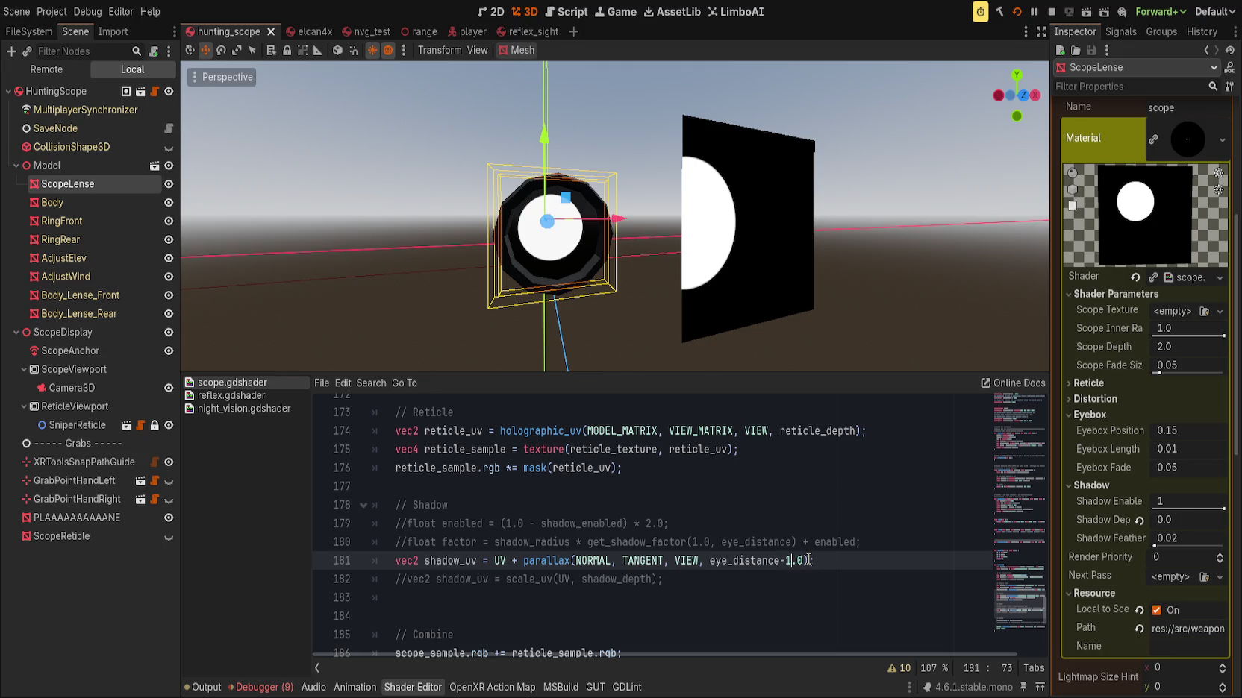
# End line 181 with a semicolon and check the scope at an angle and from below
pyautogui.write(';')
pyautogui.moveTo(478, 351)
pyautogui.mouseDown()
pyautogui.moveTo(601, 346)
pyautogui.moveTo(568, 329)
pyautogui.moveTo(595, 319)
pyautogui.moveTo(444, 306)
pyautogui.moveTo(522, 312)
pyautogui.moveTo(597, 299)
pyautogui.mouseUp()
pyautogui.scroll(-3, 595, 318)
pyautogui.scroll(-10, 466, 312)
pyautogui.scroll(12, 634, 291)
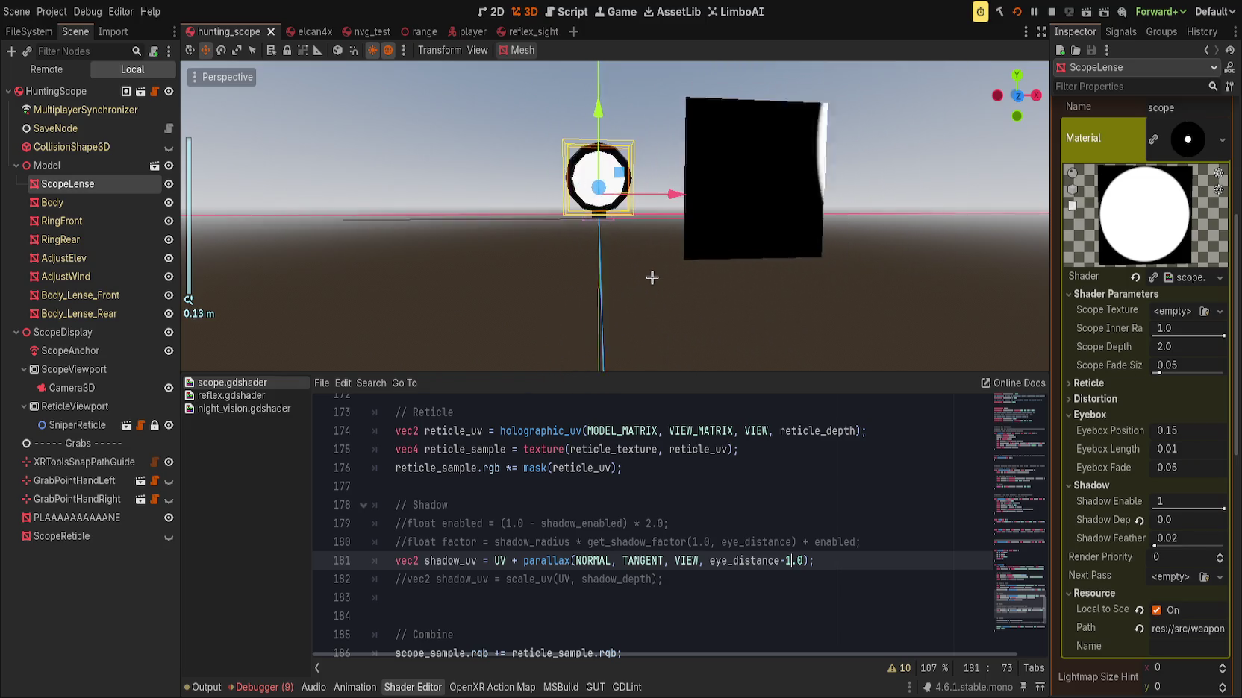
pyautogui.scroll(3, 649, 280)
pyautogui.moveTo(648, 280)
pyautogui.mouseDown()
pyautogui.moveTo(788, 338)
pyautogui.moveTo(748, 286)
pyautogui.moveTo(598, 264)
pyautogui.moveTo(486, 269)
pyautogui.moveTo(527, 276)
pyautogui.moveTo(458, 244)
pyautogui.moveTo(571, 270)
pyautogui.mouseUp()
pyautogui.scroll(1, 598, 265)
pyautogui.scroll(-7, 598, 264)
# Fly the view camera in, out and sideways around the scope lens and reticle
pyautogui.press('w')
pyautogui.press('s')
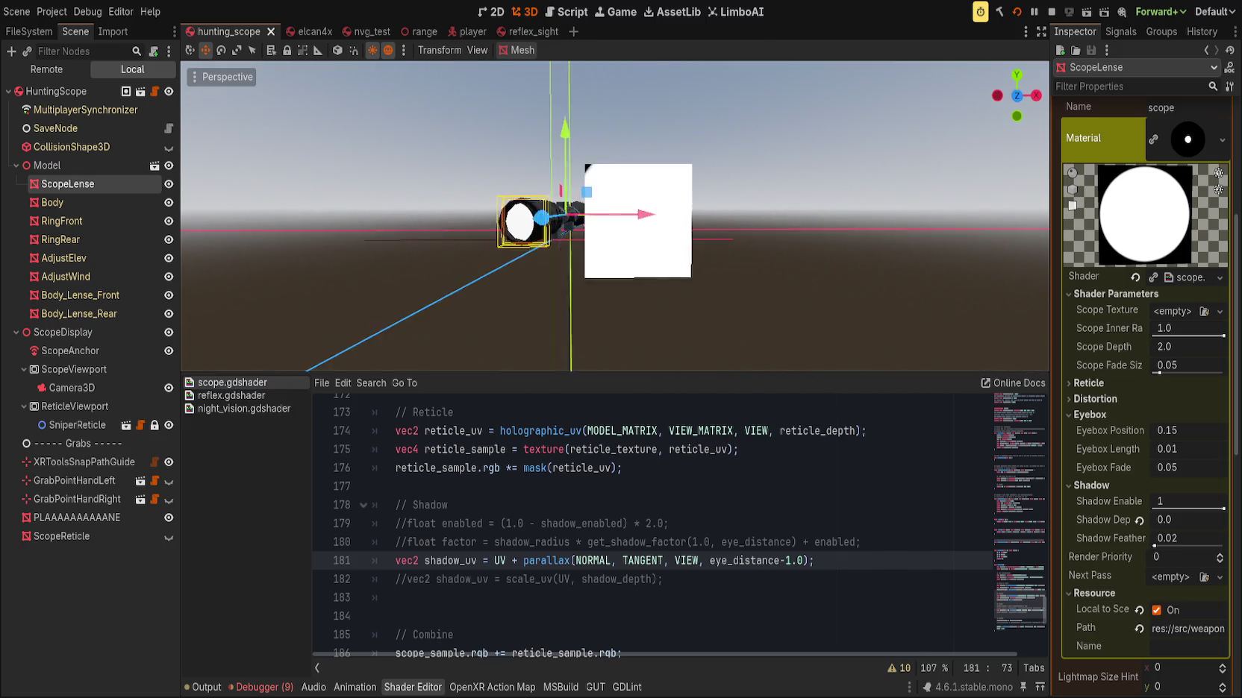
pyautogui.press('s')
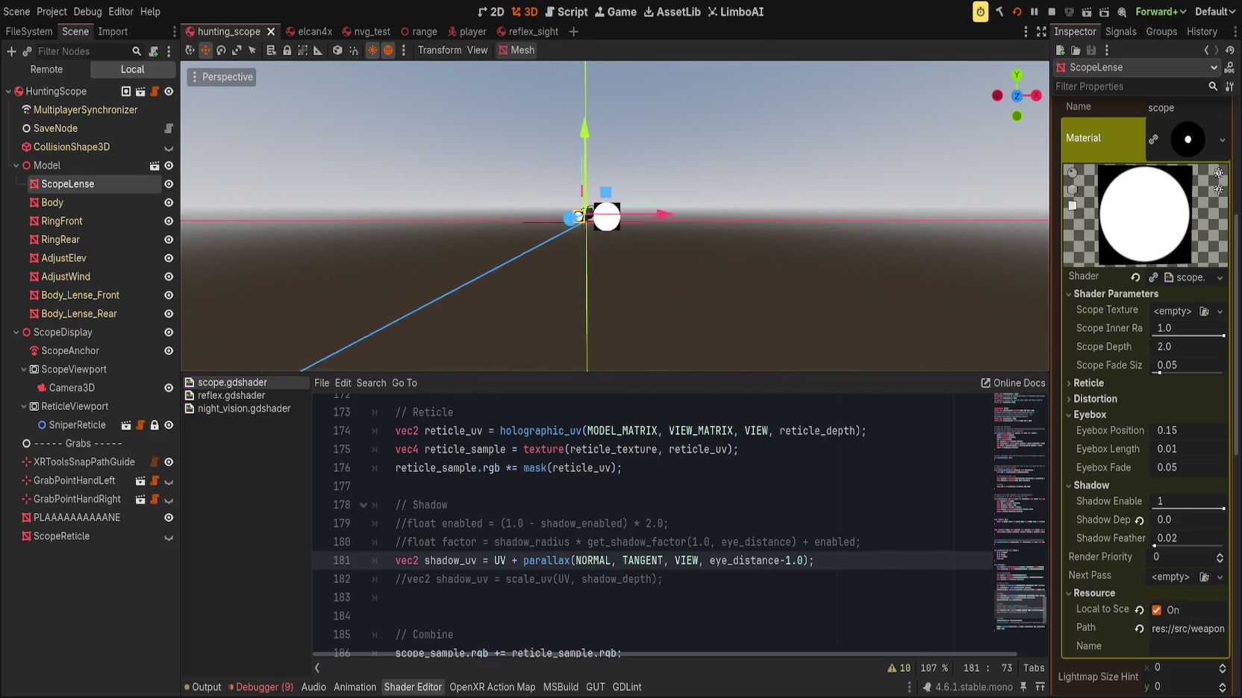
pyautogui.press('a')
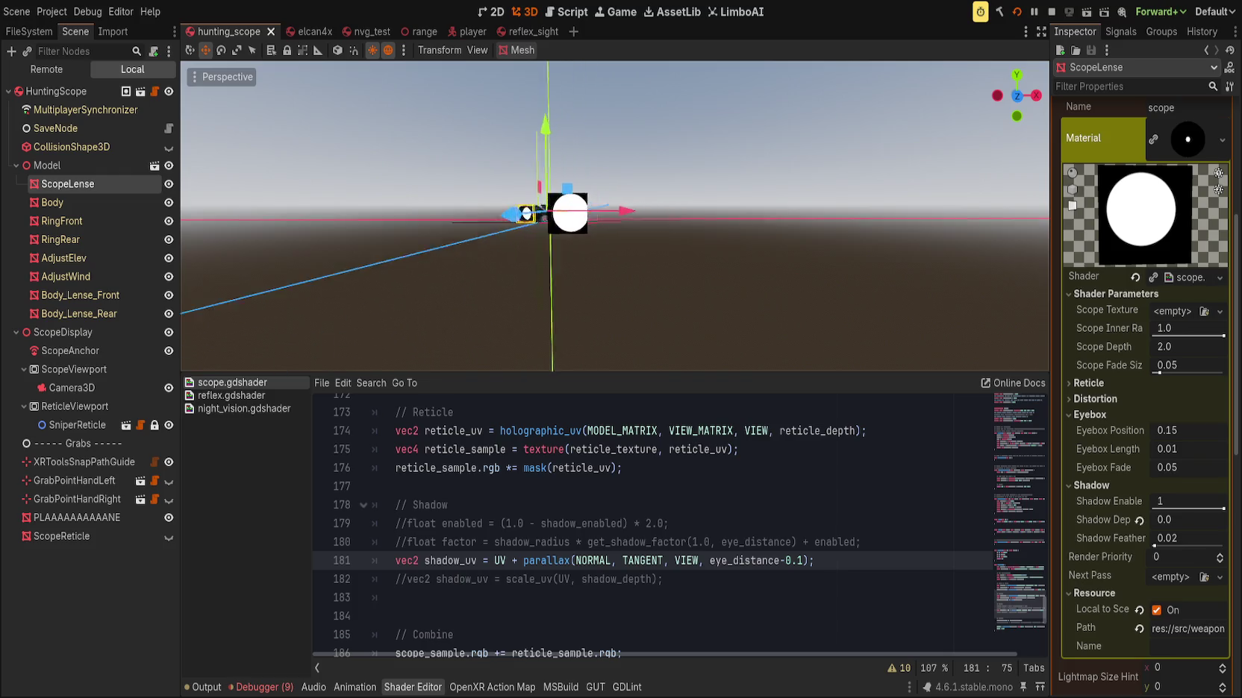
pyautogui.press('w')
pyautogui.press('w')
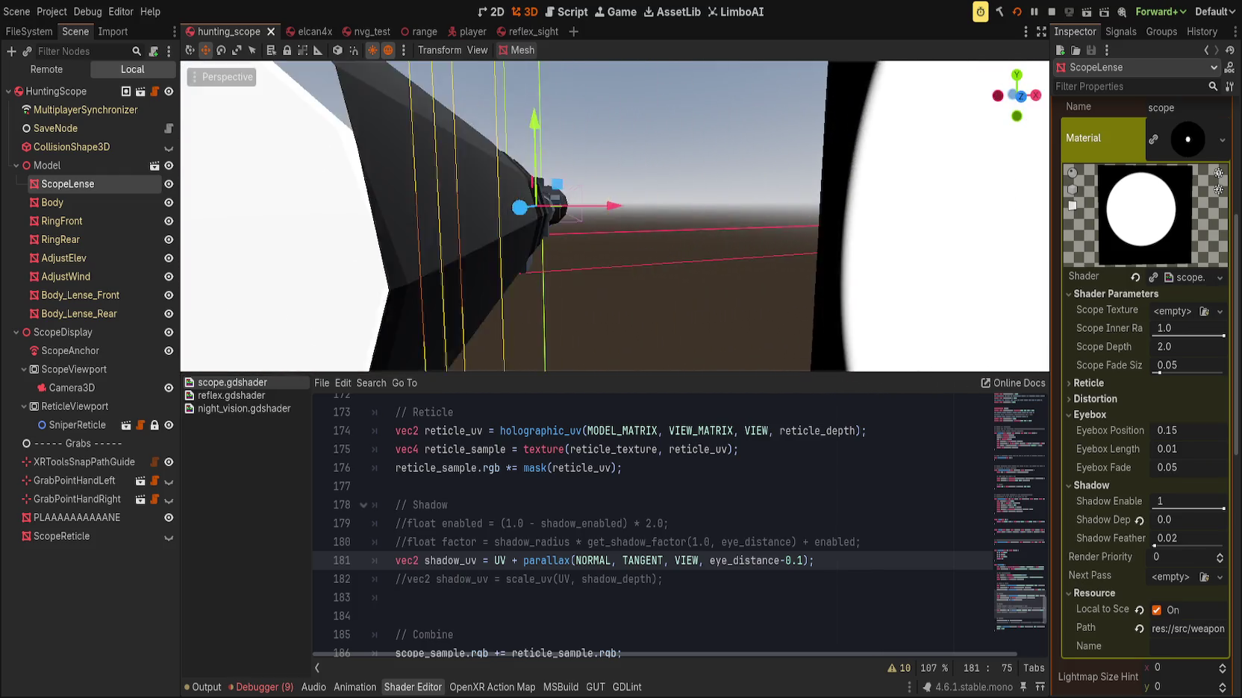
pyautogui.press('s')
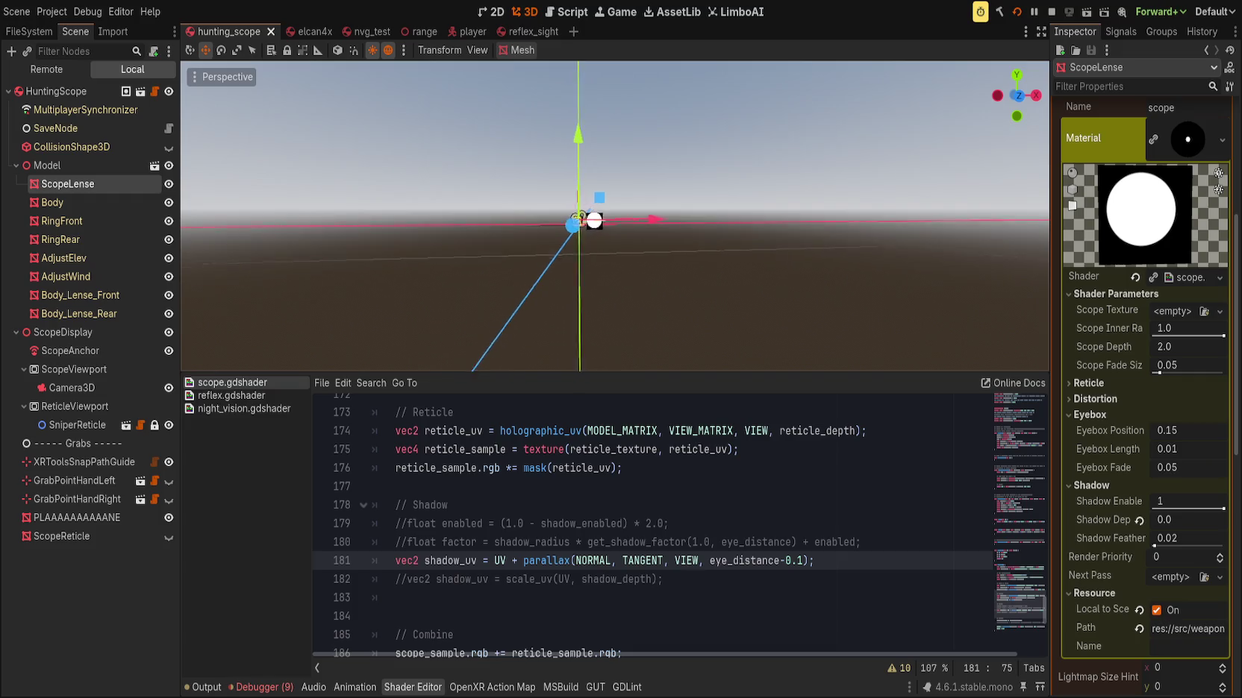
pyautogui.press('w')
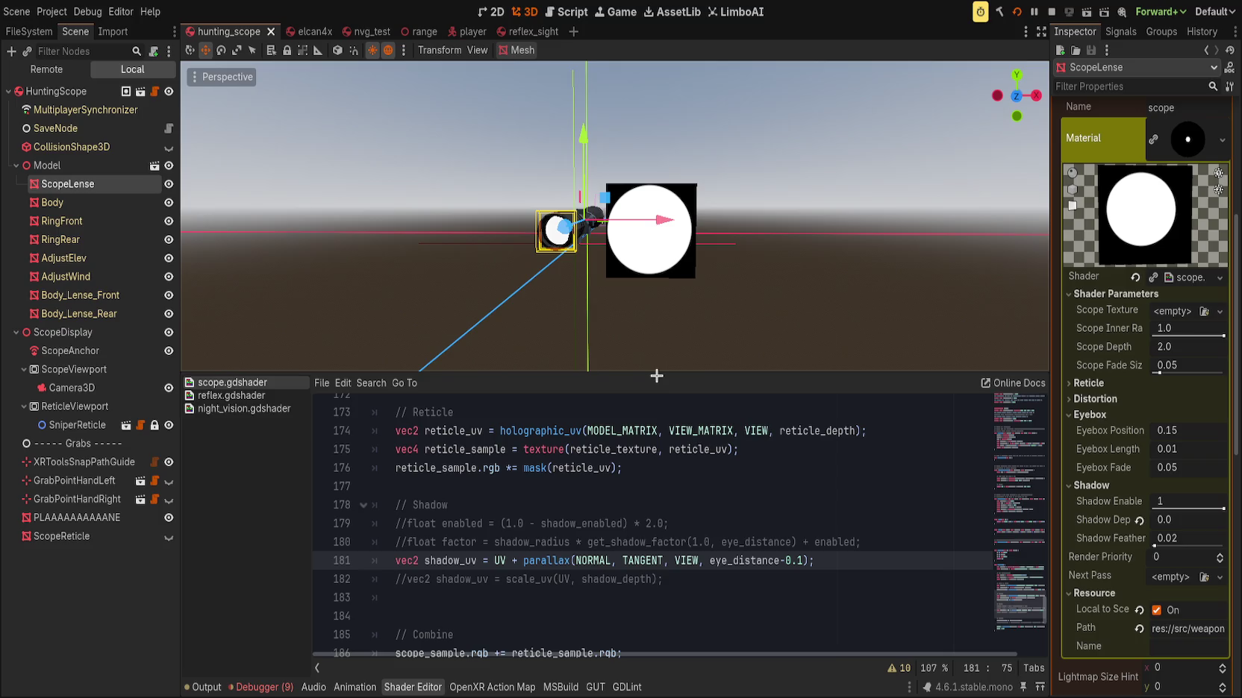
pyautogui.scroll(5, 685, 612)
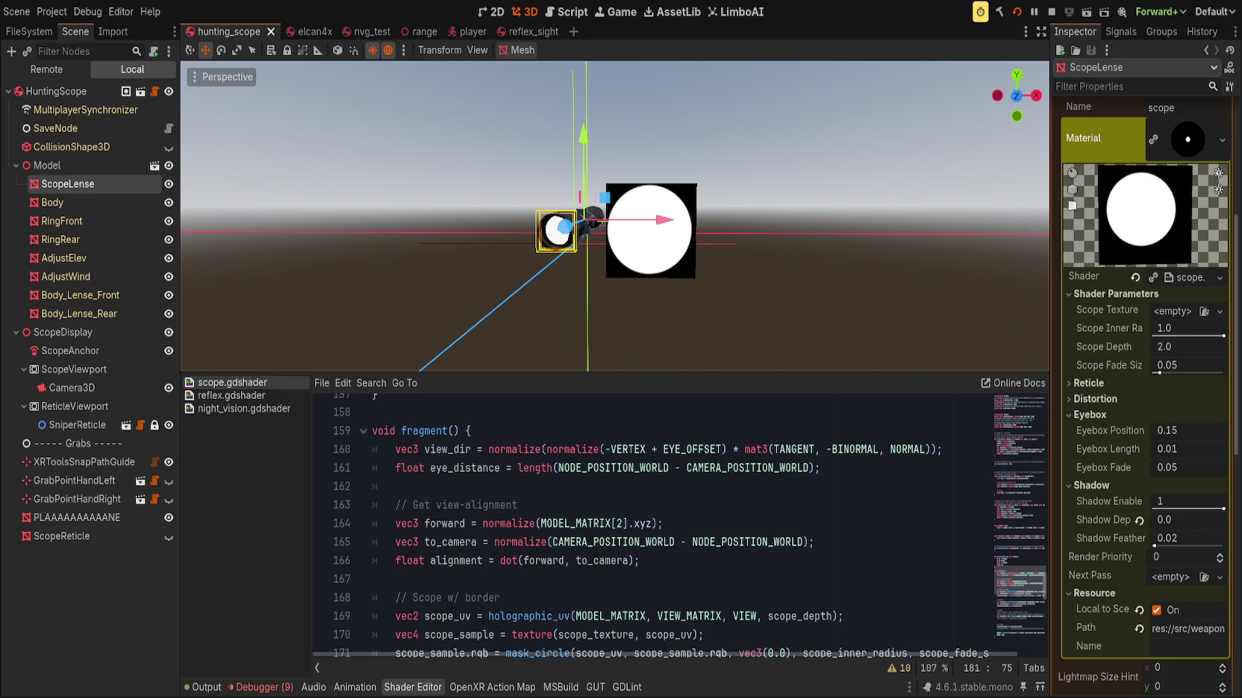
# Inspect the eye_distance calculation on line 161 of scope.gdshader
pyautogui.click(841, 475)
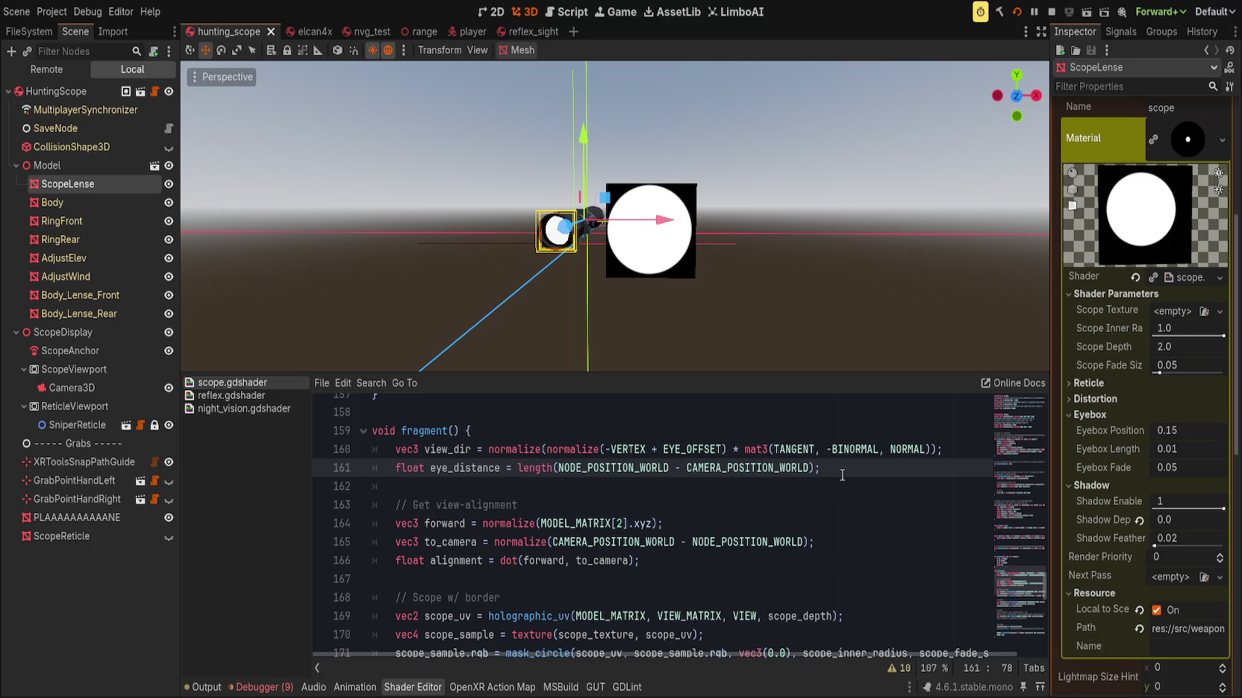
pyautogui.scroll(-5, 841, 476)
pyautogui.scroll(5, 802, 527)
pyautogui.scroll(-10, 802, 527)
pyautogui.scroll(4, 797, 567)
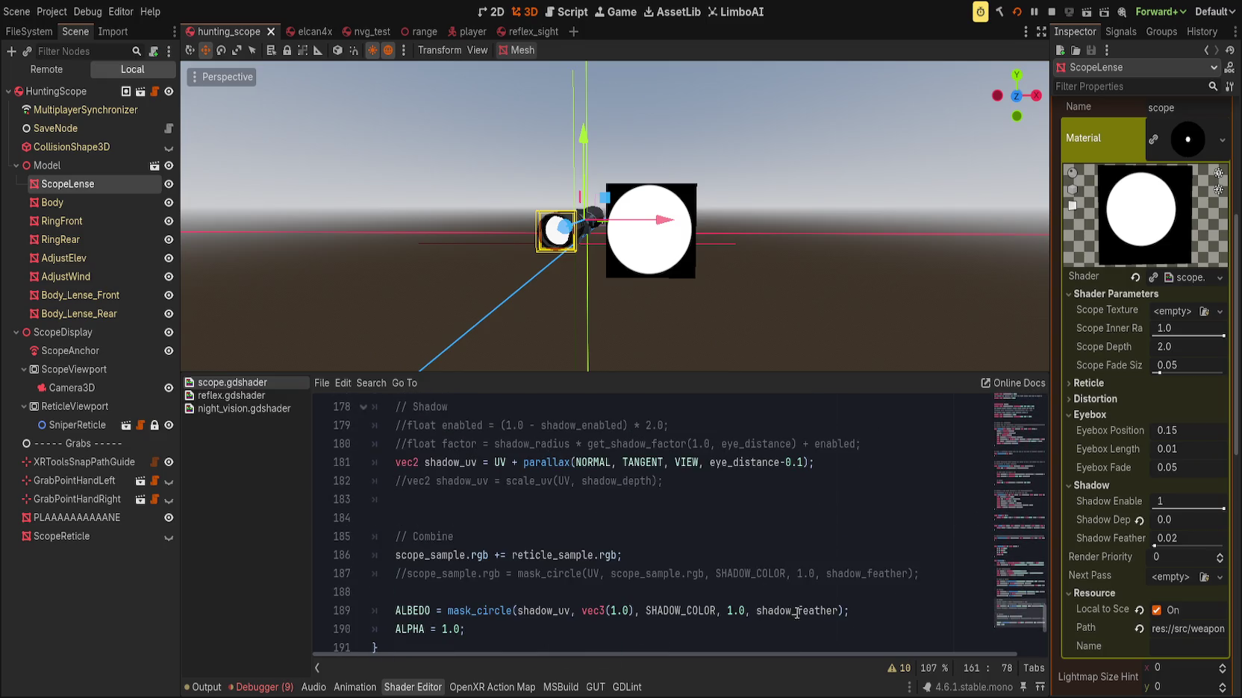
pyautogui.scroll(3, 760, 498)
# Replace eye_distance-0.1 on line 181 with length(to_camera) and view the lens down the barrel
pyautogui.moveTo(710, 518); pyautogui.dragTo(802, 518)
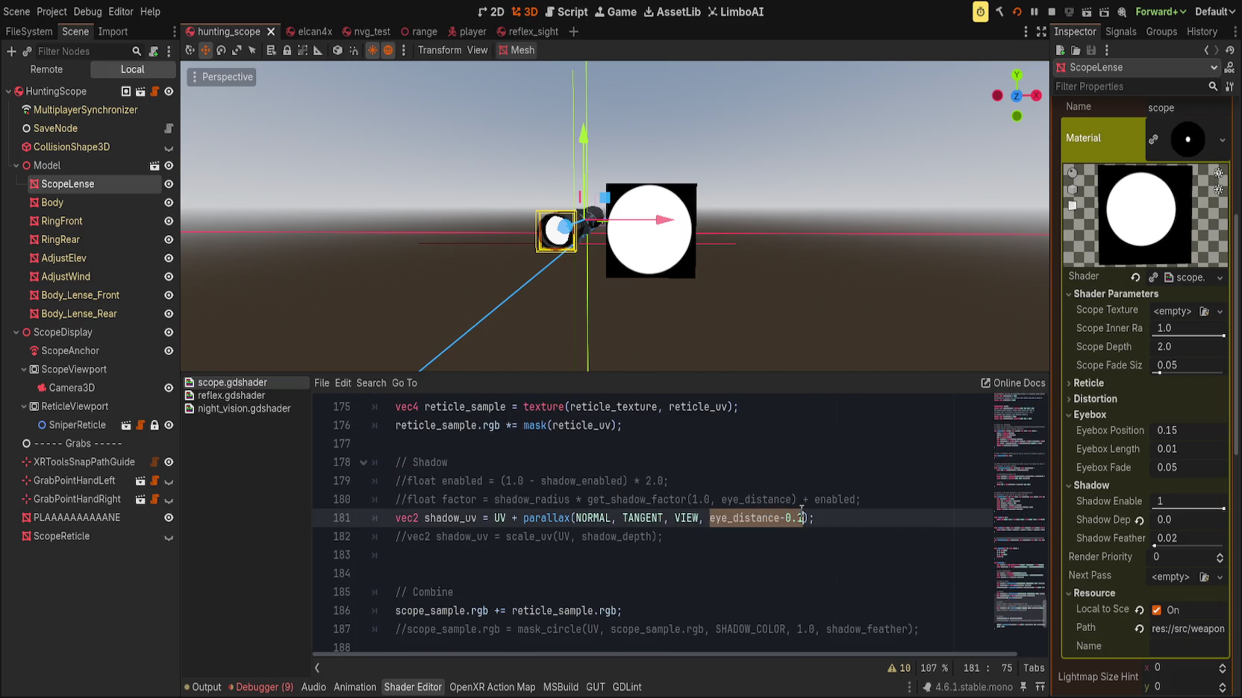
pyautogui.write('length(to_camera')
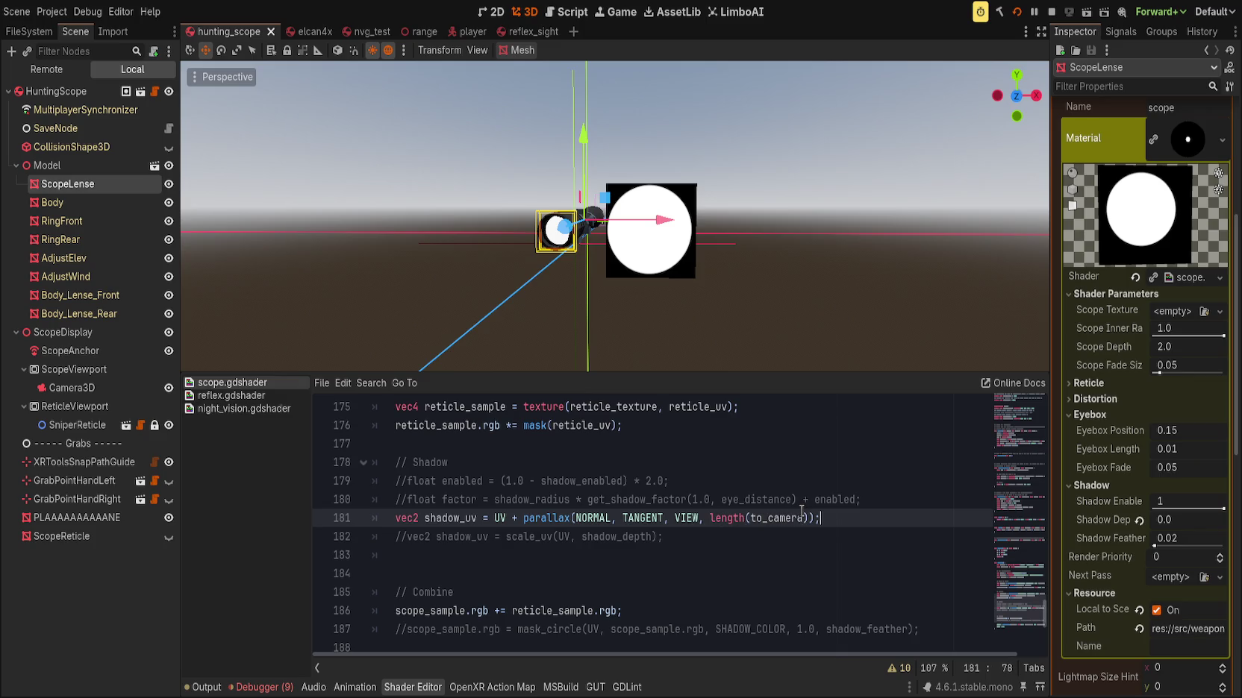
pyautogui.scroll(10, 671, 274)
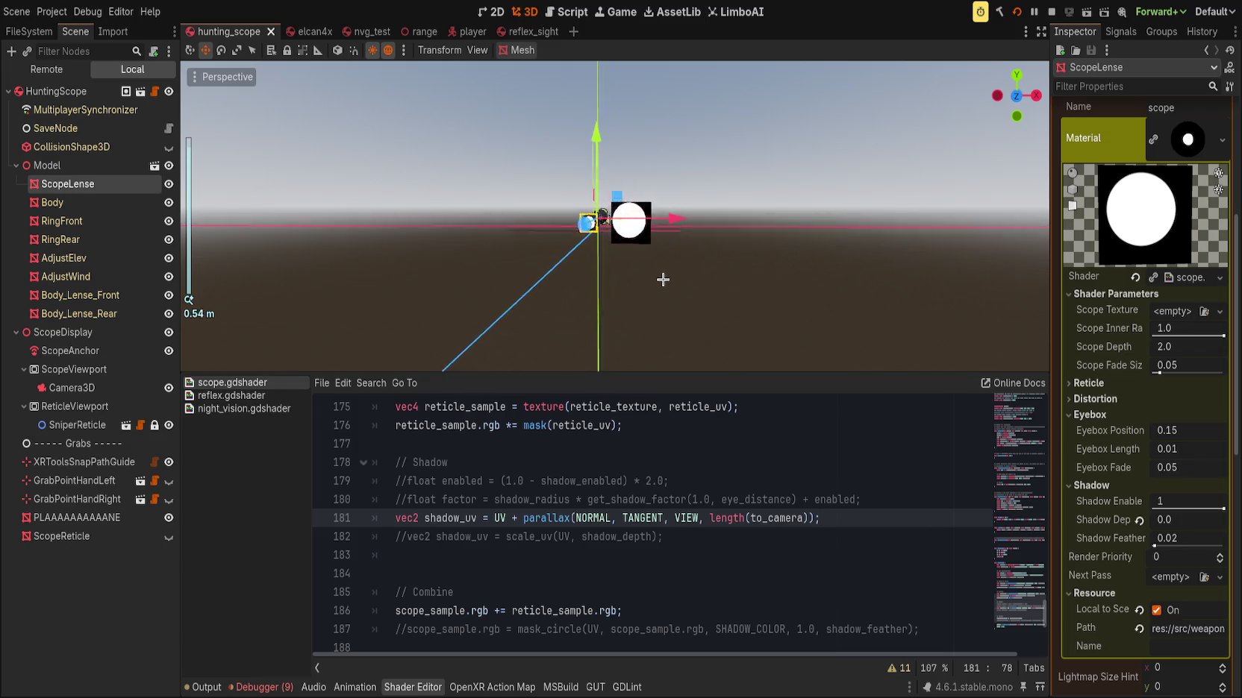
pyautogui.moveTo(662, 287)
pyautogui.mouseDown()
pyautogui.moveTo(460, 278)
pyautogui.moveTo(992, 400)
pyautogui.mouseUp()
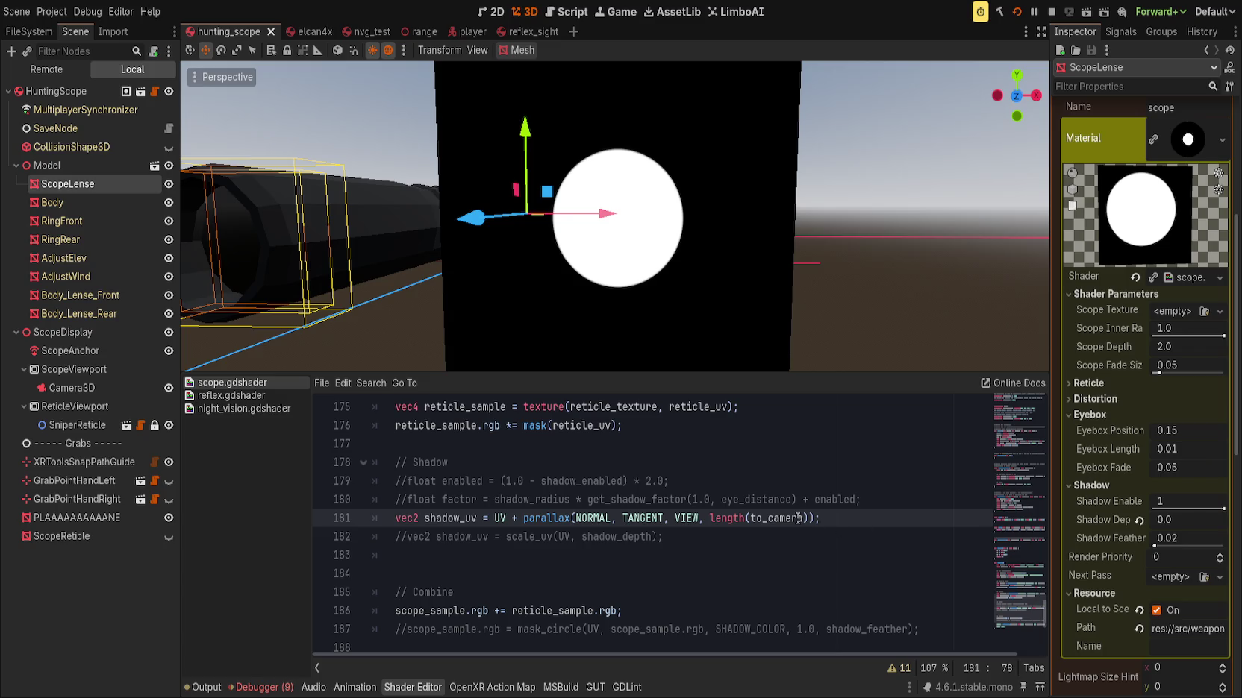
# Add +shadow_depth to the line-181 parallax depth and try Shadow Depth values -1.5 and -0.675
pyautogui.write('+shadow')
pyautogui.press('Return')
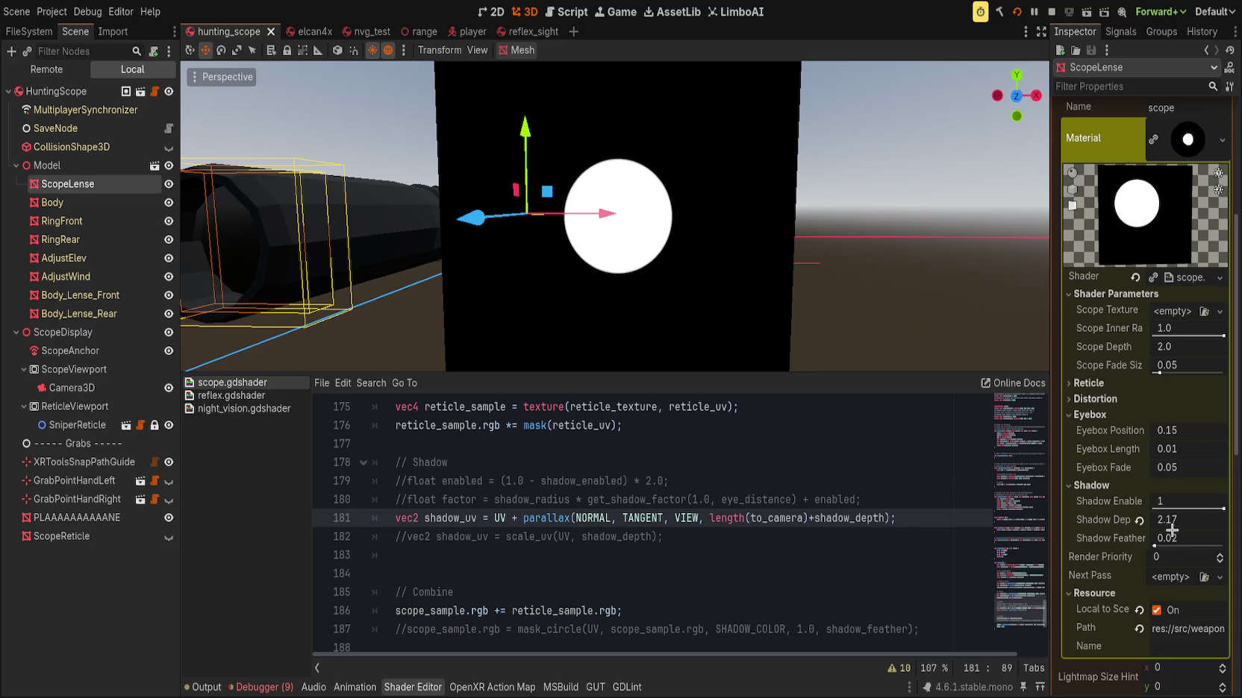
pyautogui.moveTo(1141, 520); pyautogui.dragTo(739, 337)
pyautogui.moveTo(1173, 521); pyautogui.dragTo(1224, 520)
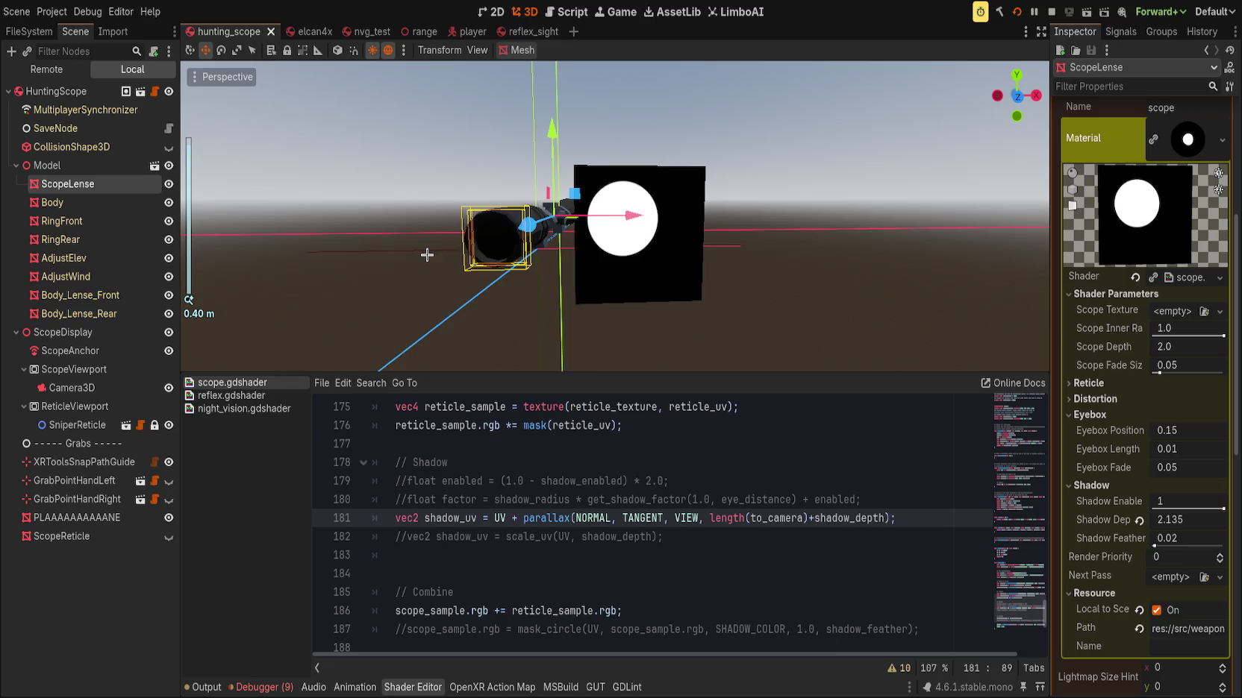
pyautogui.scroll(5, 493, 224)
pyautogui.scroll(-3, 527, 257)
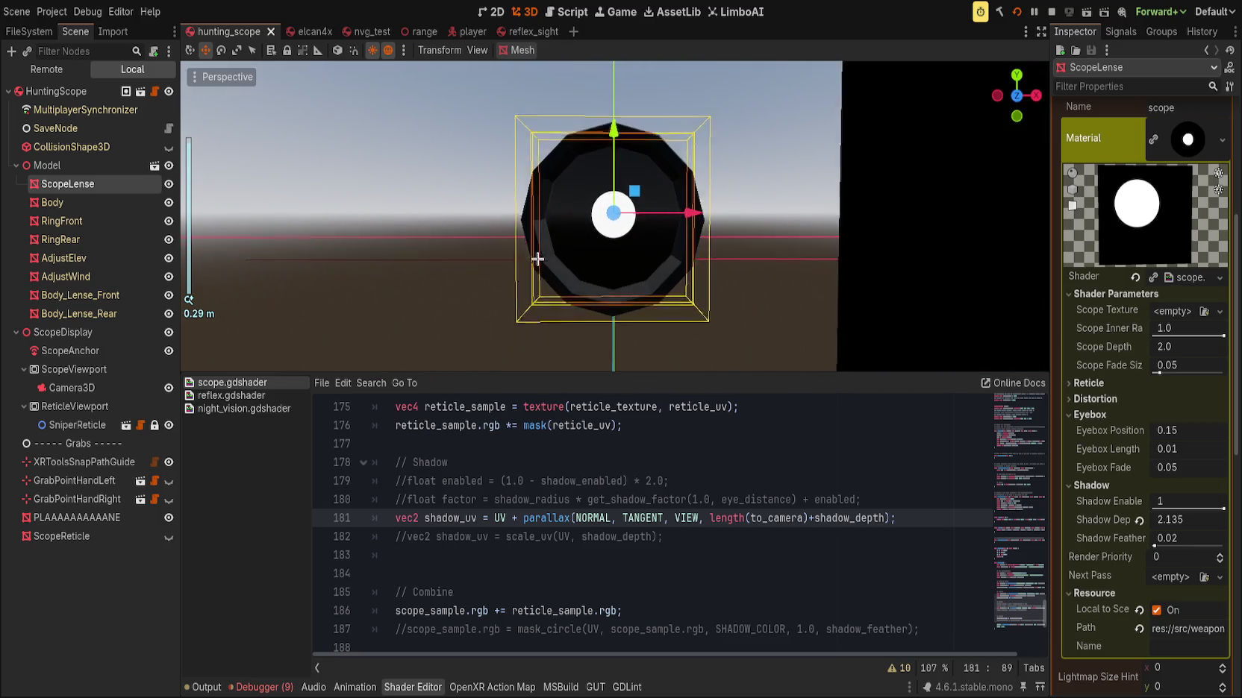
pyautogui.scroll(3, 682, 303)
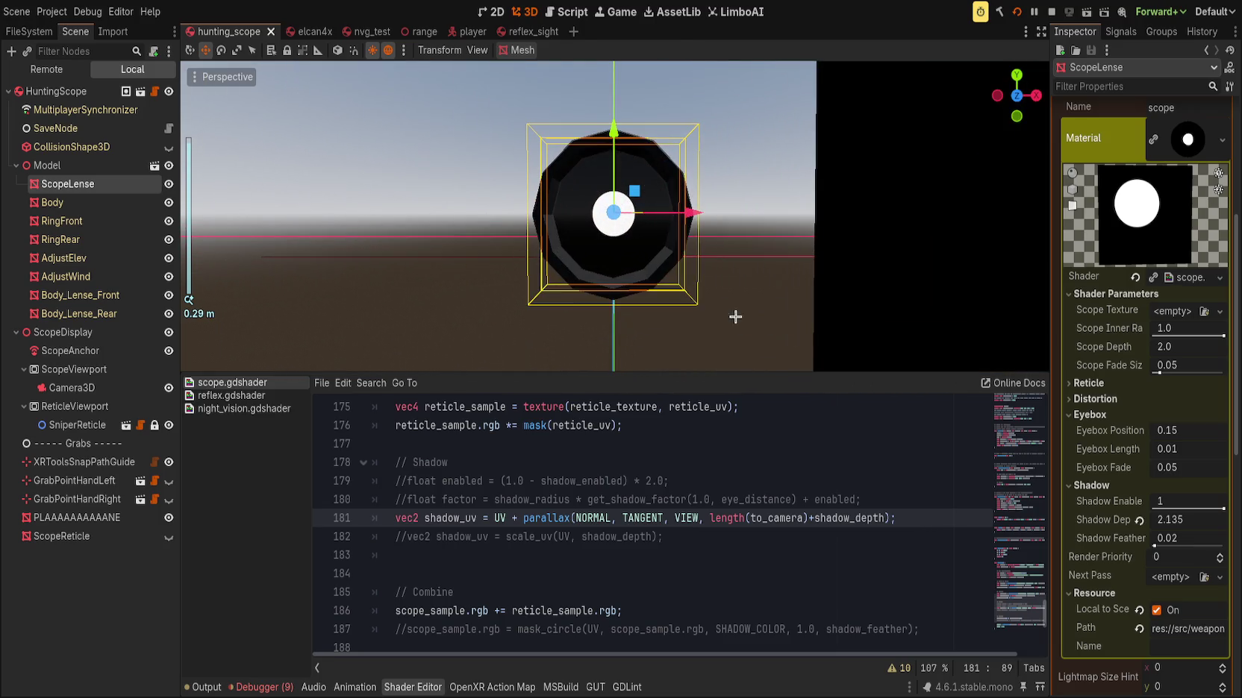
# Retune the lens's Shadow Depth to -2.495 while orbiting to check the lens shadow
pyautogui.moveTo(1183, 527); pyautogui.dragTo(1115, 526)
pyautogui.scroll(-3, 743, 338)
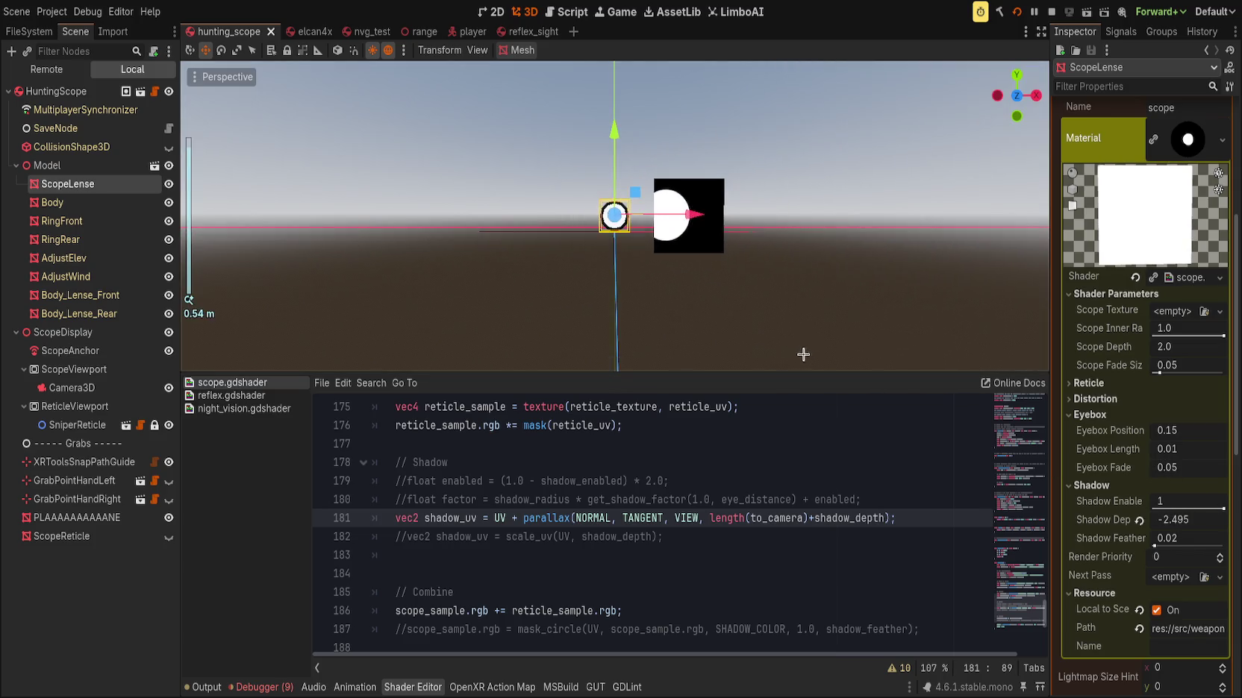
pyautogui.scroll(2, 715, 338)
pyautogui.moveTo(715, 338); pyautogui.dragTo(650, 345)
pyautogui.scroll(-4, 660, 341)
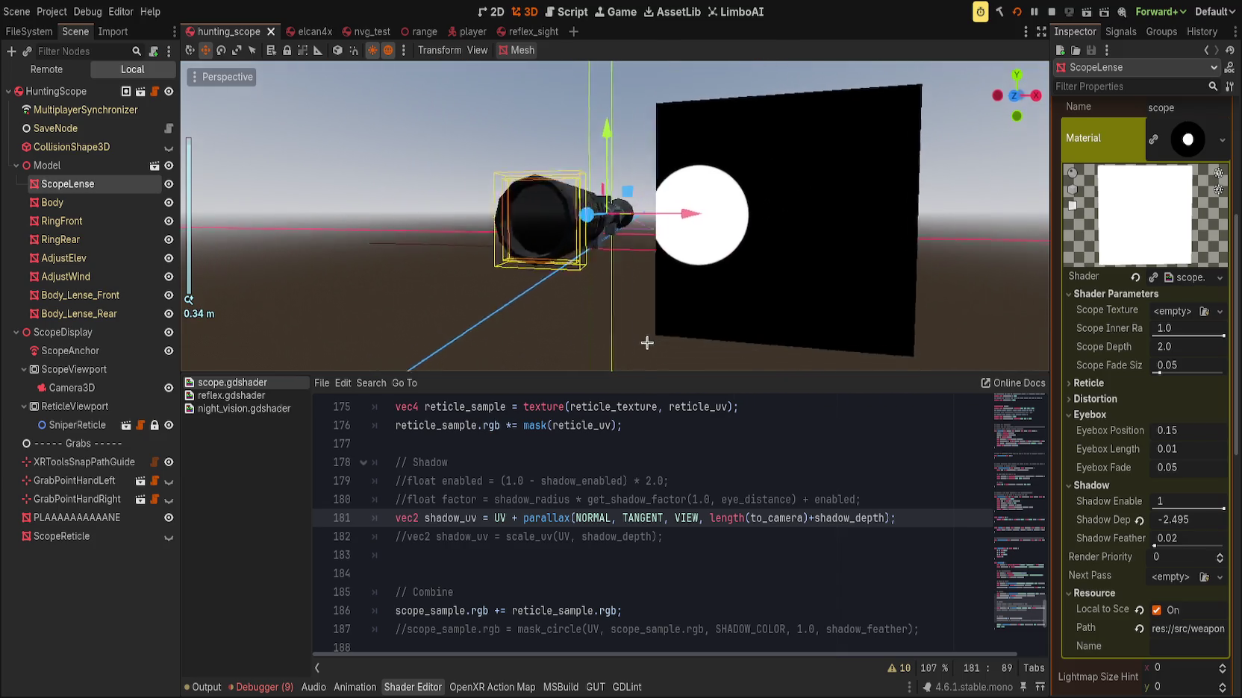
pyautogui.scroll(-4, 702, 351)
pyautogui.scroll(4, 665, 346)
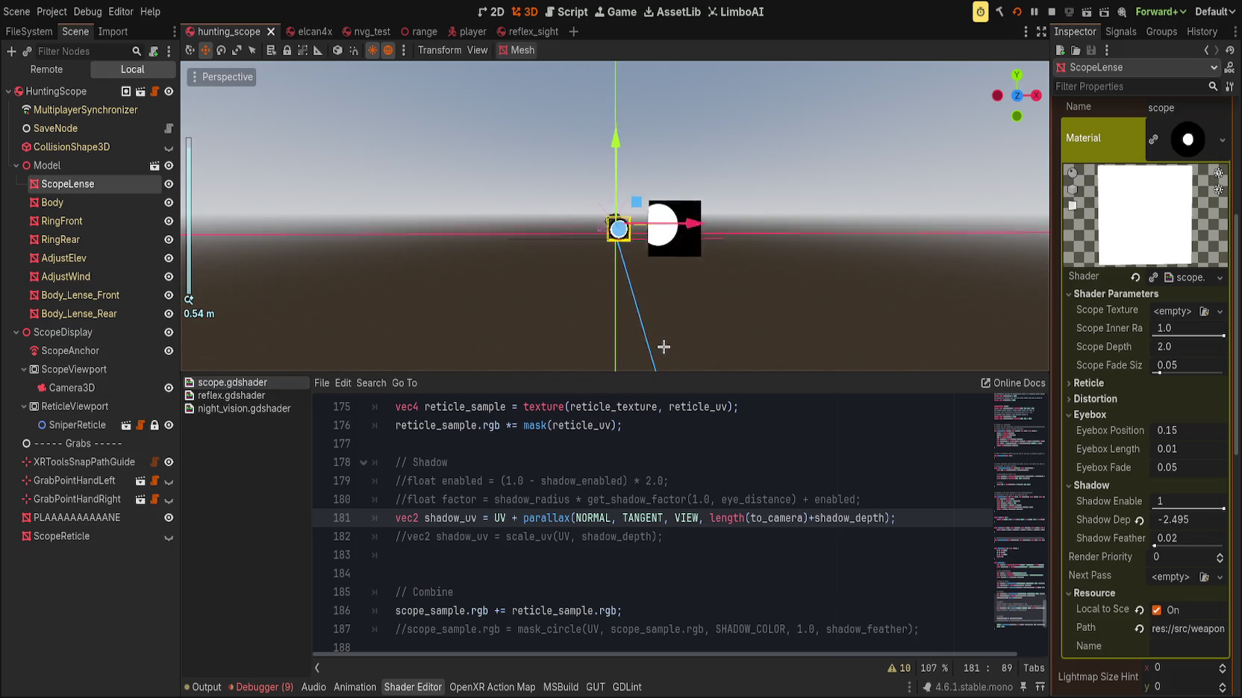
pyautogui.moveTo(665, 346)
pyautogui.mouseDown()
pyautogui.moveTo(661, 329)
pyautogui.moveTo(601, 334)
pyautogui.mouseUp()
pyautogui.scroll(4, 663, 327)
pyautogui.scroll(-4, 649, 324)
pyautogui.scroll(3, 654, 324)
pyautogui.scroll(2, 605, 334)
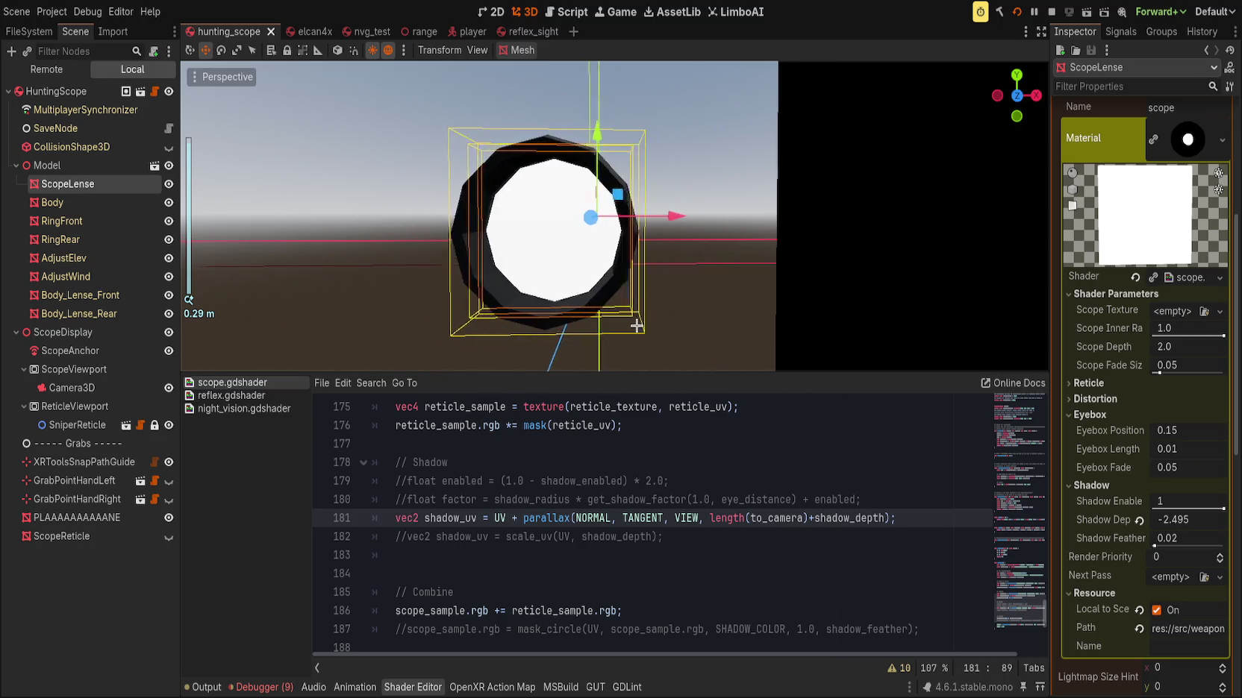
pyautogui.scroll(-3, 627, 336)
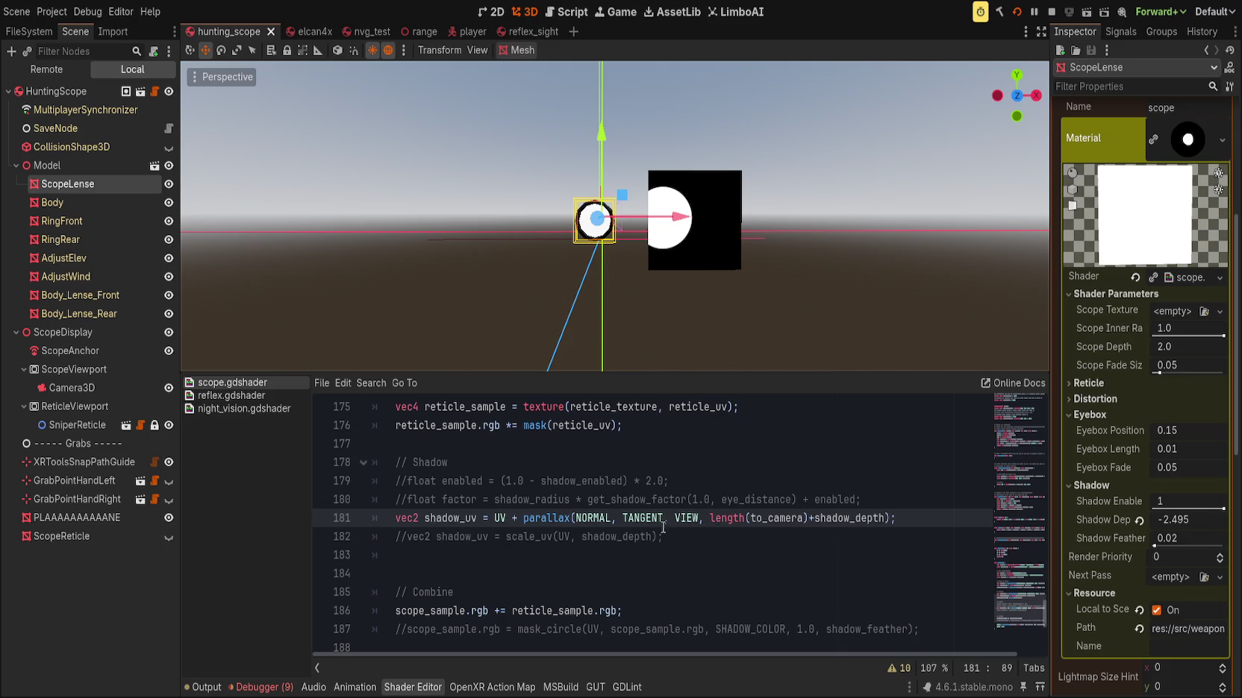
pyautogui.scroll(10, 698, 481)
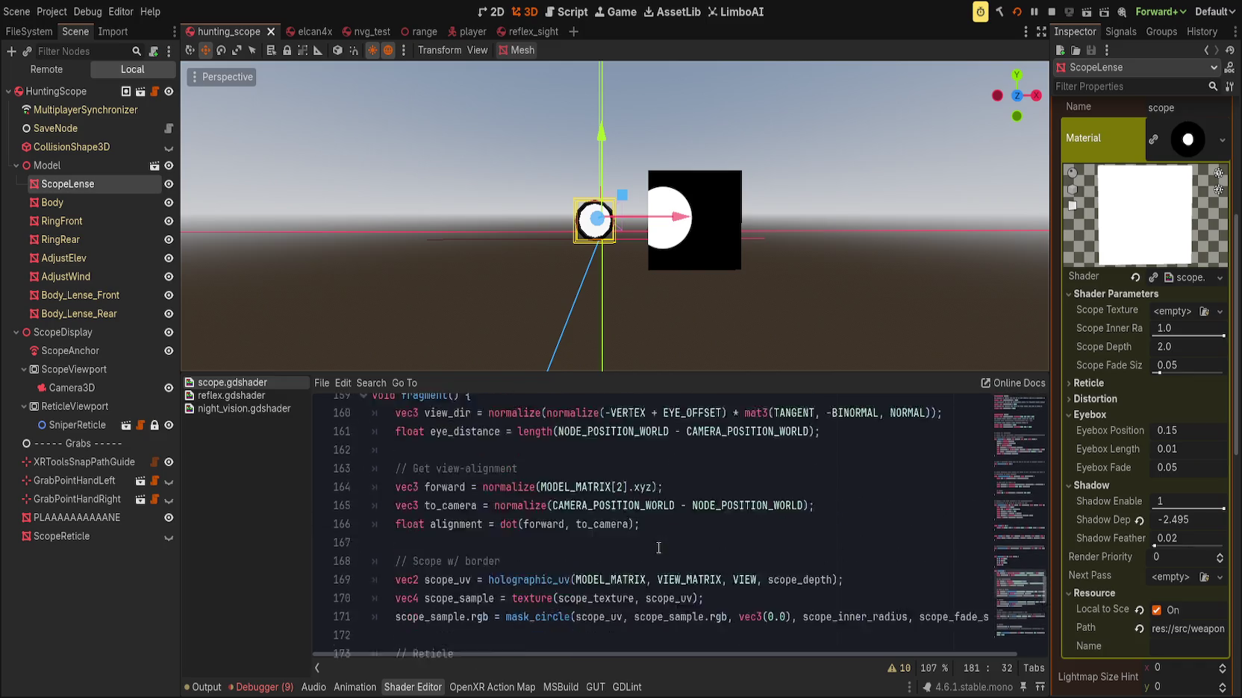
# Review scope.gdshader and reflex.gdshader, then open night_vision.gdshader at its get_depth_uv function
pyautogui.scroll(10, 664, 546)
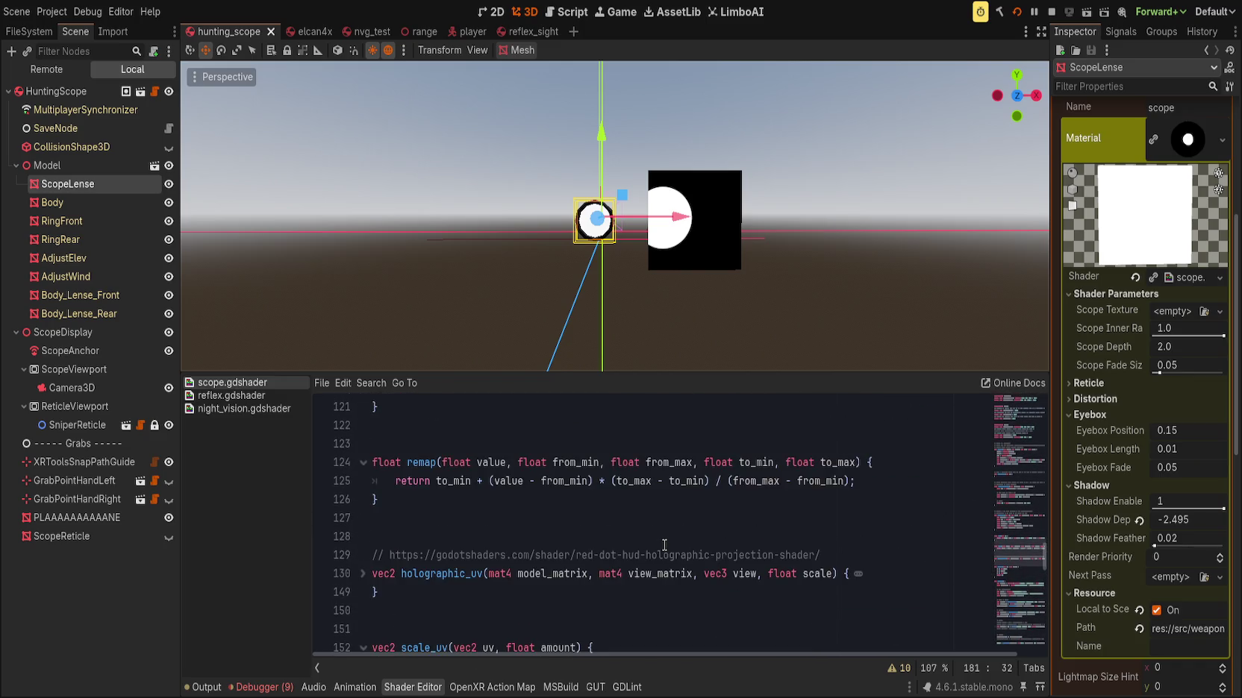
pyautogui.scroll(4, 663, 545)
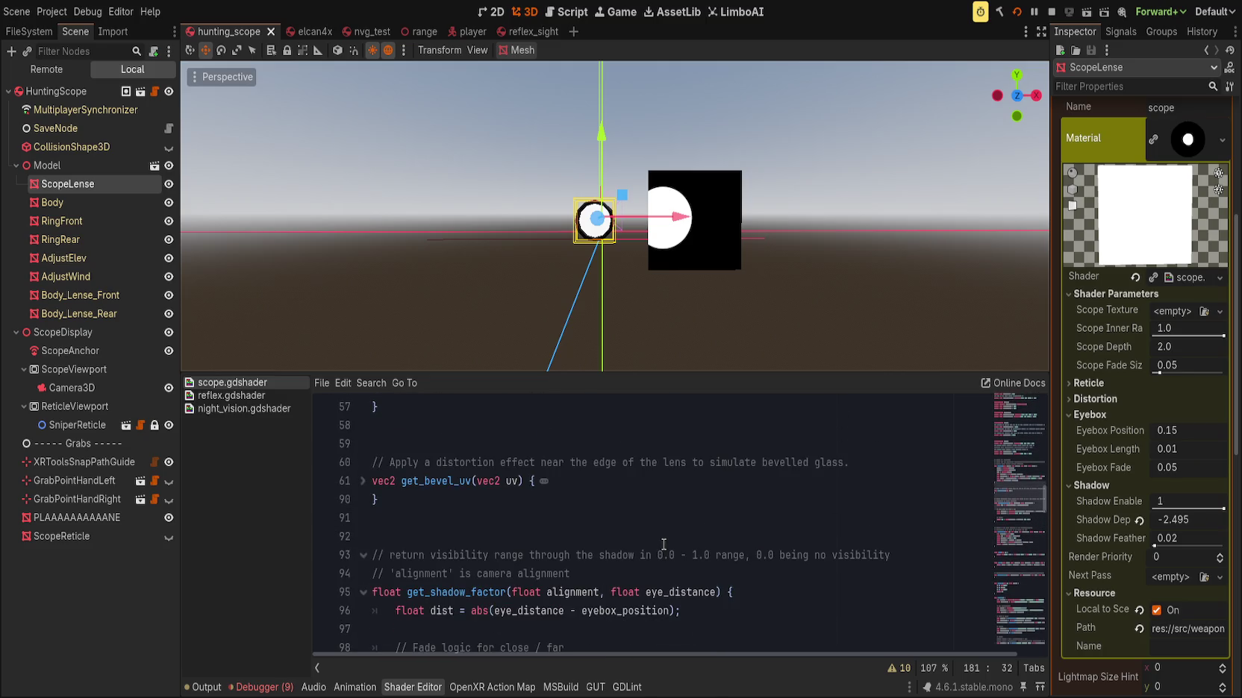
pyautogui.scroll(6, 665, 544)
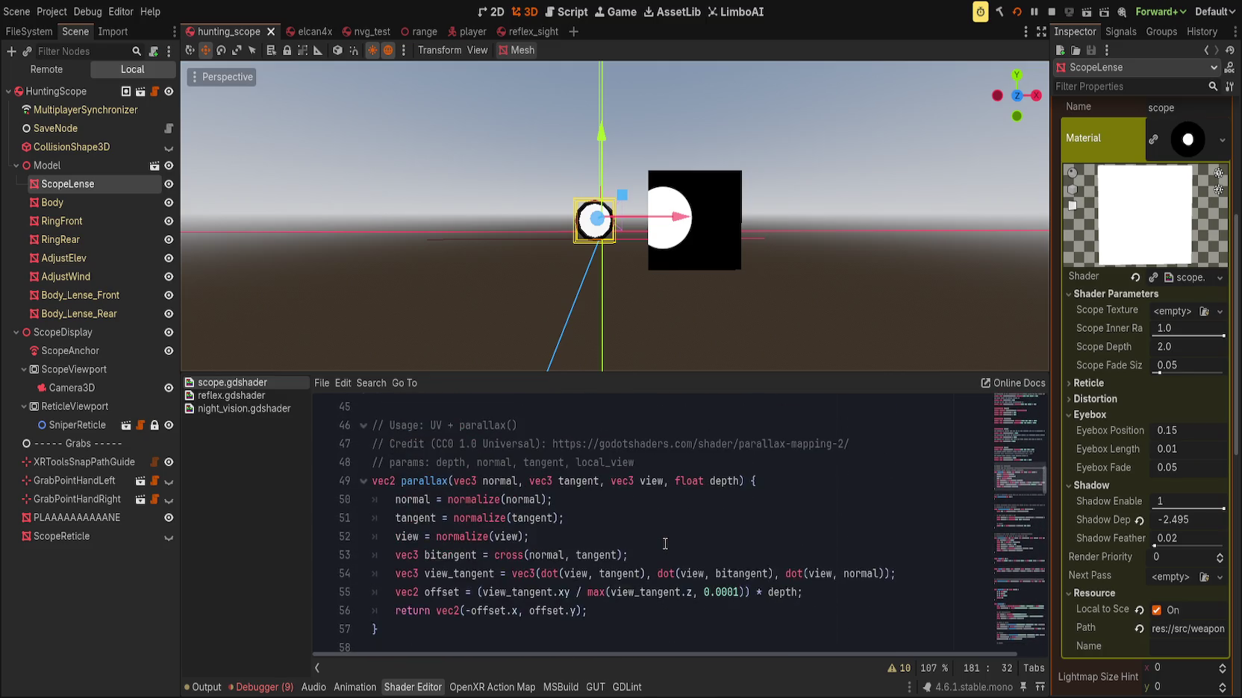
pyautogui.click(245, 396)
pyautogui.scroll(15, 603, 536)
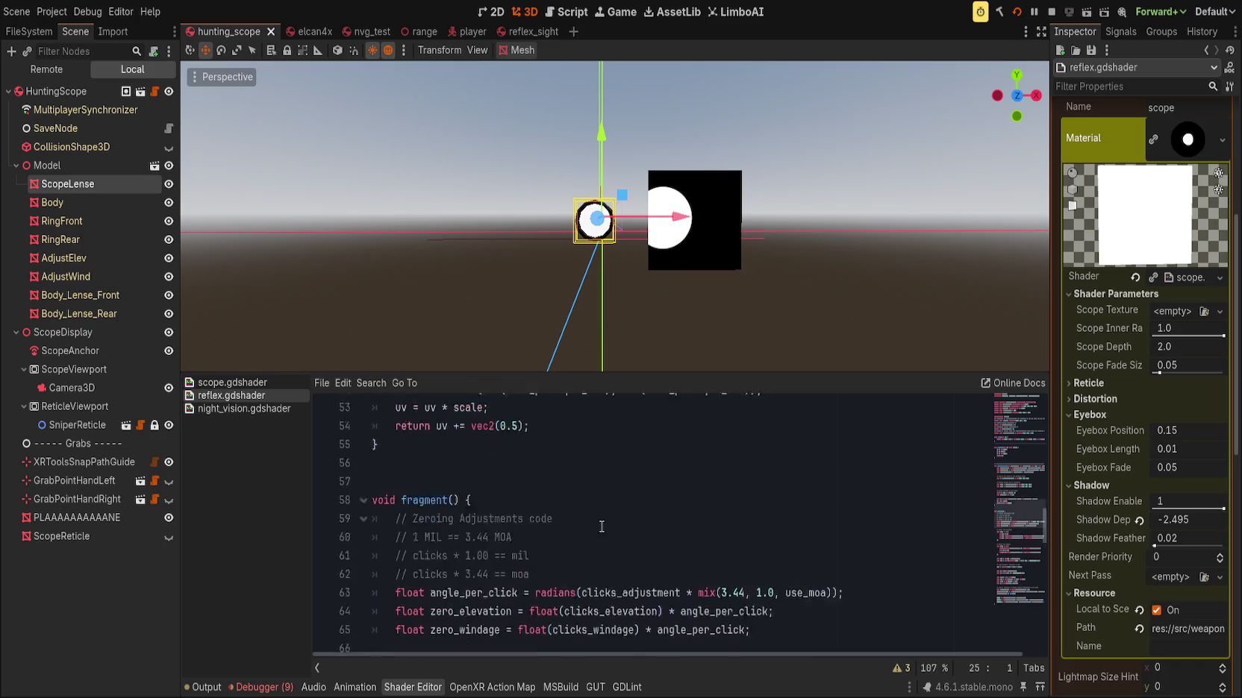
pyautogui.scroll(-1, 602, 536)
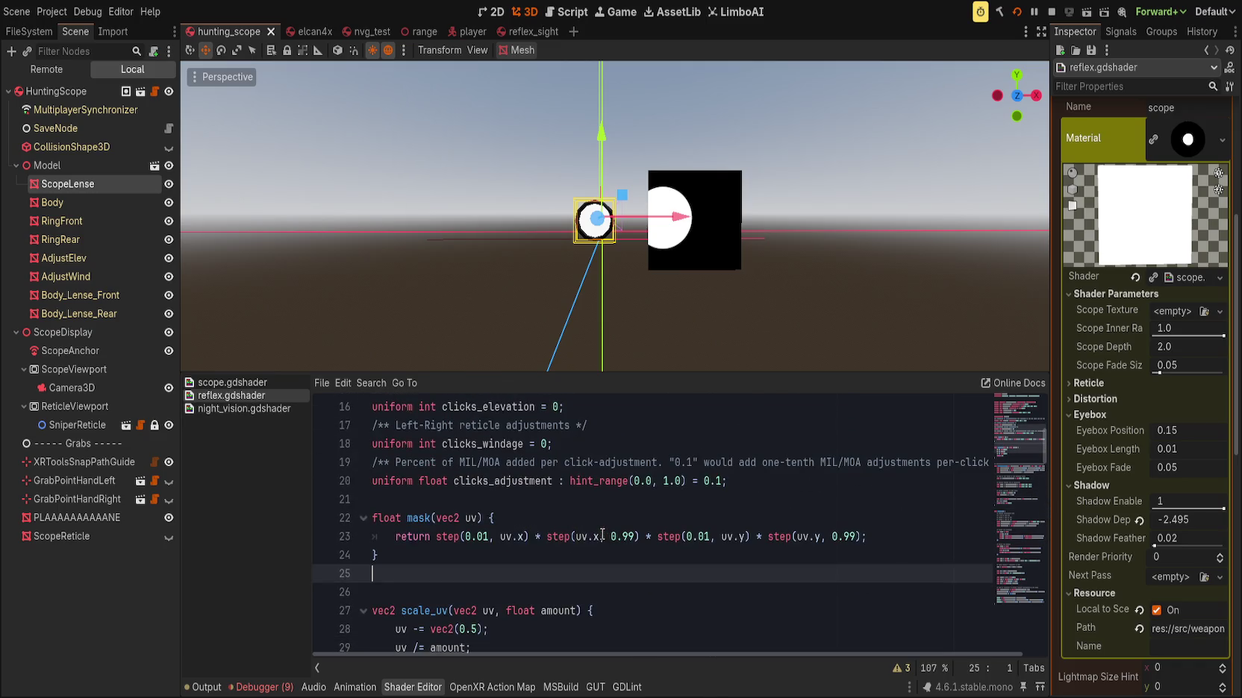
pyautogui.click(243, 409)
pyautogui.scroll(-15, 598, 527)
pyautogui.scroll(-20, 598, 528)
pyautogui.scroll(15, 600, 529)
# Copy the get_depth_uv function from night_vision.gdshader and return to scope.gdshader
pyautogui.scroll(19, 599, 530)
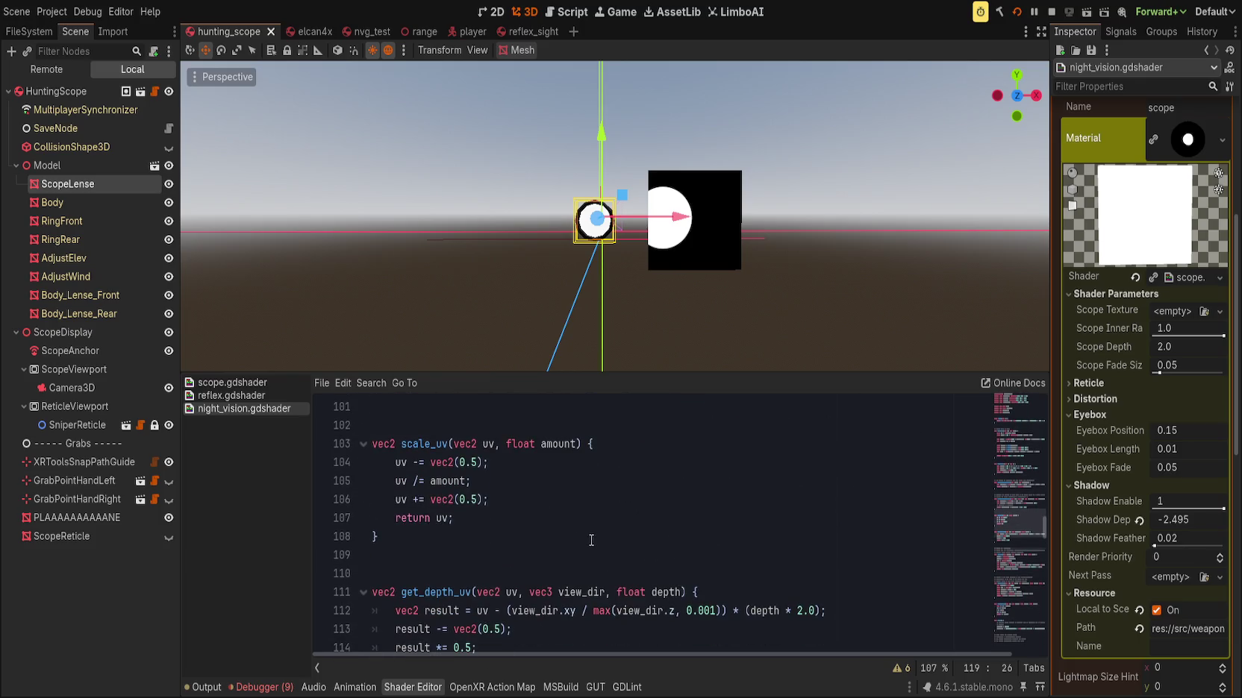
pyautogui.scroll(2, 442, 529)
pyautogui.moveTo(345, 574); pyautogui.dragTo(346, 485)
pyautogui.hotkey('ctrl', 'c')
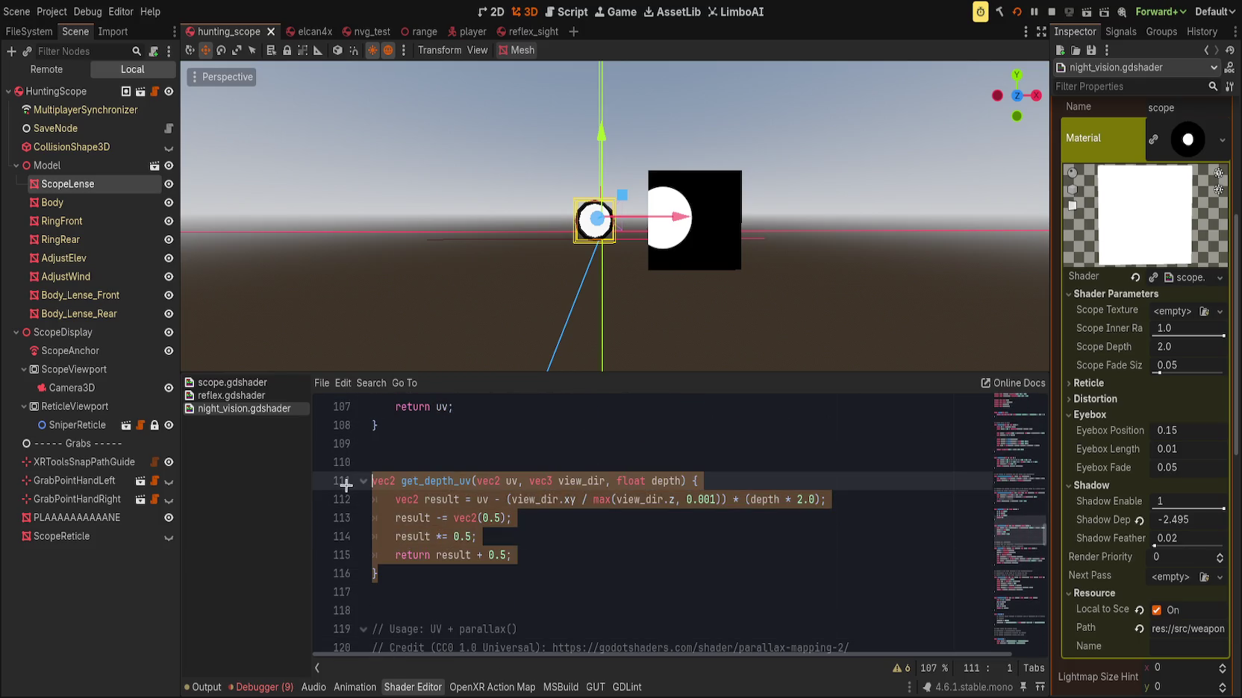
pyautogui.click(229, 382)
pyautogui.scroll(-20, 737, 605)
pyautogui.scroll(3, 736, 605)
pyautogui.scroll(9, 737, 604)
# Paste get_depth_uv after scale_uv with a blank line before fragment(), and save scope.gdshader
pyautogui.click(432, 515)
pyautogui.hotkey('ctrl', 'v')
pyautogui.click(433, 514)
pyautogui.press('Return')
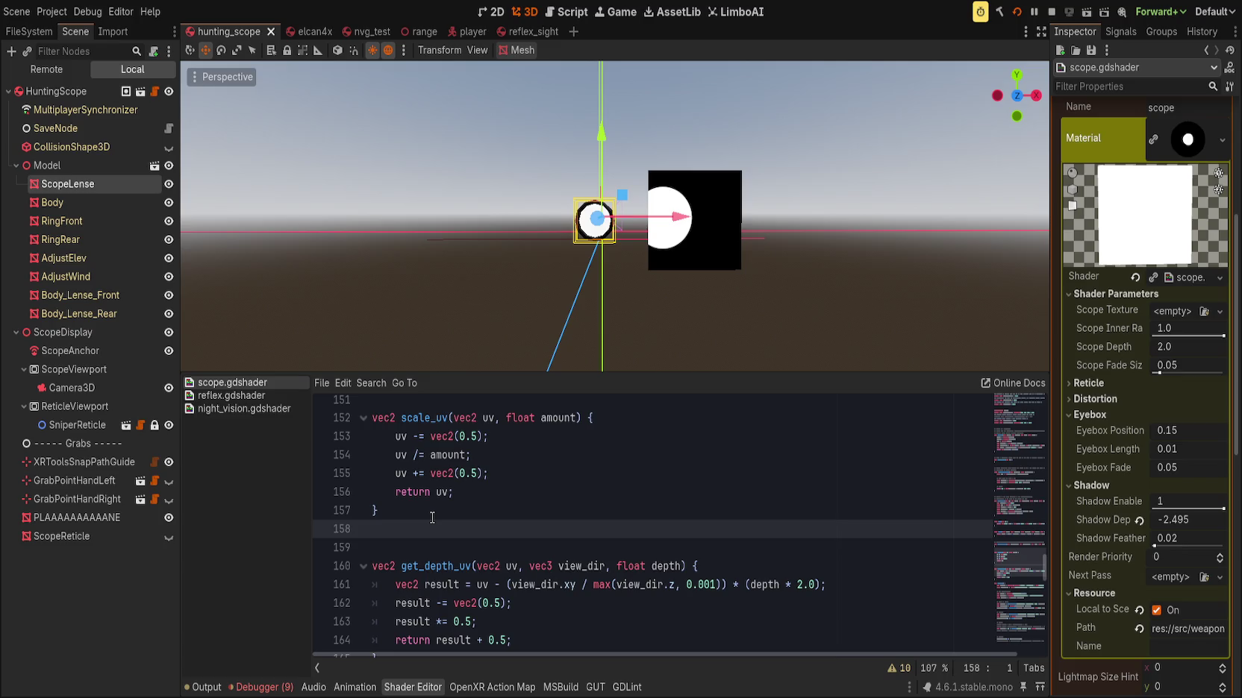
pyautogui.scroll(-4, 446, 504)
pyautogui.click(423, 471)
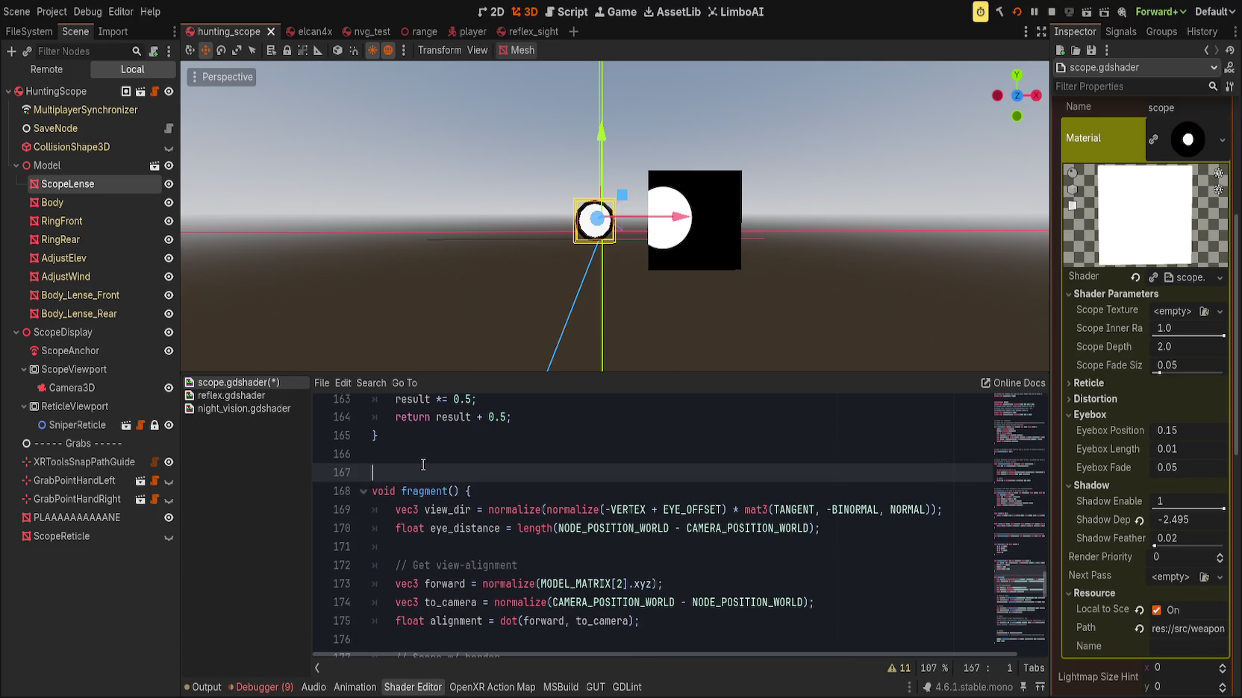
pyautogui.hotkey('ctrl', 's')
pyautogui.scroll(-10, 539, 517)
pyautogui.scroll(1, 539, 517)
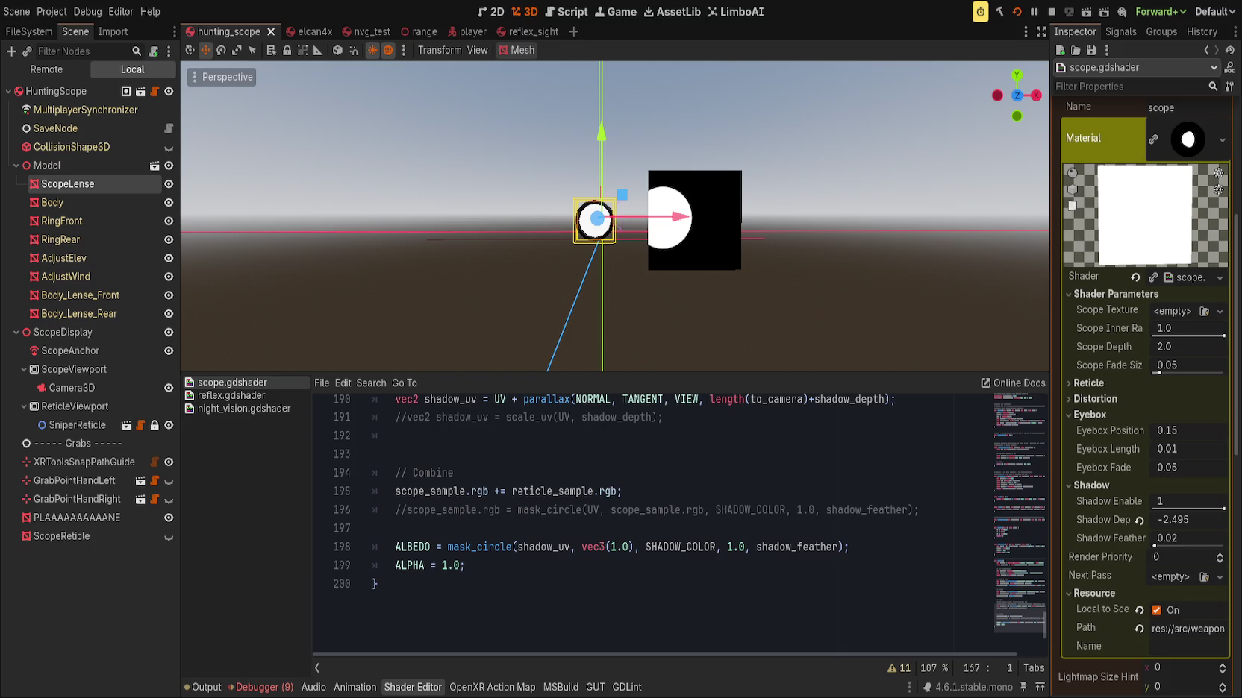
# Comment out line 190's parallax call, set shadow_uv to get_depth_uv(UV, view_dir, shadow_depth), and save
pyautogui.click(595, 472)
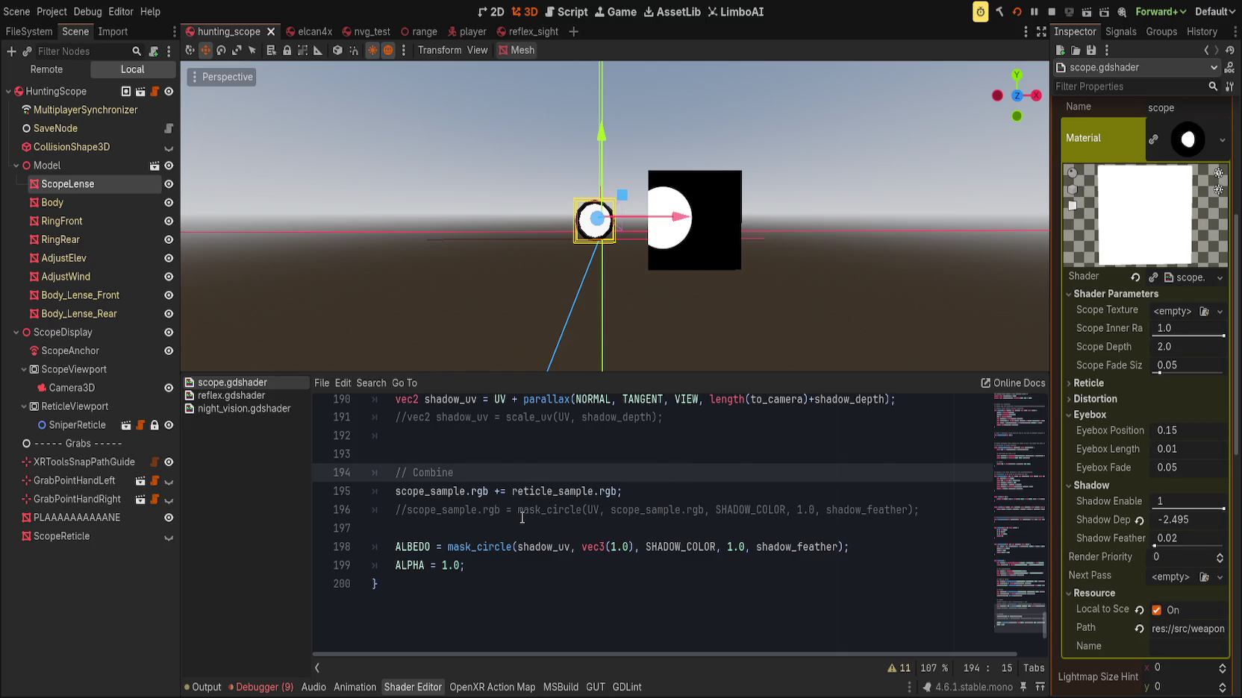
pyautogui.scroll(3, 522, 517)
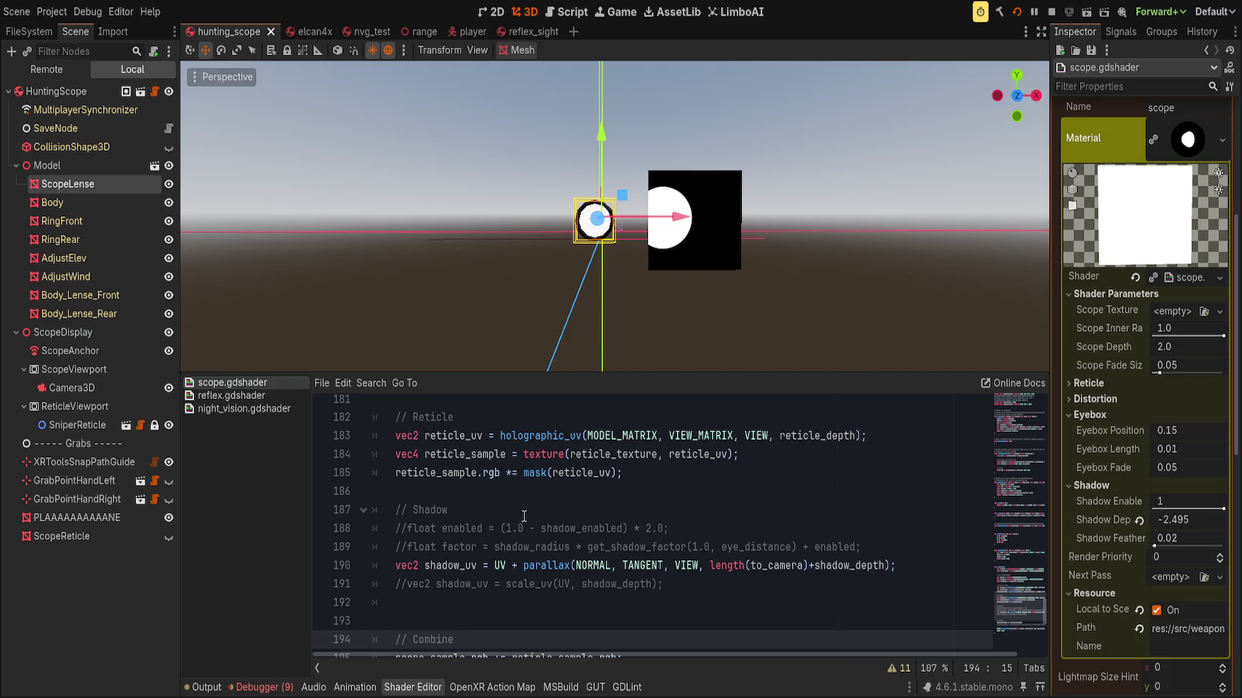
pyautogui.click(494, 566)
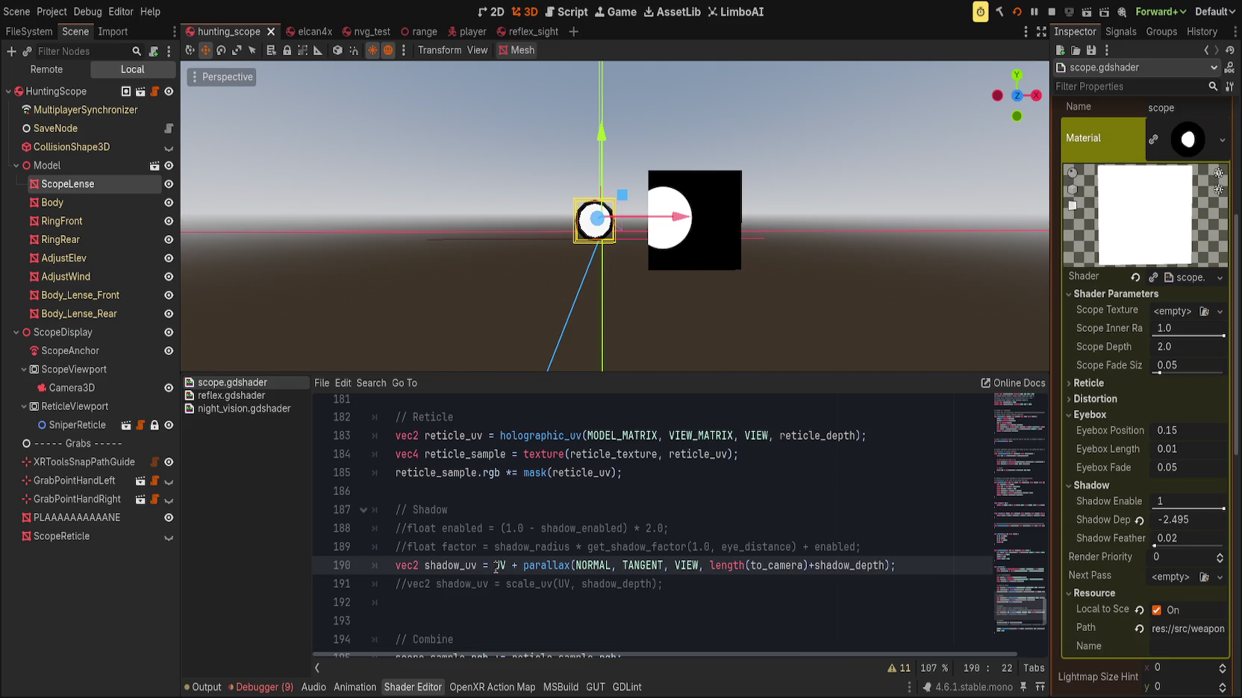
pyautogui.write('//get_')
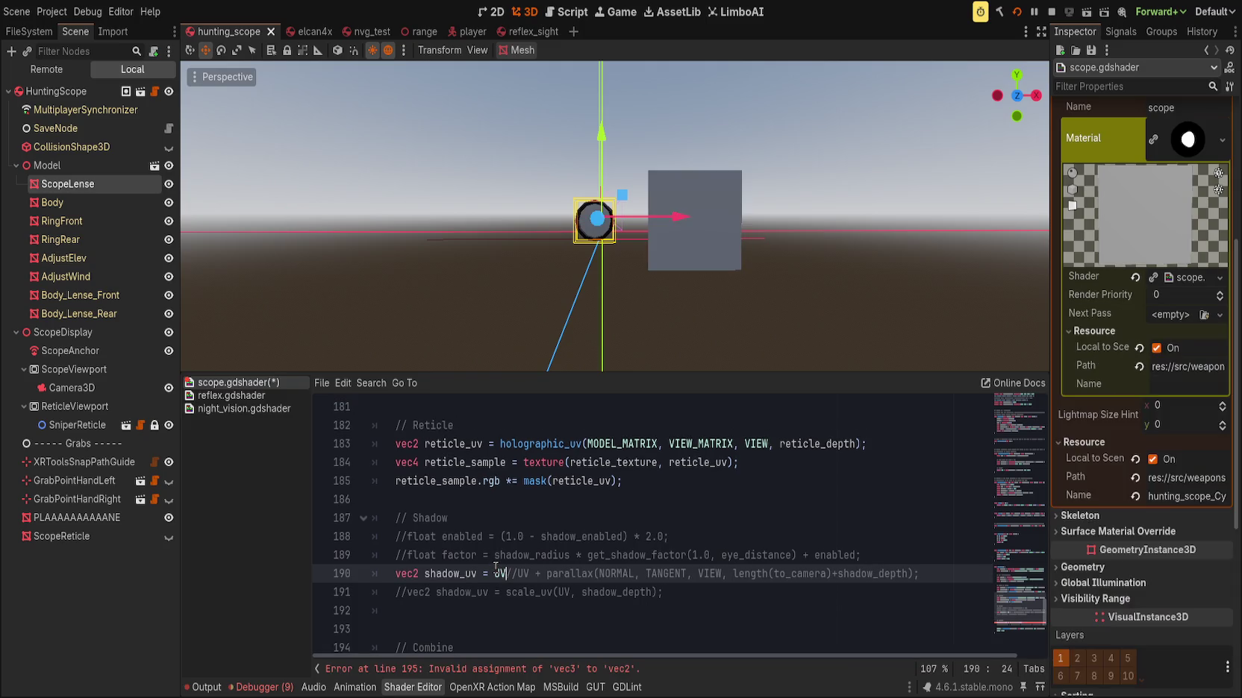
pyautogui.write('de')
pyautogui.press('Return')
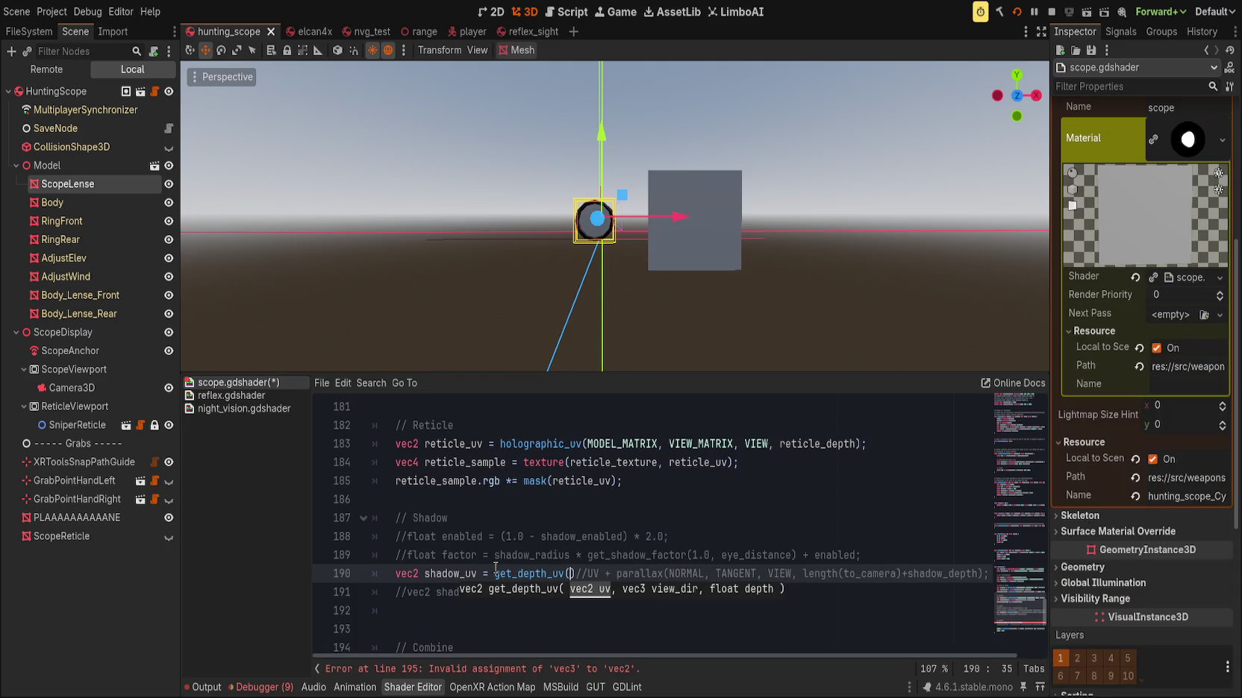
pyautogui.write('view_')
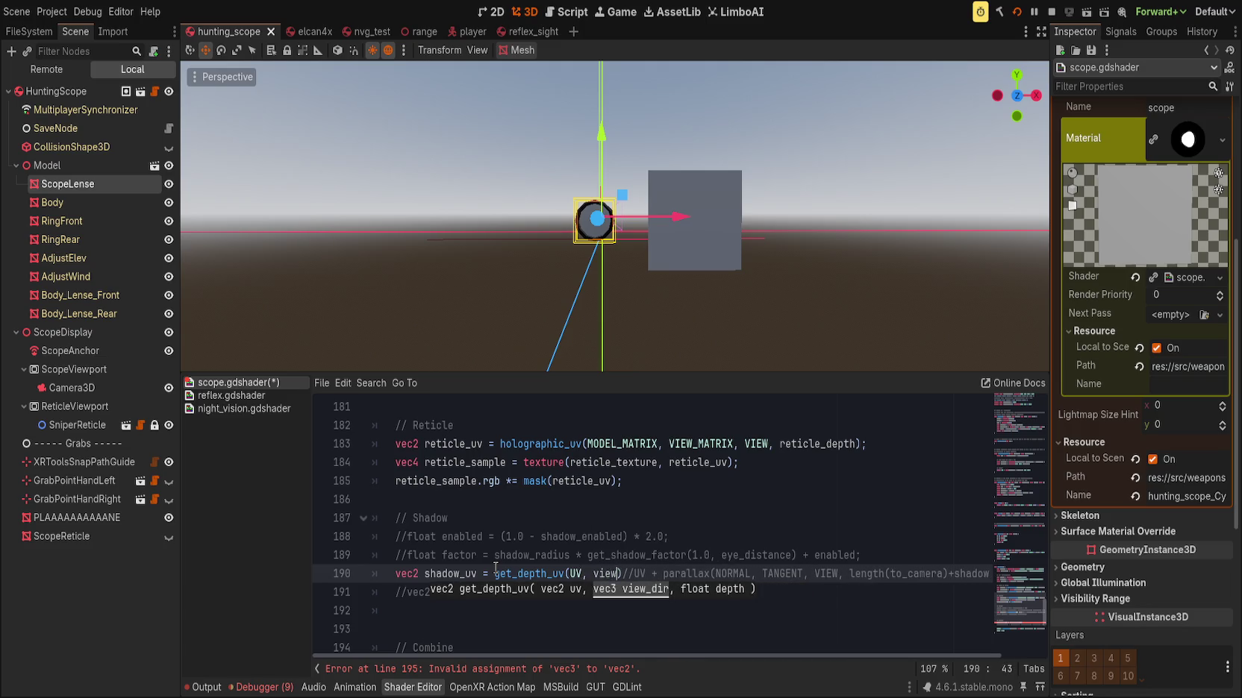
pyautogui.write('dir,')
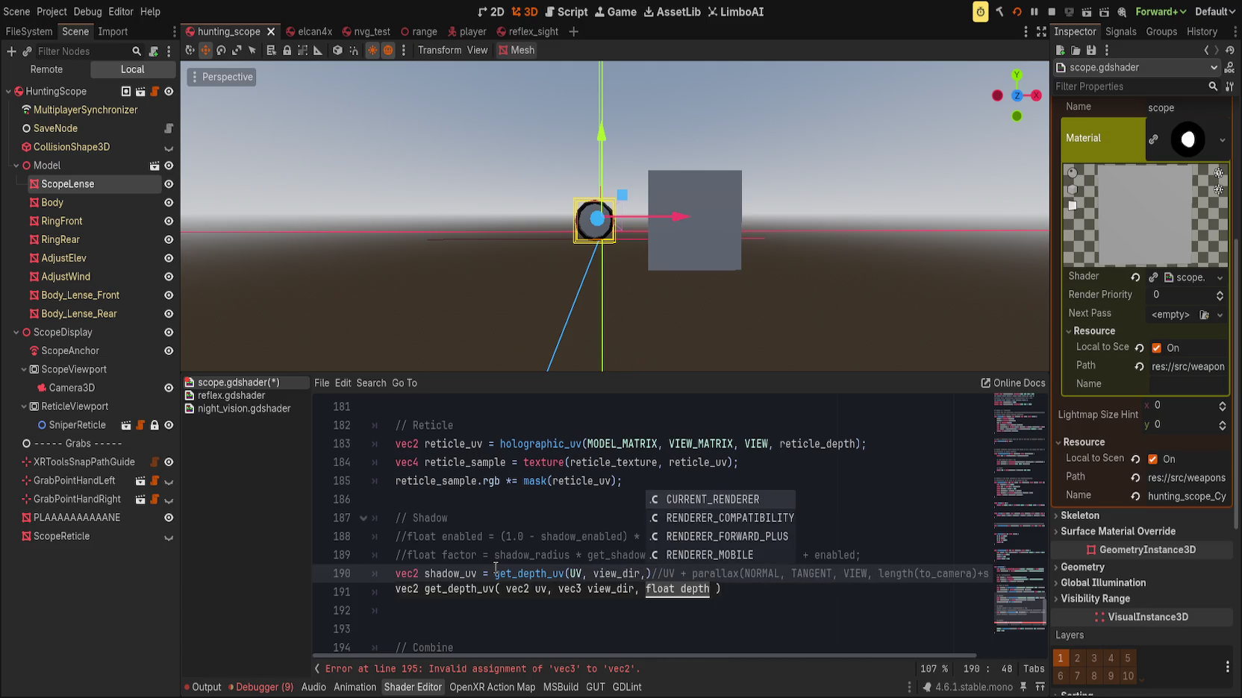
pyautogui.write(' scope_dep')
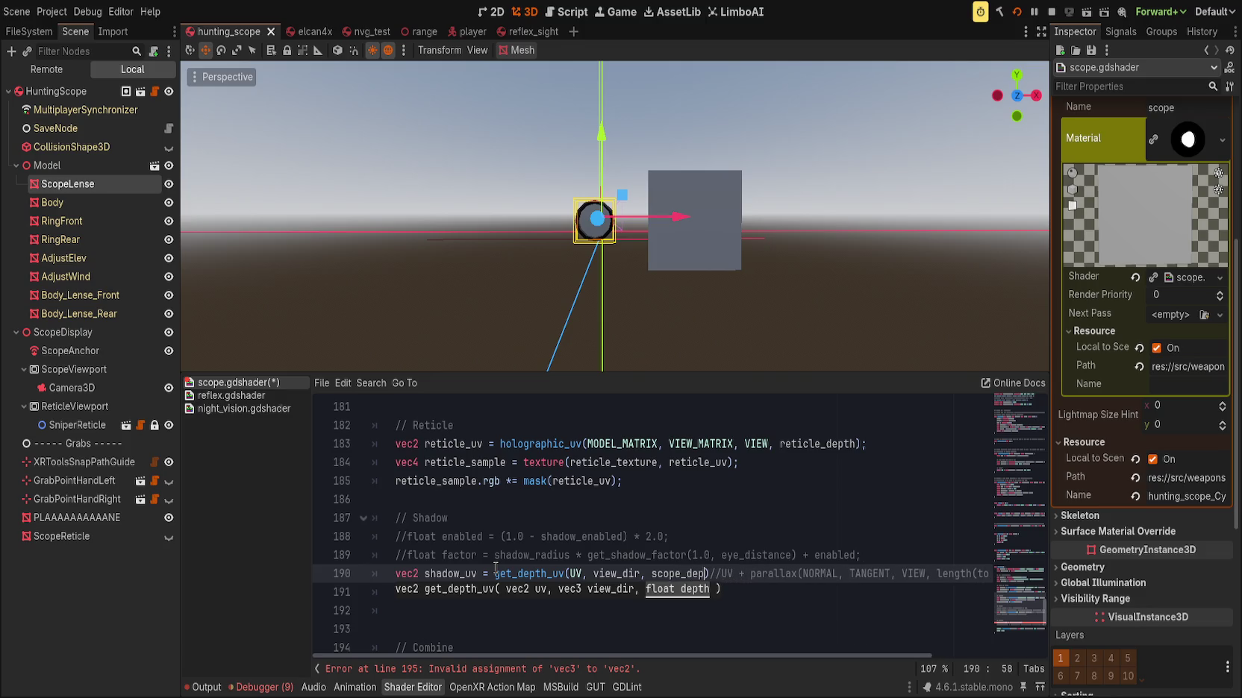
pyautogui.hotkey('ctrl', 'BackSpace')
pyautogui.write('shadowm')
pyautogui.write('depth')
pyautogui.hotkey('ctrl', 's')
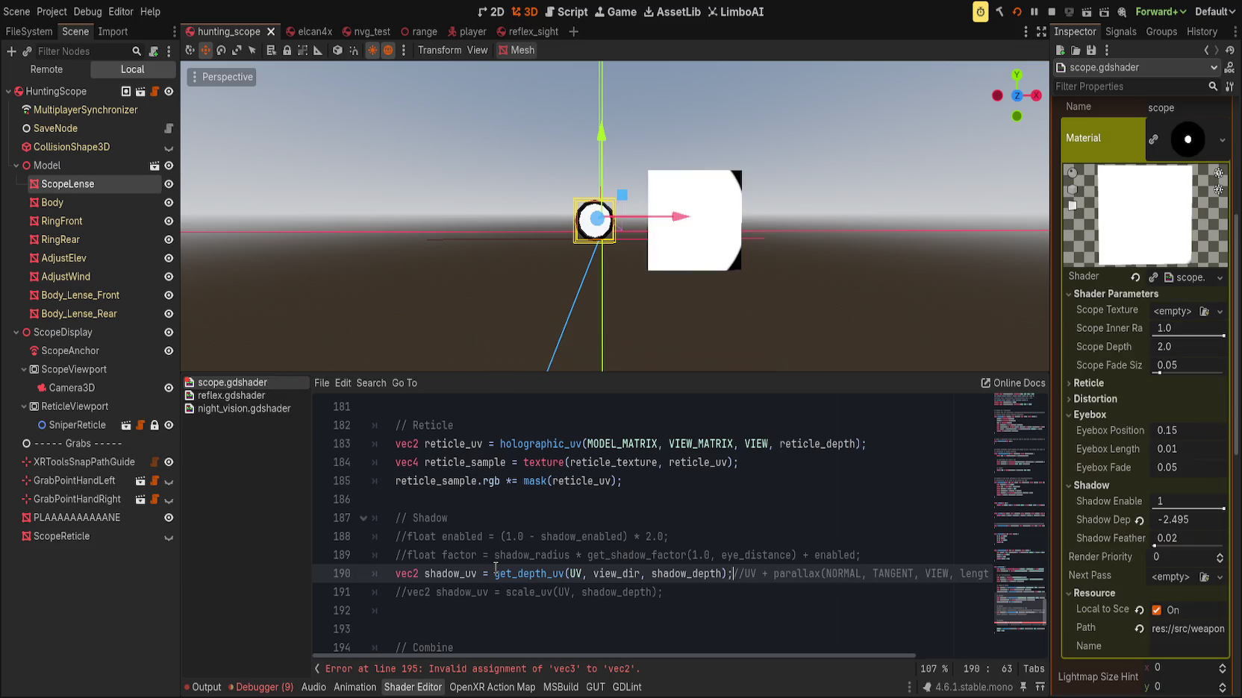
pyautogui.scroll(5, 528, 332)
# Zoom, re-centre and orbit around the scope lens to inspect its shadow
pyautogui.scroll(-4, 528, 332)
pyautogui.scroll(-3, 528, 332)
pyautogui.scroll(6, 524, 337)
pyautogui.scroll(-6, 522, 337)
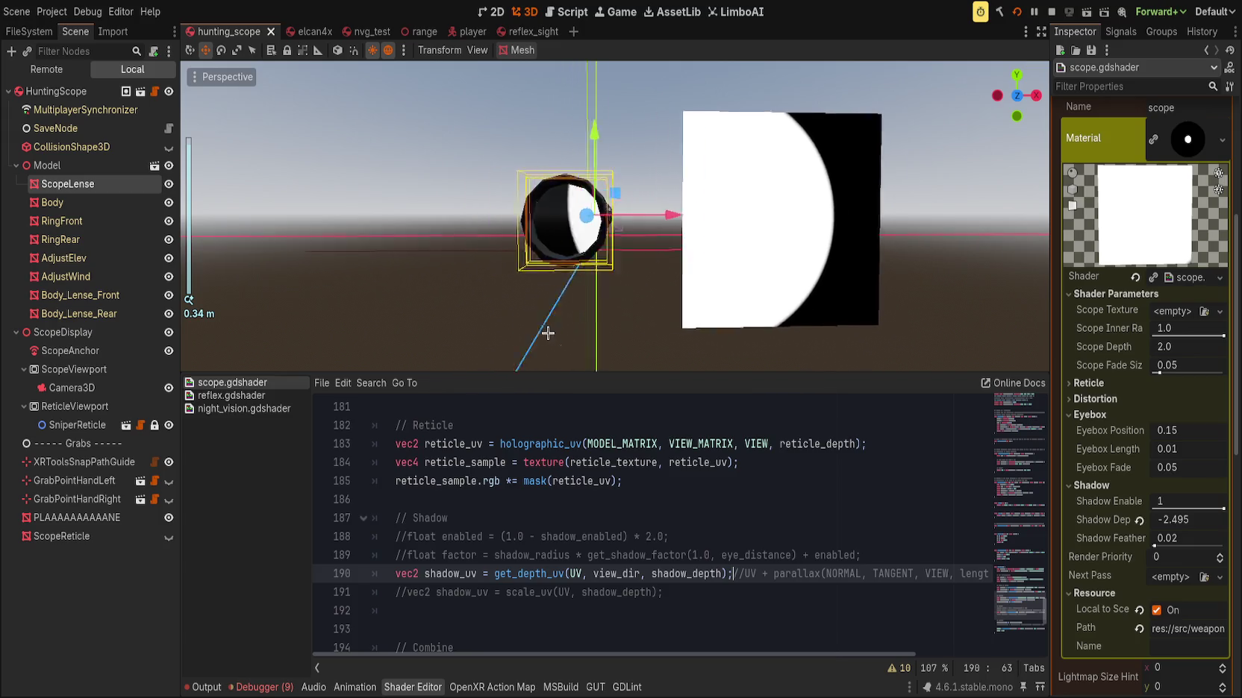
pyautogui.moveTo(552, 333)
pyautogui.mouseDown()
pyautogui.moveTo(603, 329)
pyautogui.moveTo(482, 322)
pyautogui.moveTo(552, 322)
pyautogui.mouseUp()
pyautogui.scroll(-2, 560, 329)
pyautogui.scroll(5, 556, 324)
pyautogui.scroll(3, 515, 296)
pyautogui.scroll(-3, 520, 296)
pyautogui.write('f')
pyautogui.scroll(1, 612, 307)
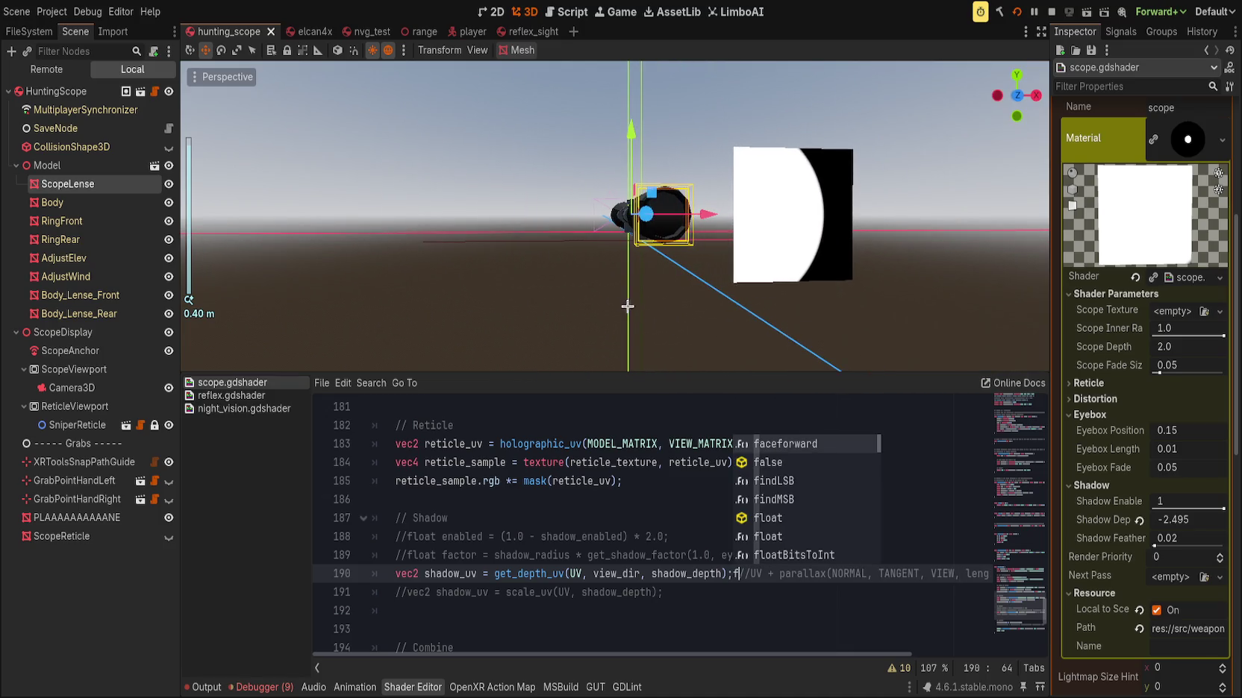
pyautogui.click(623, 306)
pyautogui.moveTo(686, 301)
pyautogui.mouseDown()
pyautogui.moveTo(598, 296)
pyautogui.moveTo(626, 314)
pyautogui.moveTo(665, 303)
pyautogui.moveTo(596, 300)
pyautogui.moveTo(670, 305)
pyautogui.moveTo(667, 335)
pyautogui.moveTo(655, 307)
pyautogui.moveTo(635, 313)
pyautogui.mouseUp()
# Toggle ScopeReticle's visibility, check the reticle, then reselect ScopeLense to edit its material
pyautogui.click(169, 536)
pyautogui.click(79, 518)
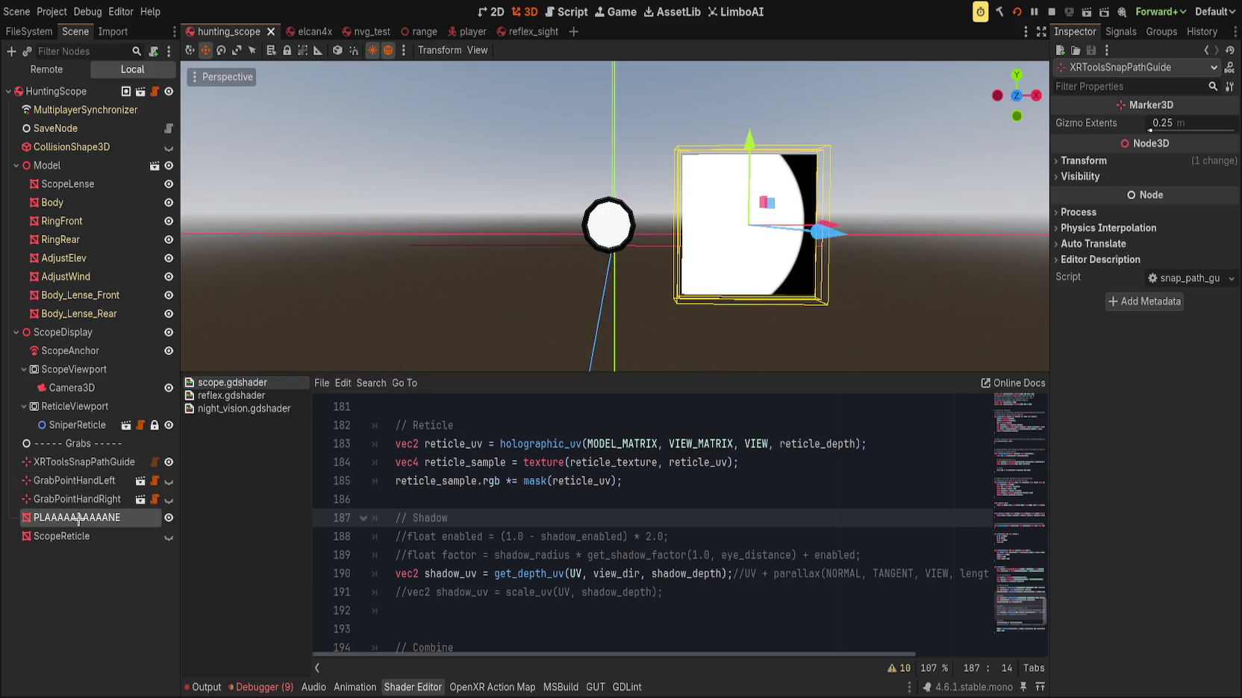
pyautogui.click(74, 536)
pyautogui.moveTo(637, 346)
pyautogui.mouseDown()
pyautogui.moveTo(321, 336)
pyautogui.moveTo(535, 335)
pyautogui.moveTo(472, 365)
pyautogui.mouseUp()
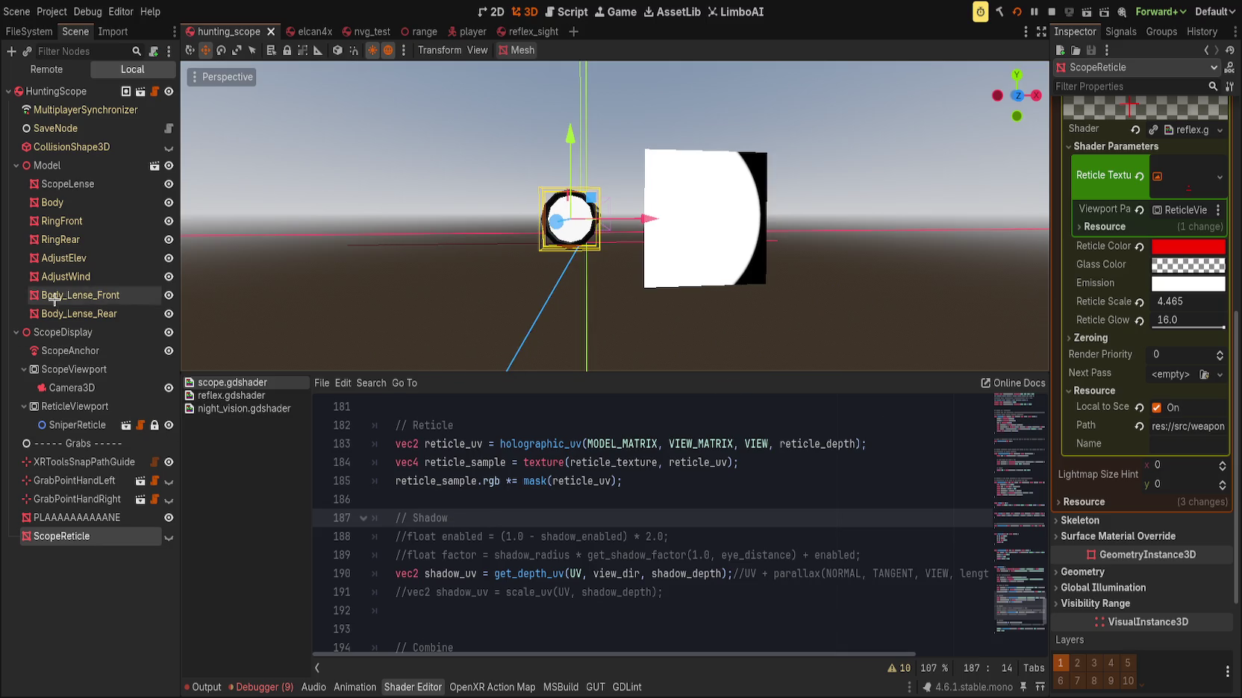
pyautogui.click(88, 183)
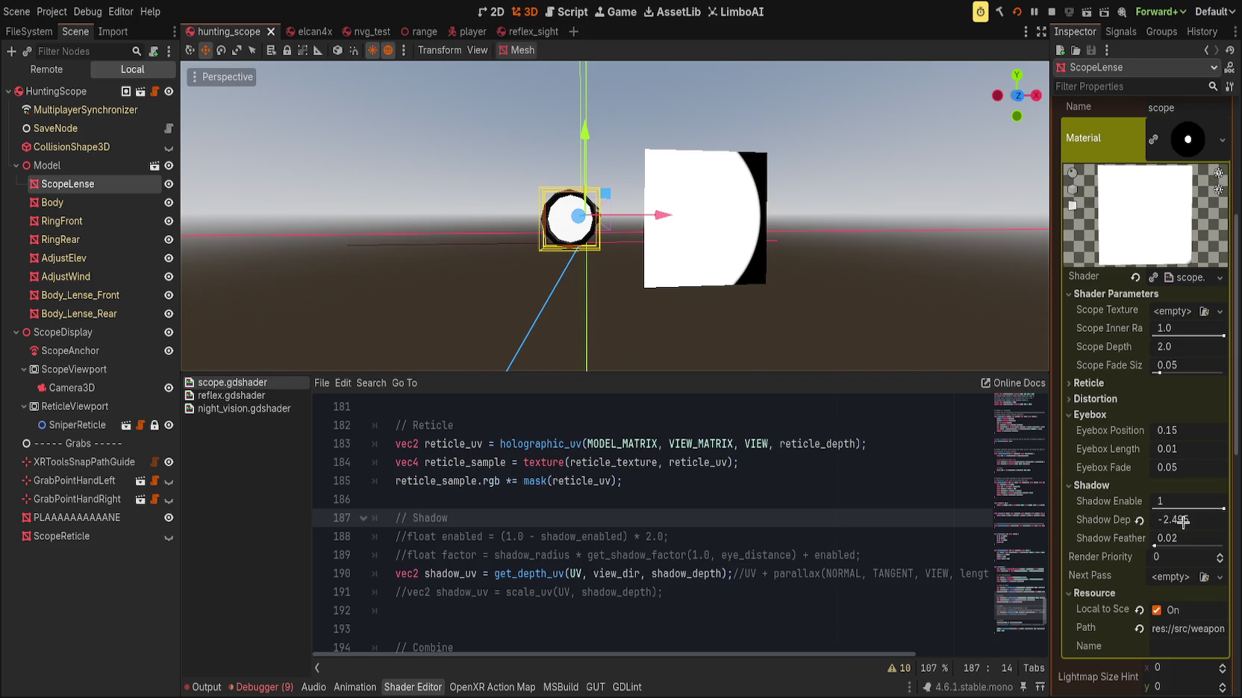
# Drag the lens material's Shadow Depth while orbiting and zooming in on the lens
pyautogui.moveTo(1187, 519); pyautogui.dragTo(1171, 519)
pyautogui.moveTo(395, 133)
pyautogui.mouseDown()
pyautogui.moveTo(464, 156)
pyautogui.moveTo(444, 123)
pyautogui.mouseUp()
pyautogui.scroll(-3, 444, 214)
pyautogui.moveTo(443, 213); pyautogui.dragTo(494, 221)
pyautogui.scroll(3, 471, 218)
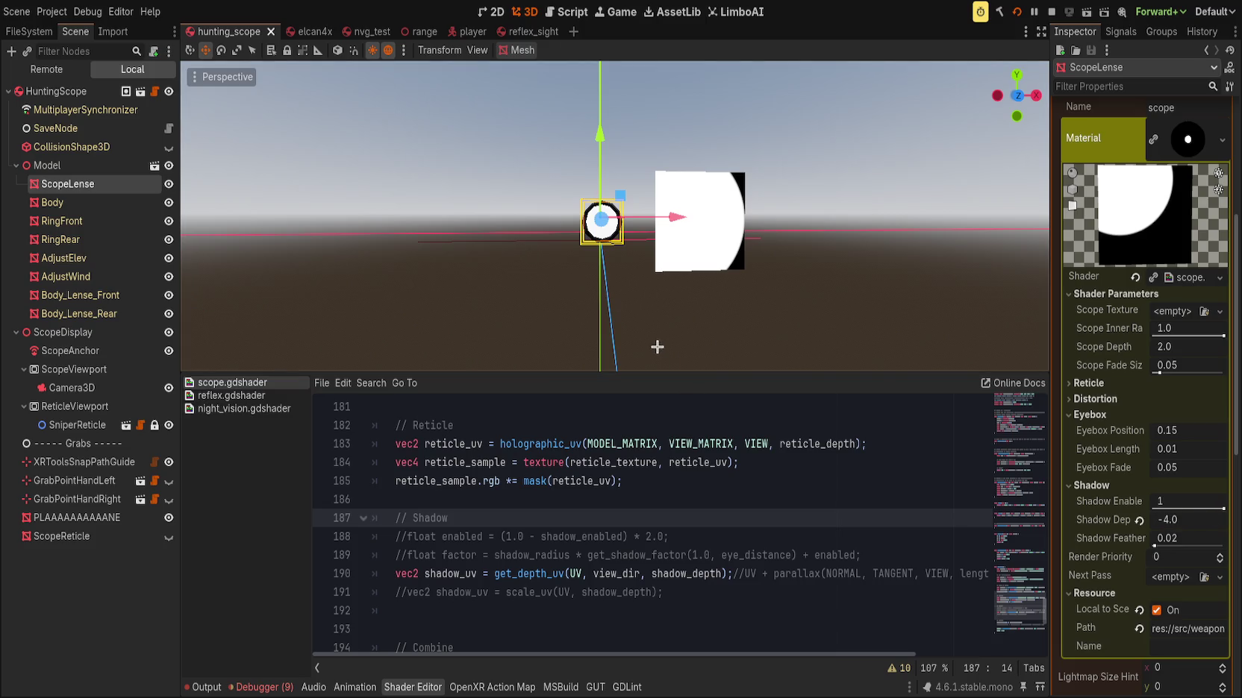
pyautogui.scroll(5, 656, 347)
pyautogui.scroll(-2, 657, 462)
pyautogui.scroll(-4, 649, 314)
pyautogui.scroll(-2, 642, 287)
pyautogui.scroll(5, 631, 280)
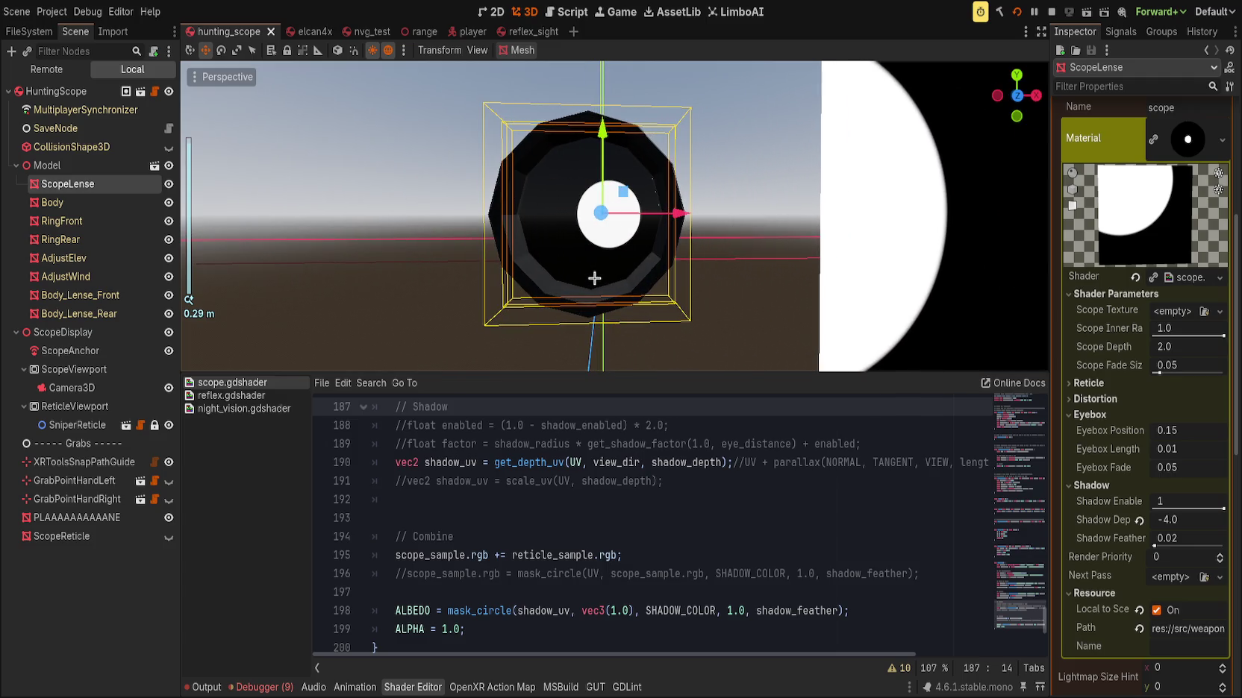
pyautogui.scroll(-5, 594, 279)
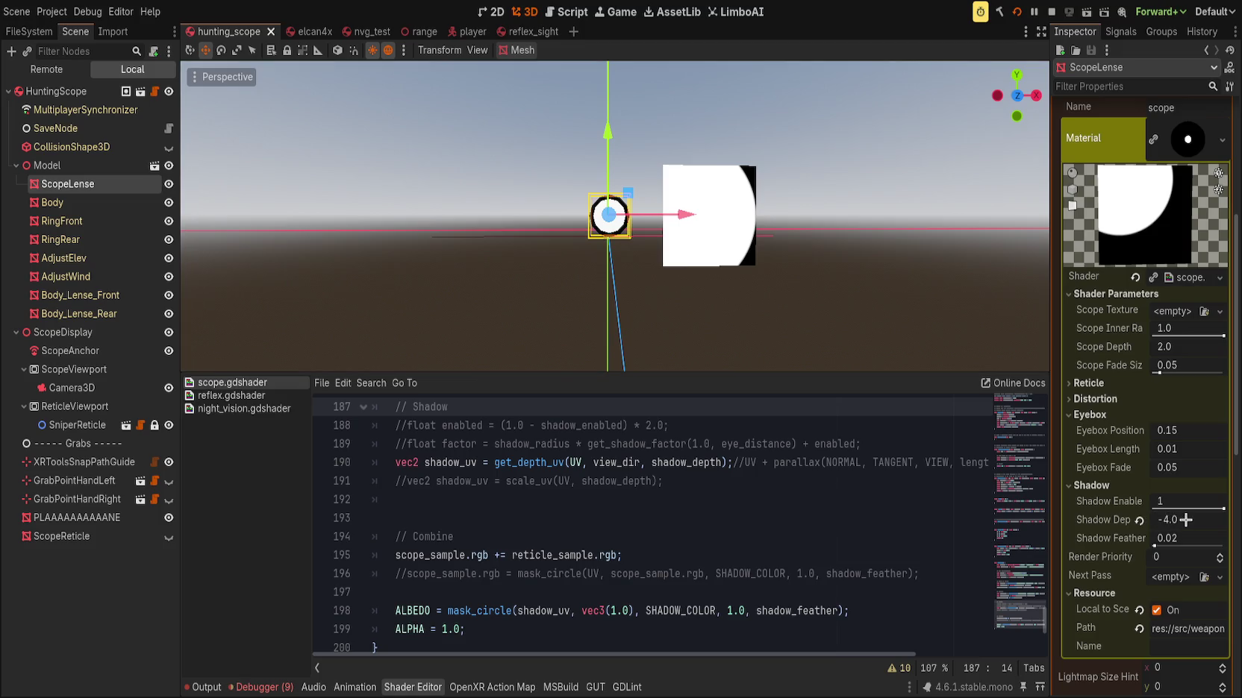
pyautogui.write('4')
# Commit Shadow Depth 4.0, then flip it back to -4.0
pyautogui.press('Return')
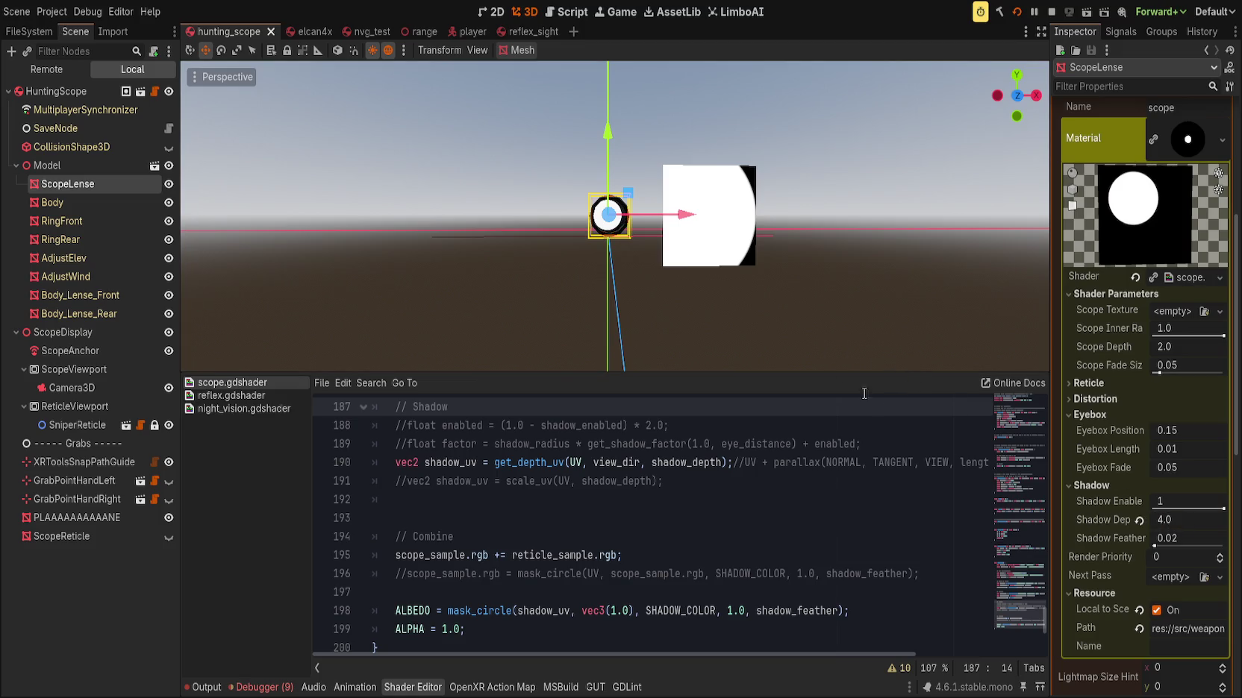
pyautogui.scroll(5, 716, 291)
pyautogui.scroll(-5, 692, 282)
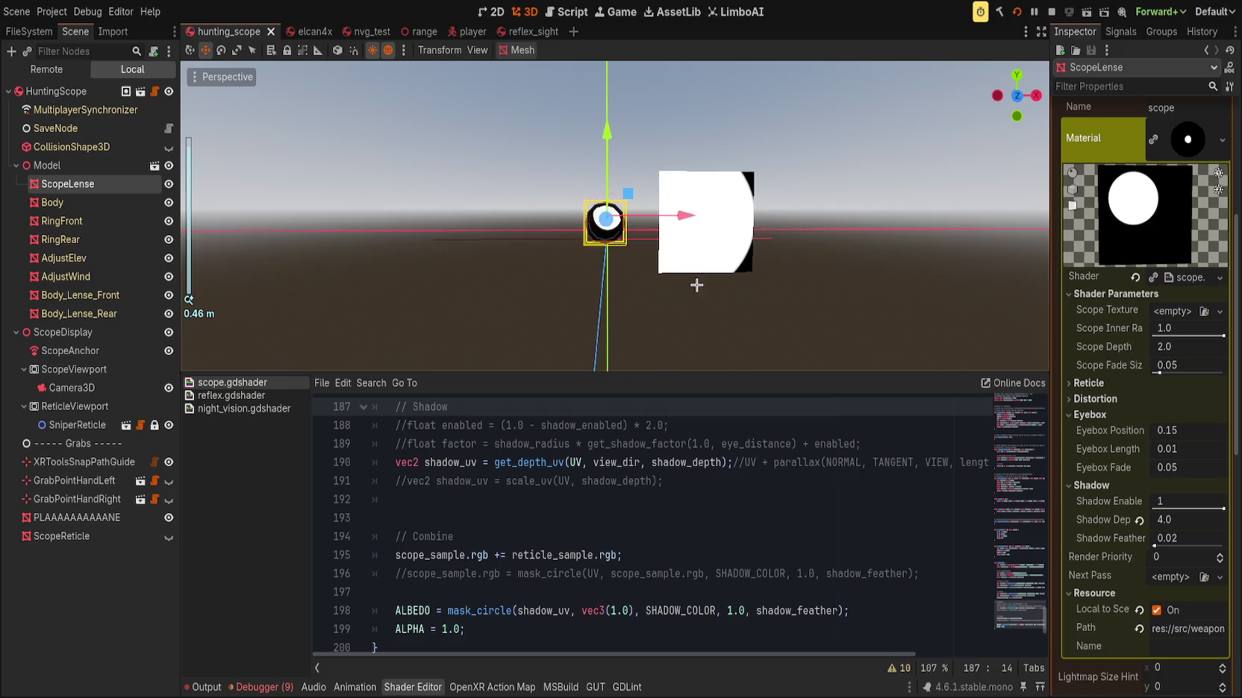
pyautogui.hotkey('ctrl', 'z')
pyautogui.scroll(2, 720, 266)
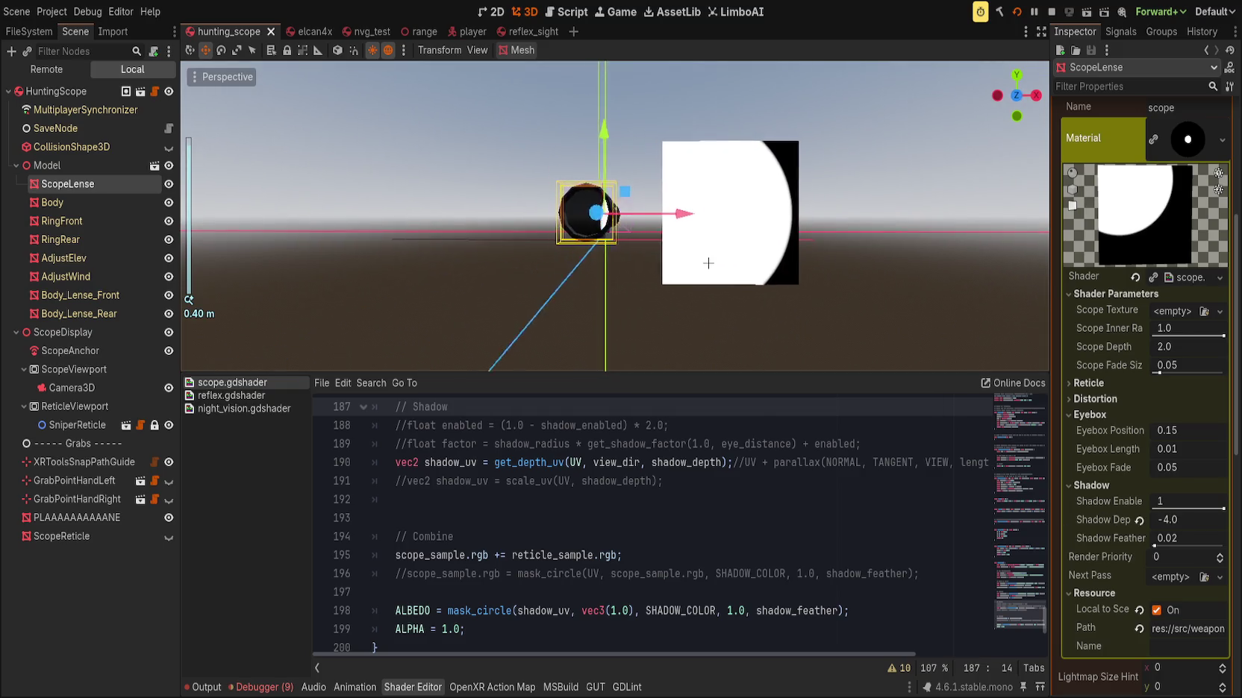
pyautogui.scroll(-5, 720, 267)
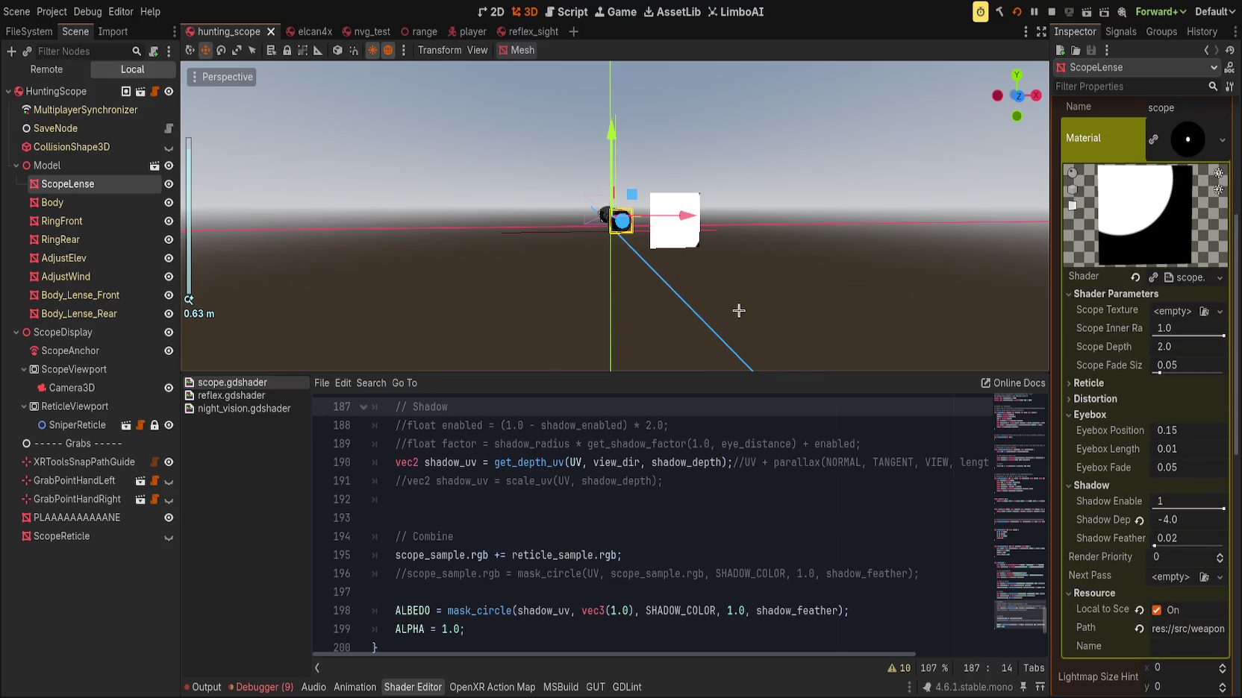
pyautogui.moveTo(1019, 615); pyautogui.dragTo(1010, 393)
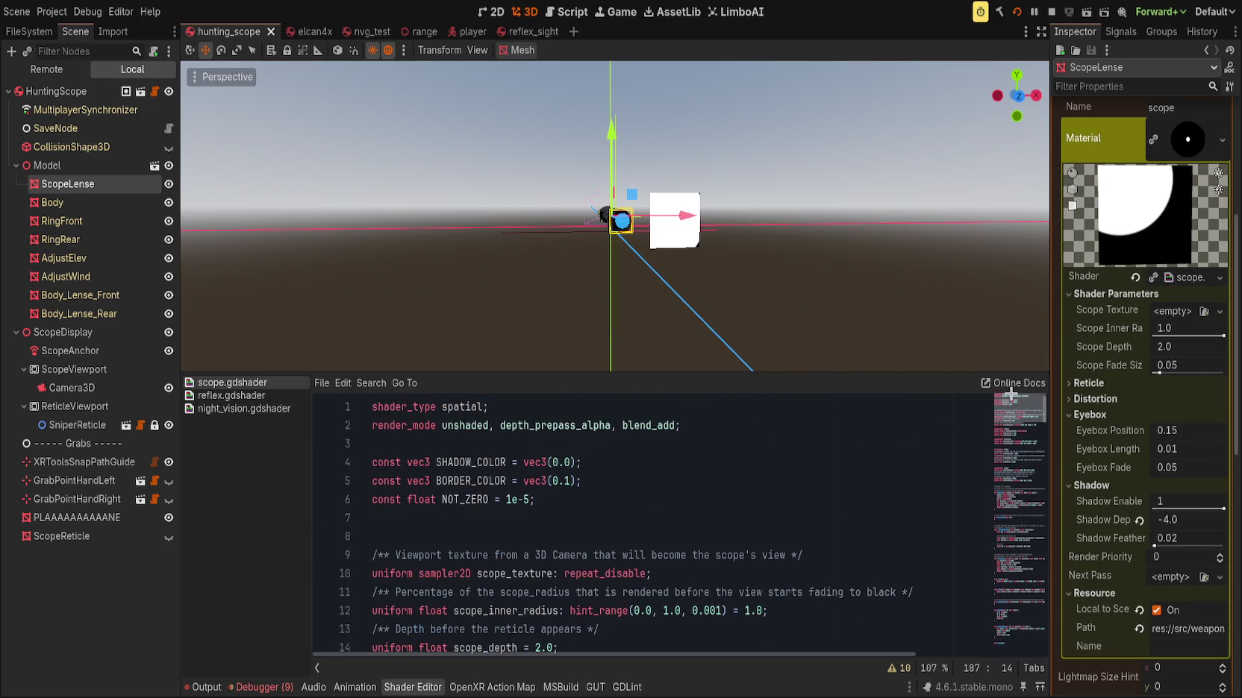
# Save the scope shader with the shadow_depth default in place
pyautogui.scroll(-6, 799, 480)
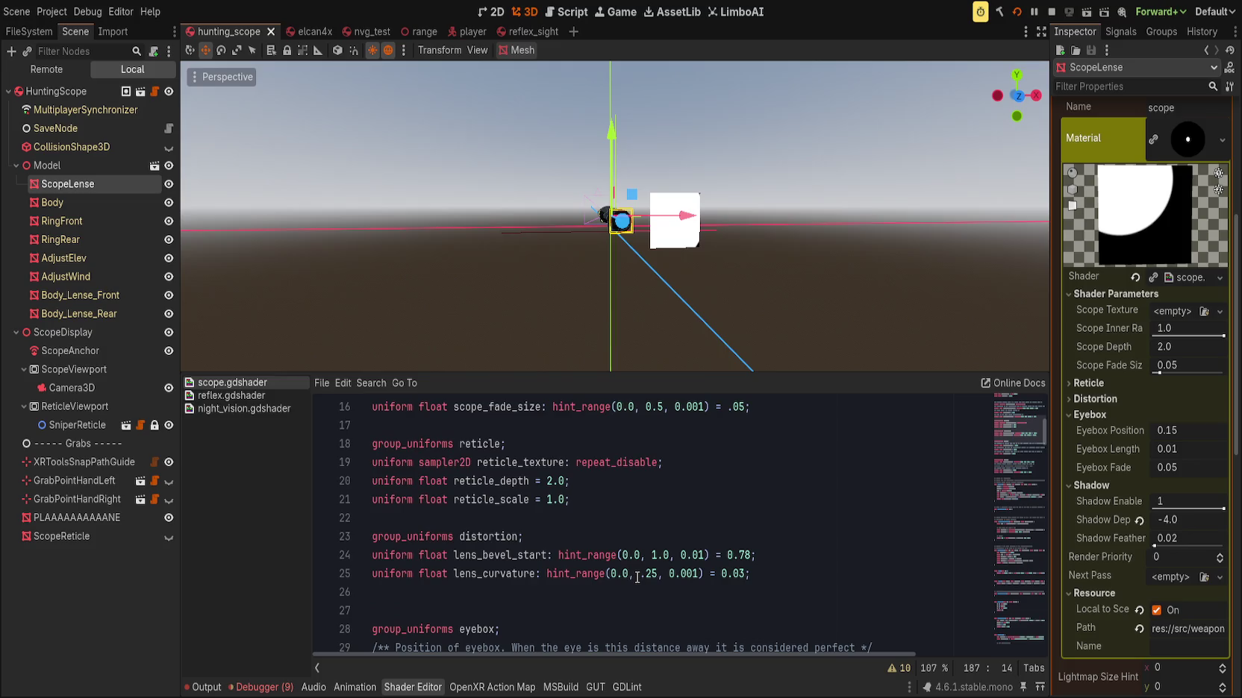
pyautogui.scroll(-5, 637, 577)
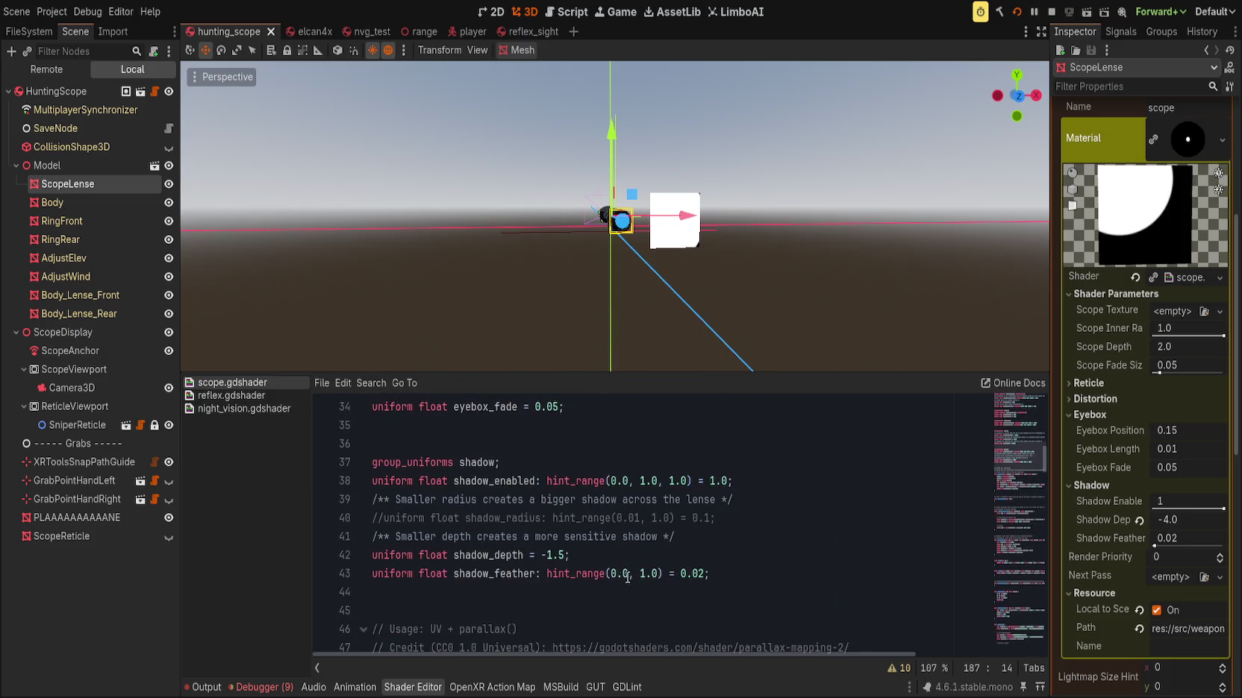
pyautogui.click(547, 558)
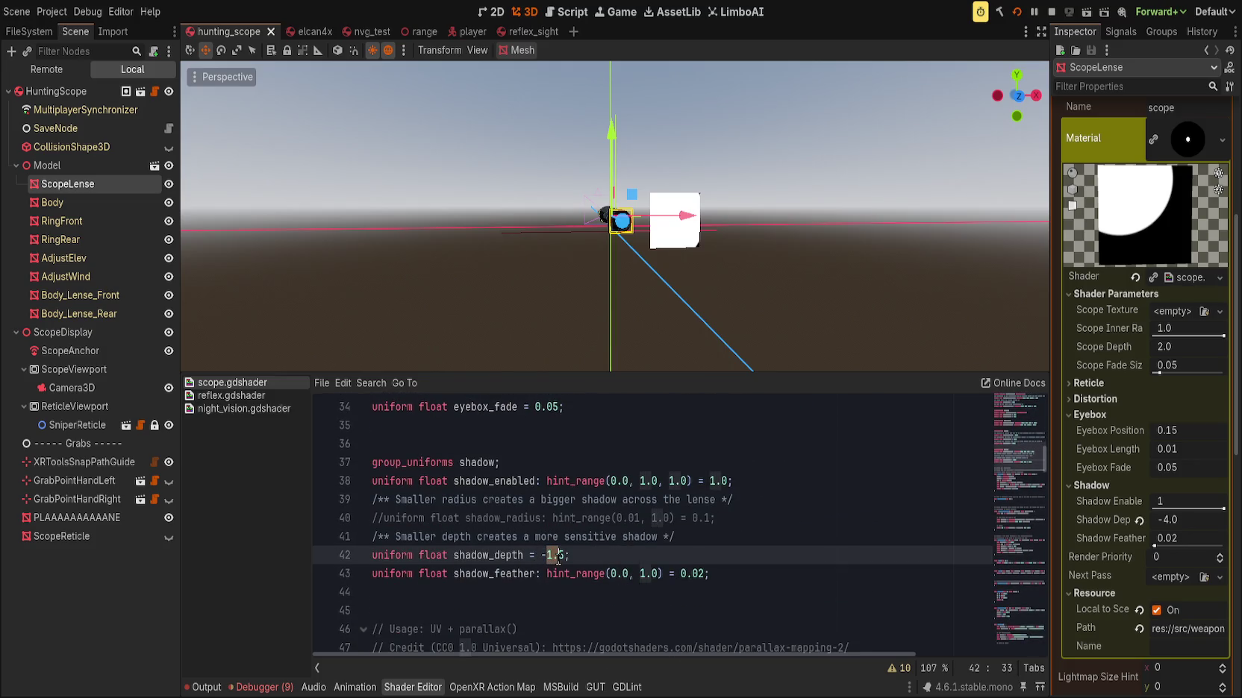
pyautogui.write('4')
pyautogui.hotkey('ctrl', 's')
# Raise the lens Shadow Feather to 0.1 and save the hunting scope scene
pyautogui.scroll(8, 720, 281)
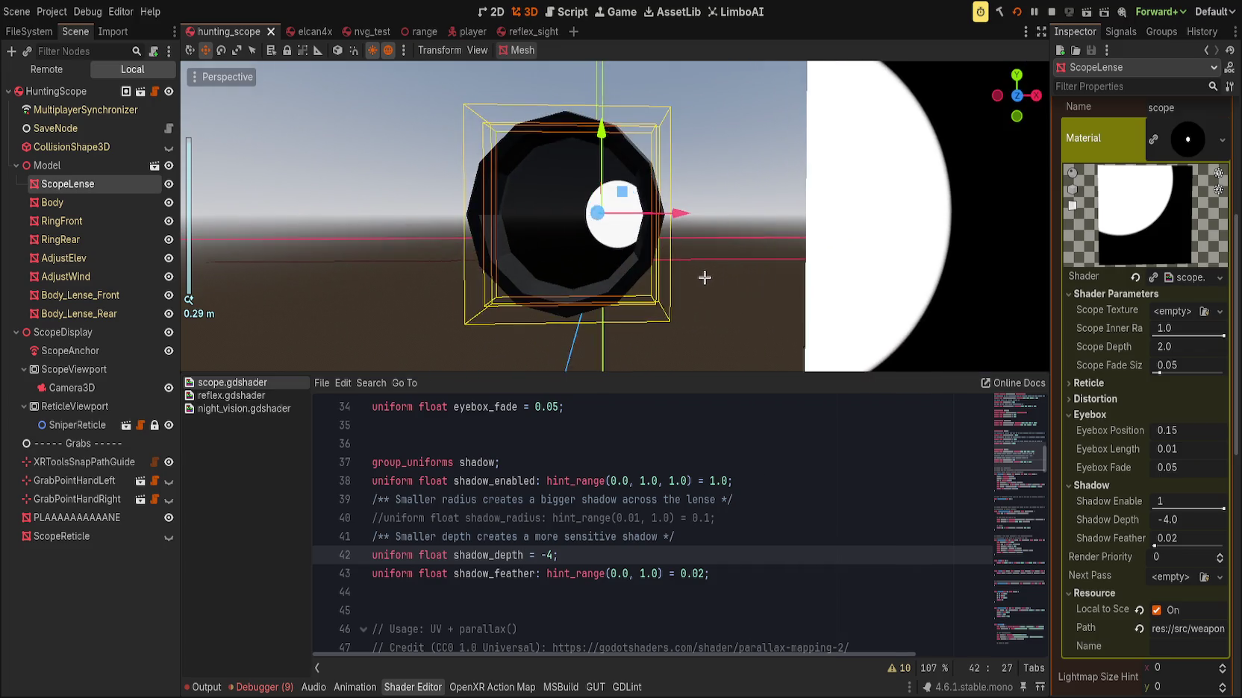
pyautogui.moveTo(1156, 545)
pyautogui.mouseDown()
pyautogui.moveTo(1228, 545)
pyautogui.moveTo(1133, 536)
pyautogui.moveTo(1160, 546)
pyautogui.mouseUp()
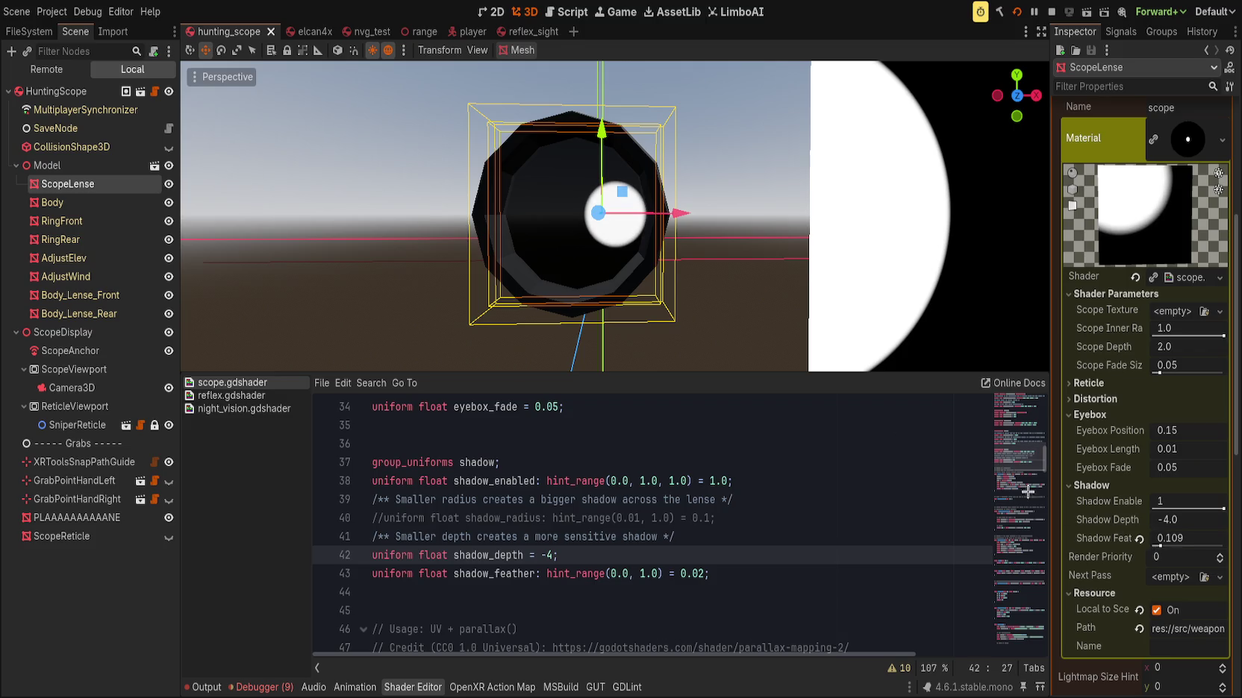
pyautogui.scroll(-3, 734, 324)
pyautogui.scroll(1, 739, 321)
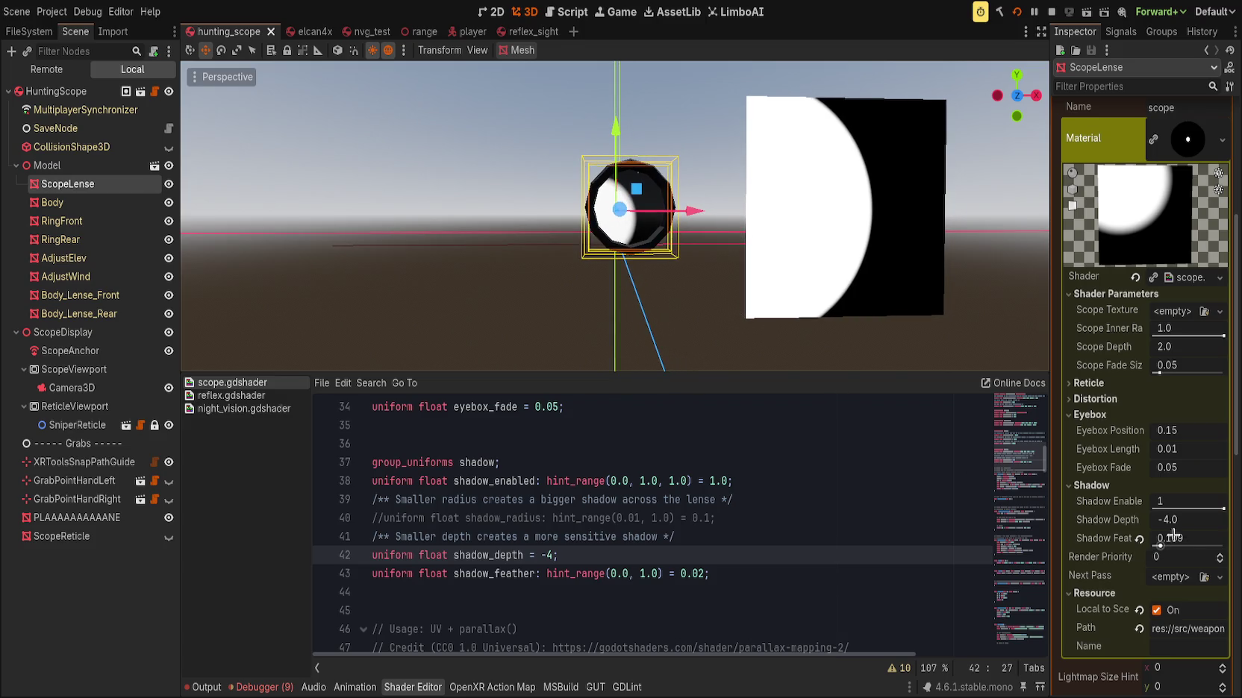
pyautogui.hotkey('ctrl', 's')
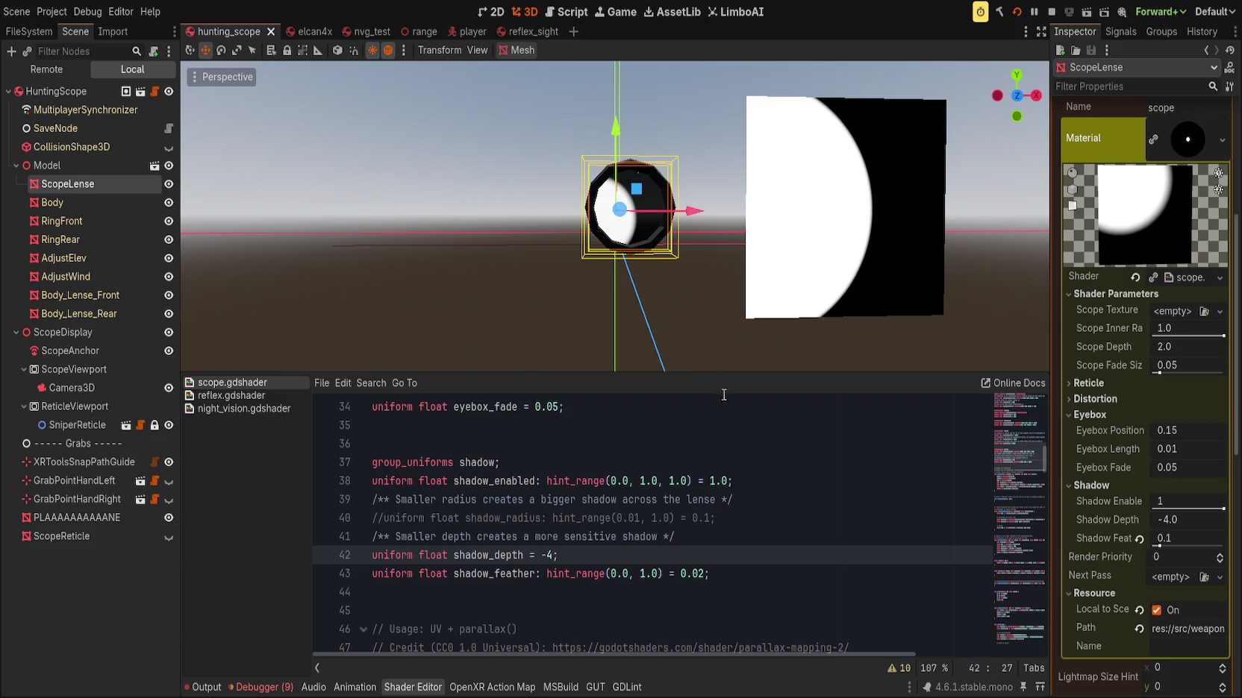
# Scroll the scope shader code up to the get_depth_uv function
pyautogui.scroll(2, 615, 349)
pyautogui.scroll(-4, 615, 348)
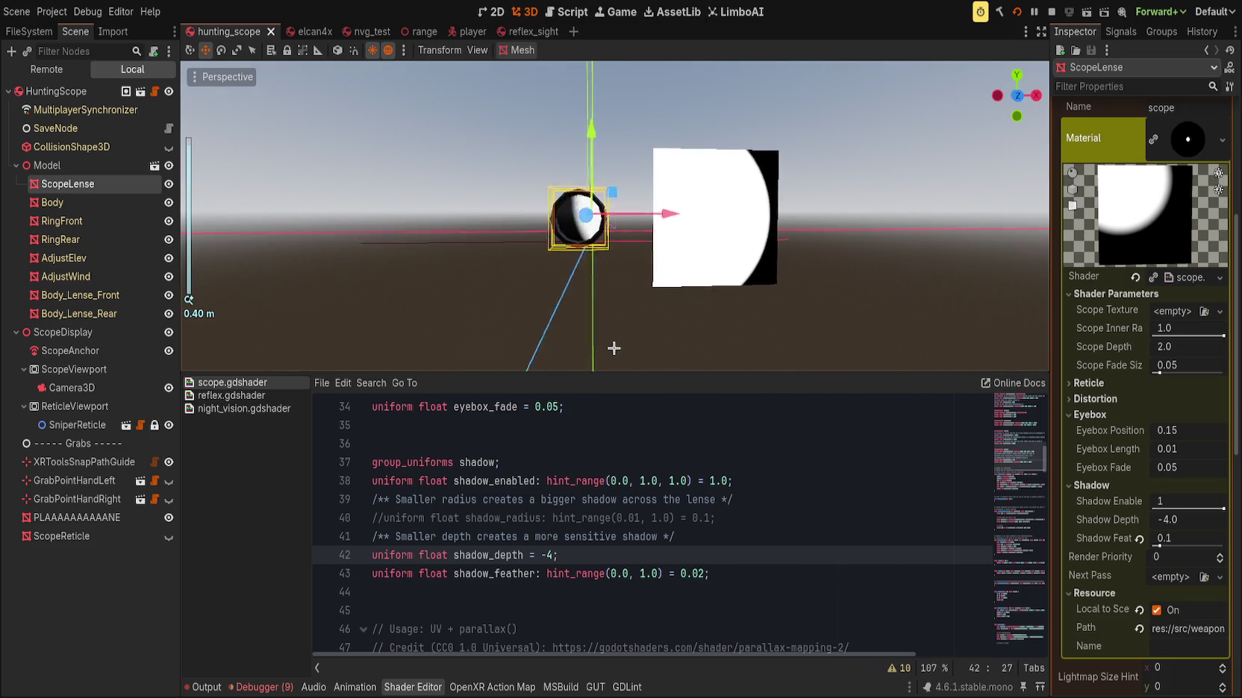
pyautogui.scroll(2, 711, 491)
pyautogui.moveTo(1020, 455); pyautogui.dragTo(1020, 612)
pyautogui.scroll(7, 1020, 611)
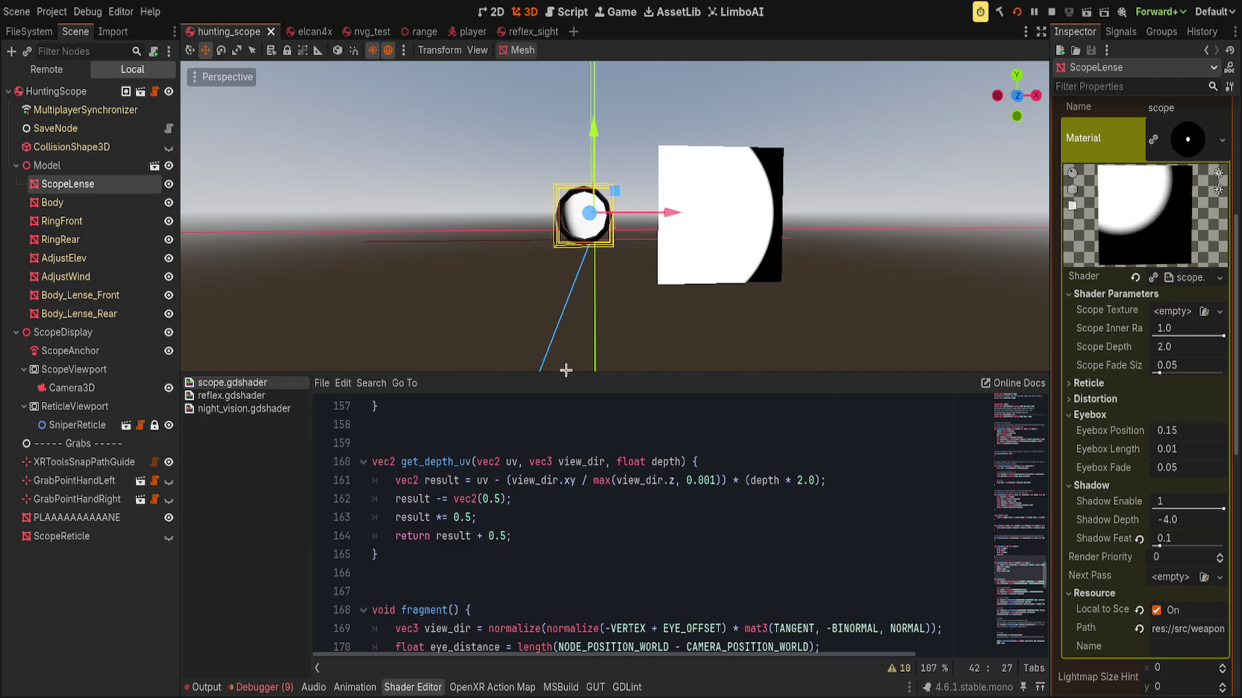
# Undo the last shader edit, restoring line 195's mask_circle shadow-mask on UV with shadow_feather
pyautogui.scroll(-2, 1169, 519)
pyautogui.scroll(2, 1160, 358)
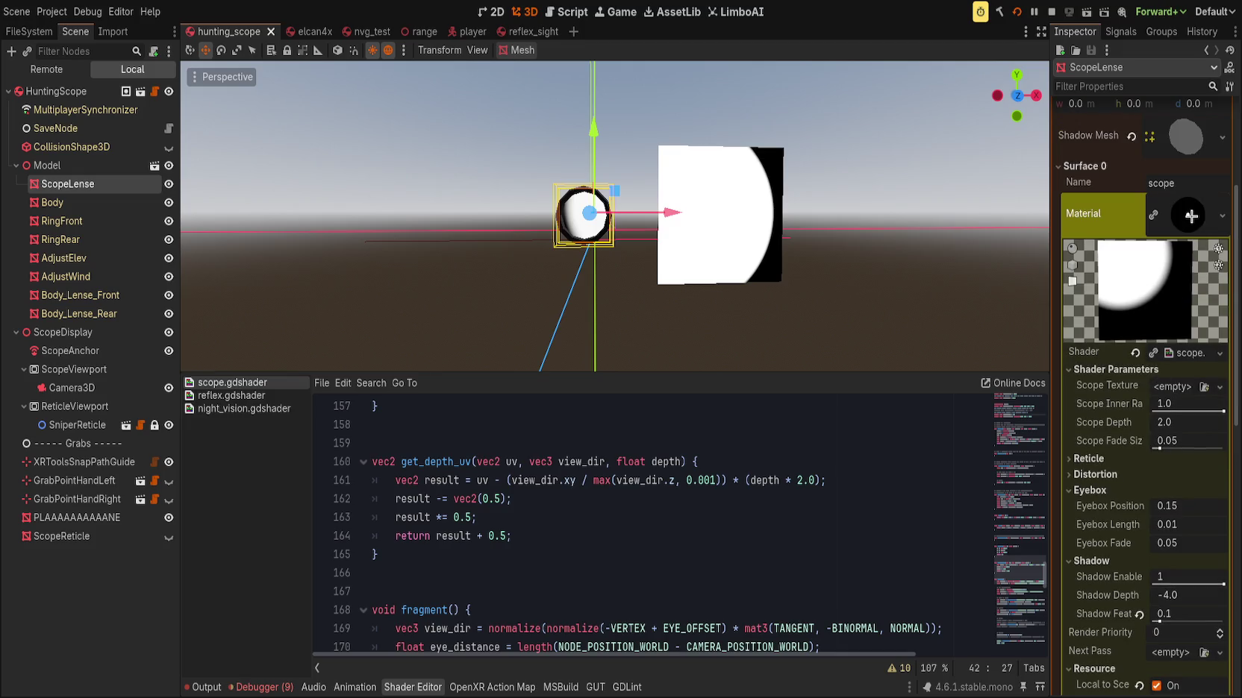
pyautogui.scroll(4, 1149, 346)
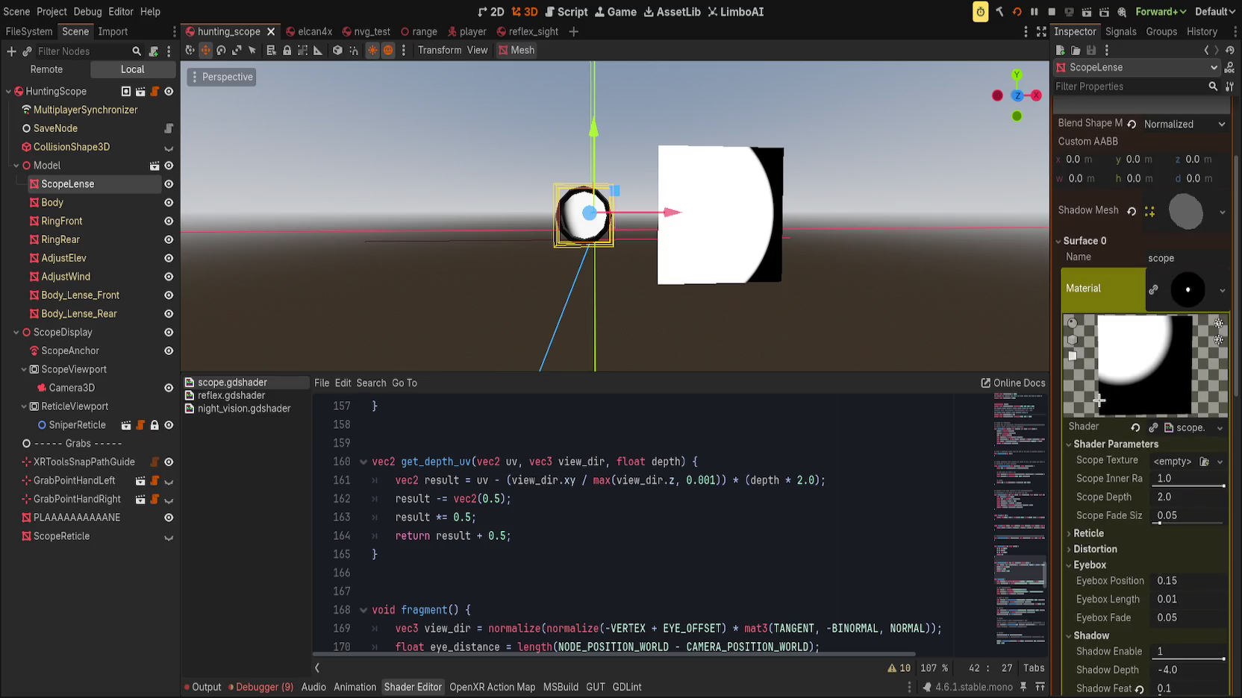
pyautogui.scroll(-10, 1094, 404)
pyautogui.hotkey('ctrl', 'z')
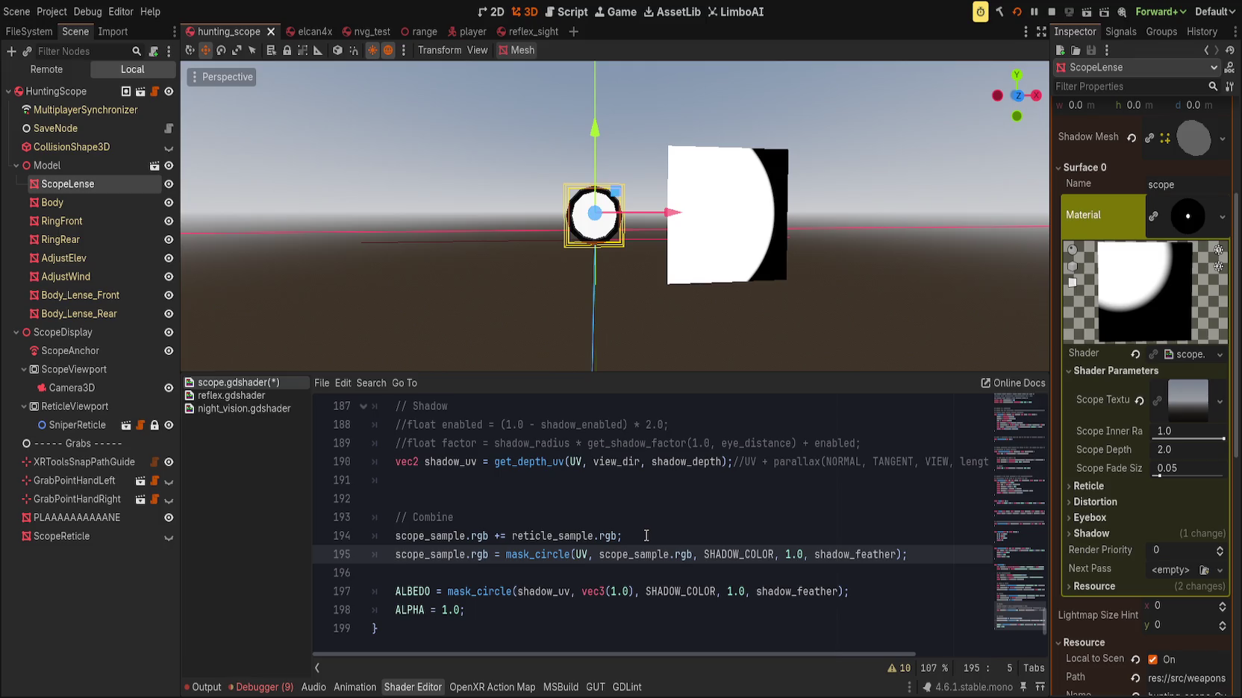
# Replace vec3(1.0) with scope_sample.rgb on the ALBEDO line and remove its mask_circle call
pyautogui.moveTo(448, 591); pyautogui.dragTo(878, 583)
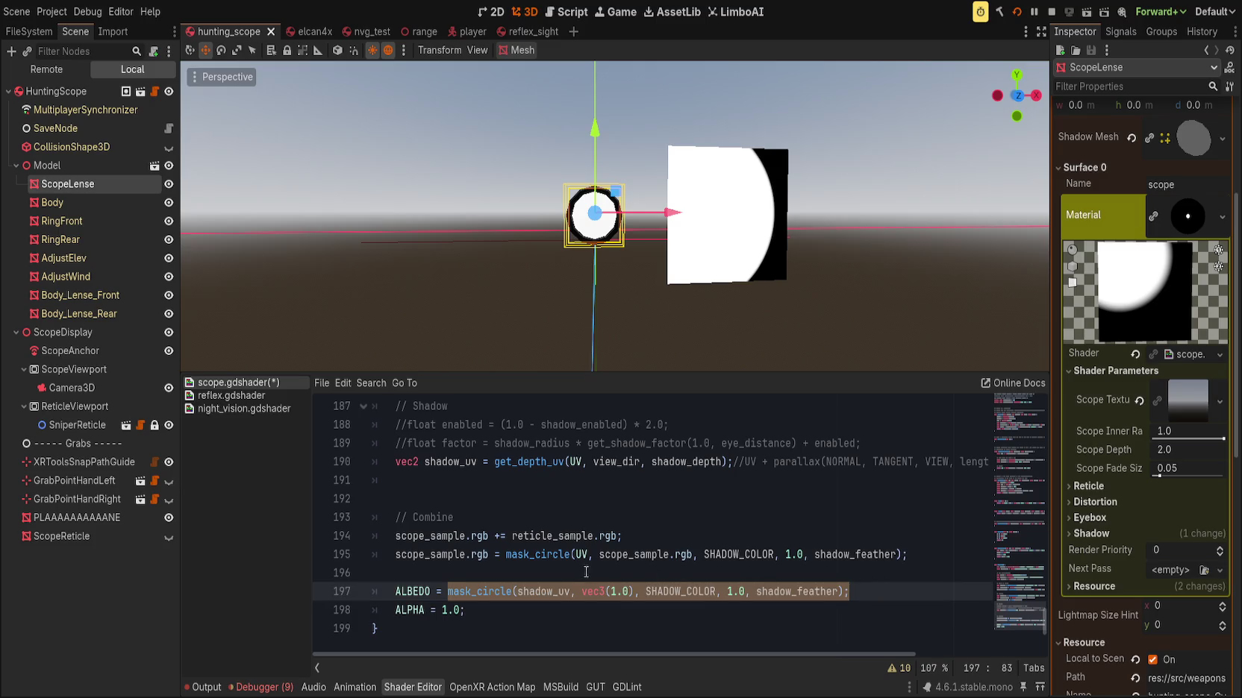
pyautogui.click(601, 593)
pyautogui.doubleClick(618, 556)
pyautogui.click(597, 597)
pyautogui.doubleClick(597, 594)
pyautogui.moveTo(597, 595); pyautogui.dragTo(630, 593)
pyautogui.write('scope_sample.rgb')
pyautogui.moveTo(448, 591); pyautogui.dragTo(889, 591)
pyautogui.press('BackSpace')
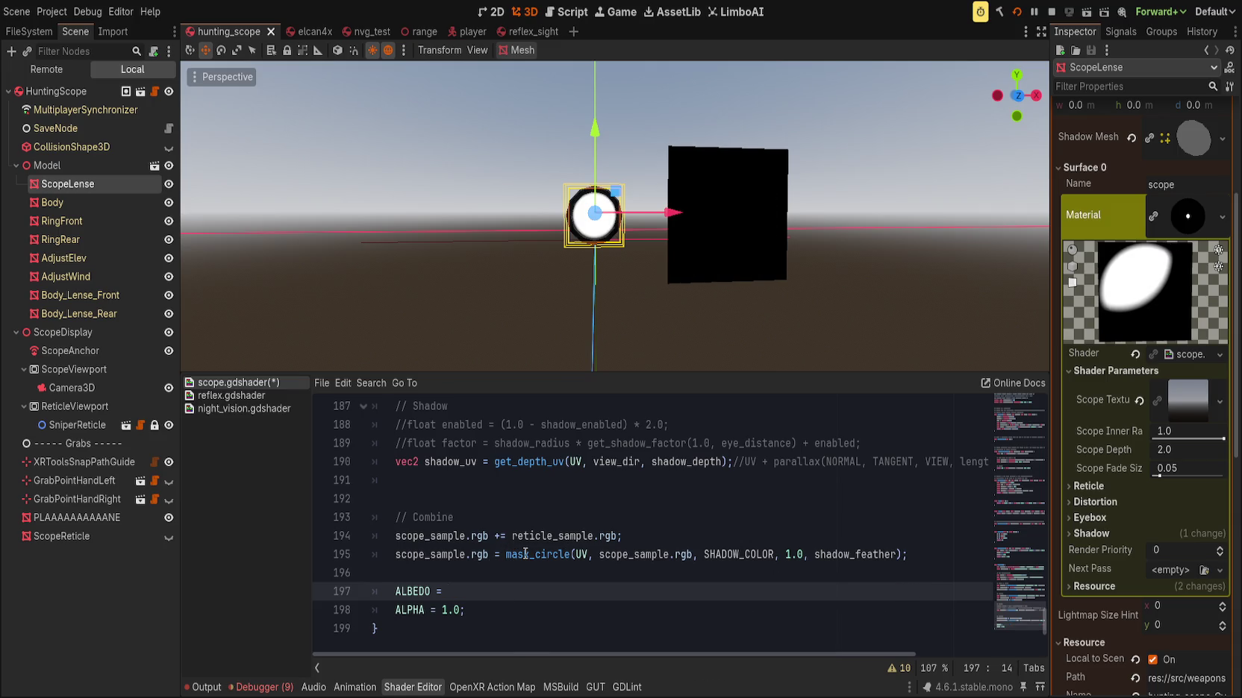
# Move the shadow_uv mask_circle call over line 195's UV call and set ALBEDO to scope_sample
pyautogui.doubleClick(525, 554)
pyautogui.click(765, 481)
pyautogui.write('vec3 shadow_color =')
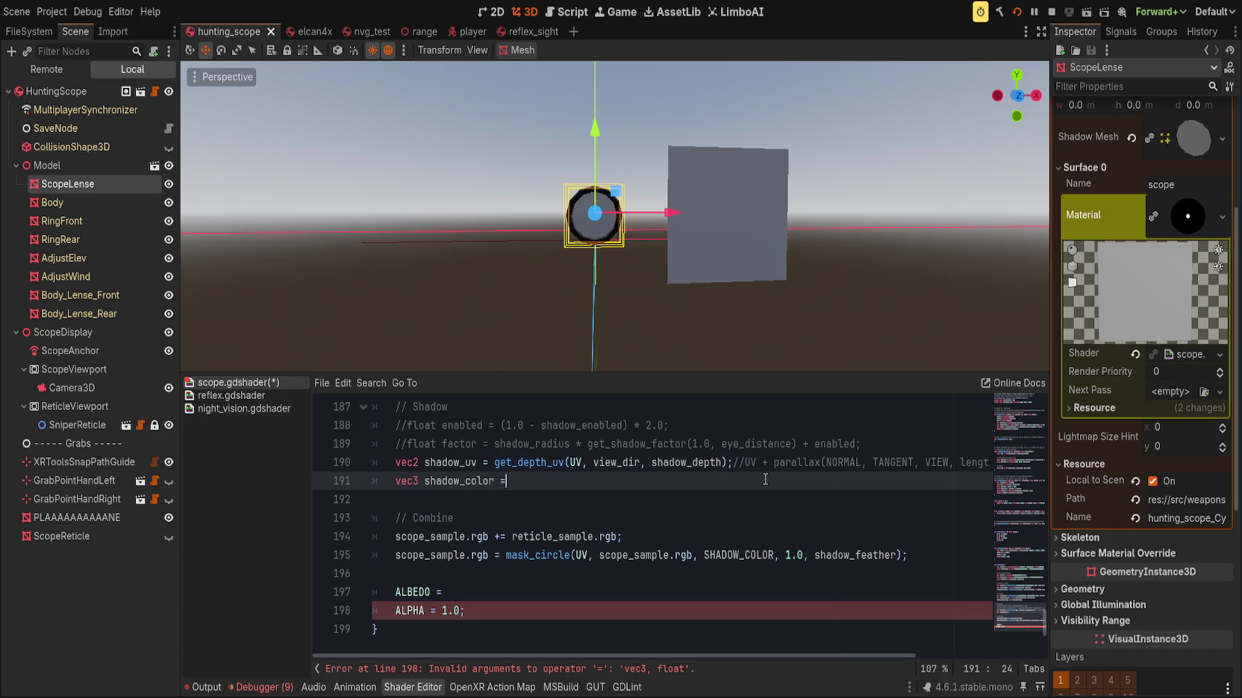
pyautogui.write('mask_circle(shadow_uv, scope_sample.rgb, SHADOW_COLOR, 1.0, shadow_feather);')
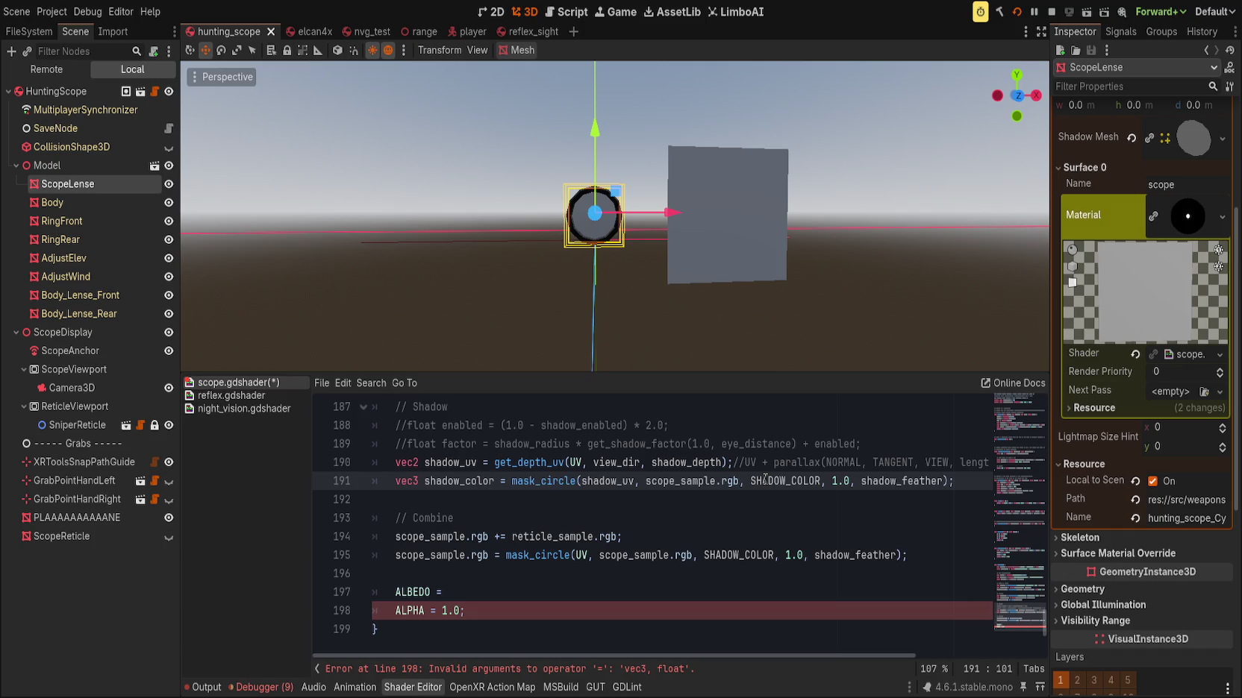
pyautogui.tripleClick(537, 482)
pyautogui.moveTo(511, 482); pyautogui.dragTo(963, 484)
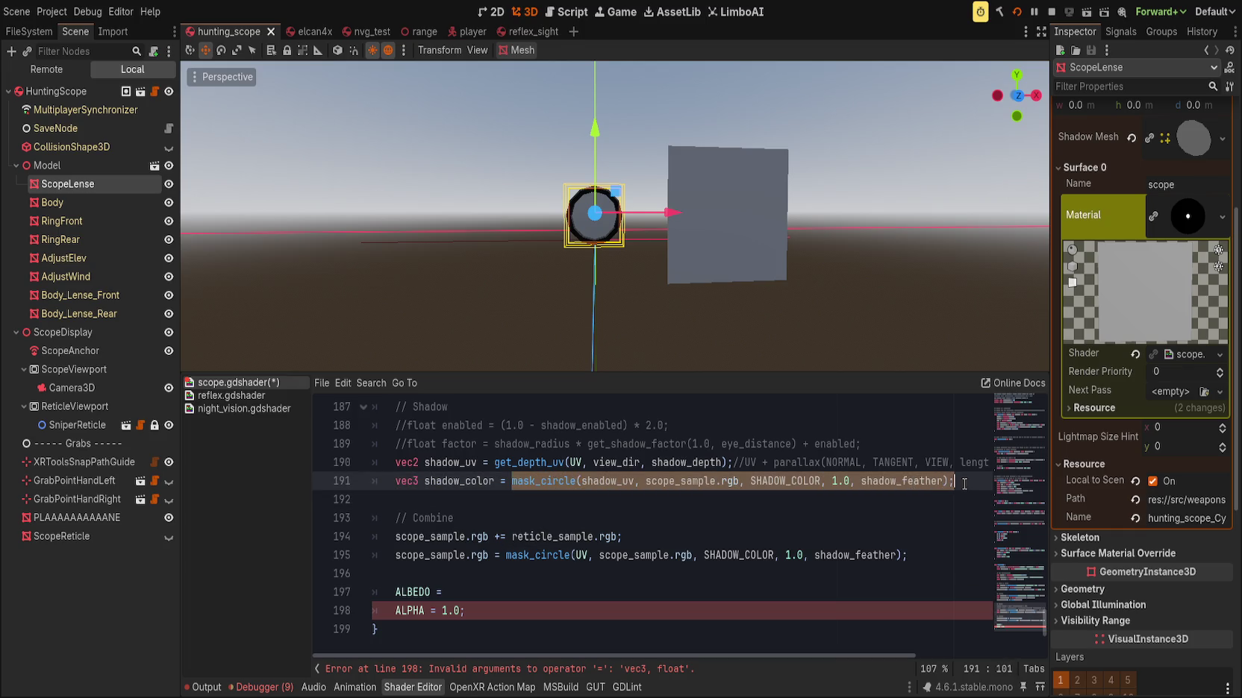
pyautogui.hotkey('ctrl', 'x')
pyautogui.moveTo(506, 555); pyautogui.dragTo(908, 556)
pyautogui.hotkey('ctrl', 'v')
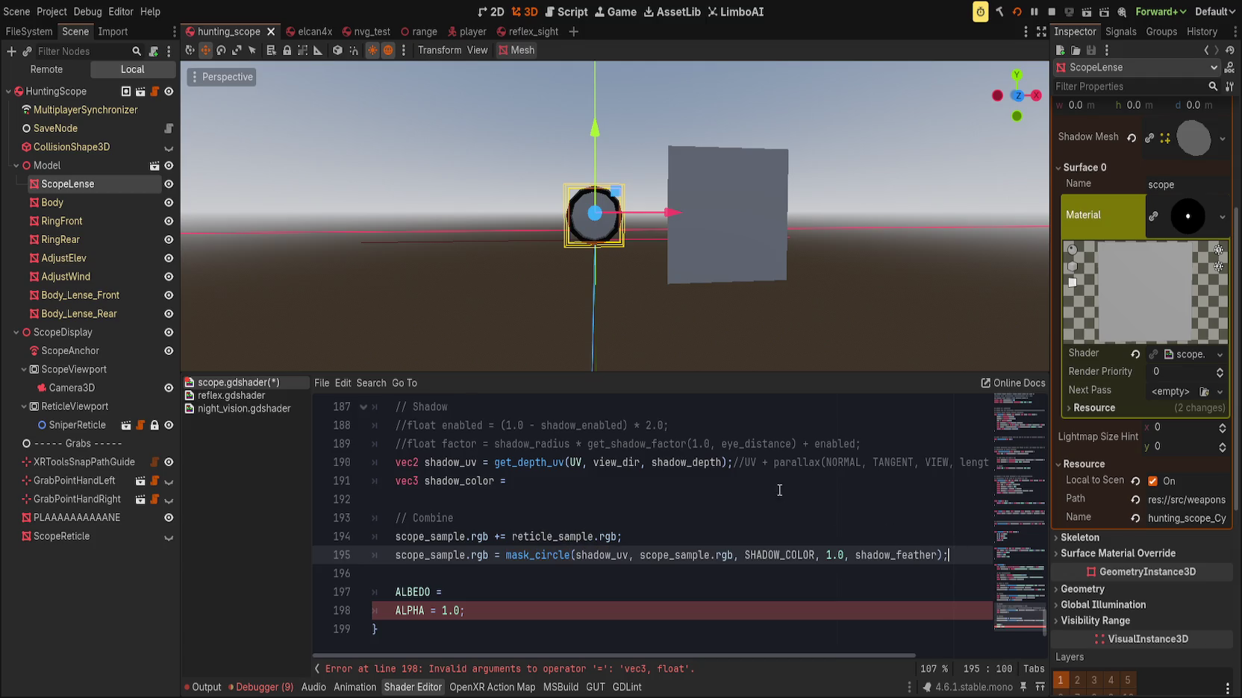
pyautogui.tripleClick(775, 485)
pyautogui.press('BackSpace')
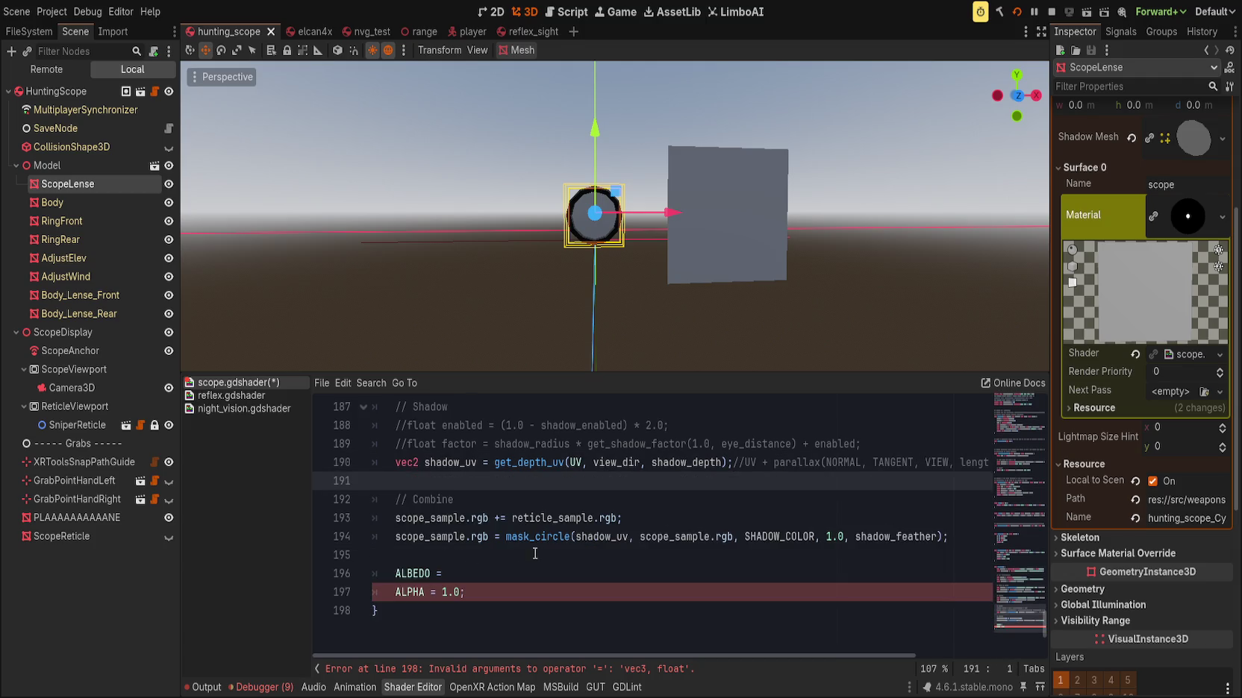
pyautogui.click(545, 575)
pyautogui.write('_sample;')
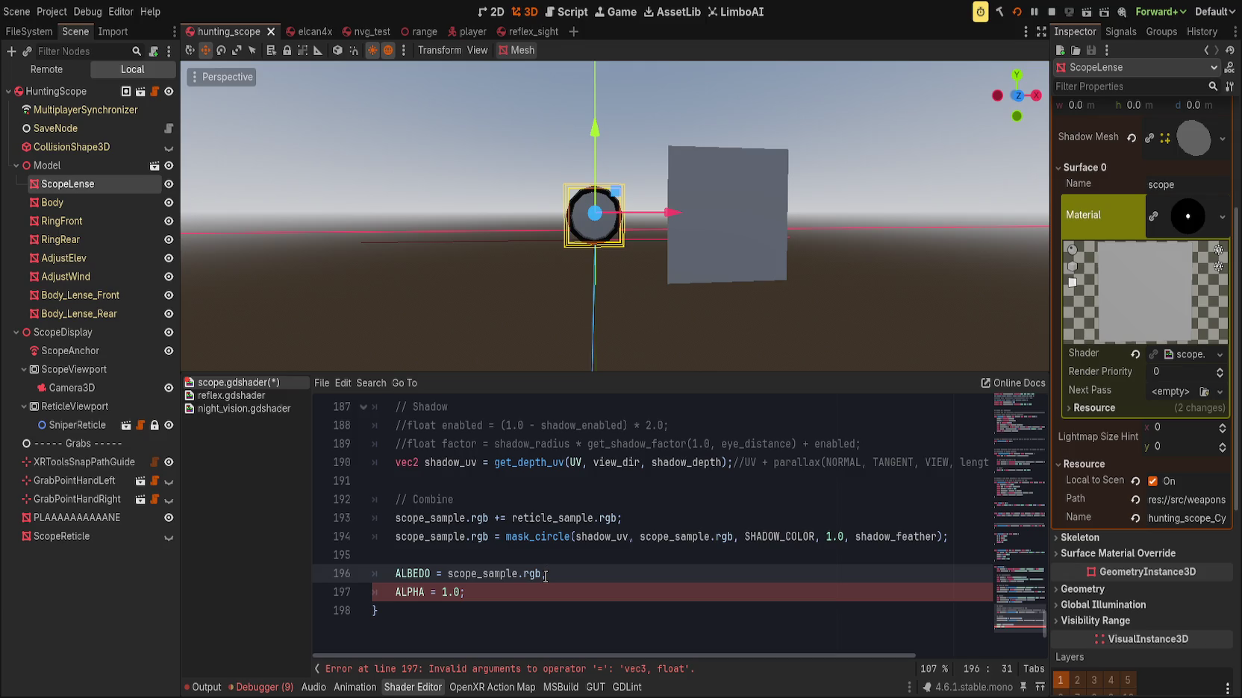
# Inspect the magenta test plane, then ScopeReticle and ScopeLense's Reticle material parameters
pyautogui.moveTo(570, 302); pyautogui.dragTo(524, 299)
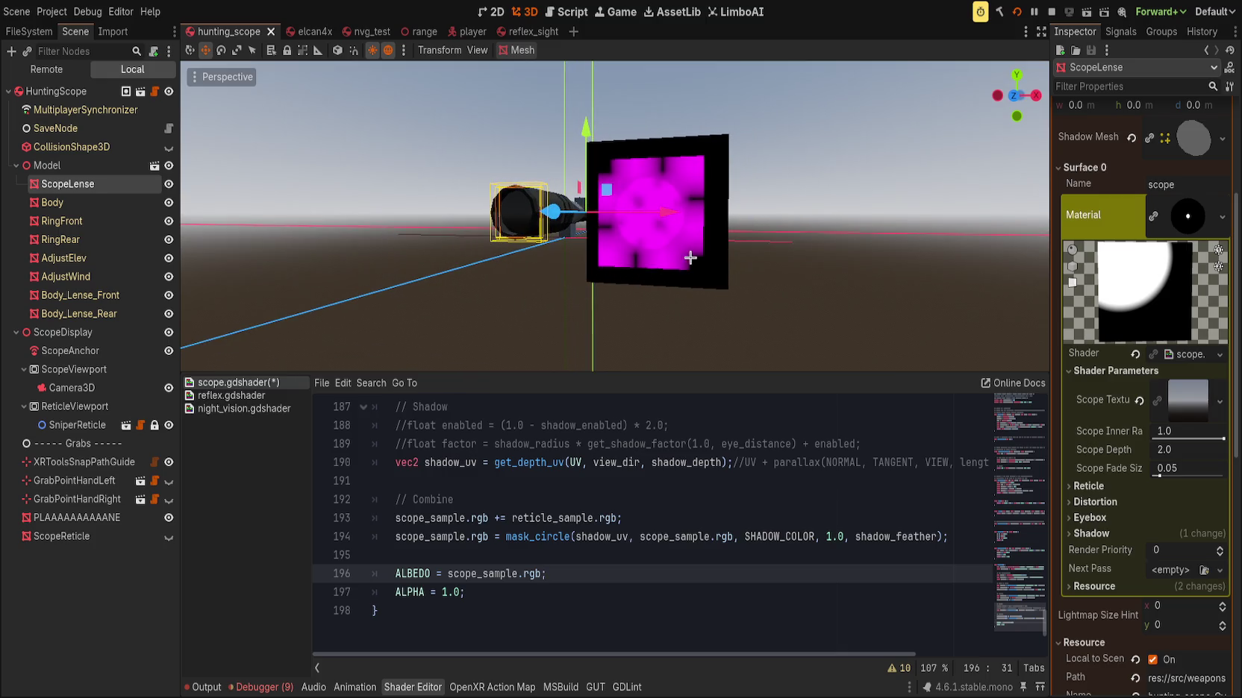
pyautogui.click(694, 253)
pyautogui.moveTo(520, 232); pyautogui.dragTo(609, 401)
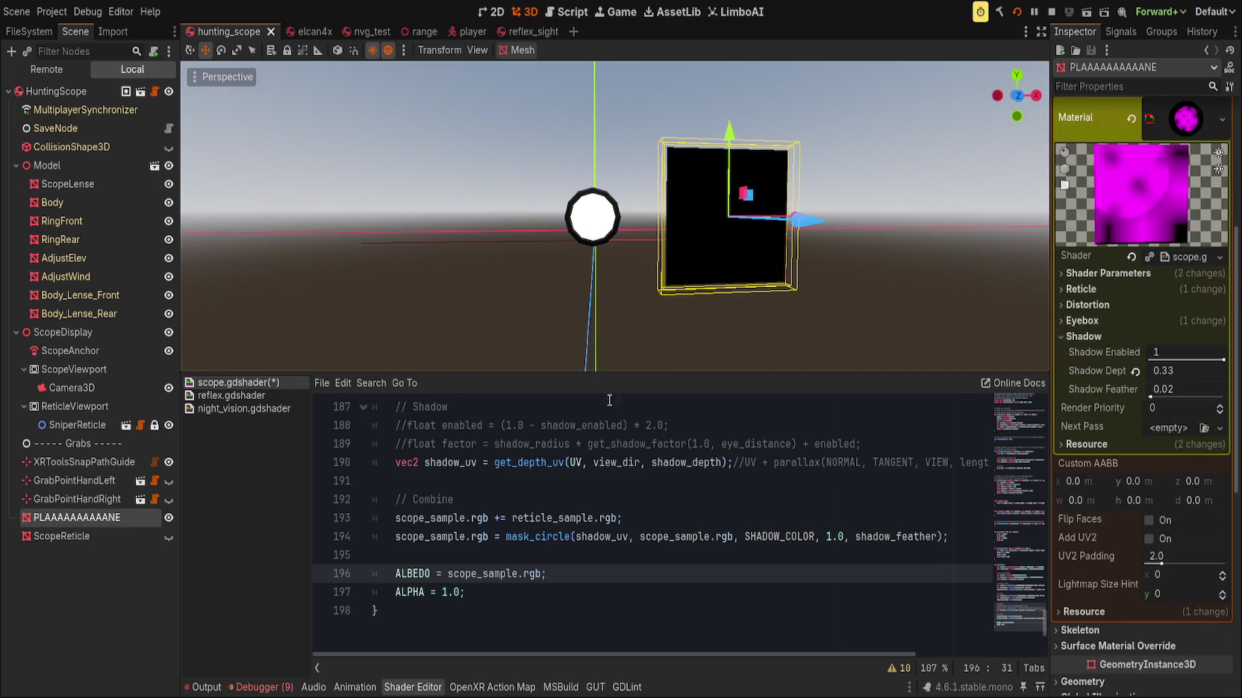
pyautogui.click(663, 520)
pyautogui.click(62, 535)
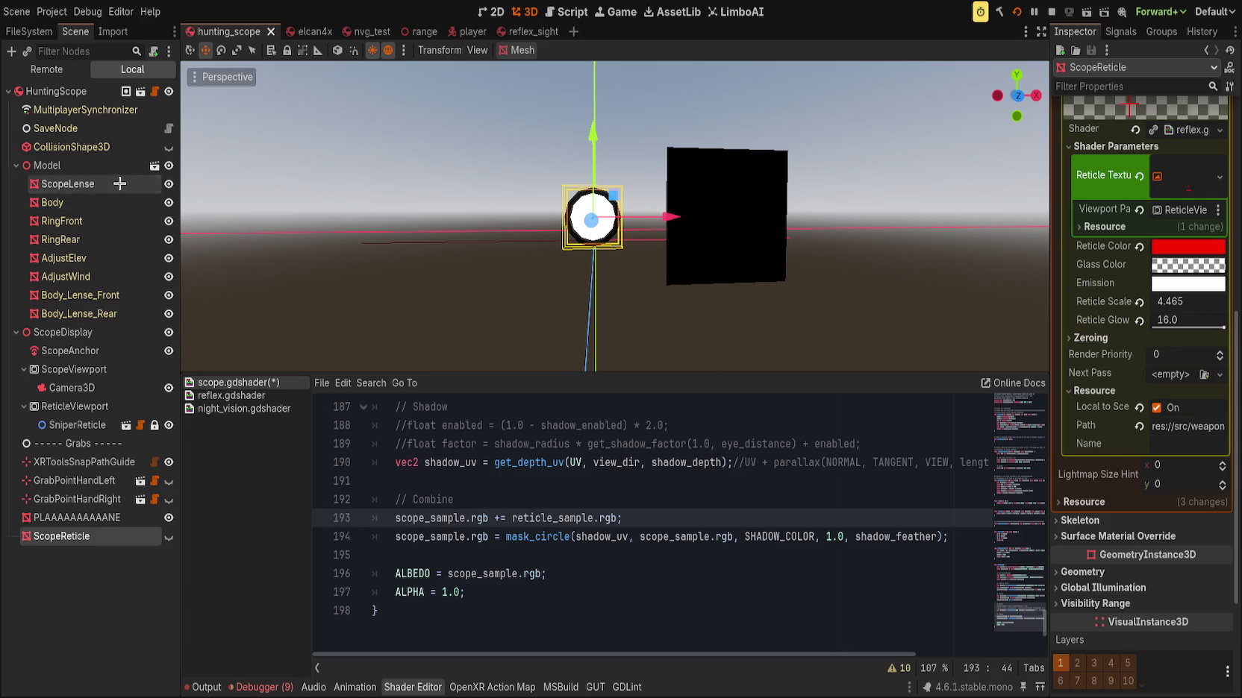
pyautogui.click(67, 184)
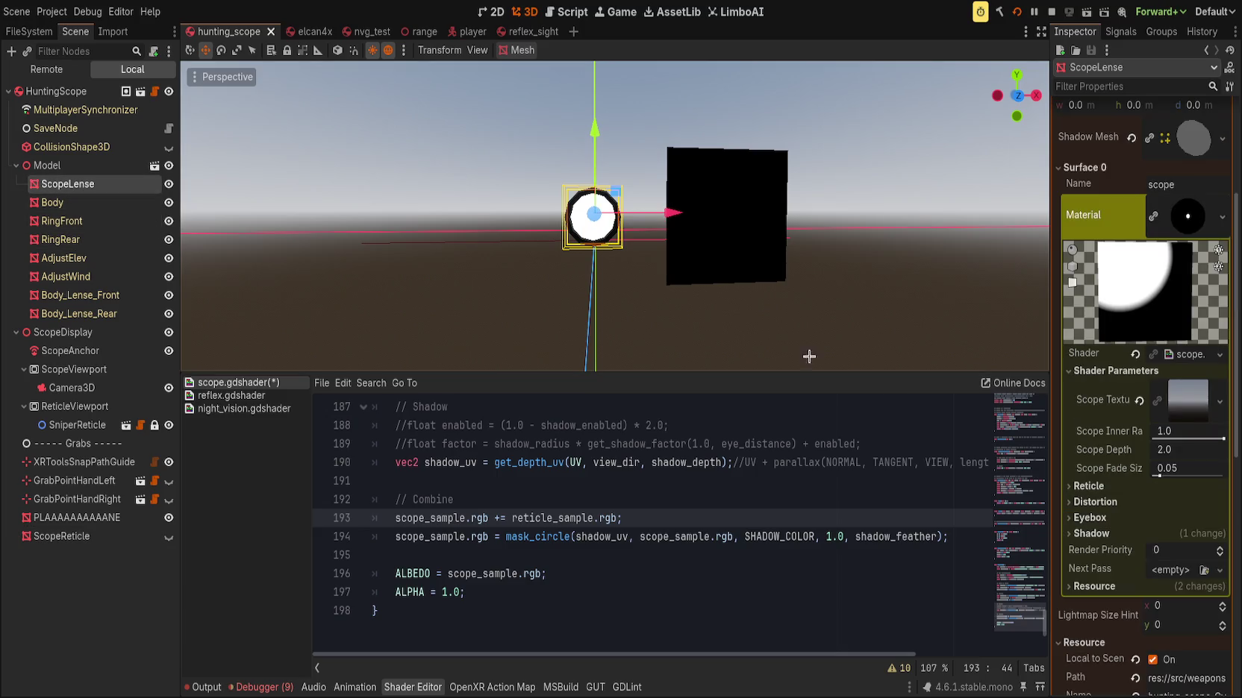
pyautogui.click(1091, 486)
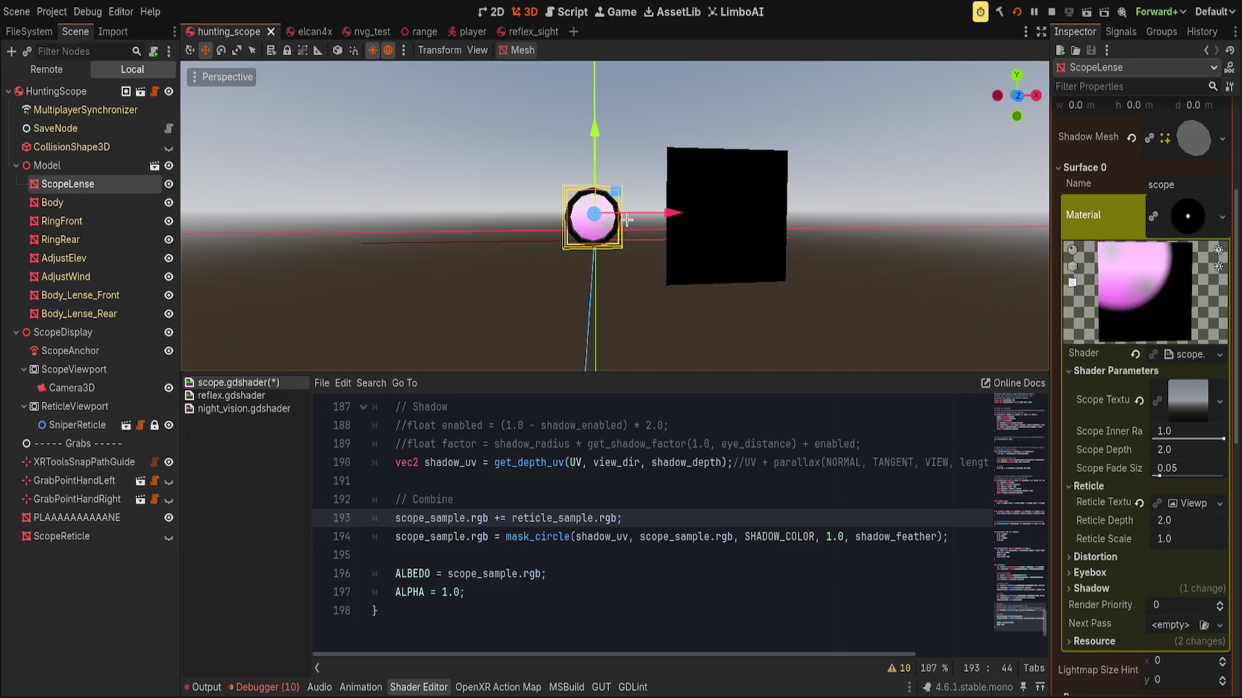
# Move the reticle-add line below the shadow mask and save the shader
pyautogui.moveTo(792, 307)
pyautogui.mouseDown()
pyautogui.moveTo(645, 277)
pyautogui.moveTo(674, 280)
pyautogui.mouseUp()
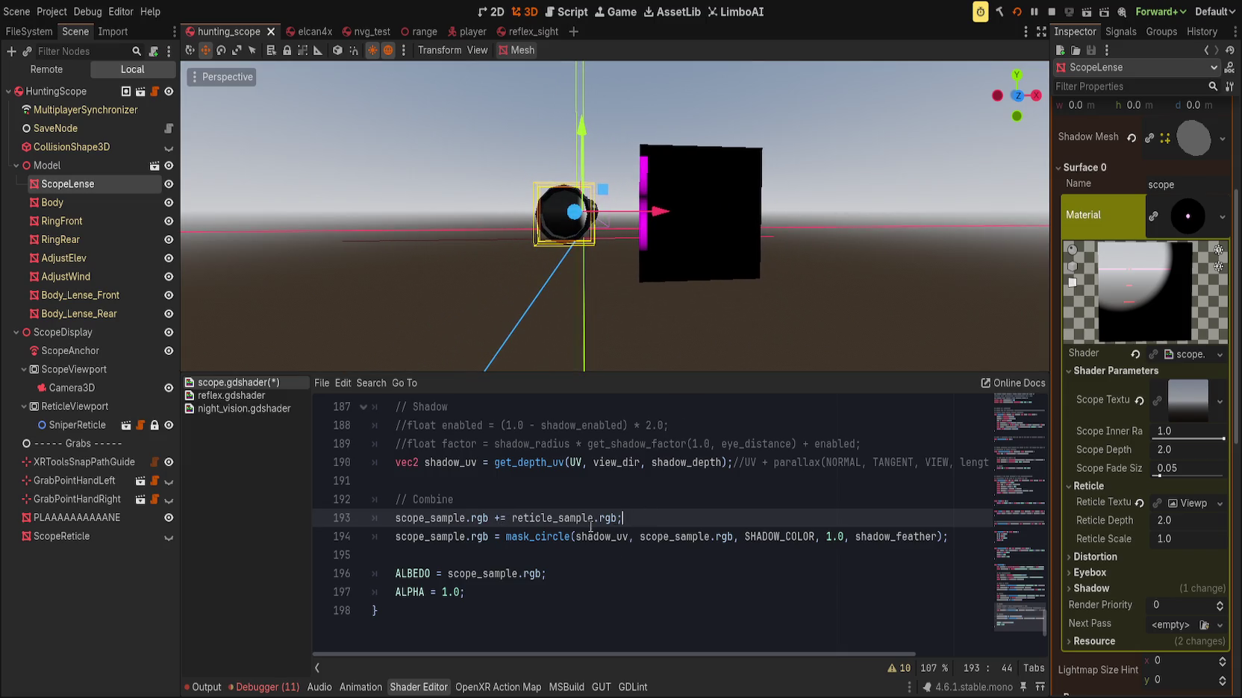
pyautogui.hotkey('alt', 'Down')
pyautogui.hotkey('ctrl', 's')
pyautogui.moveTo(521, 338)
pyautogui.mouseDown()
pyautogui.moveTo(562, 322)
pyautogui.moveTo(527, 310)
pyautogui.moveTo(568, 305)
pyautogui.moveTo(579, 326)
pyautogui.moveTo(555, 342)
pyautogui.moveTo(535, 300)
pyautogui.moveTo(557, 318)
pyautogui.moveTo(600, 316)
pyautogui.moveTo(544, 313)
pyautogui.moveTo(556, 316)
pyautogui.mouseUp()
# Select the vec3(0.0) border colour on line 180
pyautogui.scroll(1, 746, 573)
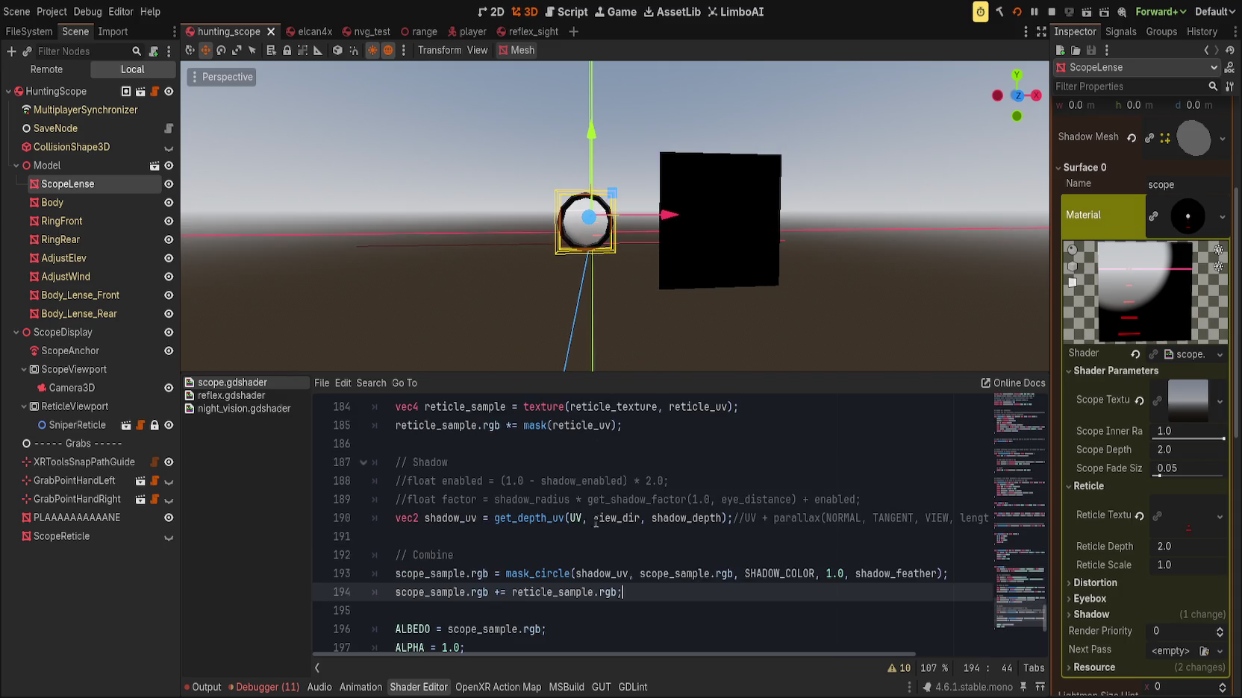
pyautogui.scroll(1, 586, 521)
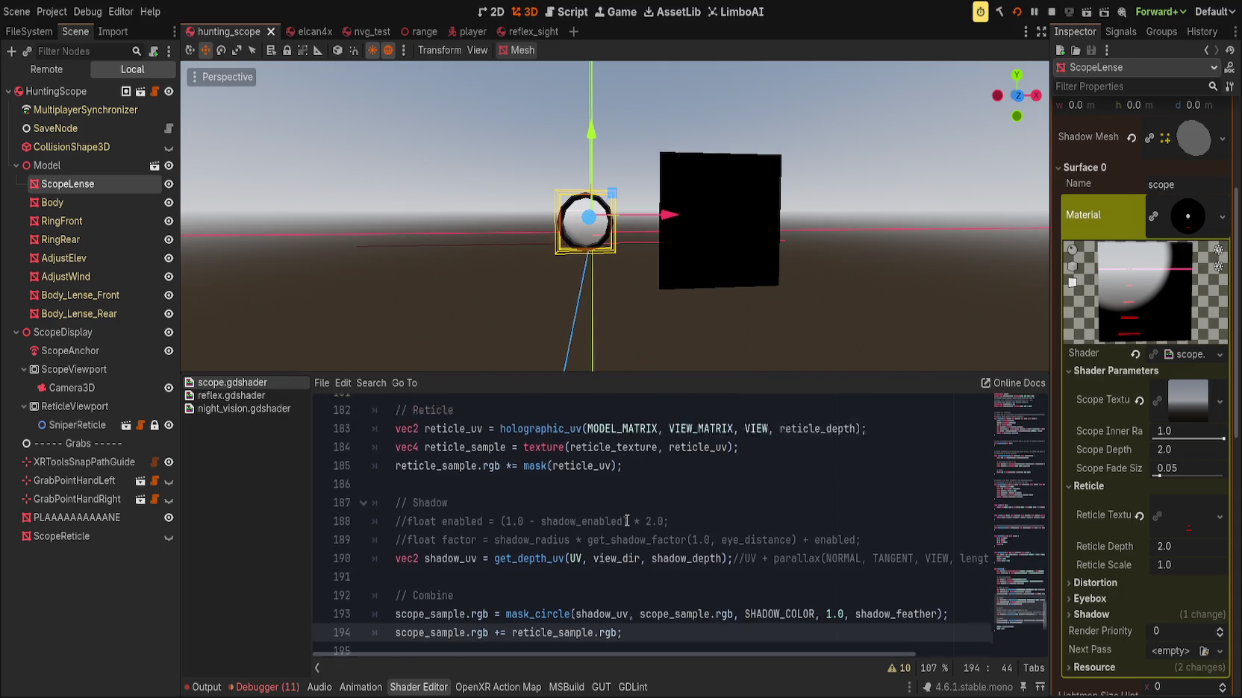
pyautogui.click(588, 481)
pyautogui.scroll(2, 611, 514)
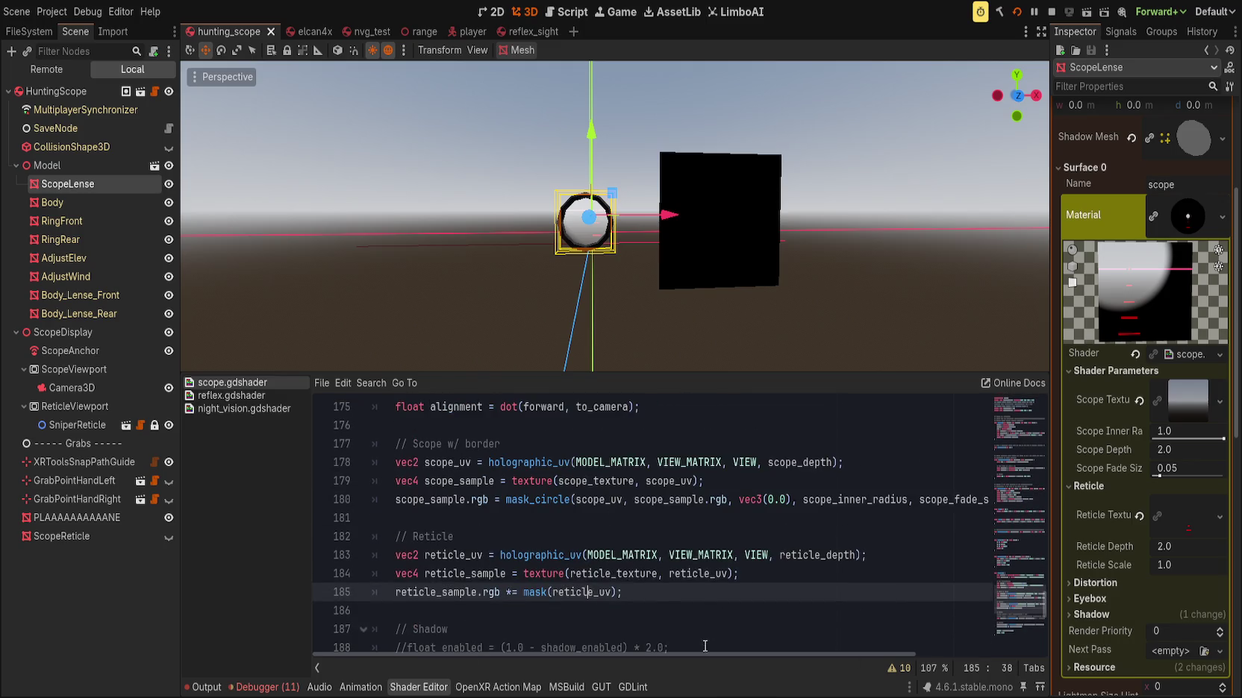
pyautogui.moveTo(739, 500); pyautogui.dragTo(790, 502)
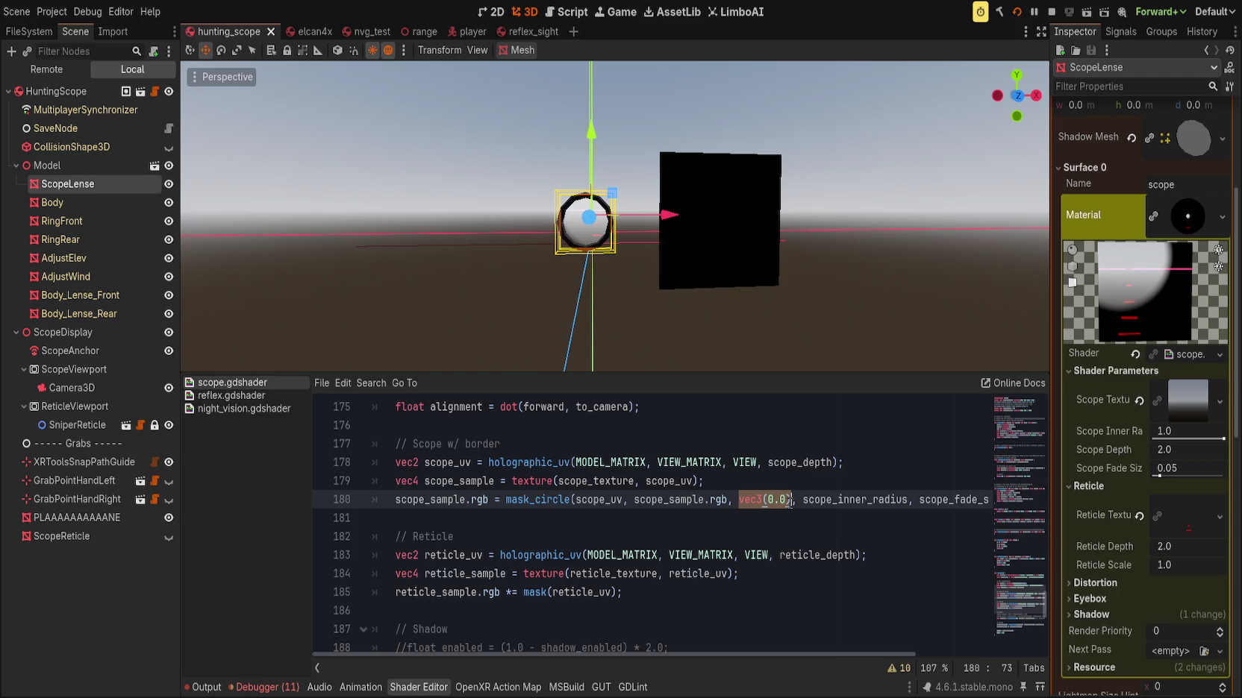
# Use the BORDER_COLOR constant for the scope border colour and save
pyautogui.write('S')
pyautogui.press('BackSpace')
pyautogui.write('COLOR')
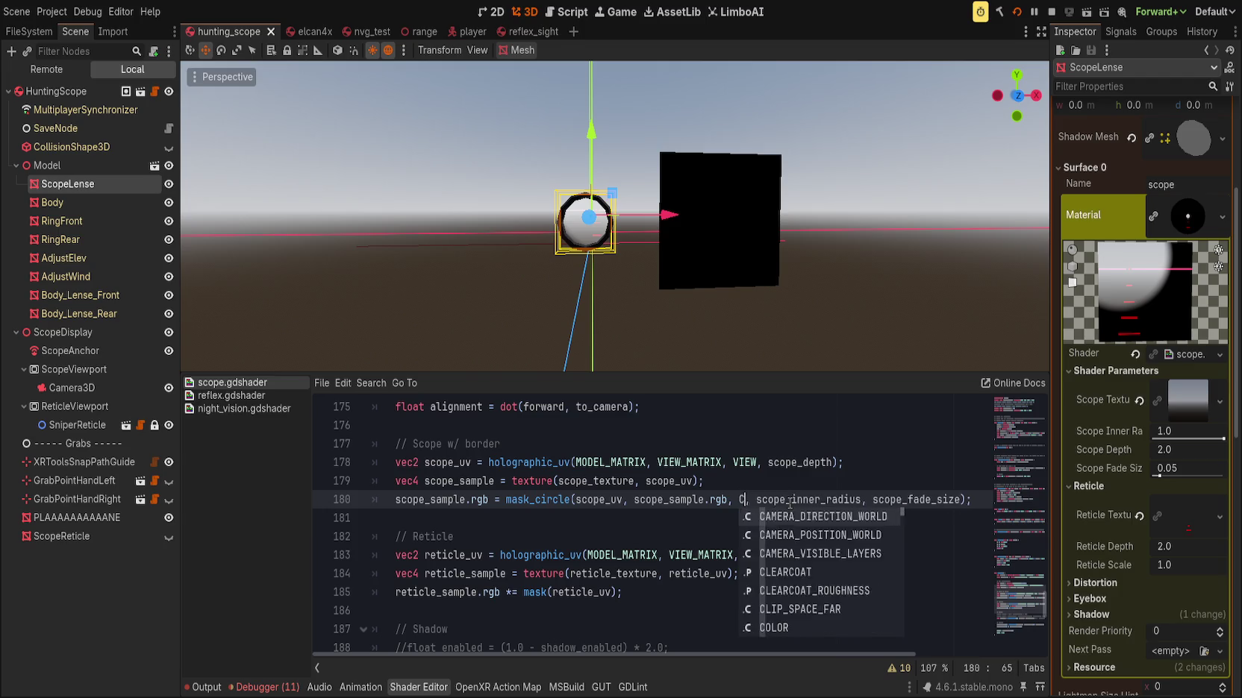
pyautogui.press('Down')
pyautogui.press('Return')
pyautogui.hotkey('ctrl', 's')
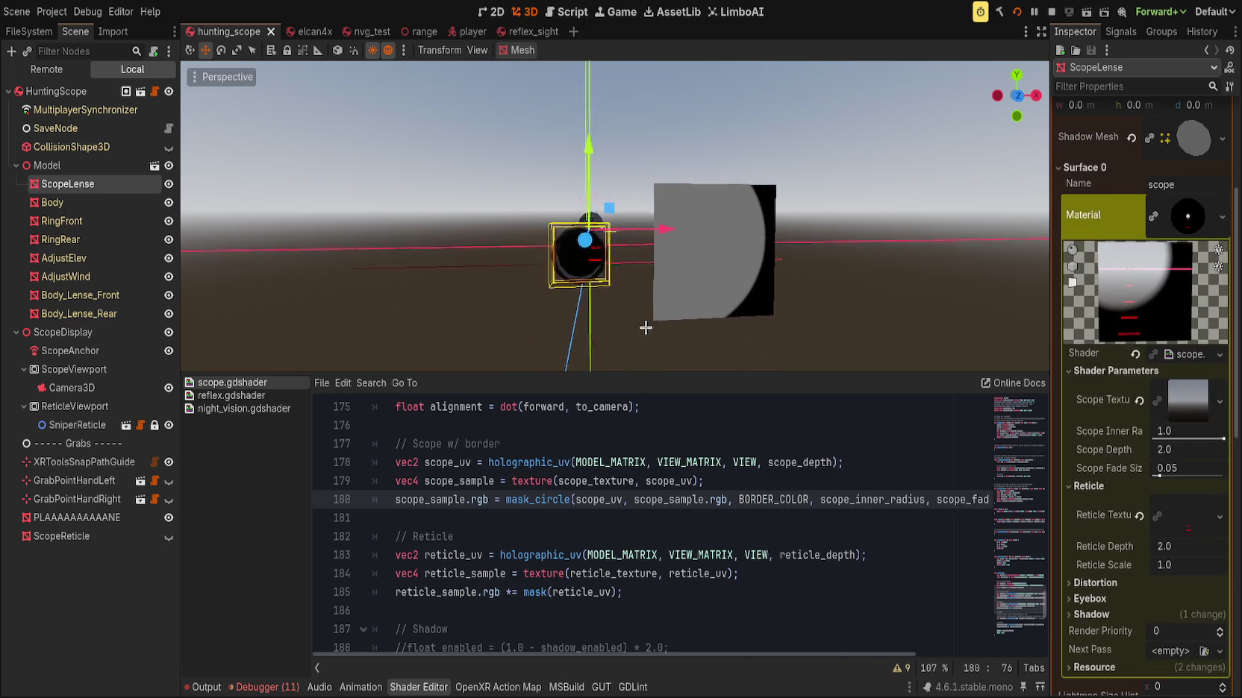
# Set the BORDER_COLOR constant on line 5 to vec3(0.01) and save to recompile
pyautogui.scroll(-5, 660, 305)
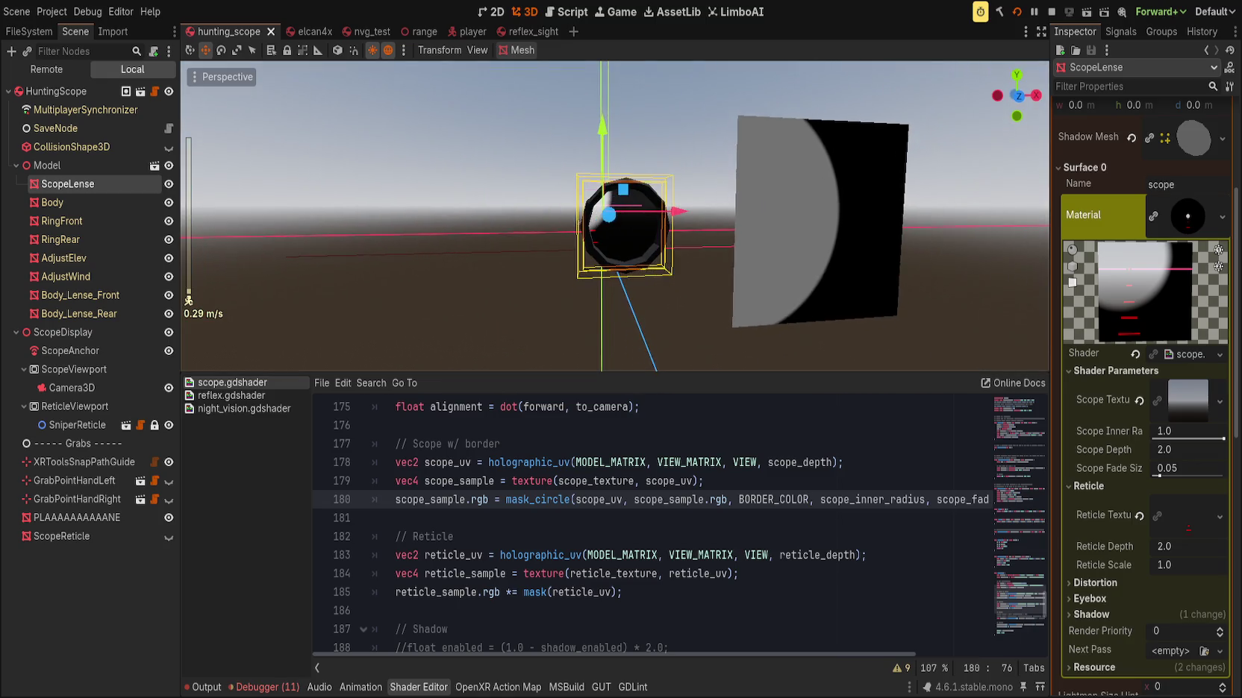
pyautogui.press('d')
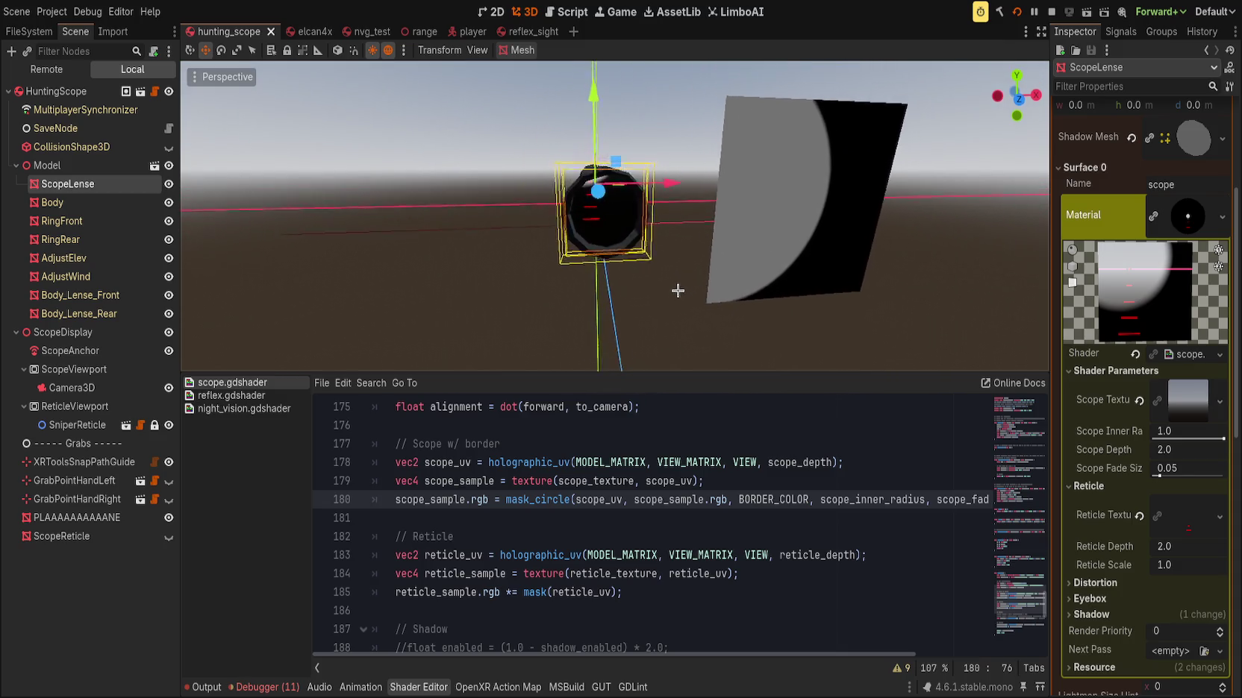
pyautogui.click(1017, 413)
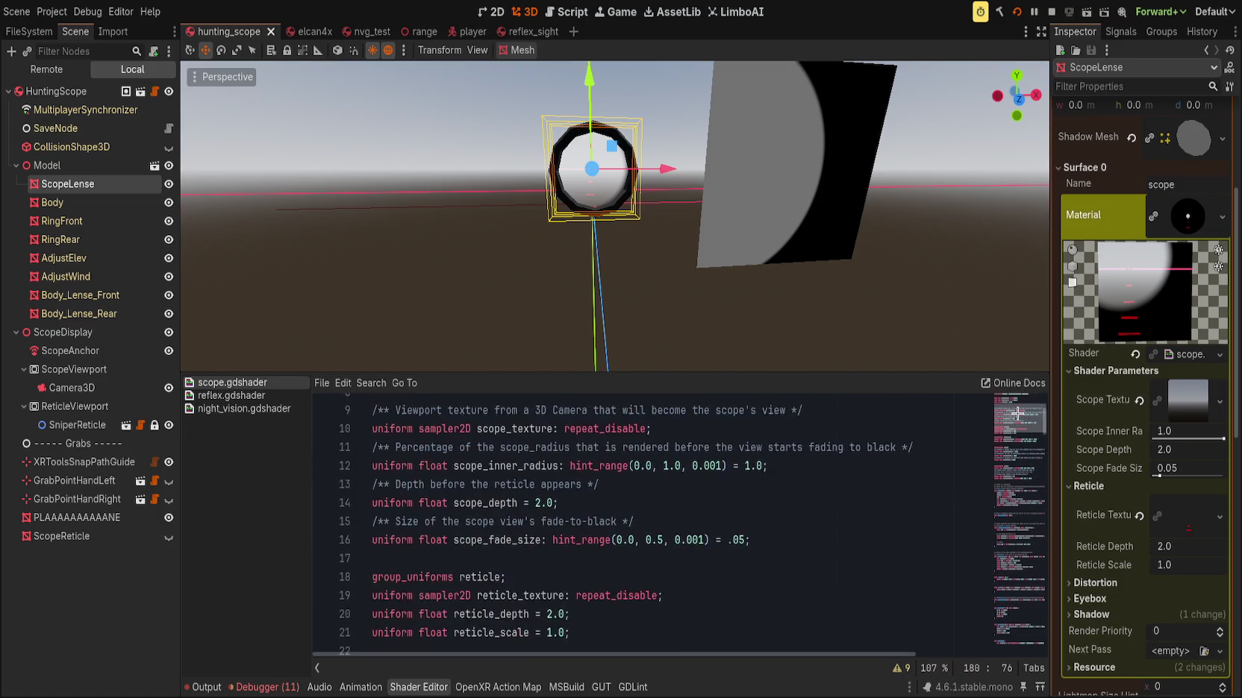
pyautogui.scroll(3, 1017, 412)
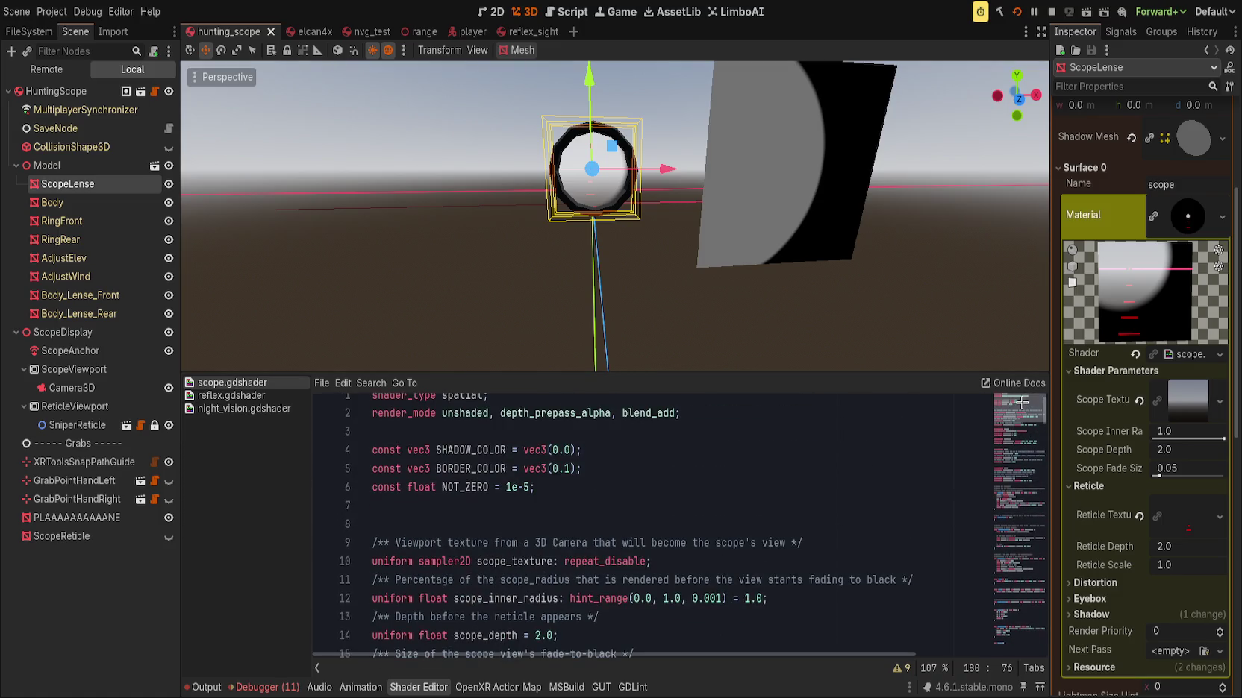
pyautogui.click(565, 469)
pyautogui.click(675, 474)
pyautogui.hotkey('ctrl', 's')
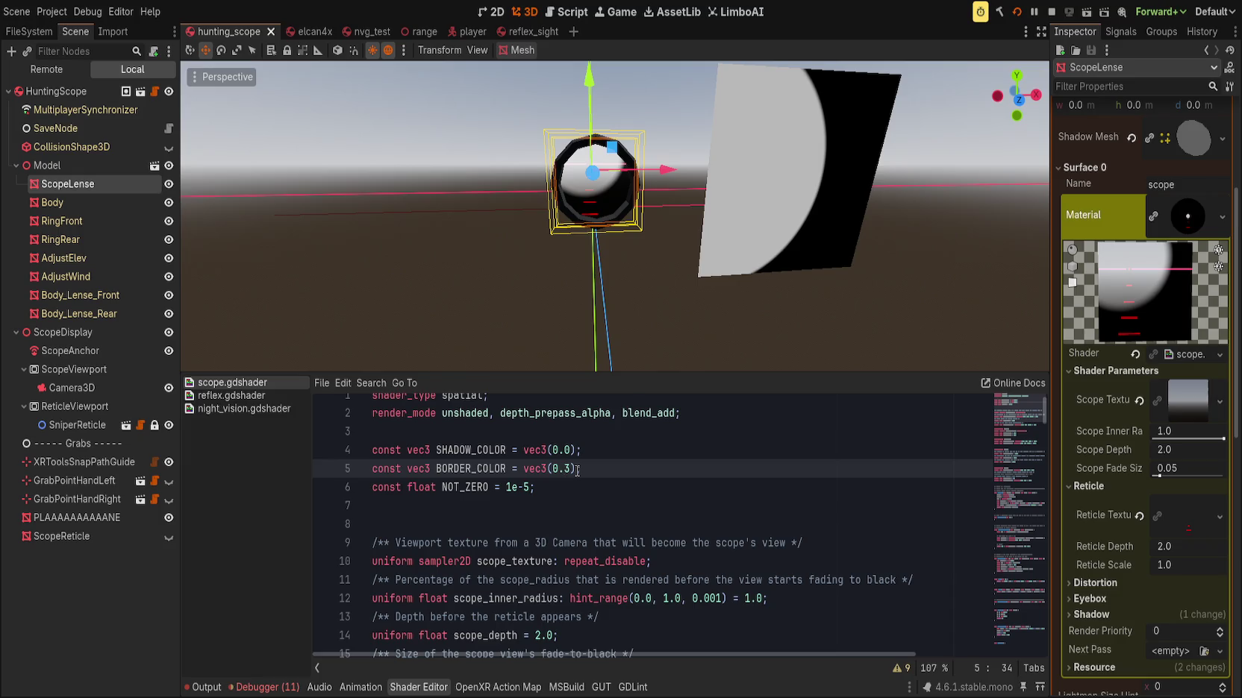
pyautogui.moveTo(584, 269)
pyautogui.mouseDown()
pyautogui.moveTo(618, 228)
pyautogui.moveTo(635, 229)
pyautogui.moveTo(644, 325)
pyautogui.moveTo(573, 345)
pyautogui.mouseUp()
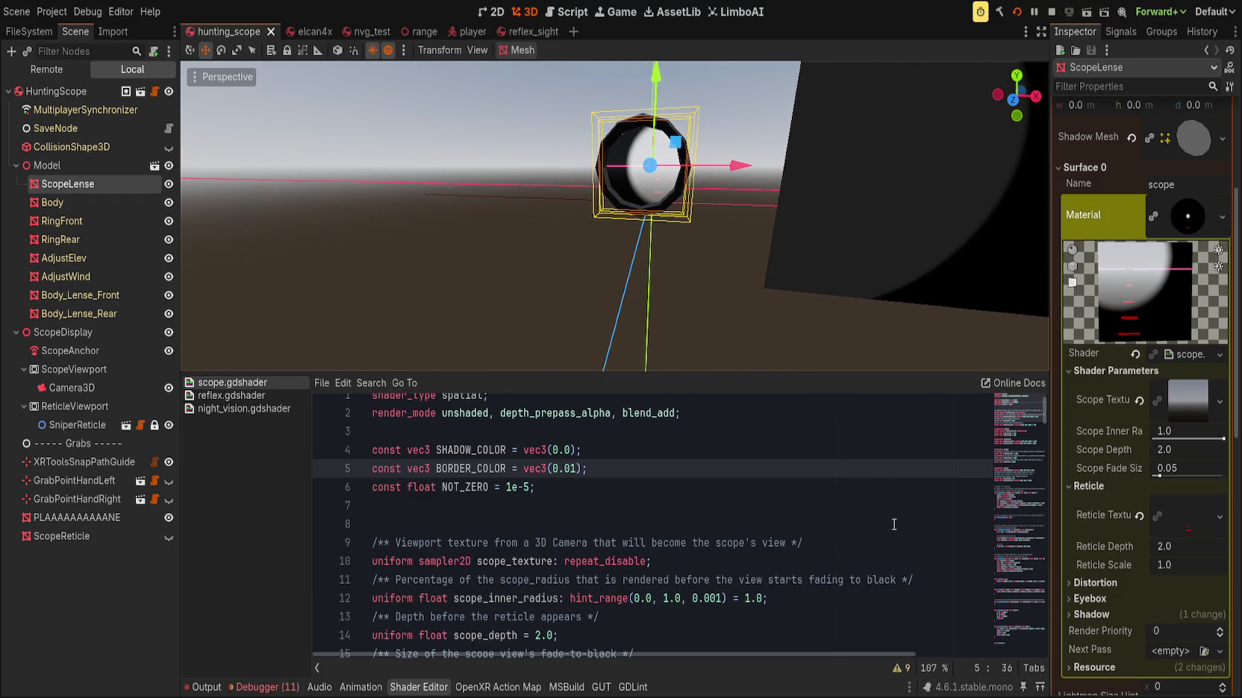
pyautogui.scroll(-4, 794, 533)
# Adjust the lens material's Shadow Depth to -0.355 while comparing the lens shading
pyautogui.click(1091, 614)
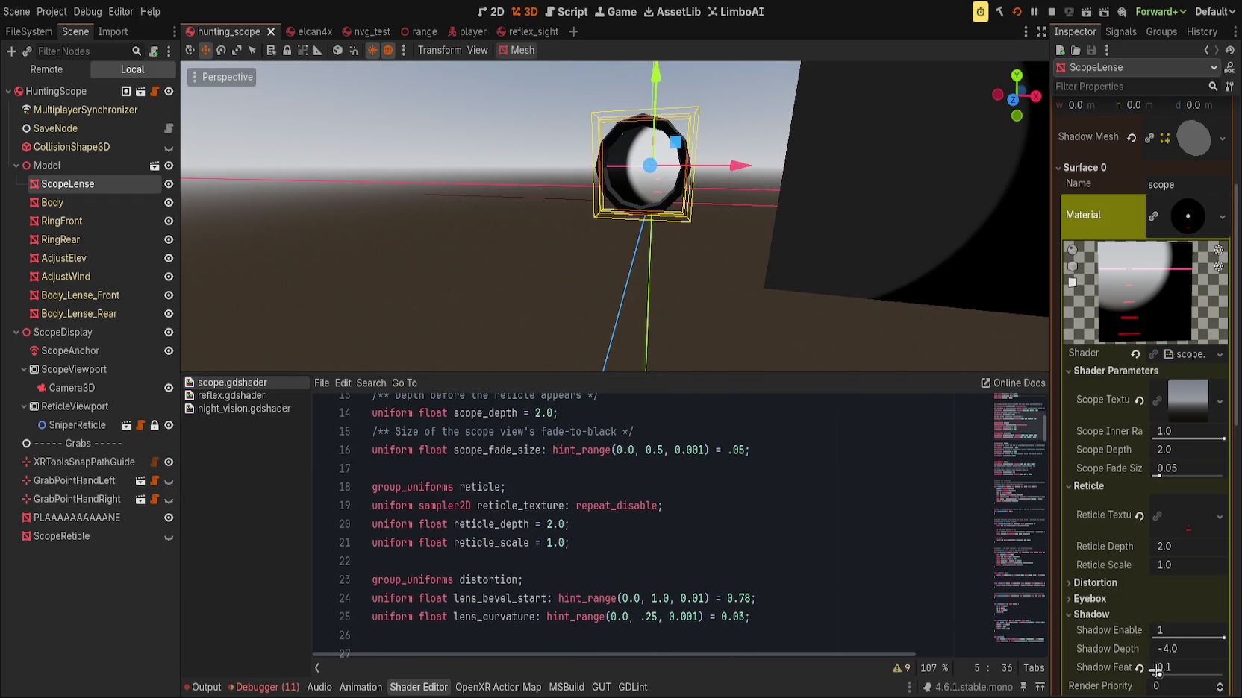
pyautogui.moveTo(1169, 650); pyautogui.dragTo(1198, 650)
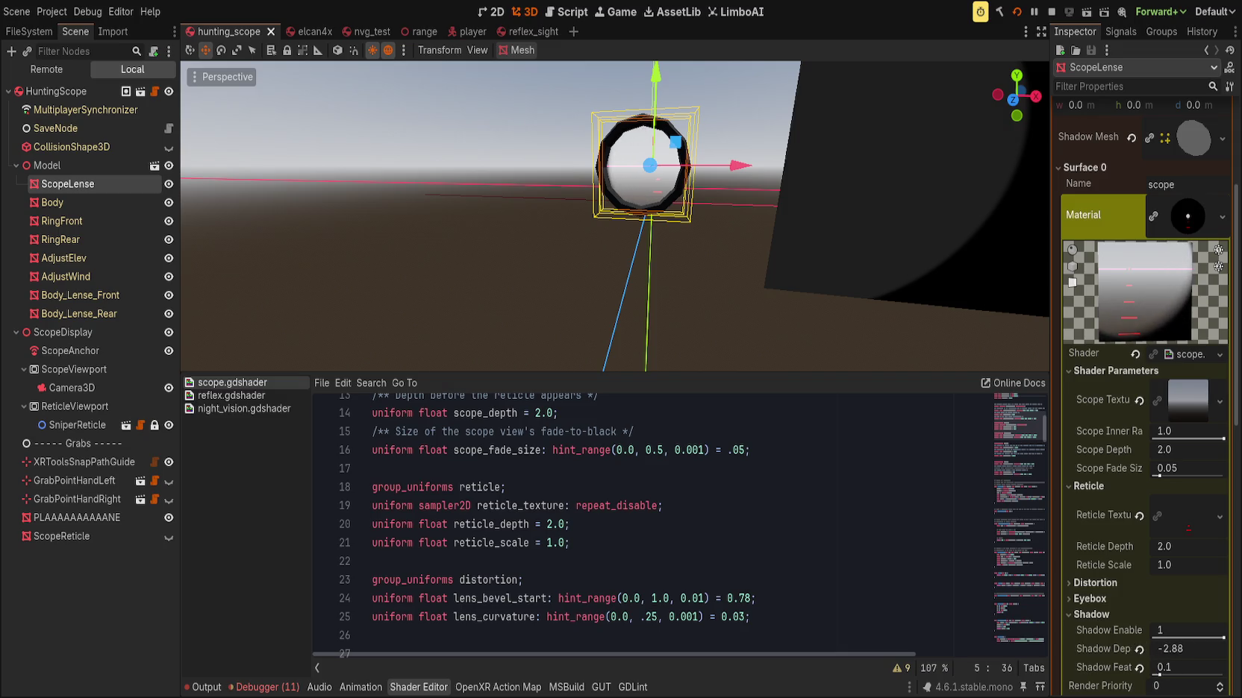
pyautogui.moveTo(862, 252); pyautogui.dragTo(885, 321)
pyautogui.moveTo(1164, 649)
pyautogui.mouseDown()
pyautogui.moveTo(1198, 649)
pyautogui.moveTo(1183, 650)
pyautogui.mouseUp()
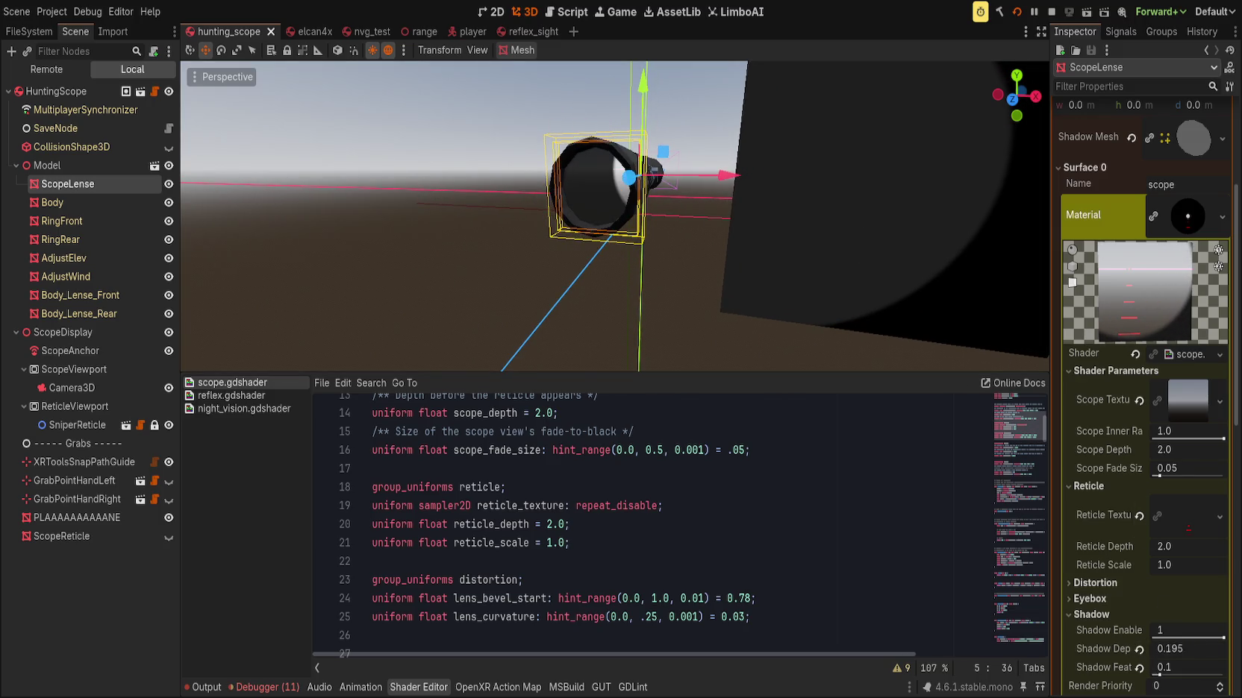
pyautogui.moveTo(448, 70)
pyautogui.mouseDown()
pyautogui.moveTo(545, 97)
pyautogui.moveTo(554, 88)
pyautogui.mouseUp()
# Try Scope Depth 4.0 and 3.0, restore it to 2.0, and save the scene
pyautogui.click(1178, 450)
pyautogui.write('4')
pyautogui.press('Return')
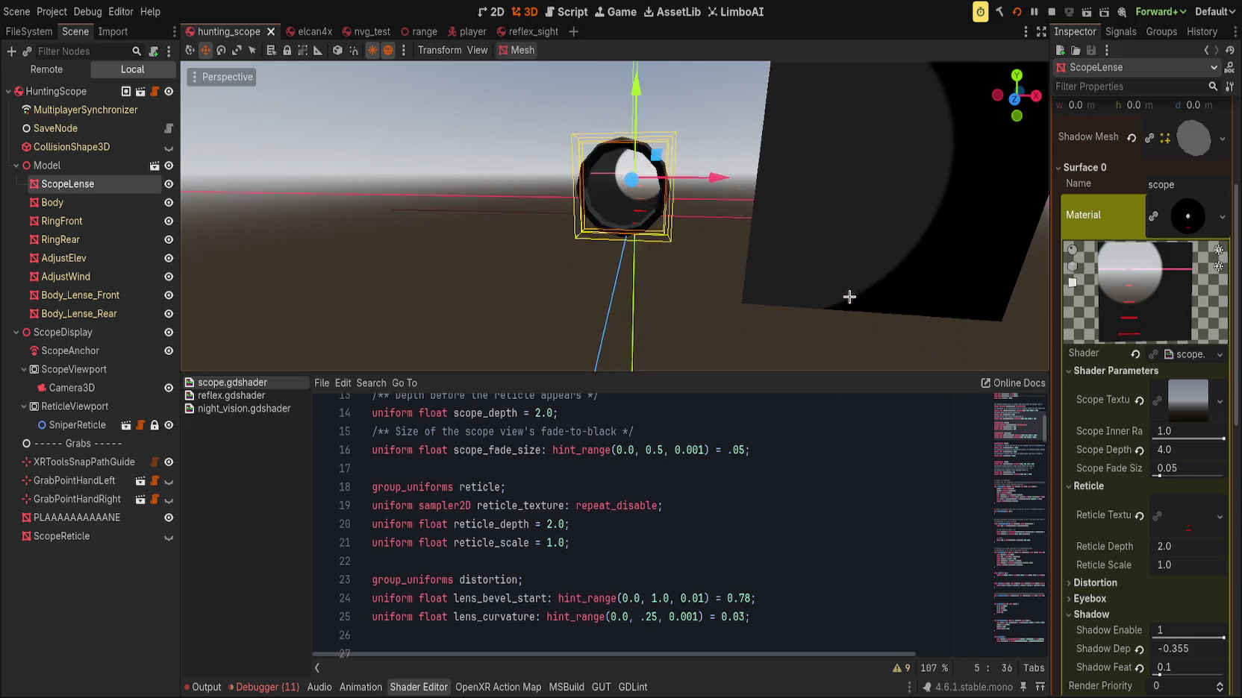
pyautogui.moveTo(1164, 450)
pyautogui.mouseDown()
pyautogui.moveTo(1060, 447)
pyautogui.moveTo(1093, 447)
pyautogui.mouseUp()
pyautogui.hotkey('ctrl', 'z')
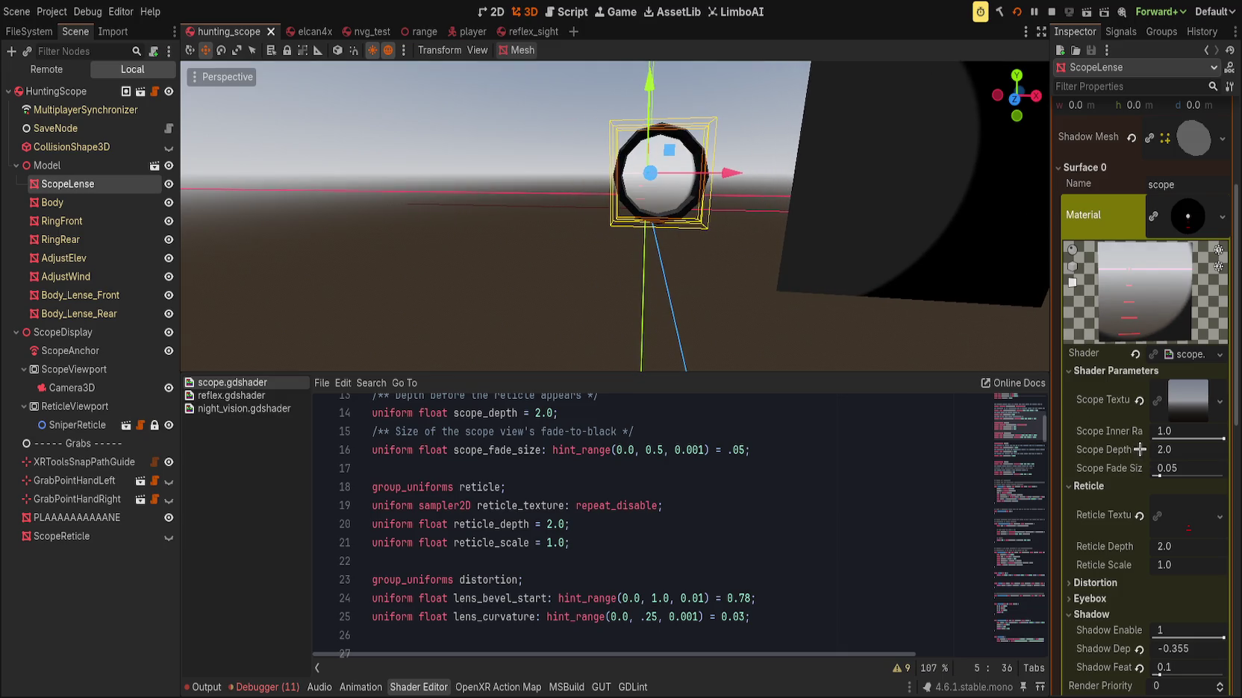
pyautogui.click(647, 548)
pyautogui.scroll(-10, 746, 522)
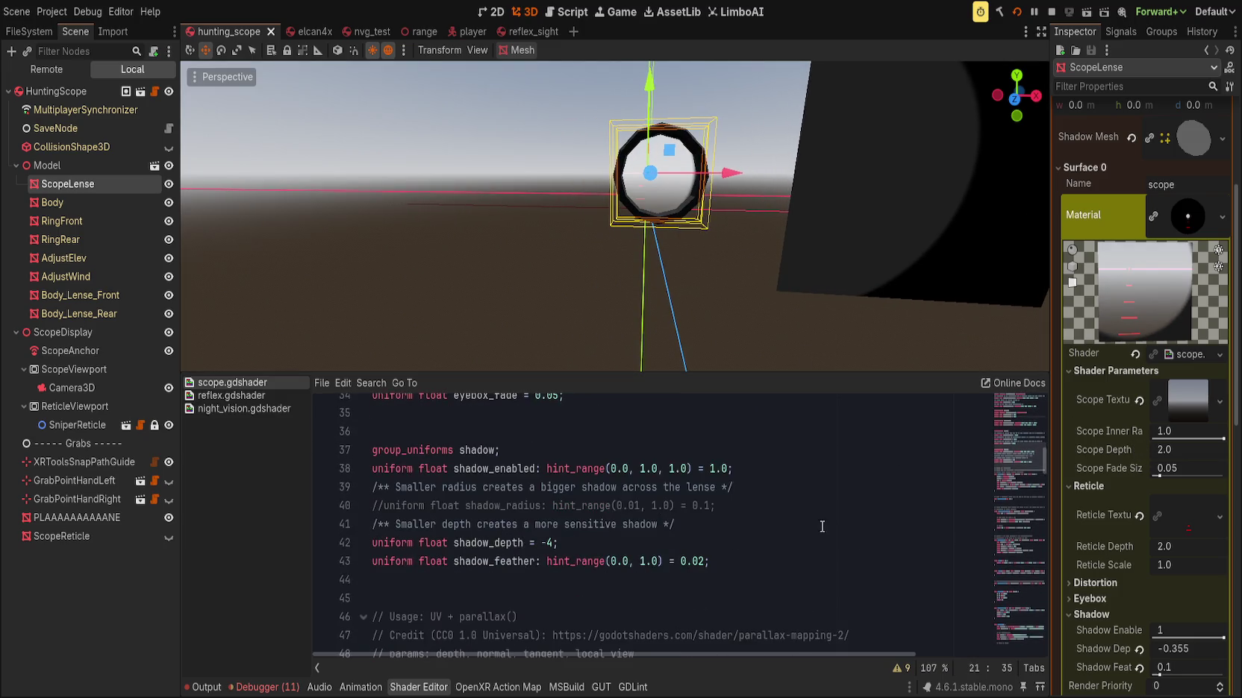
pyautogui.scroll(-3, 779, 499)
pyautogui.scroll(-18, 724, 482)
pyautogui.hotkey('ctrl', 's')
pyautogui.scroll(-17, 565, 558)
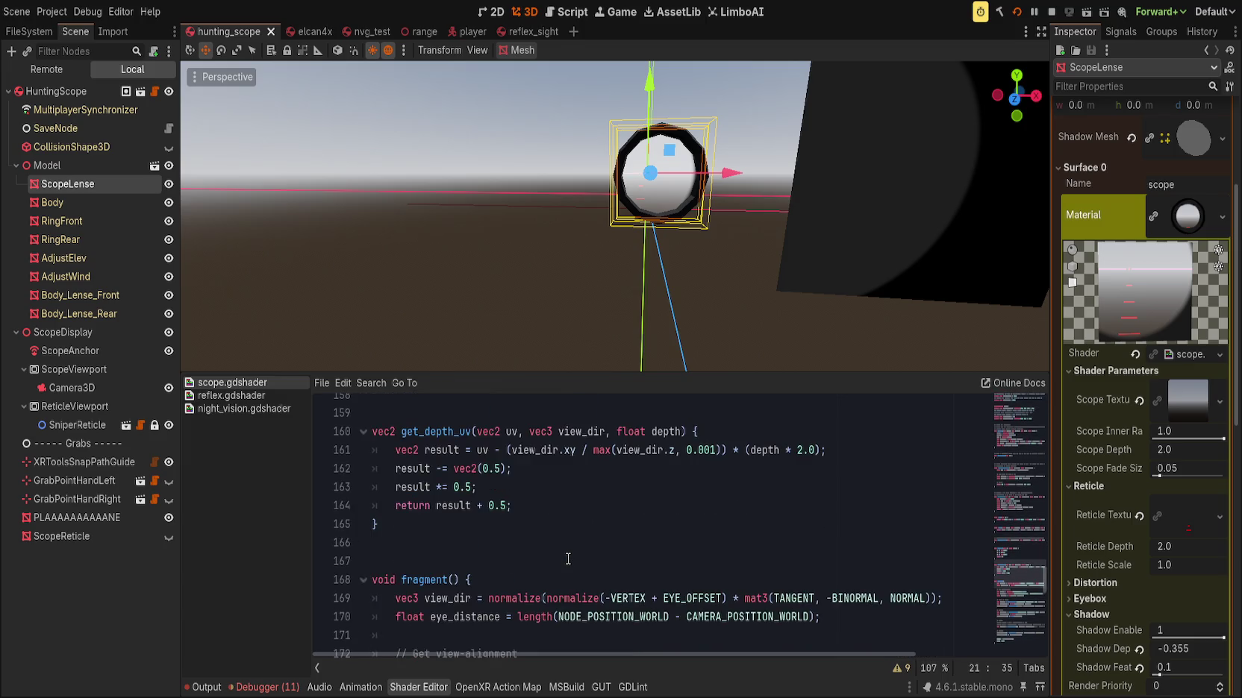
pyautogui.scroll(-1, 568, 559)
pyautogui.scroll(-3, 570, 556)
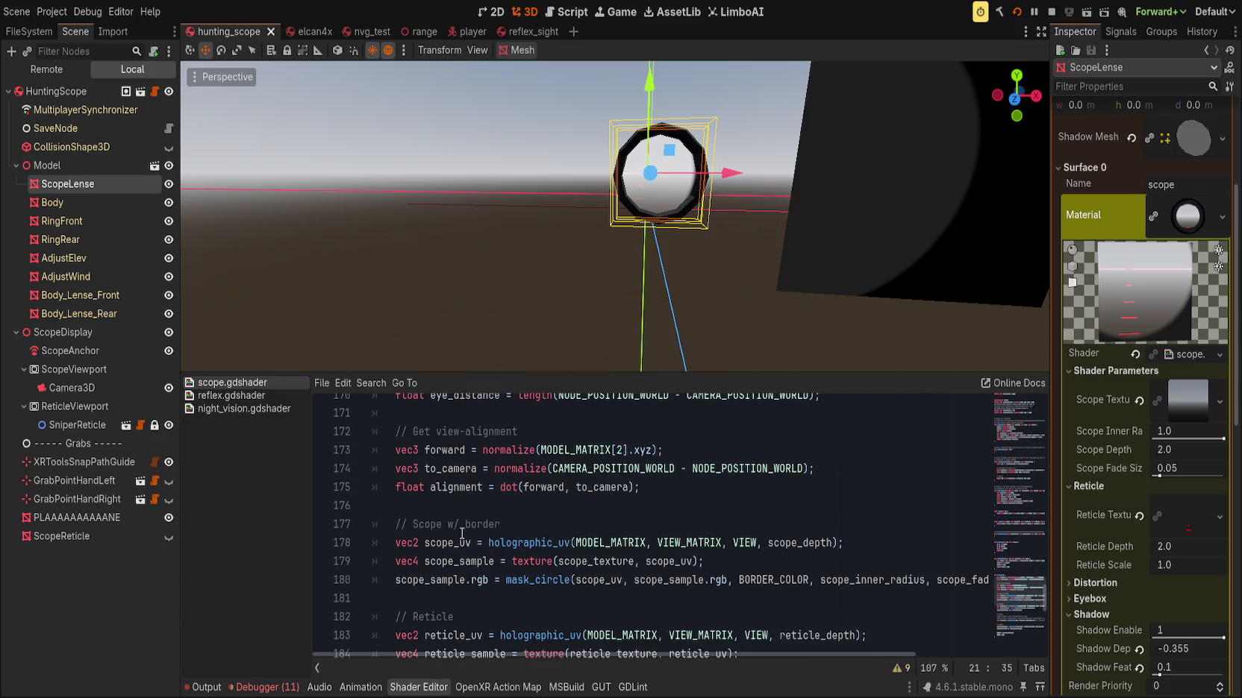
# On line 178, change the holographic_uv depth to scope_depth + pow(2.0, eye_distance)
pyautogui.doubleClick(458, 563)
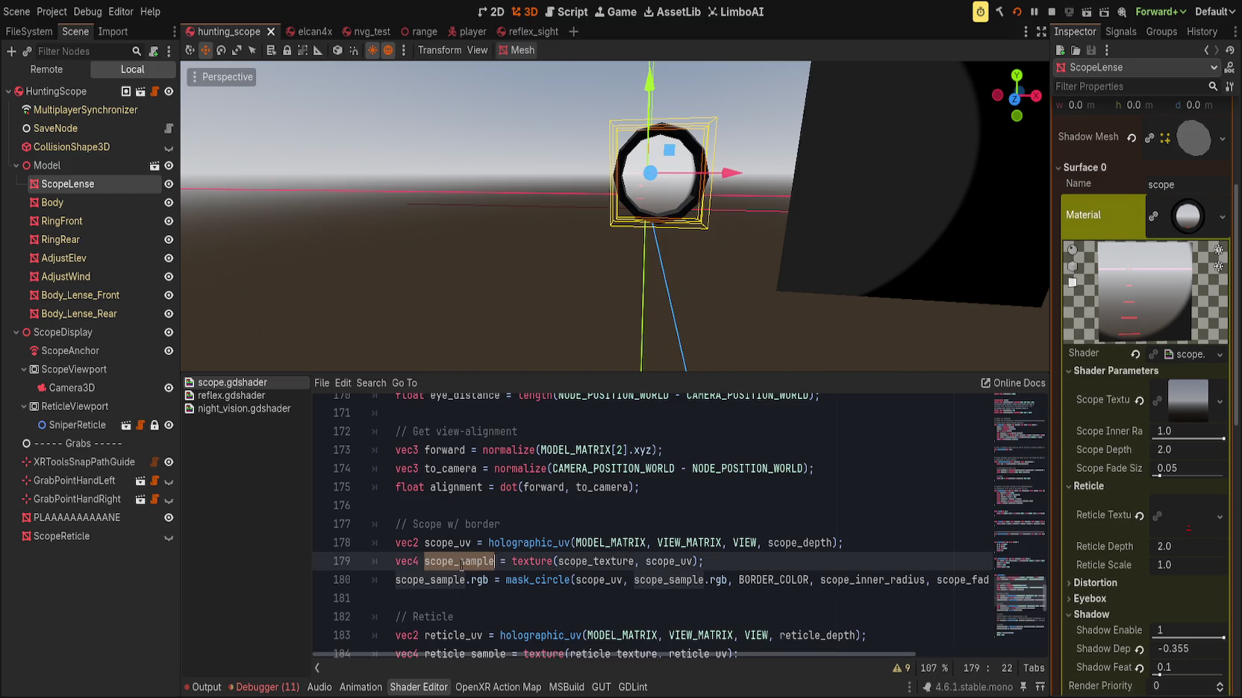
pyautogui.click(766, 542)
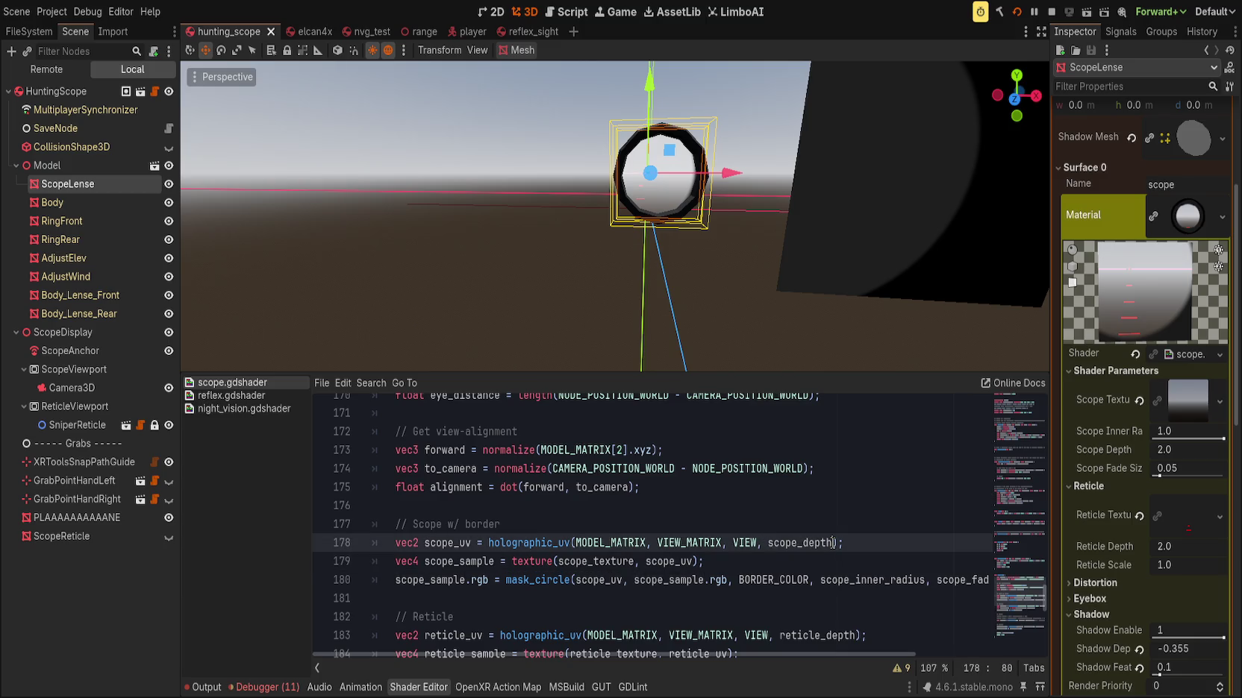
pyautogui.write('+ eye_')
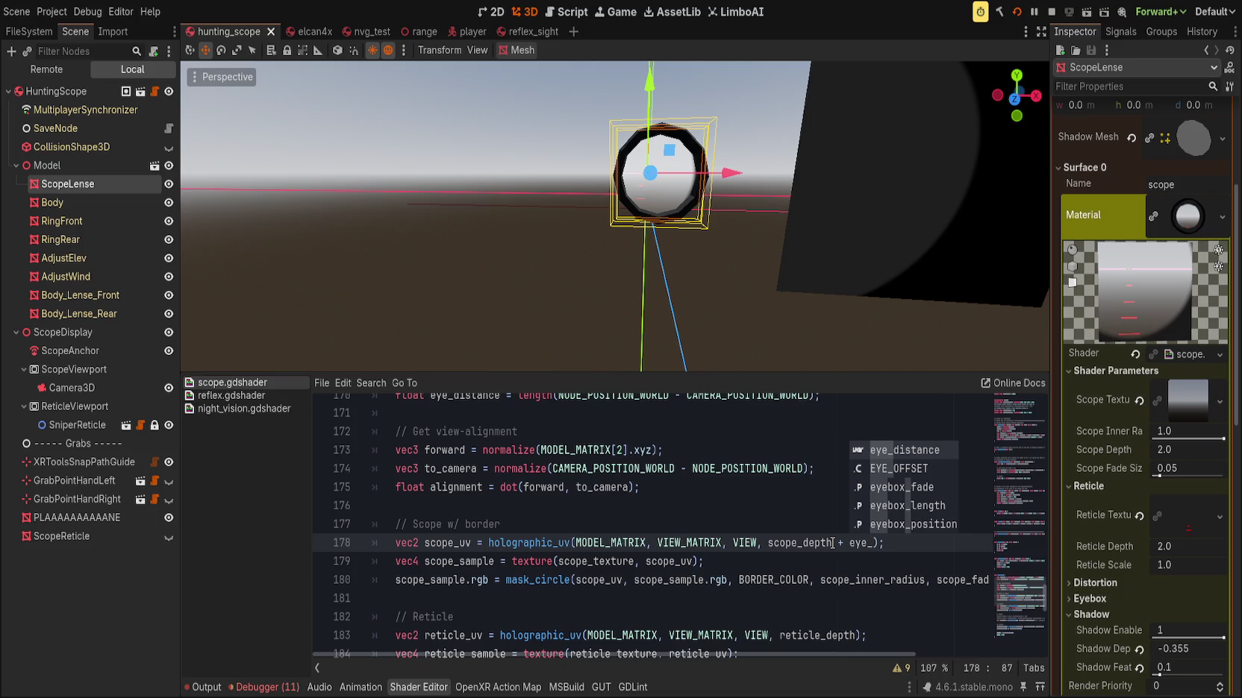
pyautogui.press('Return')
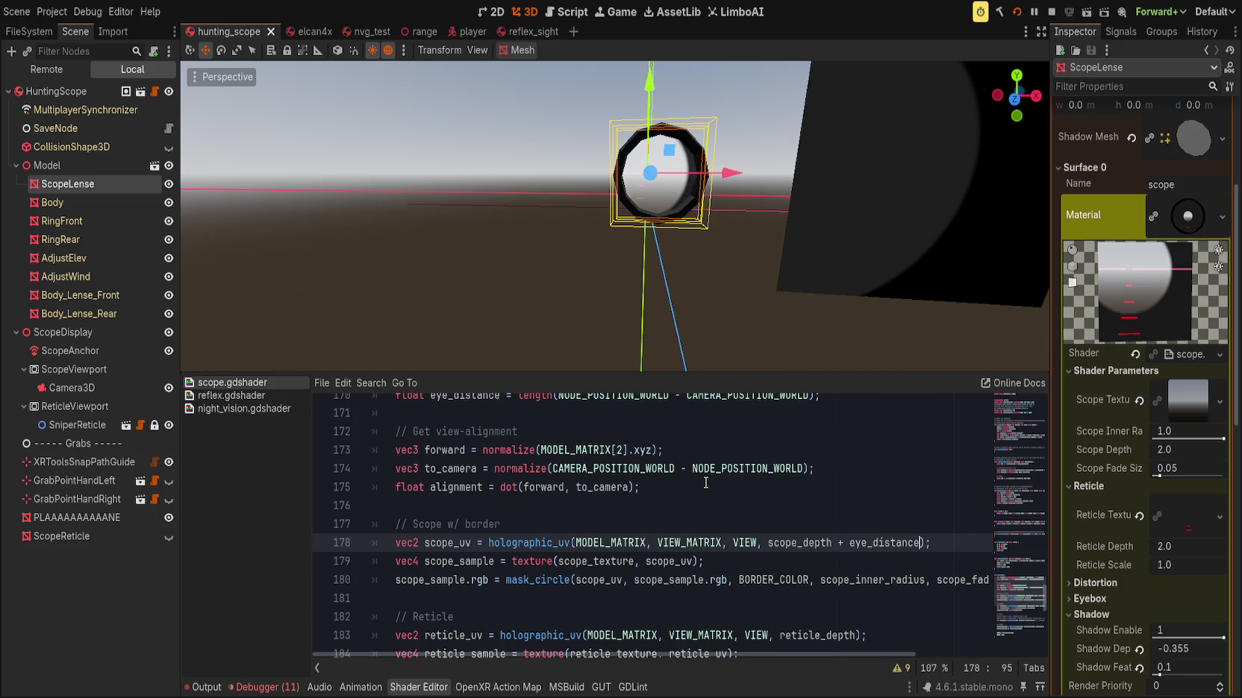
pyautogui.scroll(5, 700, 290)
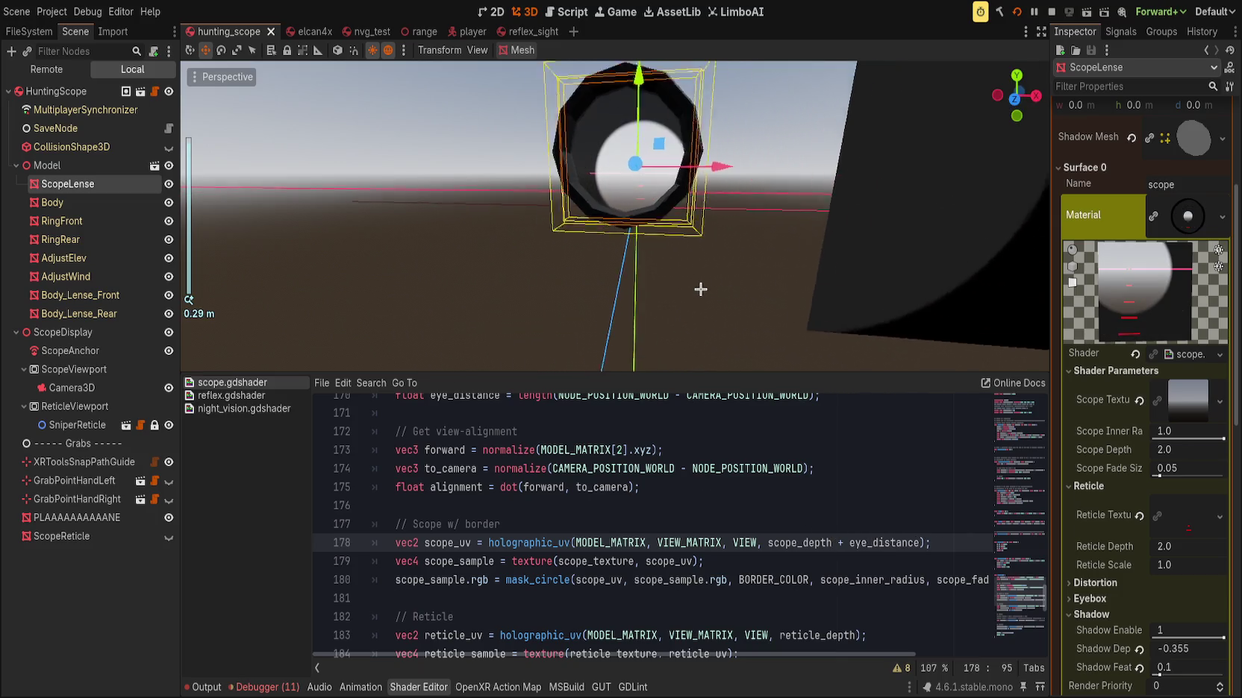
pyautogui.scroll(-5, 701, 287)
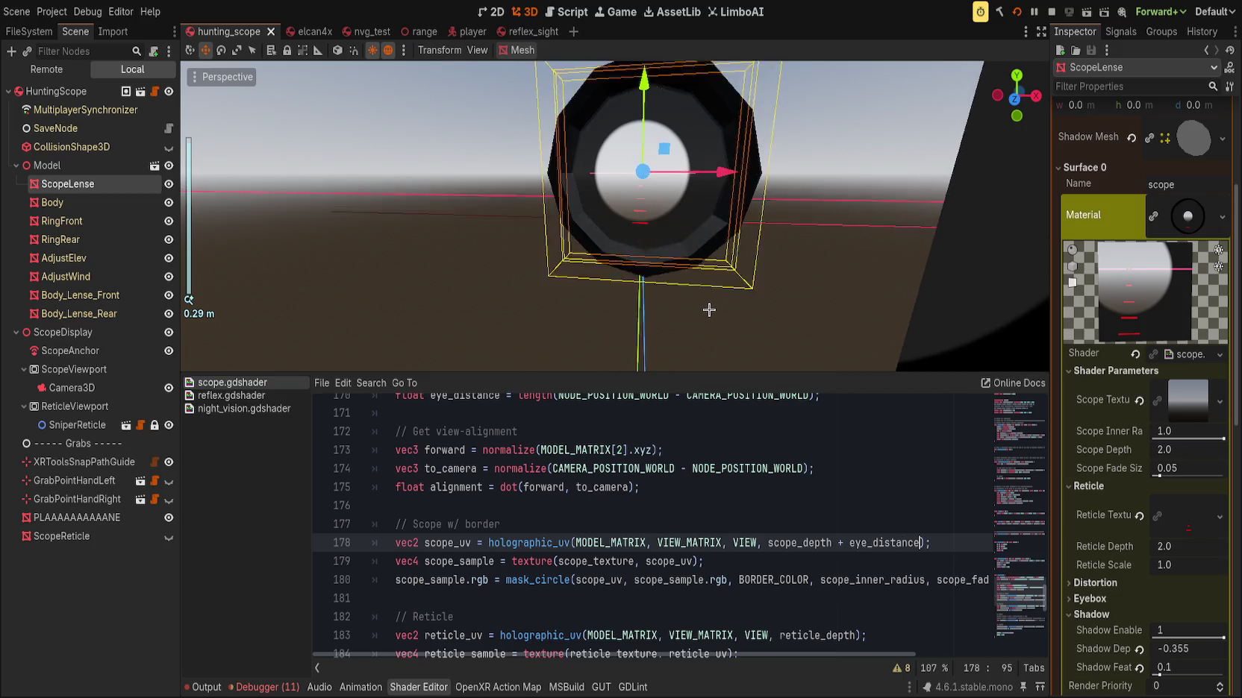
pyautogui.scroll(5, 711, 278)
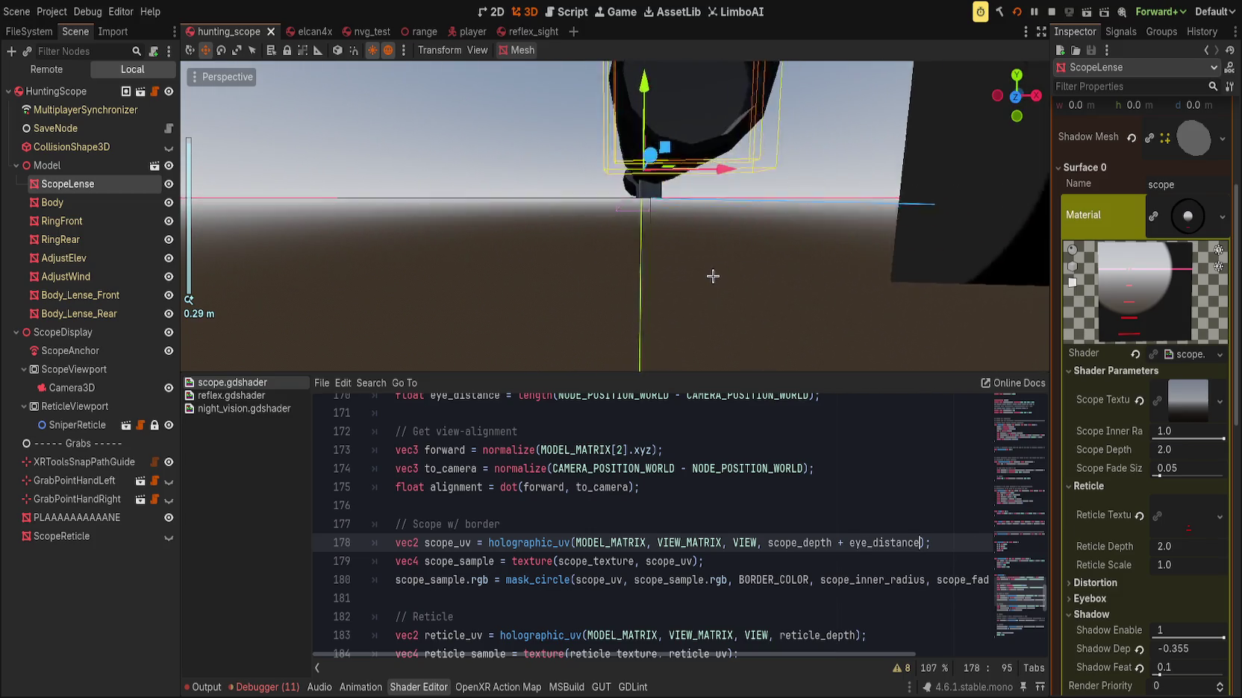
pyautogui.scroll(-5, 701, 287)
pyautogui.scroll(5, 694, 298)
pyautogui.scroll(-5, 694, 300)
pyautogui.scroll(5, 693, 300)
pyautogui.scroll(-4, 692, 302)
pyautogui.scroll(2, 692, 302)
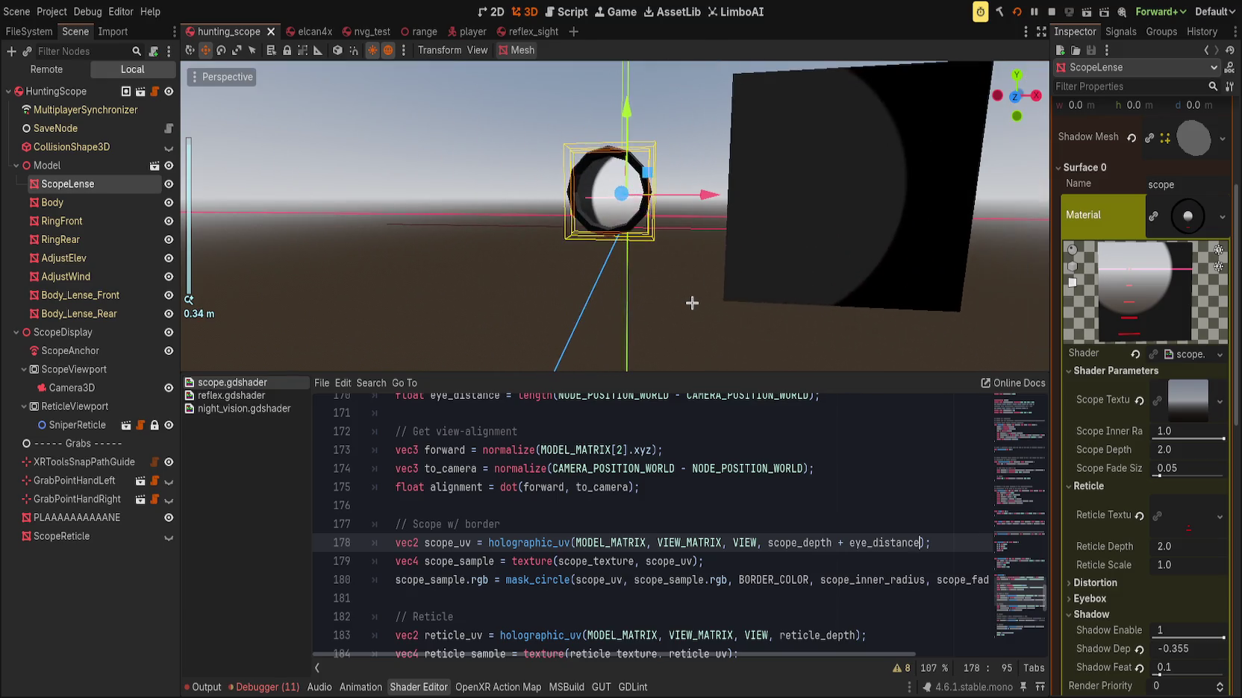
pyautogui.scroll(2, 701, 302)
pyautogui.scroll(-3, 701, 304)
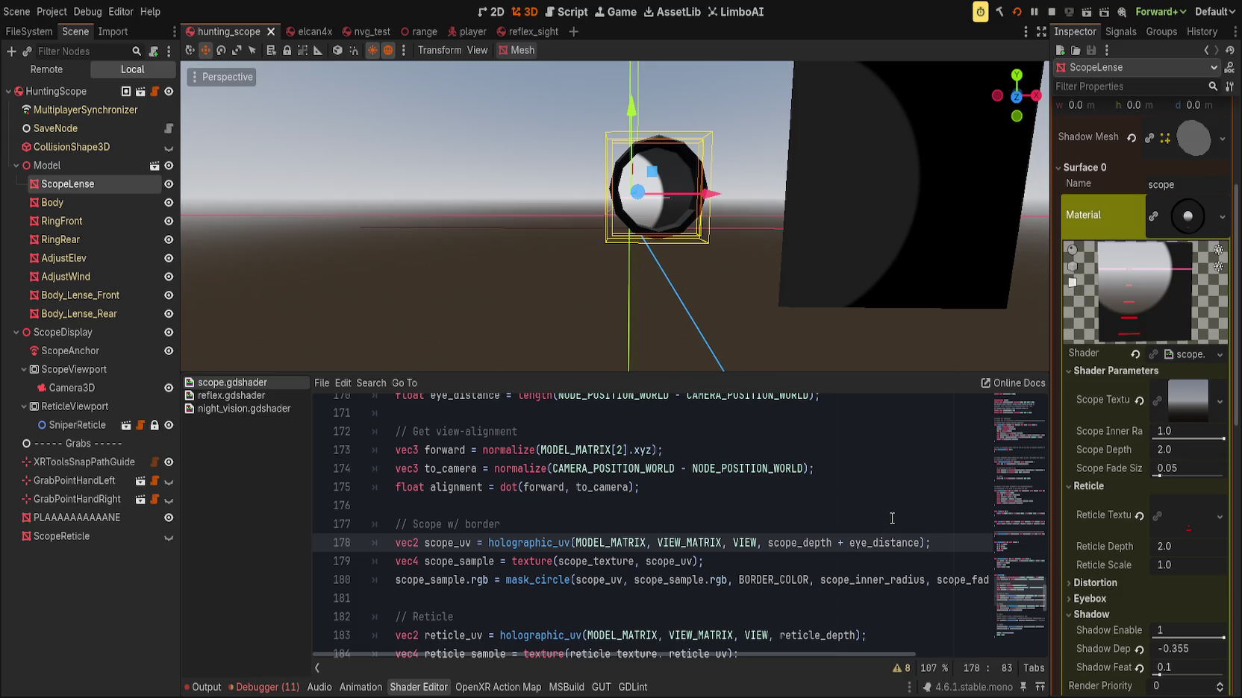
pyautogui.write('pow(2.0, ')
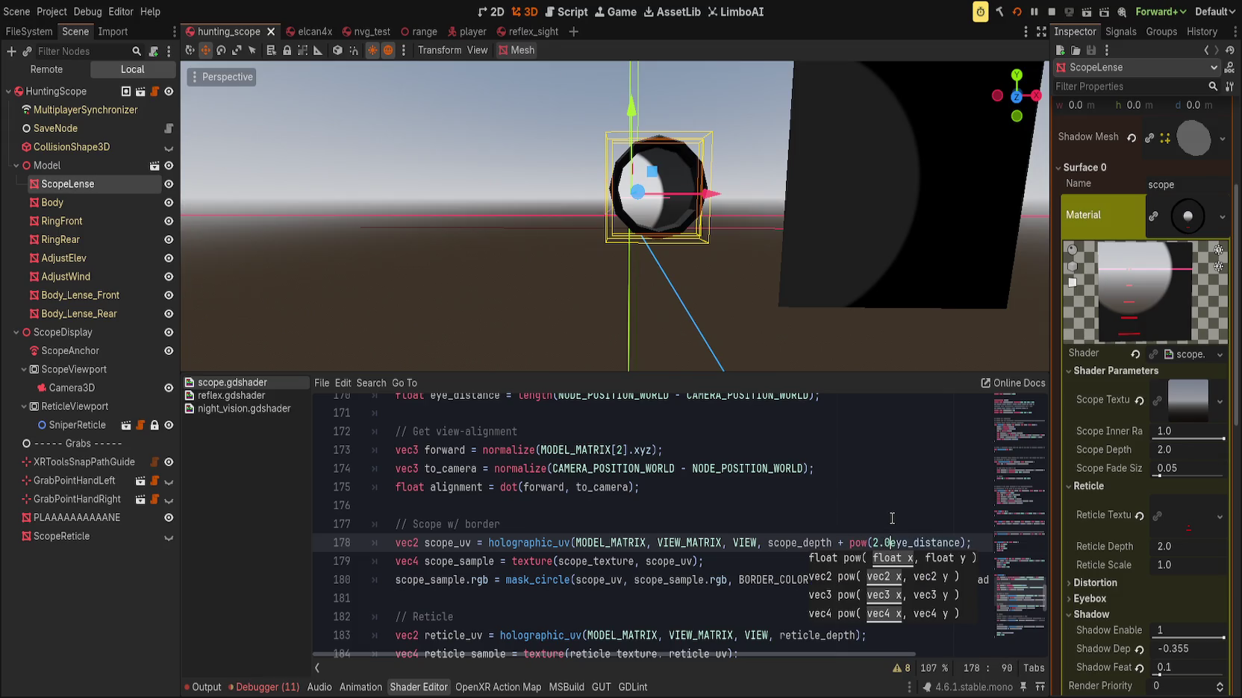
pyautogui.write('))')
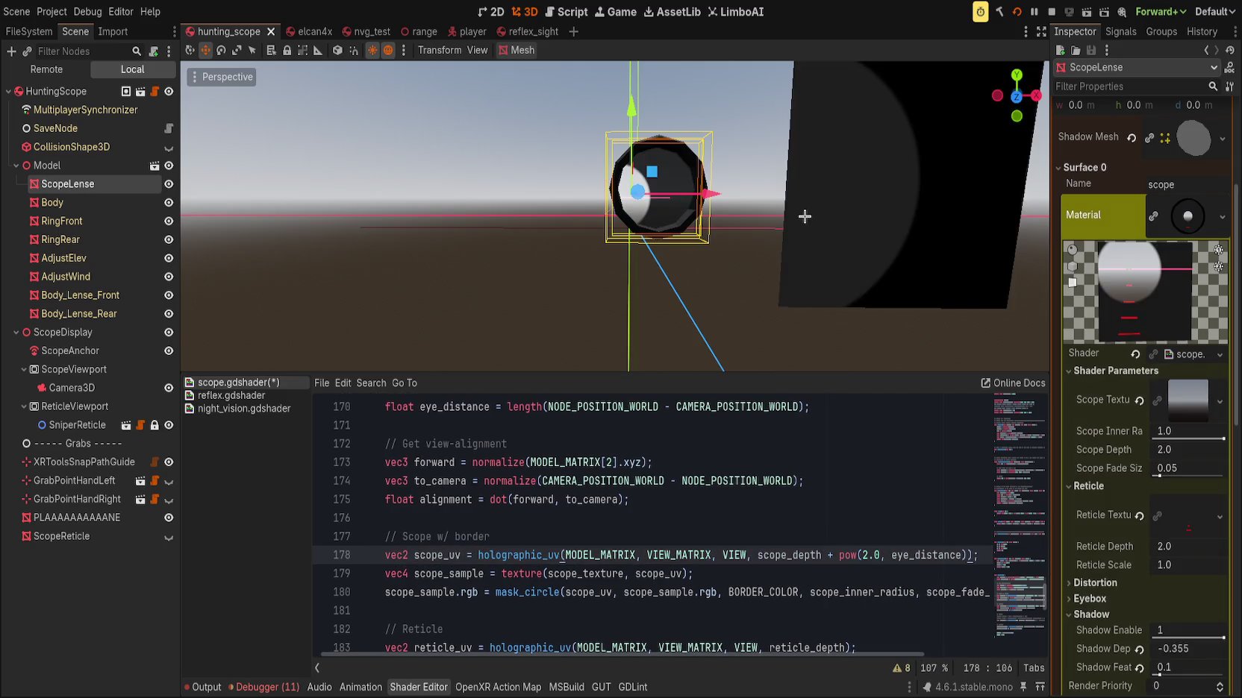
pyautogui.scroll(-3, 751, 221)
pyautogui.scroll(3, 751, 222)
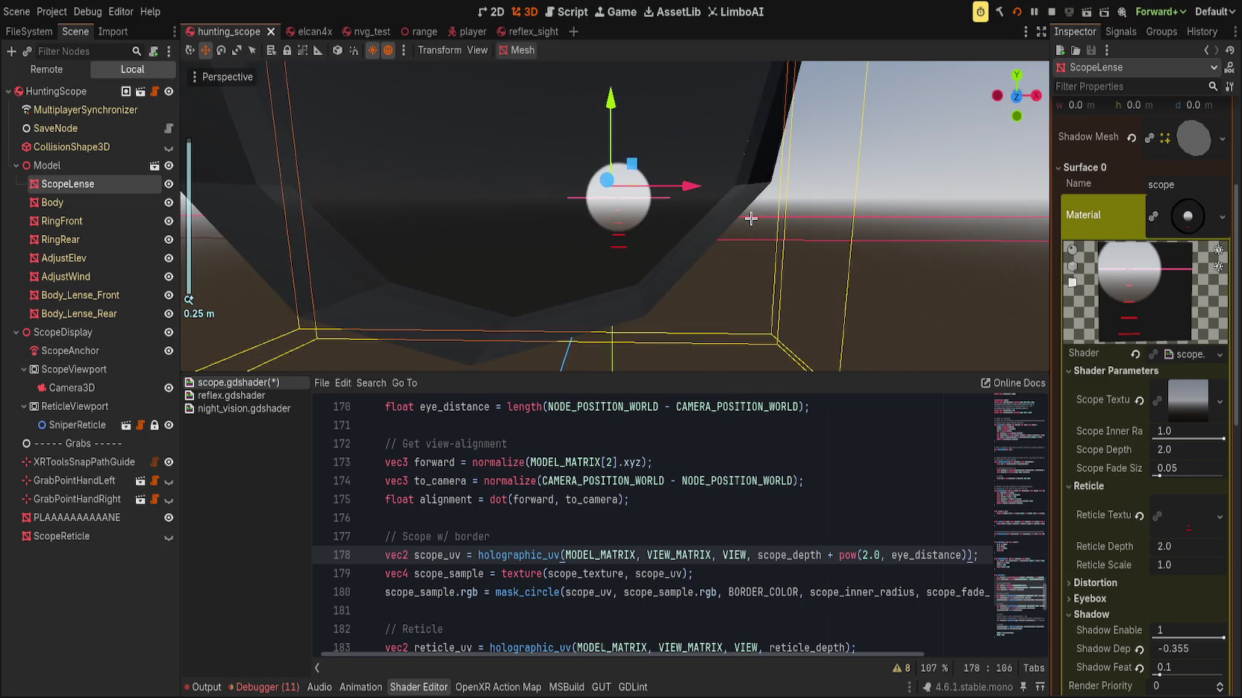
pyautogui.scroll(-3, 751, 222)
pyautogui.moveTo(749, 216)
pyautogui.mouseDown()
pyautogui.moveTo(683, 217)
pyautogui.moveTo(739, 225)
pyautogui.mouseUp()
pyautogui.scroll(3, 738, 225)
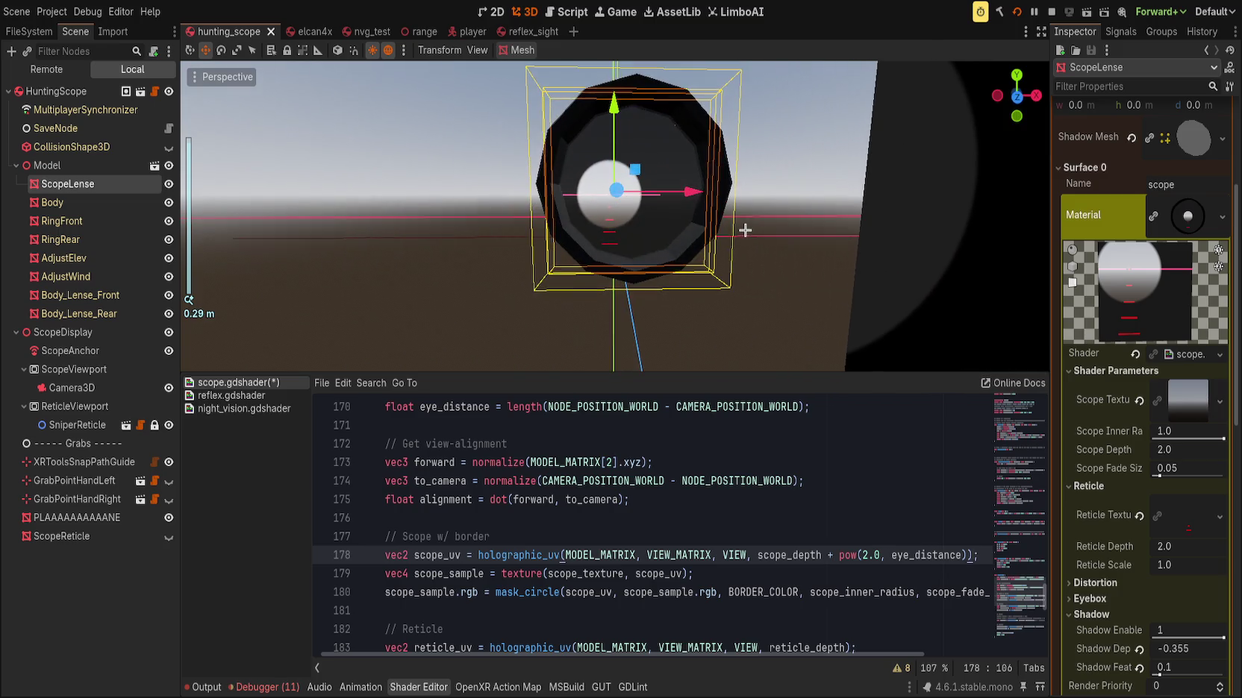
# Preview a minus sign before pow in the saved shader, then restore the plus
pyautogui.click(826, 555)
pyautogui.press('BackSpace')
pyautogui.write('-')
pyautogui.hotkey('ctrl', 's')
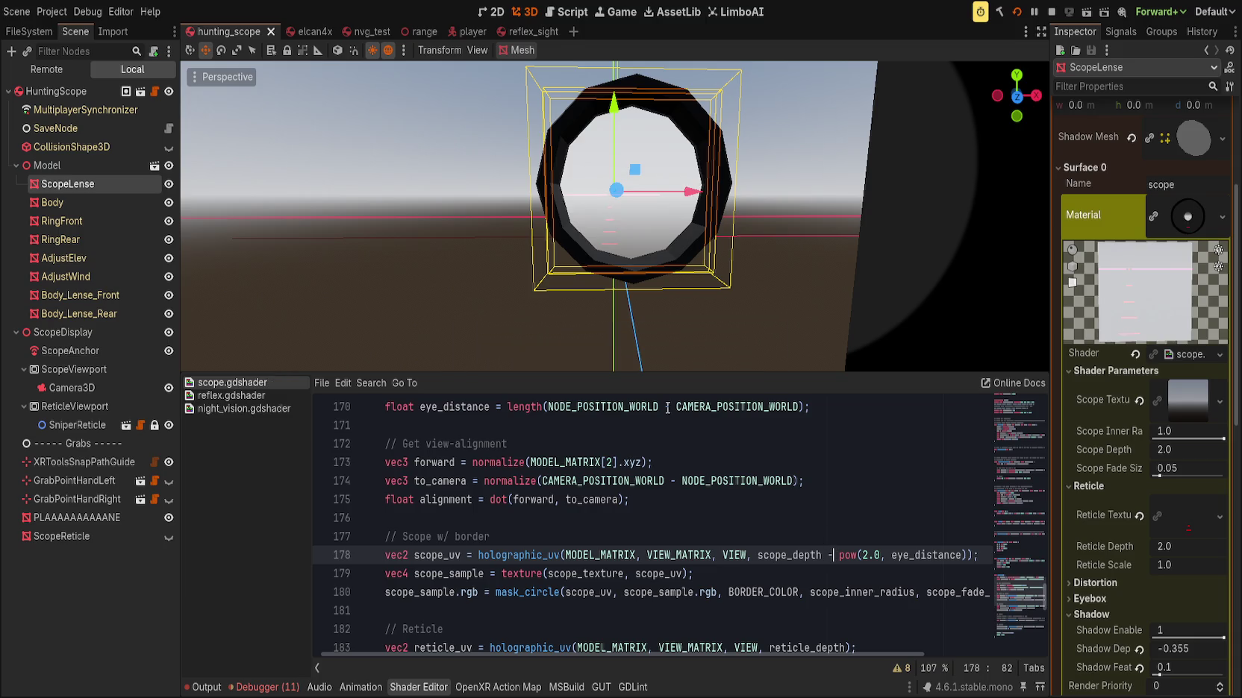
pyautogui.scroll(2, 645, 284)
pyautogui.scroll(-10, 645, 284)
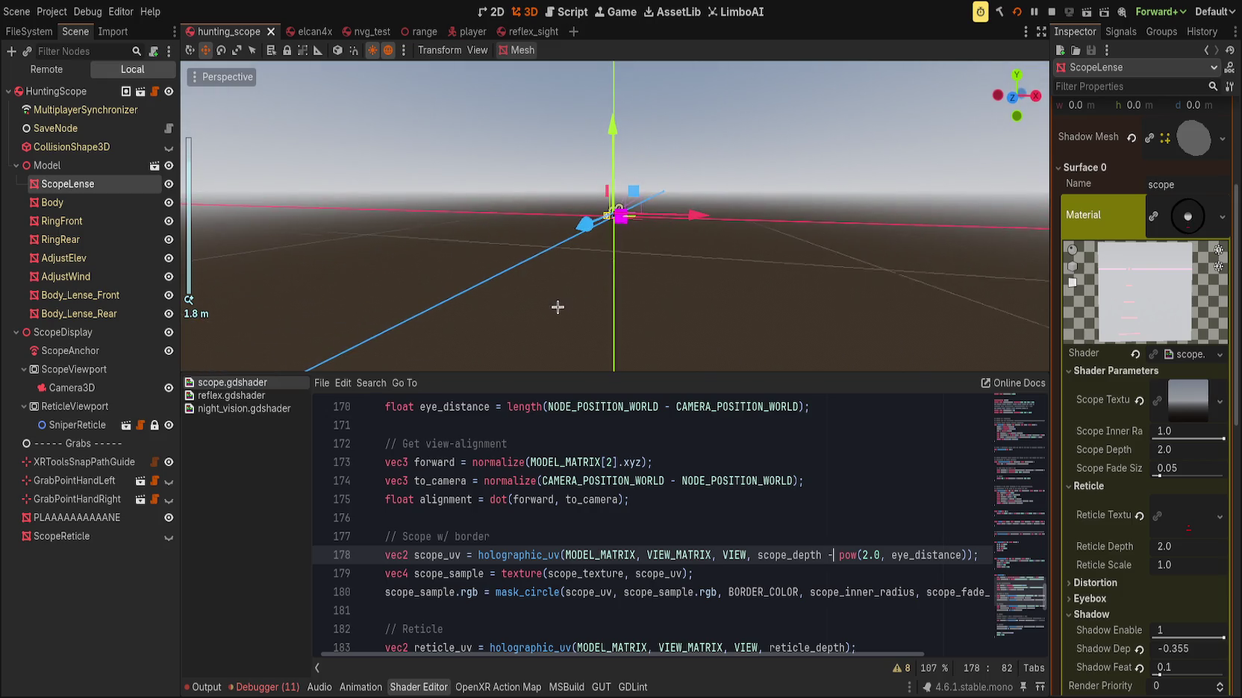
pyautogui.press('BackSpace')
pyautogui.write('+')
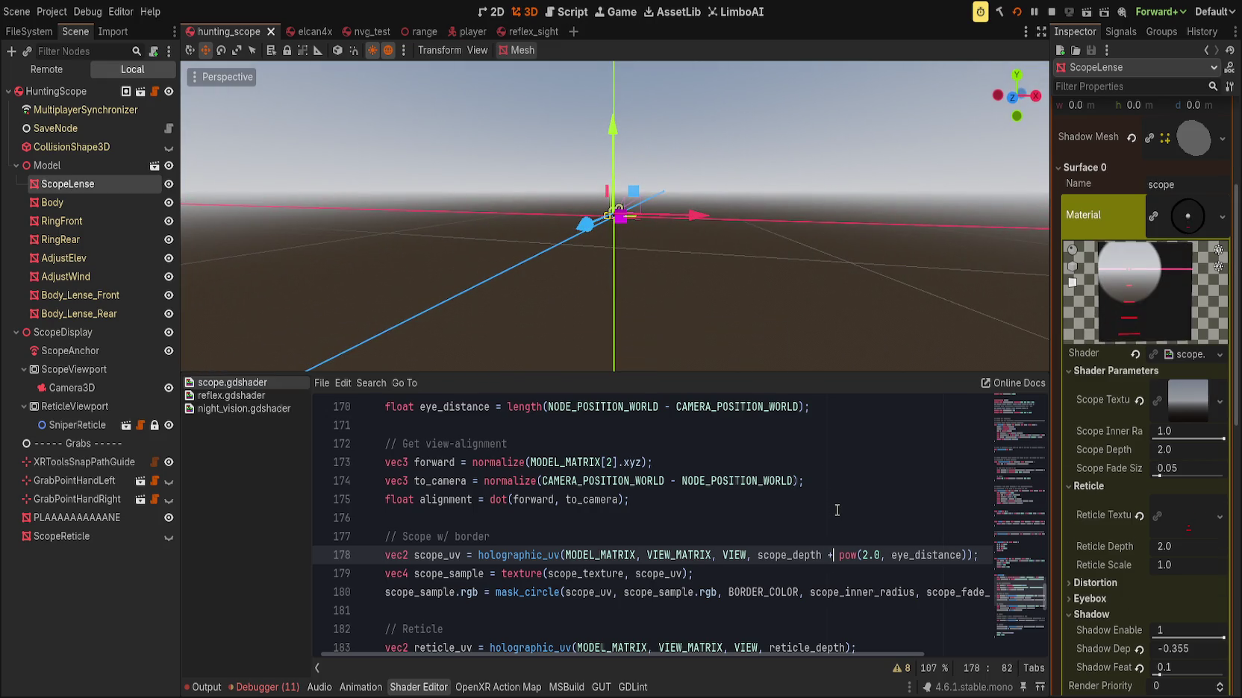
pyautogui.scroll(4, 710, 257)
pyautogui.scroll(2, 717, 263)
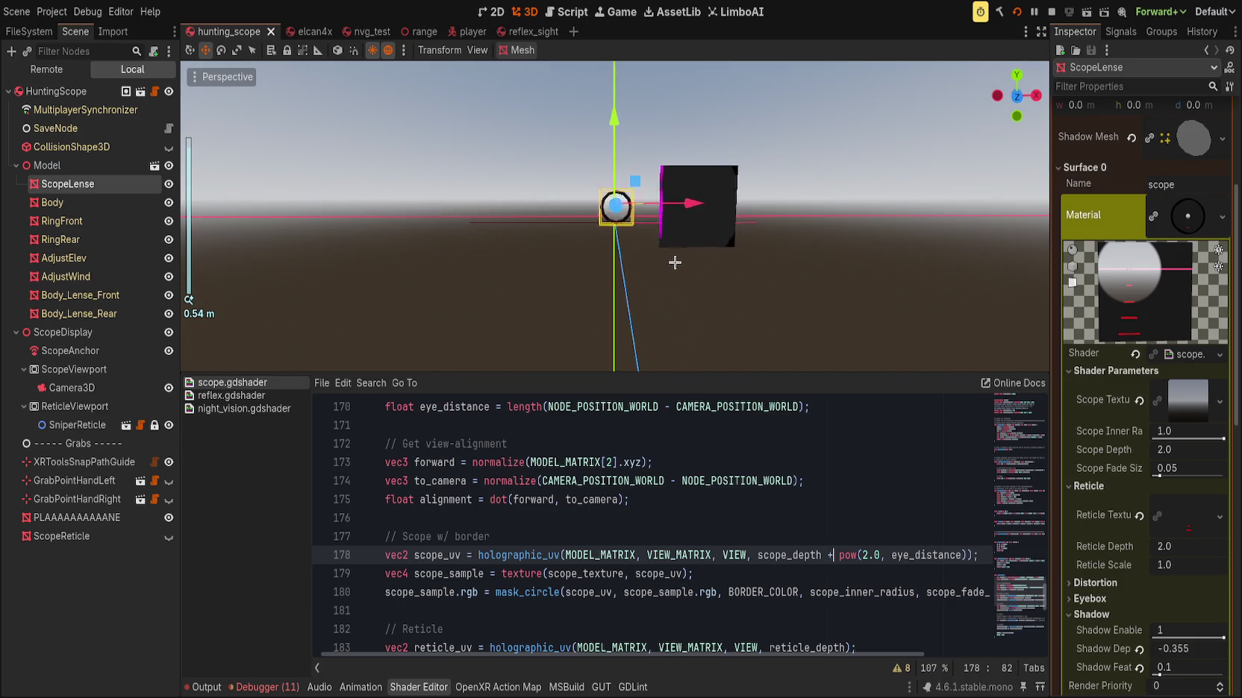
pyautogui.scroll(2, 680, 271)
pyautogui.moveTo(680, 271)
pyautogui.mouseDown()
pyautogui.moveTo(643, 266)
pyautogui.moveTo(576, 314)
pyautogui.moveTo(370, 268)
pyautogui.moveTo(676, 202)
pyautogui.moveTo(612, 269)
pyautogui.moveTo(610, 292)
pyautogui.mouseUp()
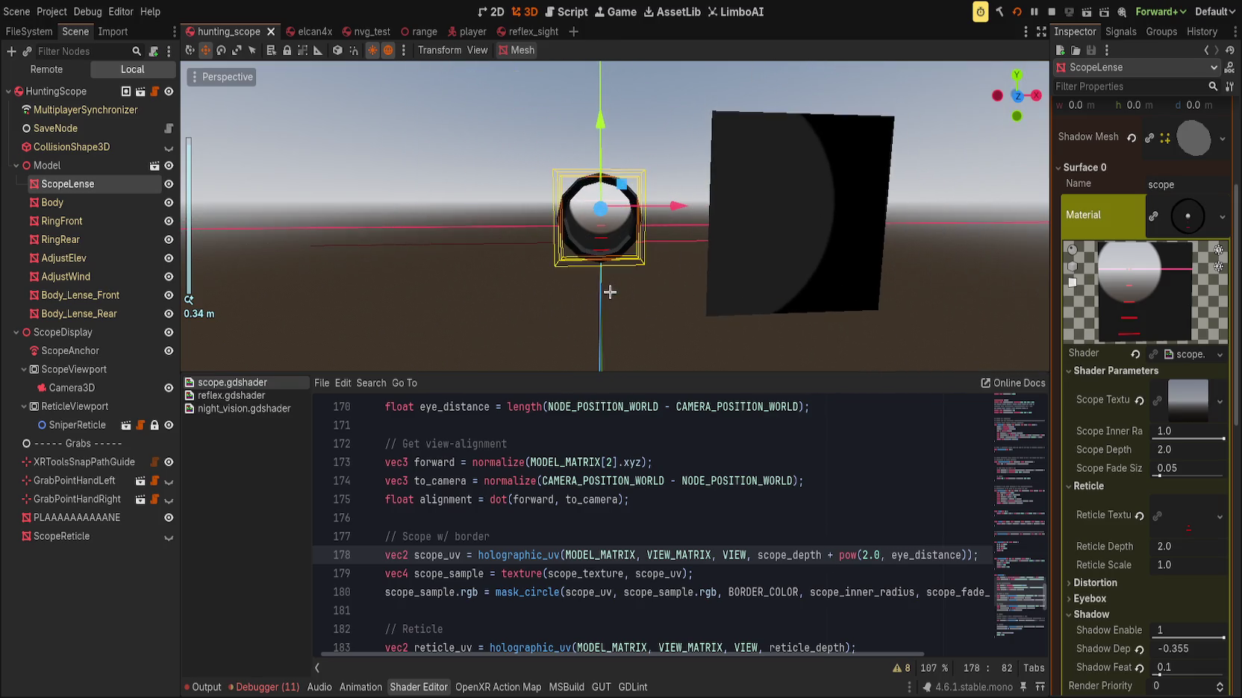
pyautogui.scroll(-3, 610, 292)
pyautogui.scroll(2, 612, 295)
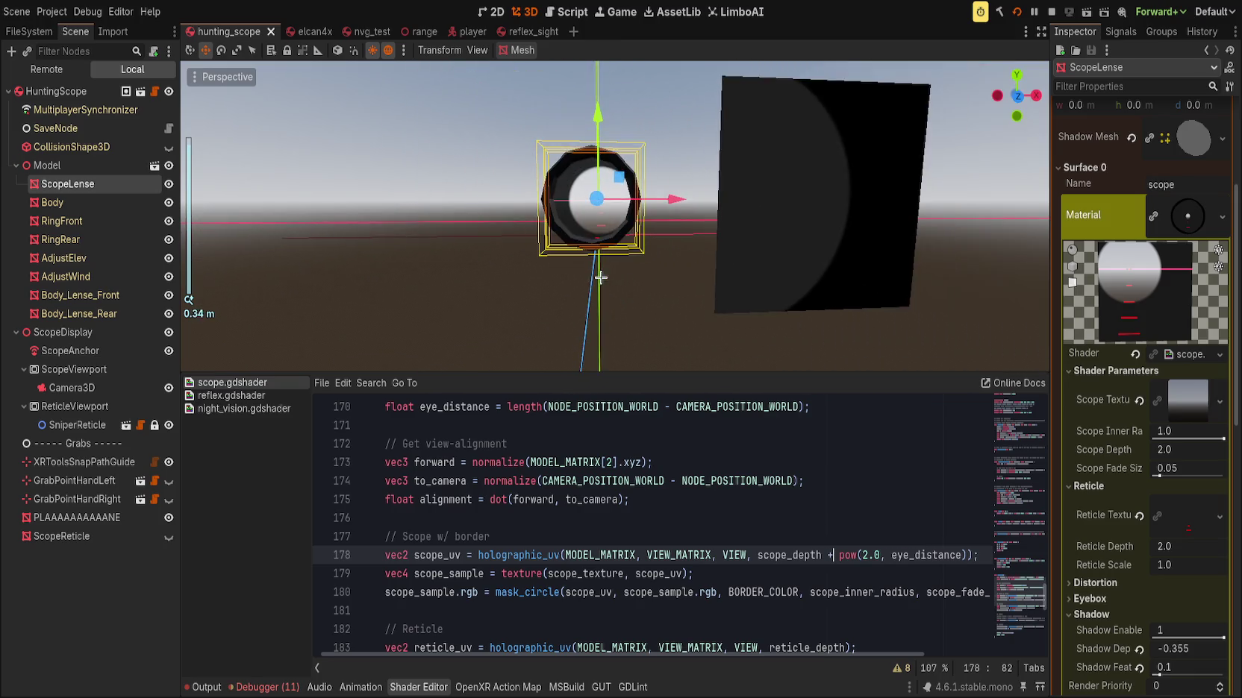
pyautogui.scroll(-2, 614, 298)
pyautogui.scroll(4, 611, 294)
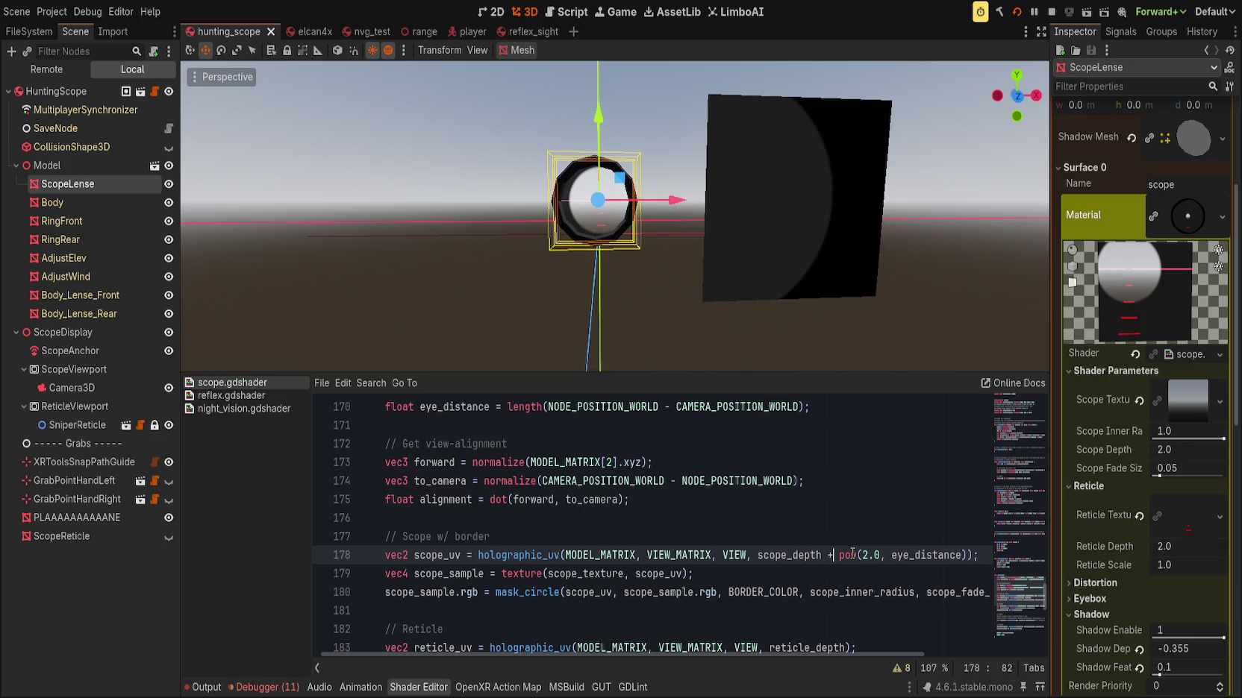
pyautogui.click(824, 519)
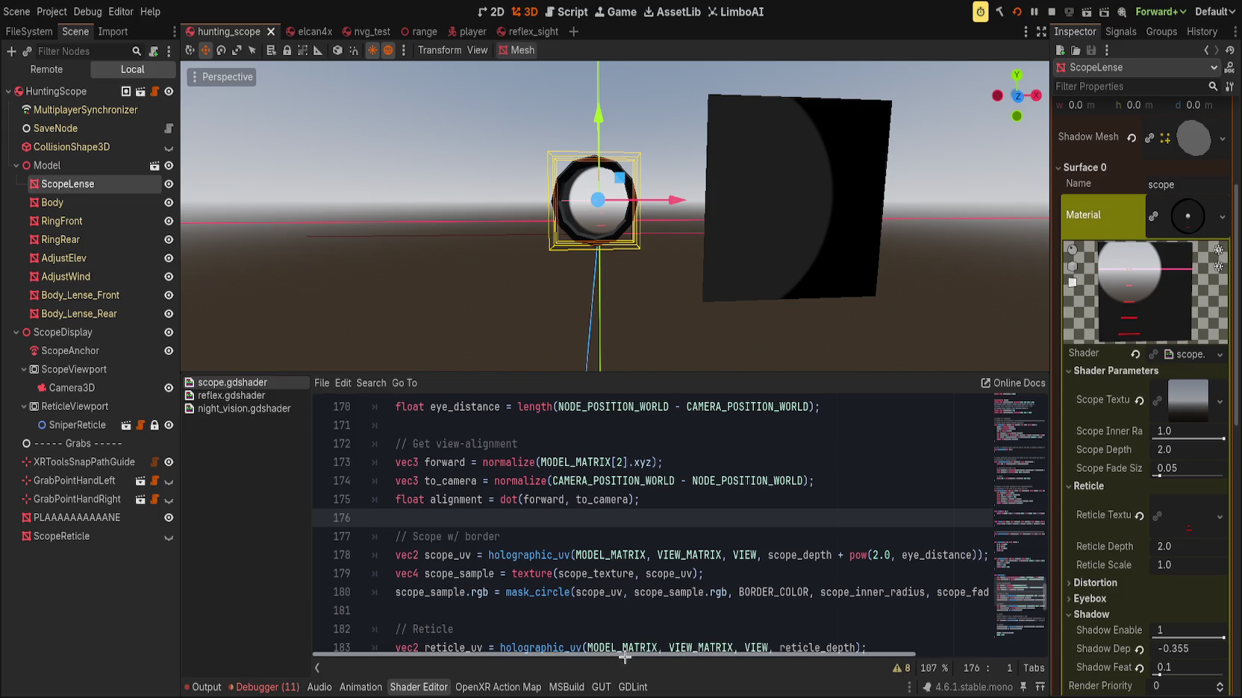
pyautogui.scroll(-1, 617, 589)
pyautogui.scroll(1, 598, 340)
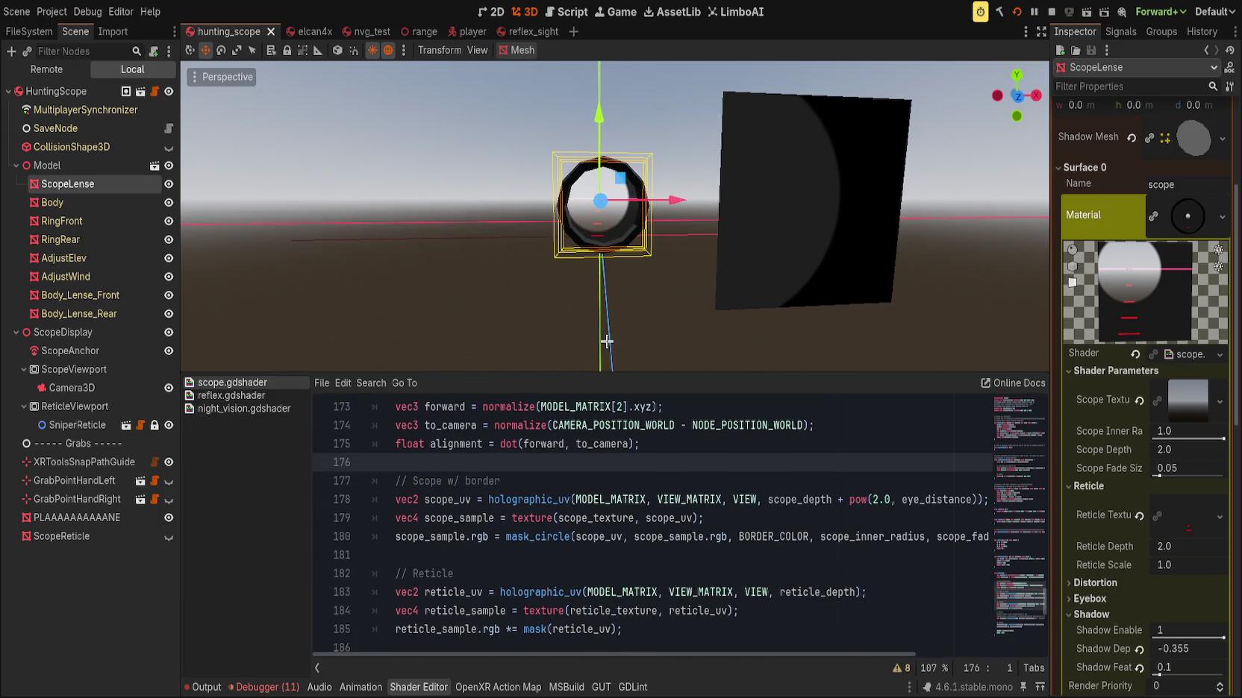
# Set the ScopeLense material's Shadow Depth to -4.0
pyautogui.scroll(3, 598, 341)
pyautogui.scroll(-6, 574, 341)
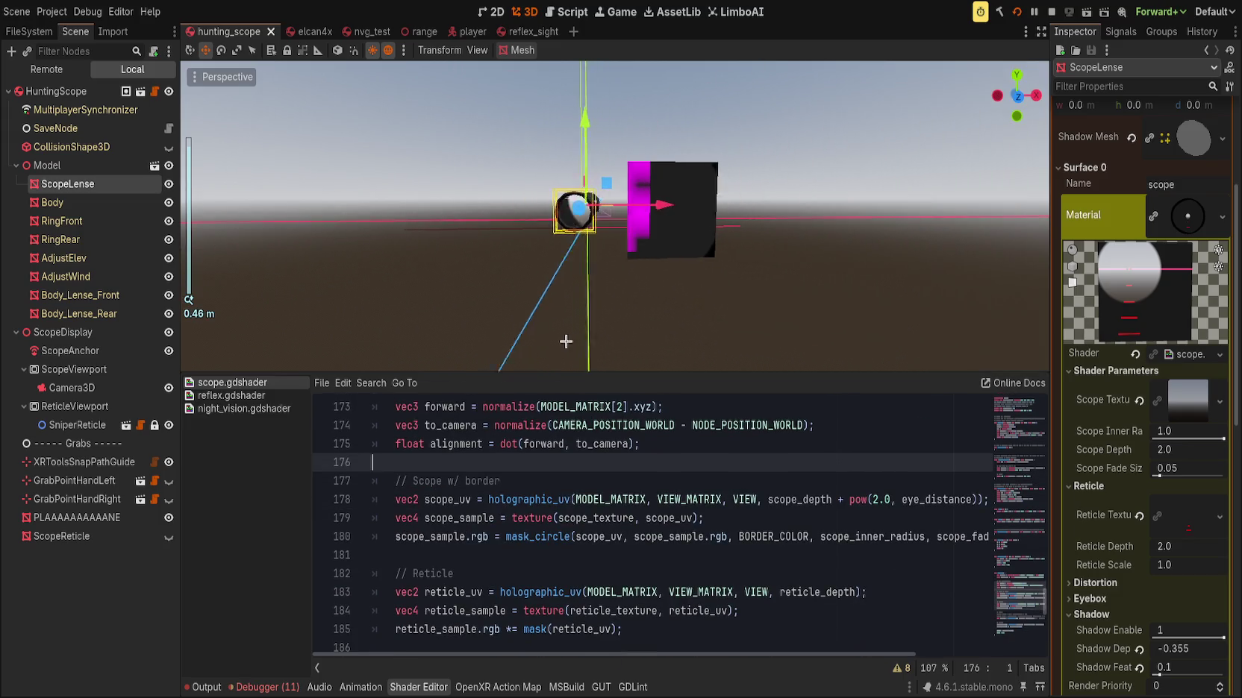
pyautogui.moveTo(566, 341)
pyautogui.mouseDown()
pyautogui.moveTo(477, 327)
pyautogui.moveTo(507, 350)
pyautogui.mouseUp()
pyautogui.scroll(-4, 635, 568)
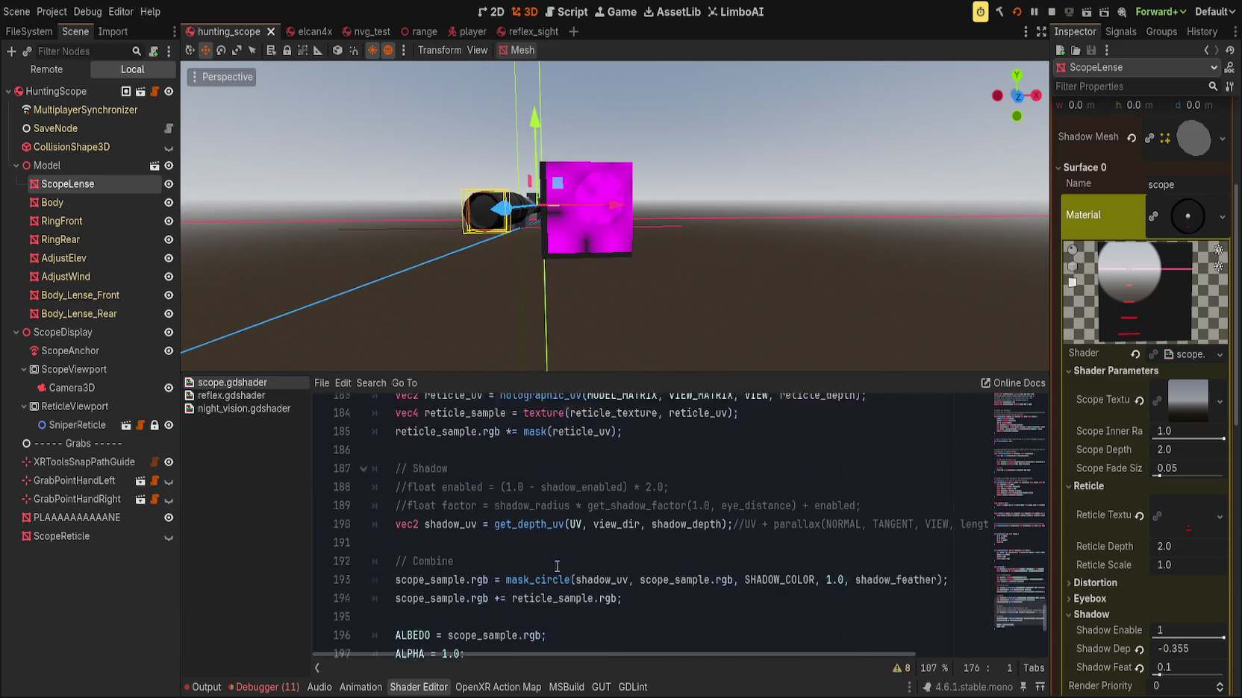
pyautogui.click(650, 574)
pyautogui.click(541, 555)
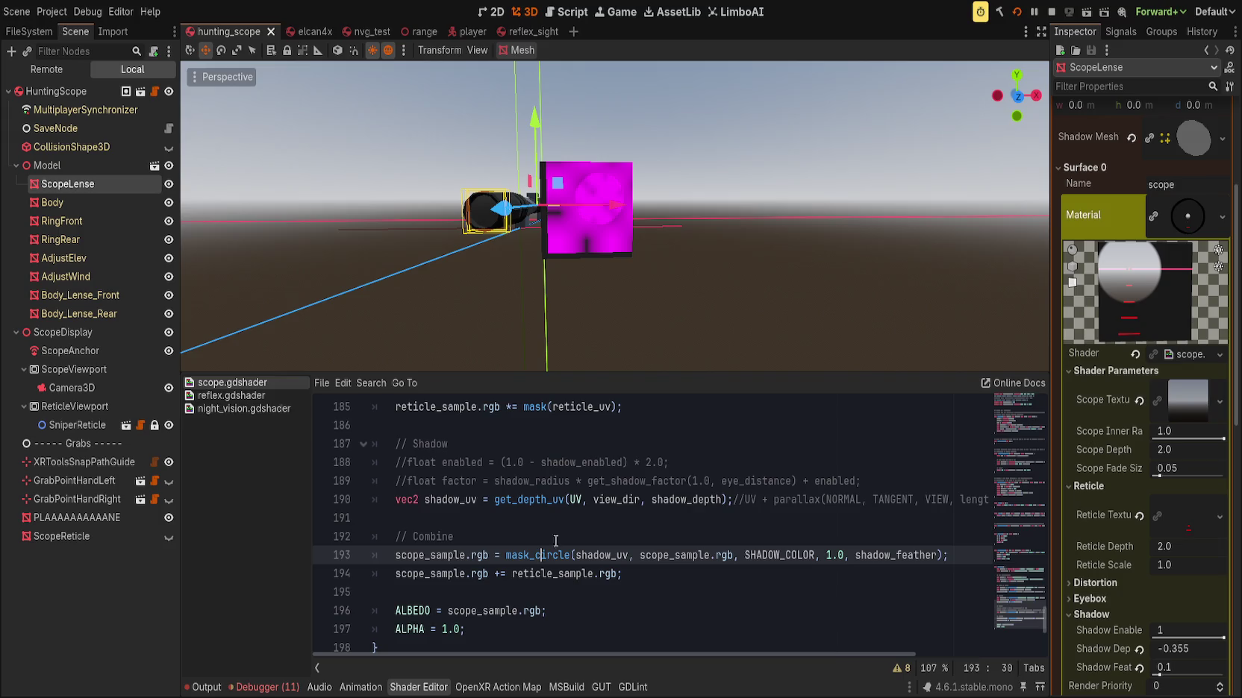
pyautogui.moveTo(477, 301); pyautogui.dragTo(640, 307)
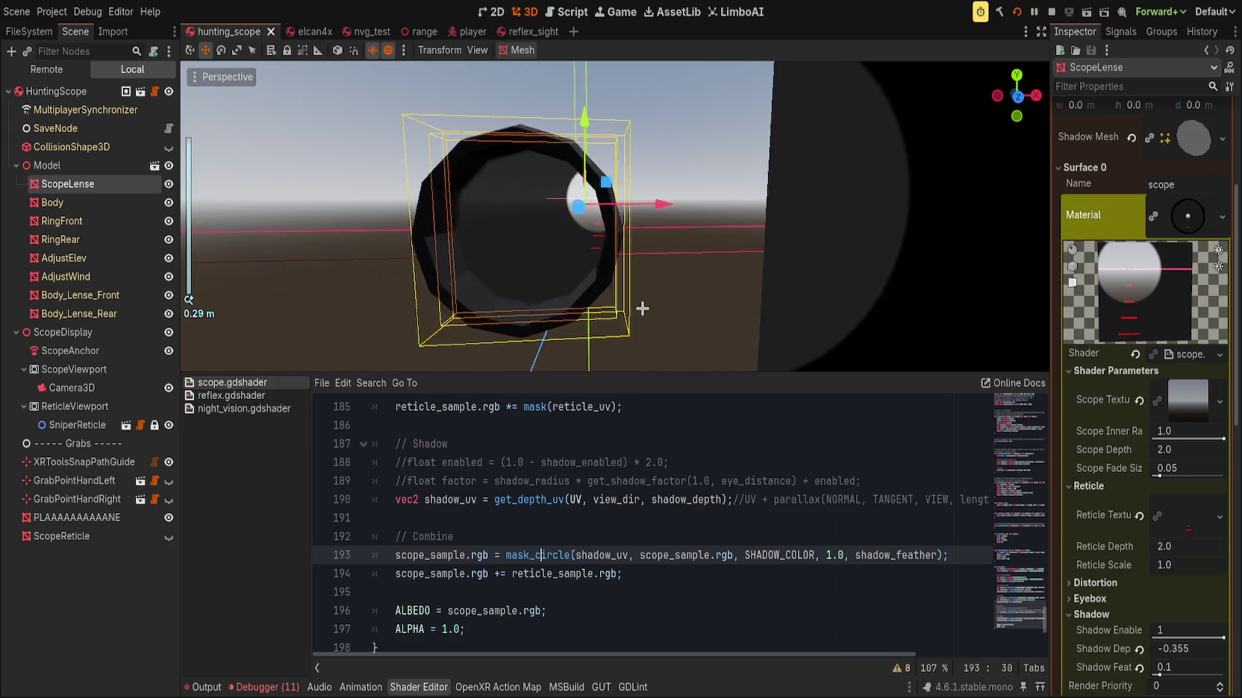
pyautogui.click(1195, 649)
pyautogui.write('-4')
pyautogui.press('Return')
# Change Shadow Depth to -3.0 and frame the lens to inspect its shading up close
pyautogui.scroll(-5, 786, 334)
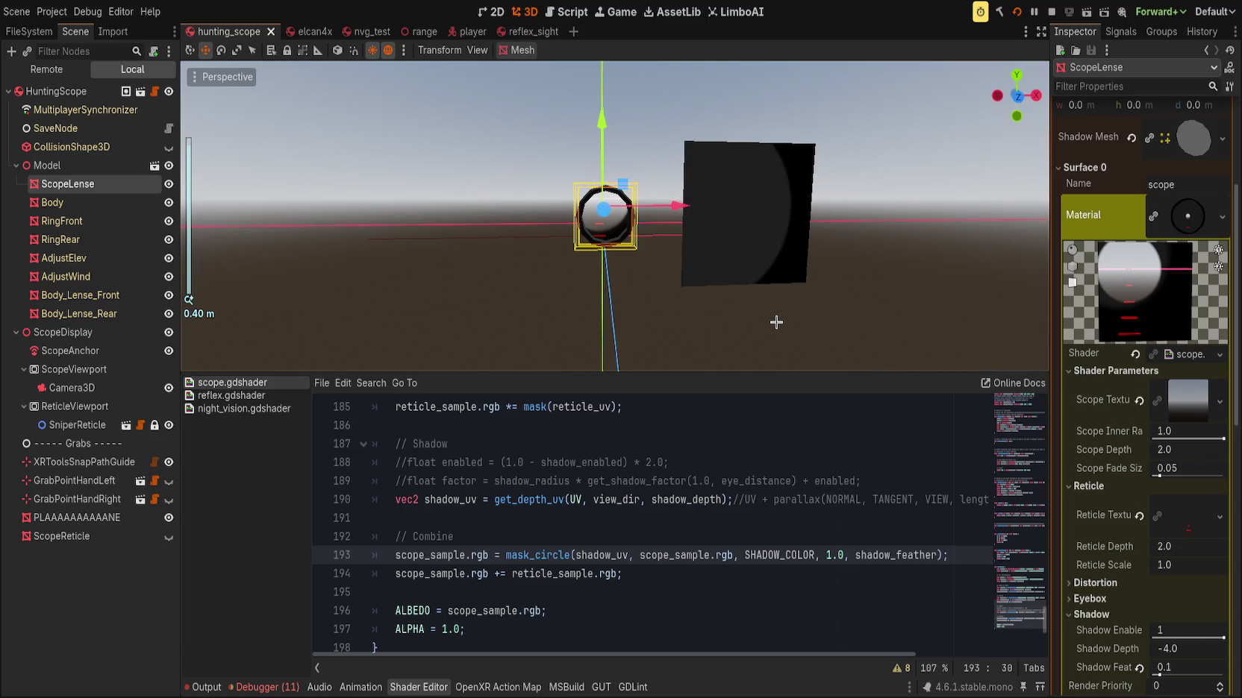
pyautogui.scroll(5, 728, 286)
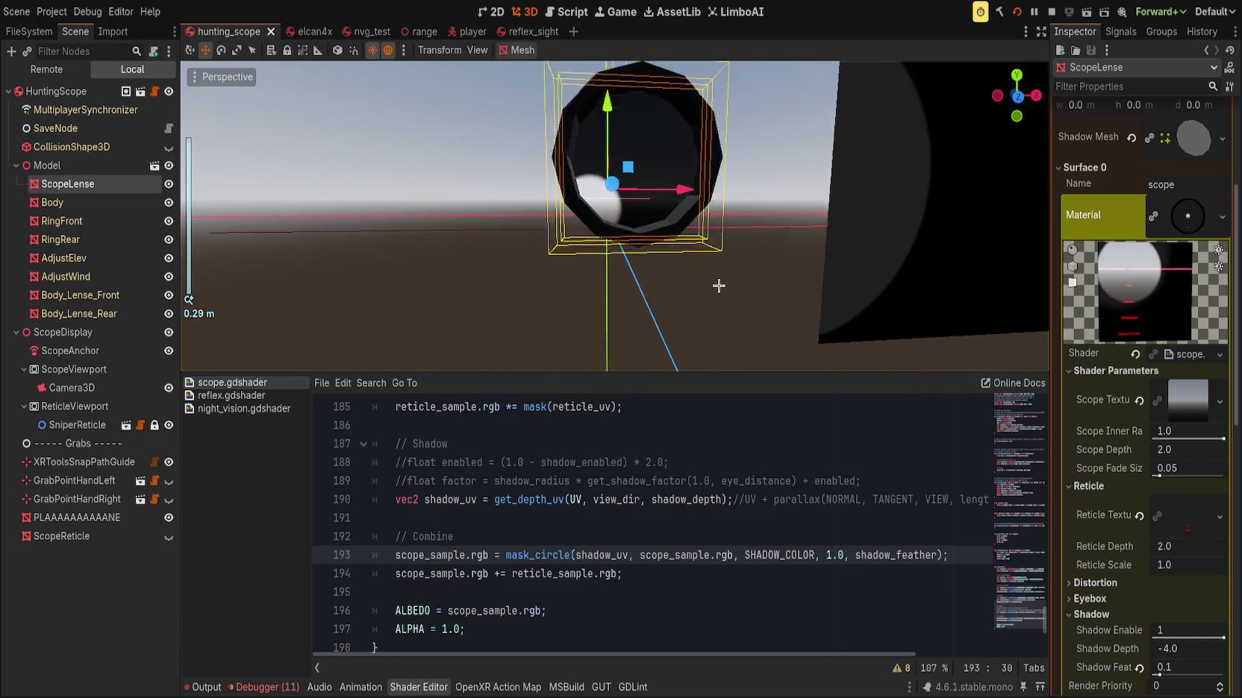
pyautogui.scroll(-2, 696, 287)
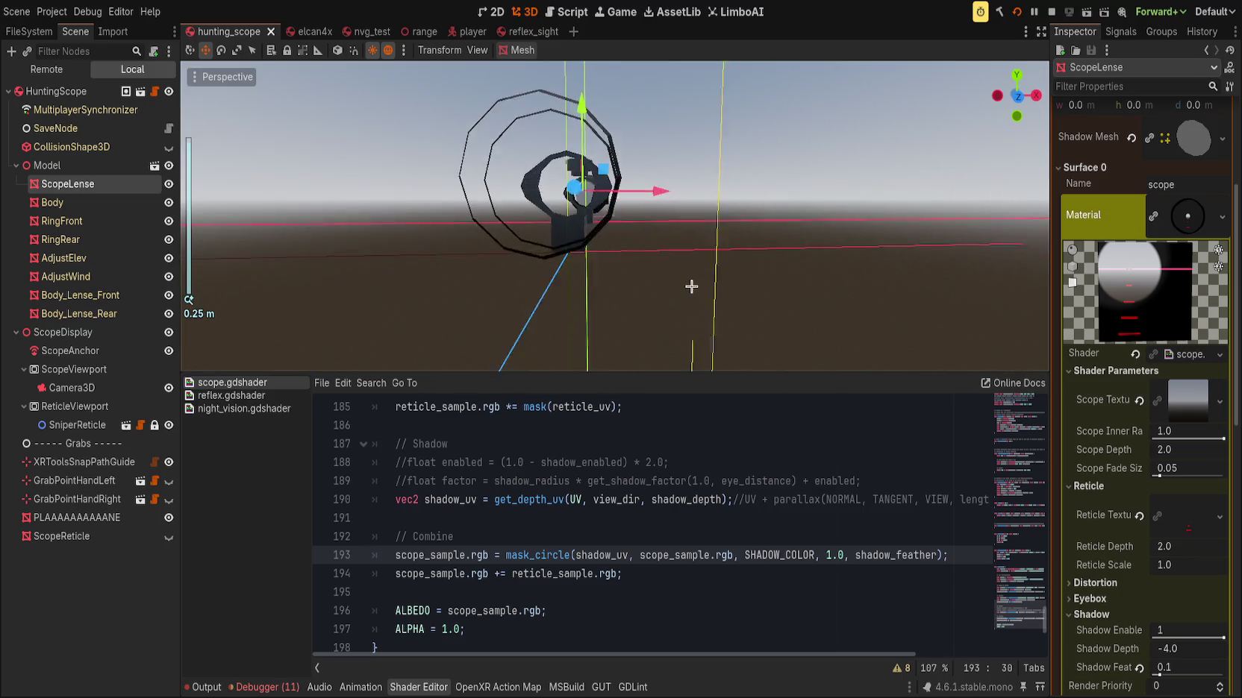
pyautogui.scroll(-3, 708, 285)
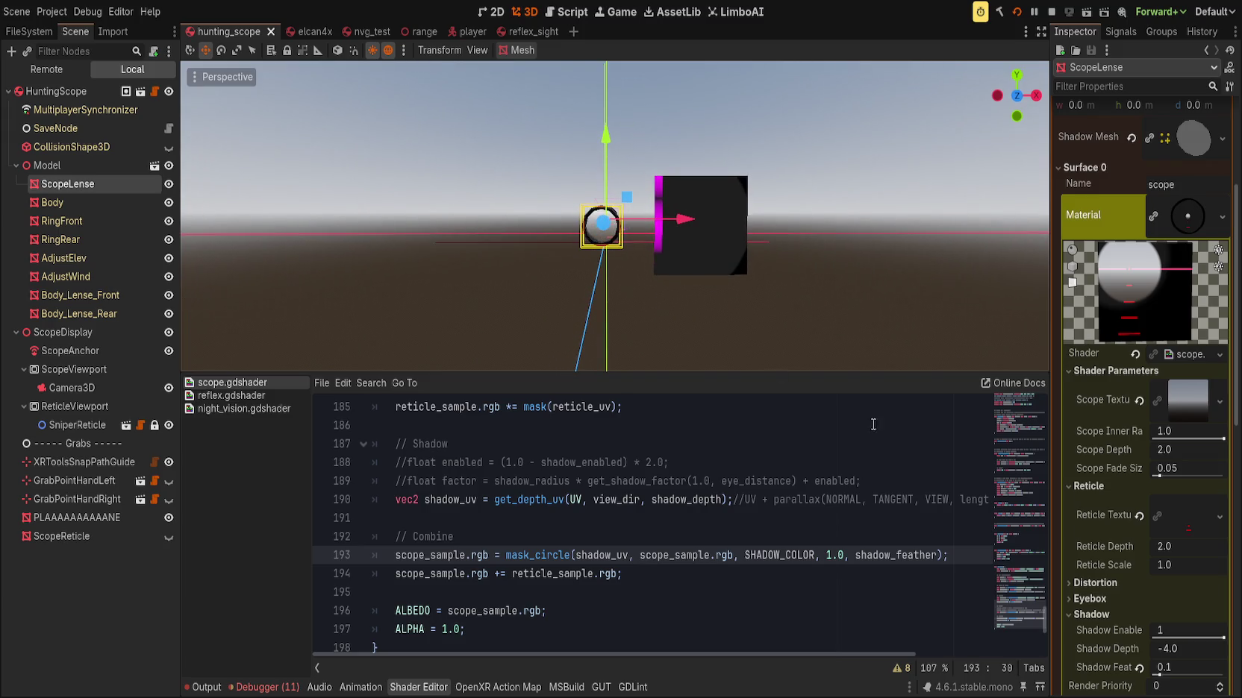
pyautogui.click(1172, 646)
pyautogui.write('-3')
pyautogui.press('Return')
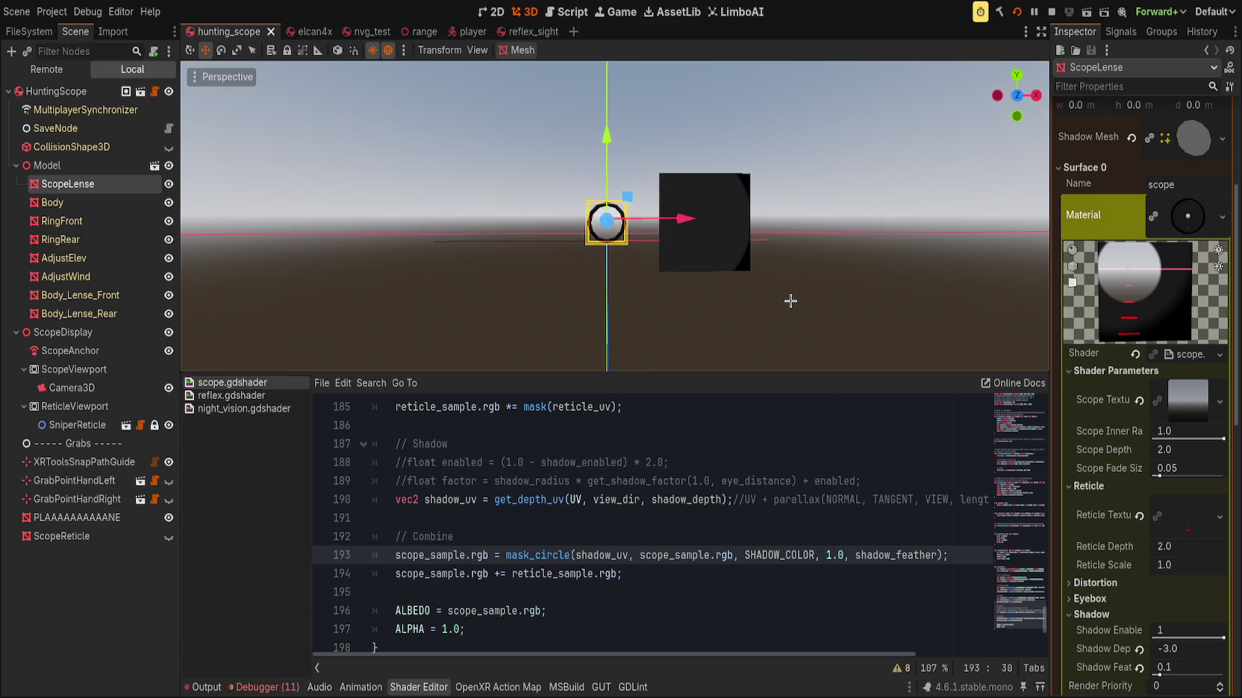
pyautogui.press('f')
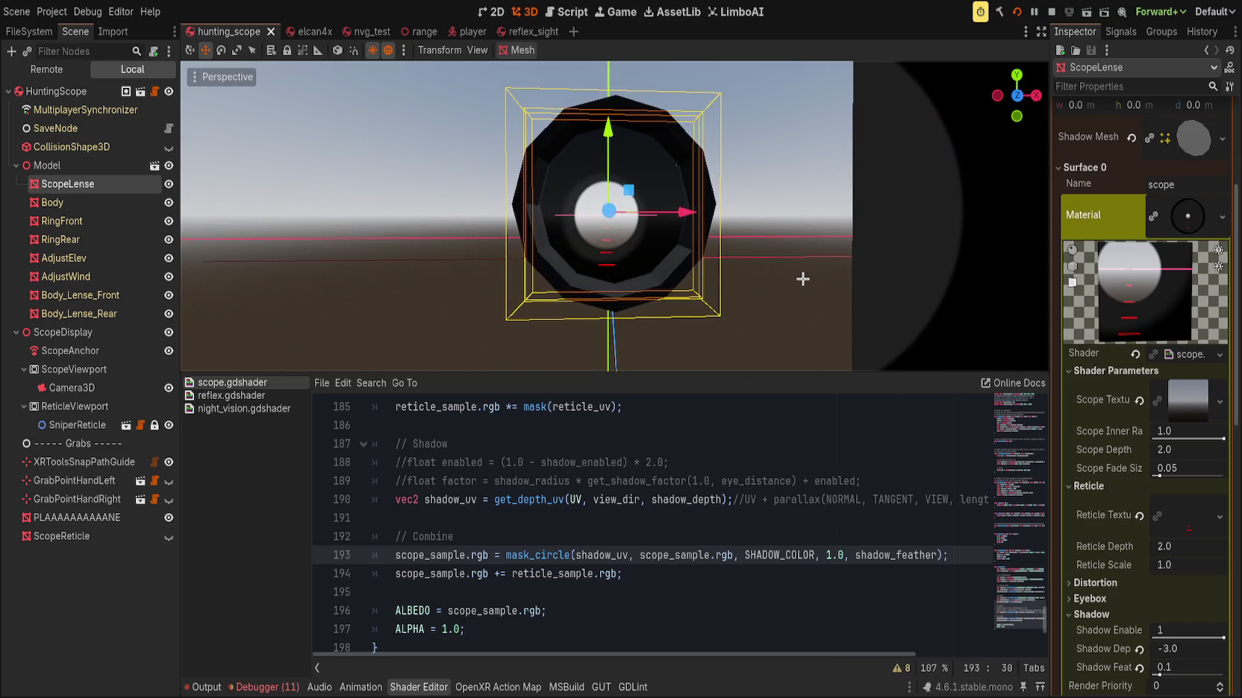
pyautogui.scroll(-2, 798, 279)
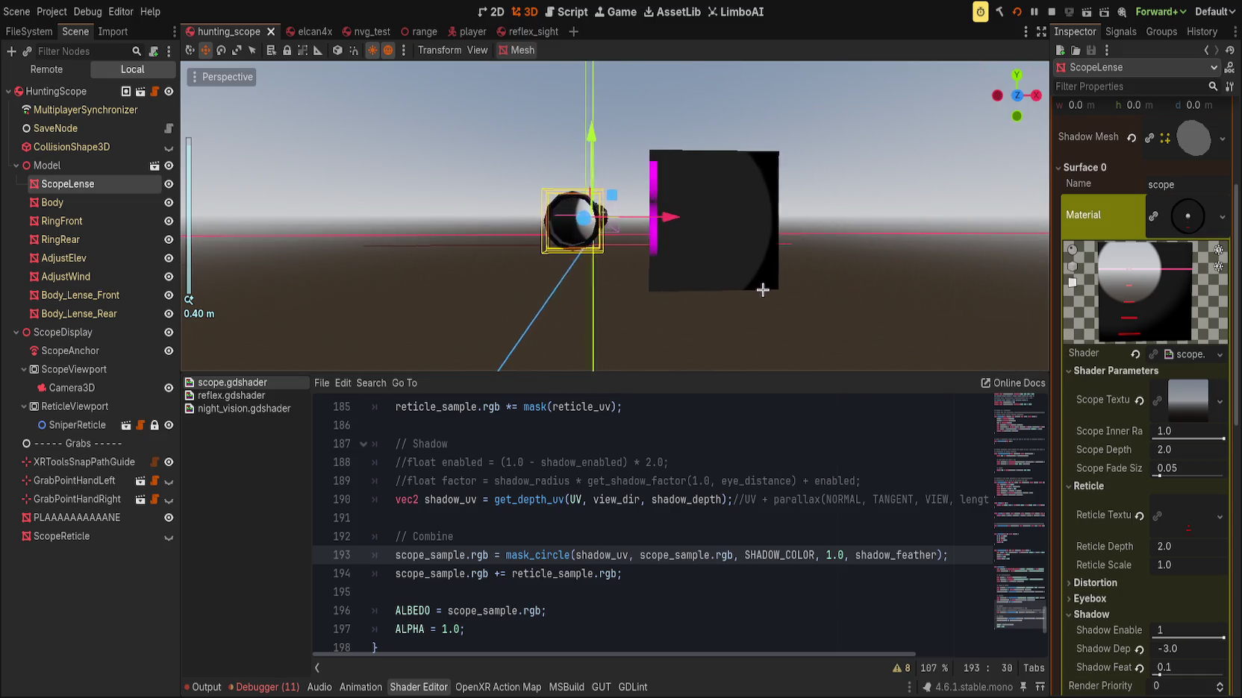
pyautogui.scroll(2, 802, 285)
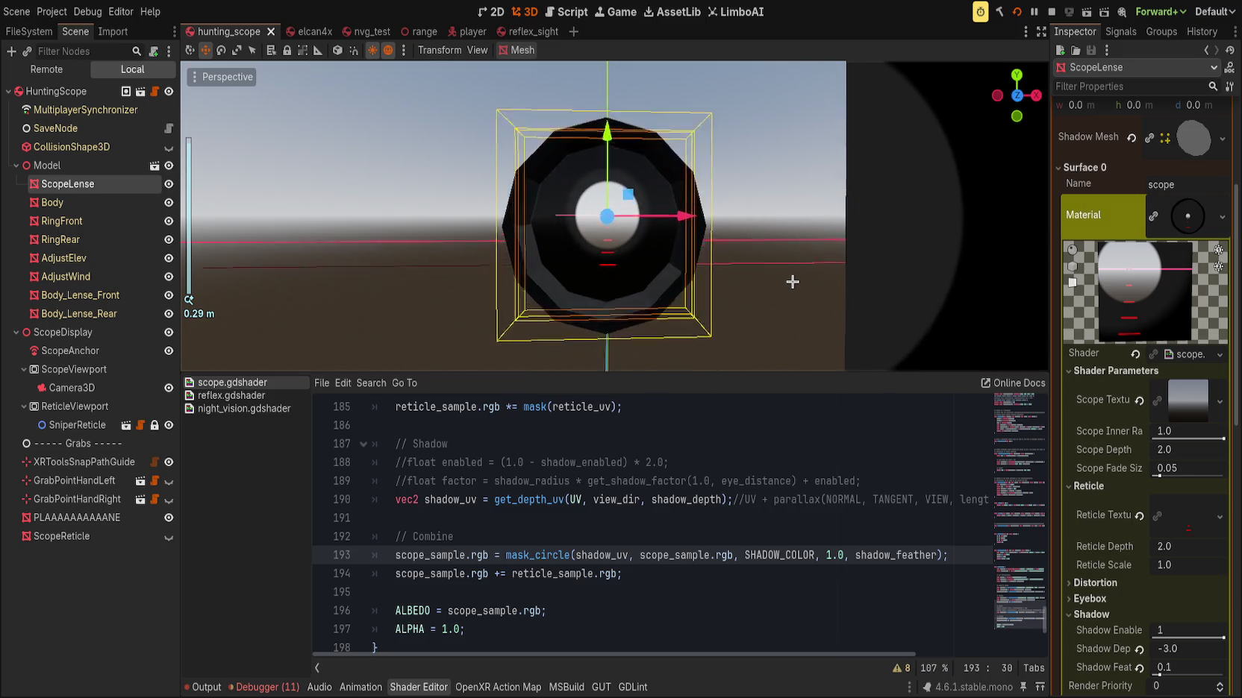
pyautogui.scroll(1, 788, 277)
pyautogui.scroll(-5, 788, 276)
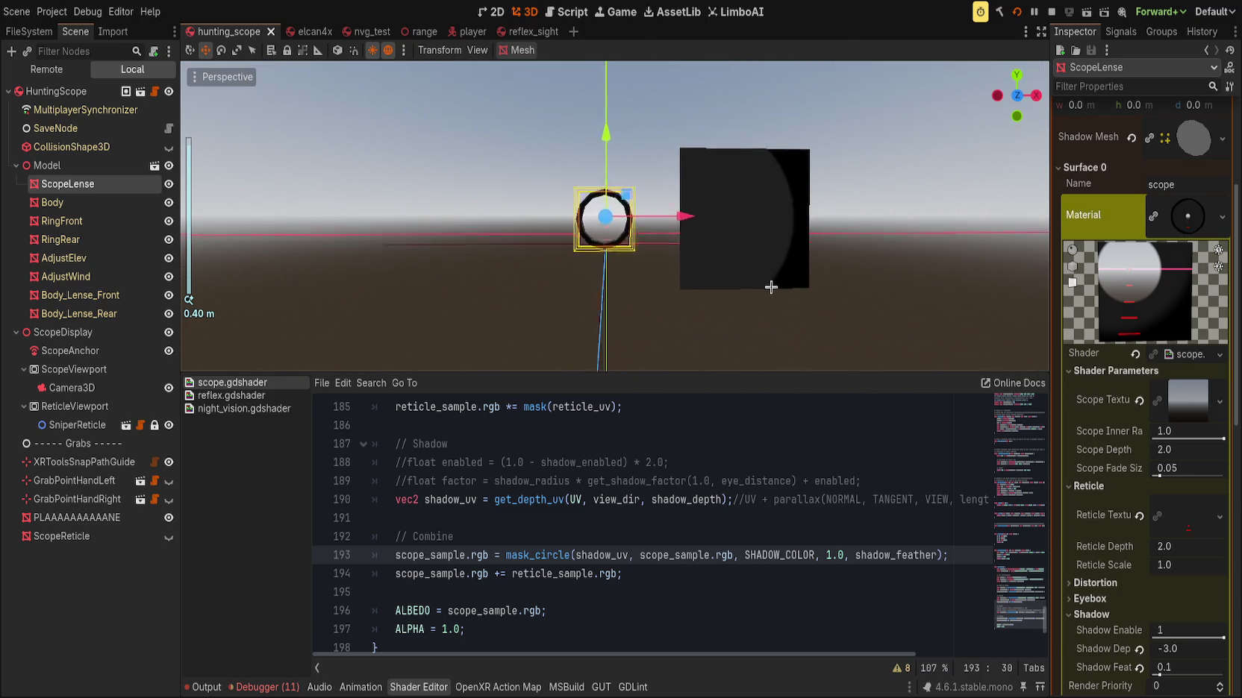
pyautogui.scroll(1, 693, 310)
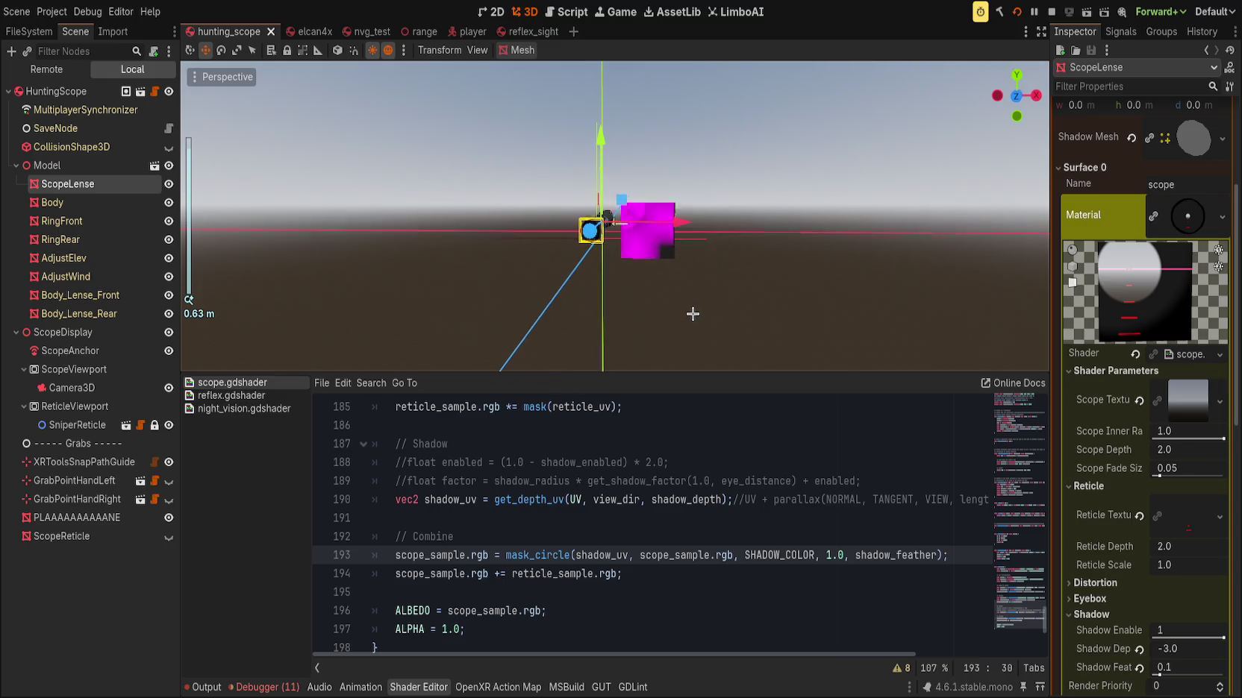
pyautogui.scroll(-5, 697, 309)
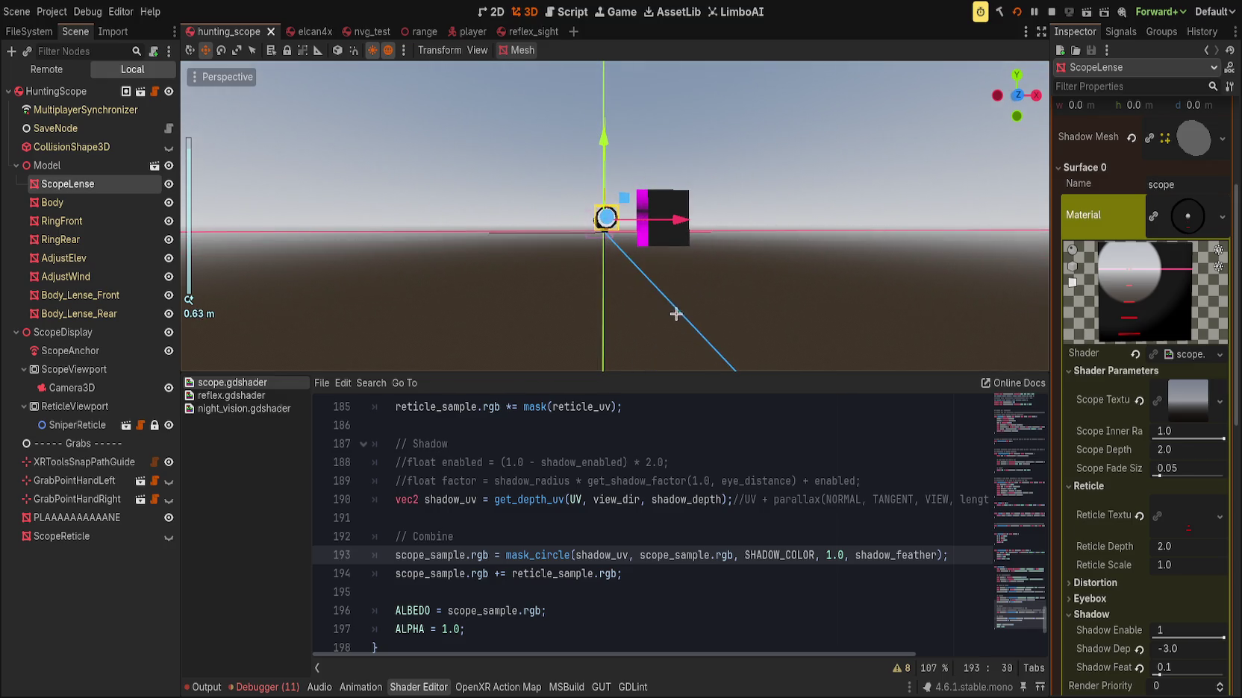
pyautogui.click(632, 309)
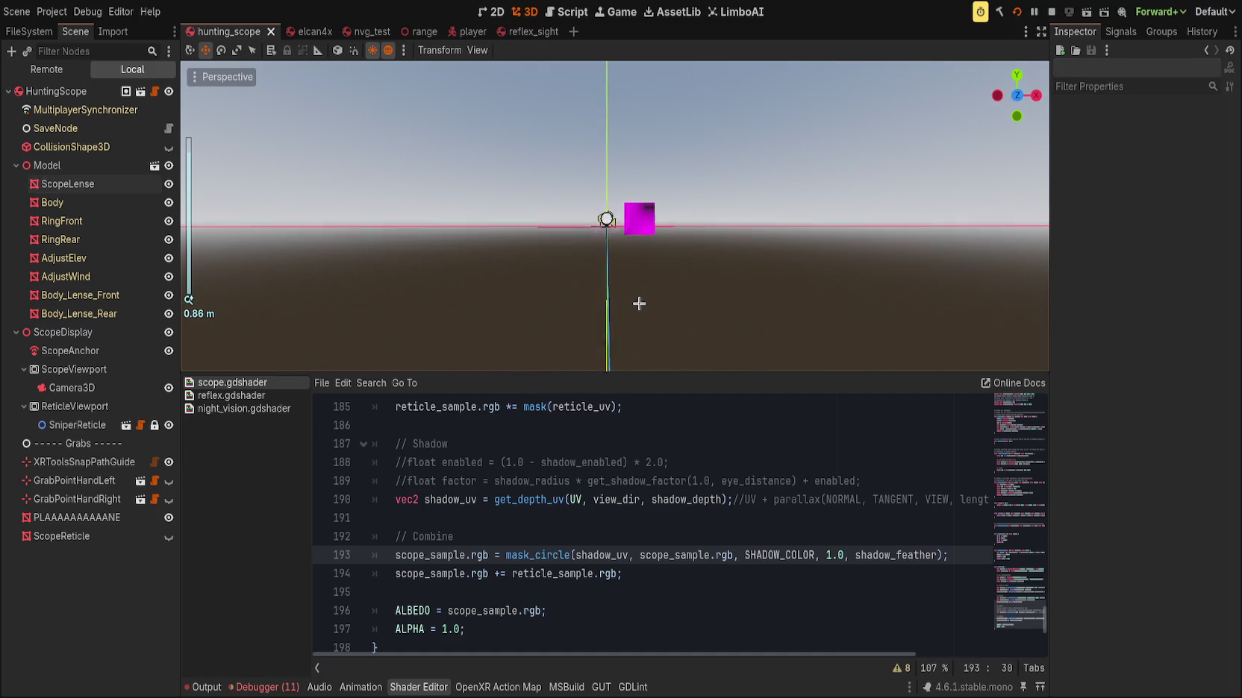
# Delete the PLAAAAAAAAAANE and ScopeReticle nodes, save hunting_scope, and run the game
pyautogui.scroll(5, 638, 303)
pyautogui.scroll(5, 638, 302)
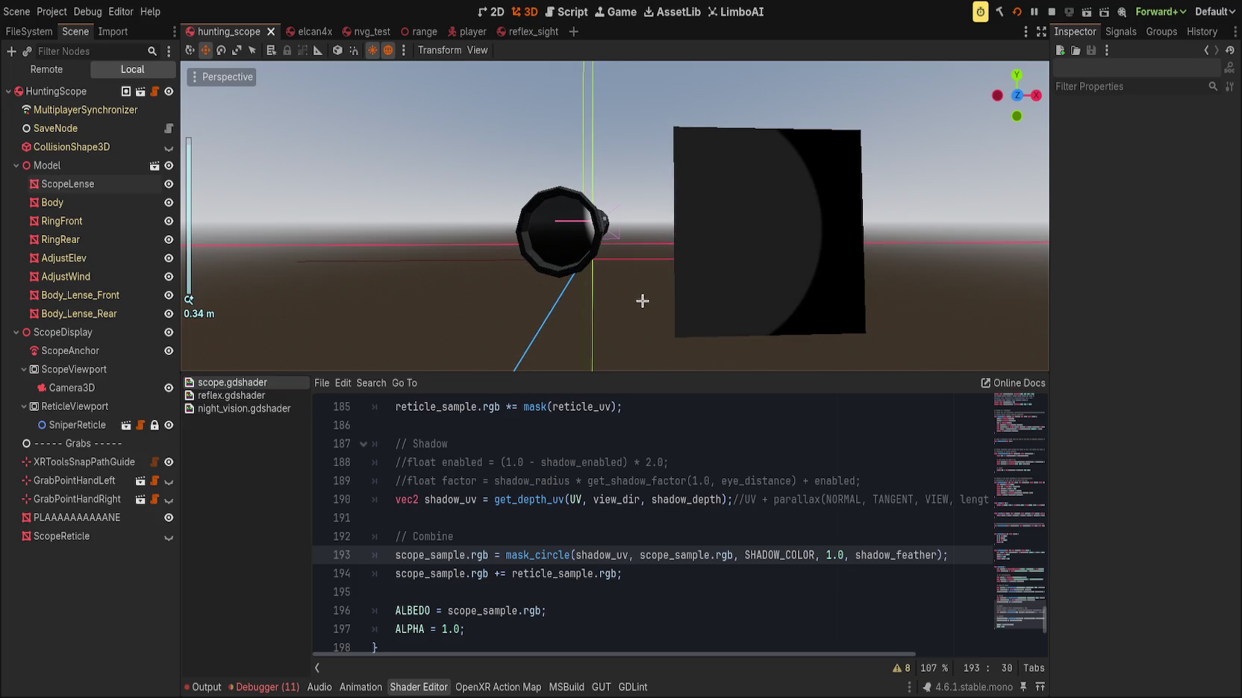
pyautogui.scroll(-5, 666, 301)
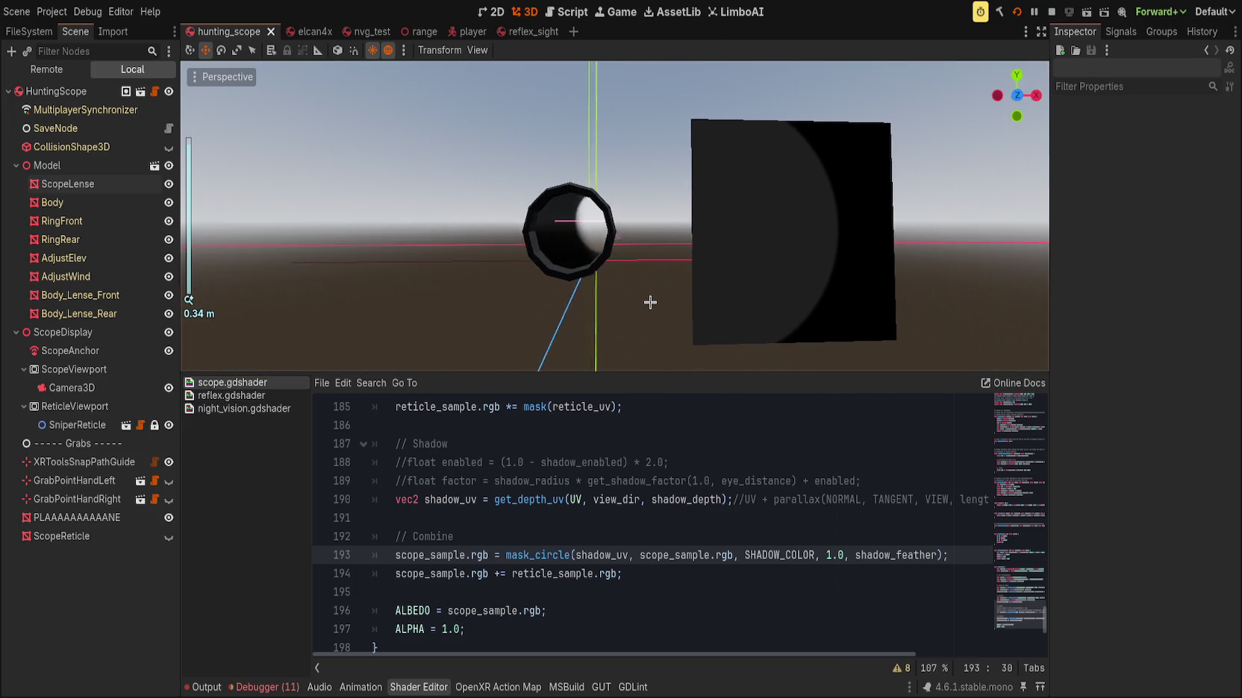
pyautogui.scroll(-5, 679, 297)
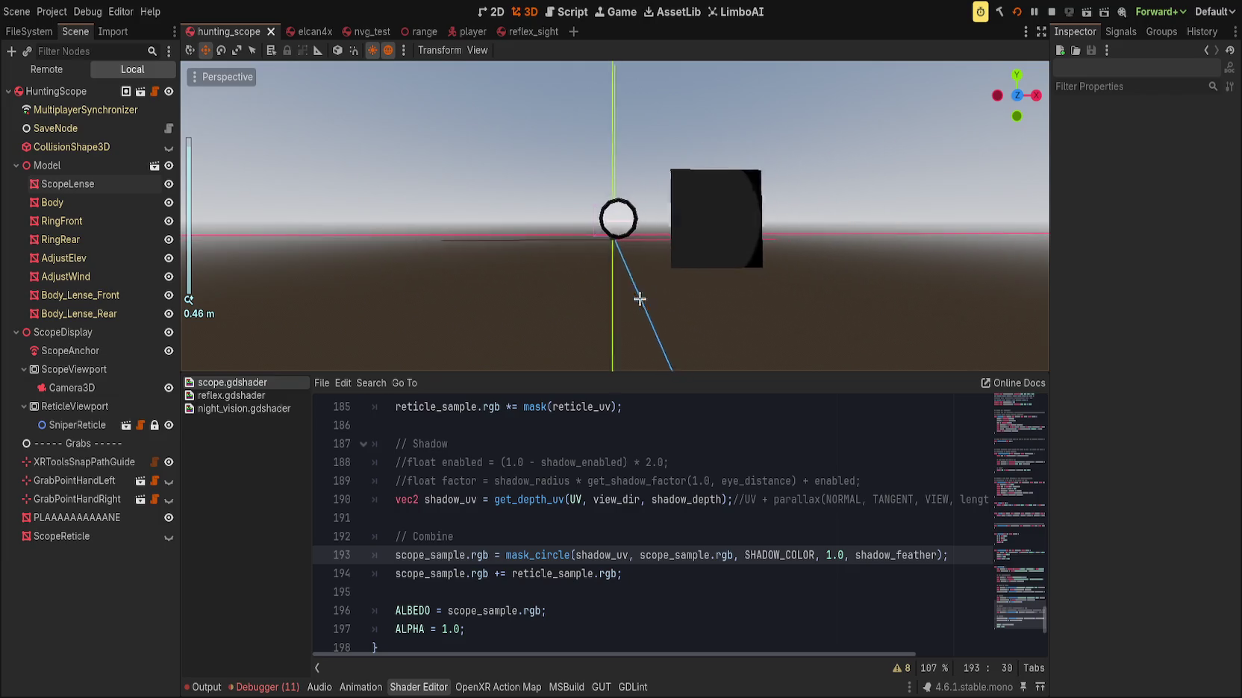
pyautogui.click(672, 268)
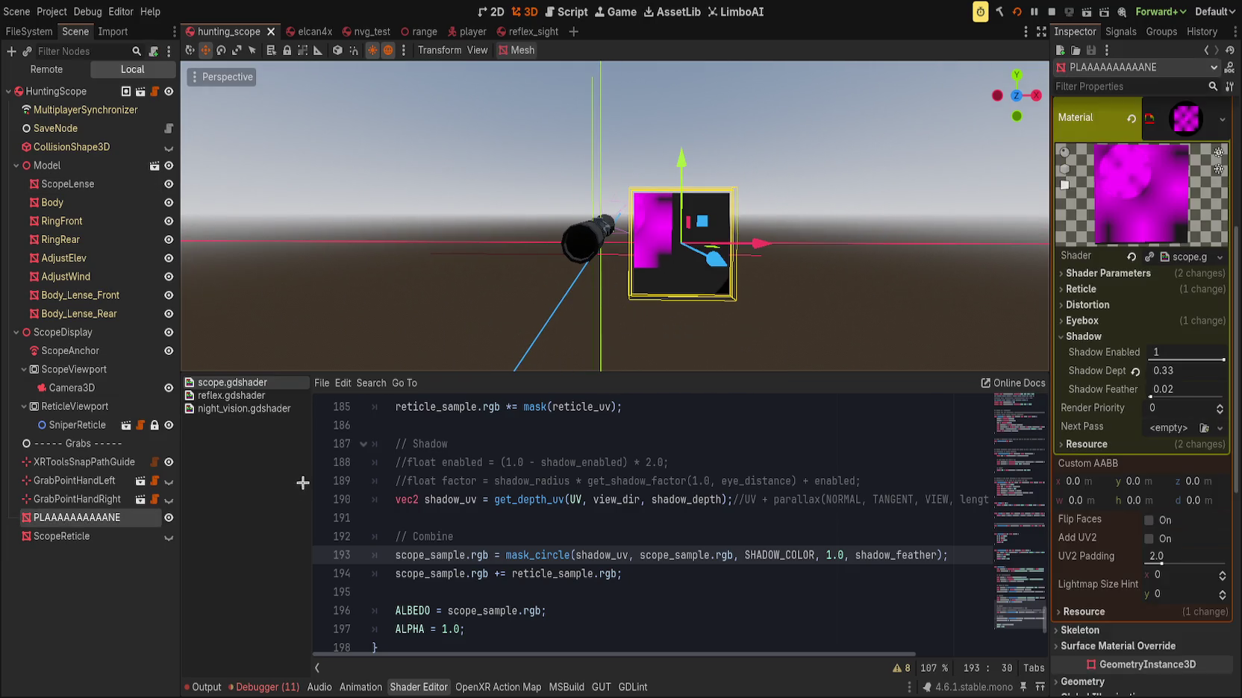
pyautogui.press('Delete')
pyautogui.click(71, 516)
pyautogui.press('Delete')
pyautogui.hotkey('ctrl', 's')
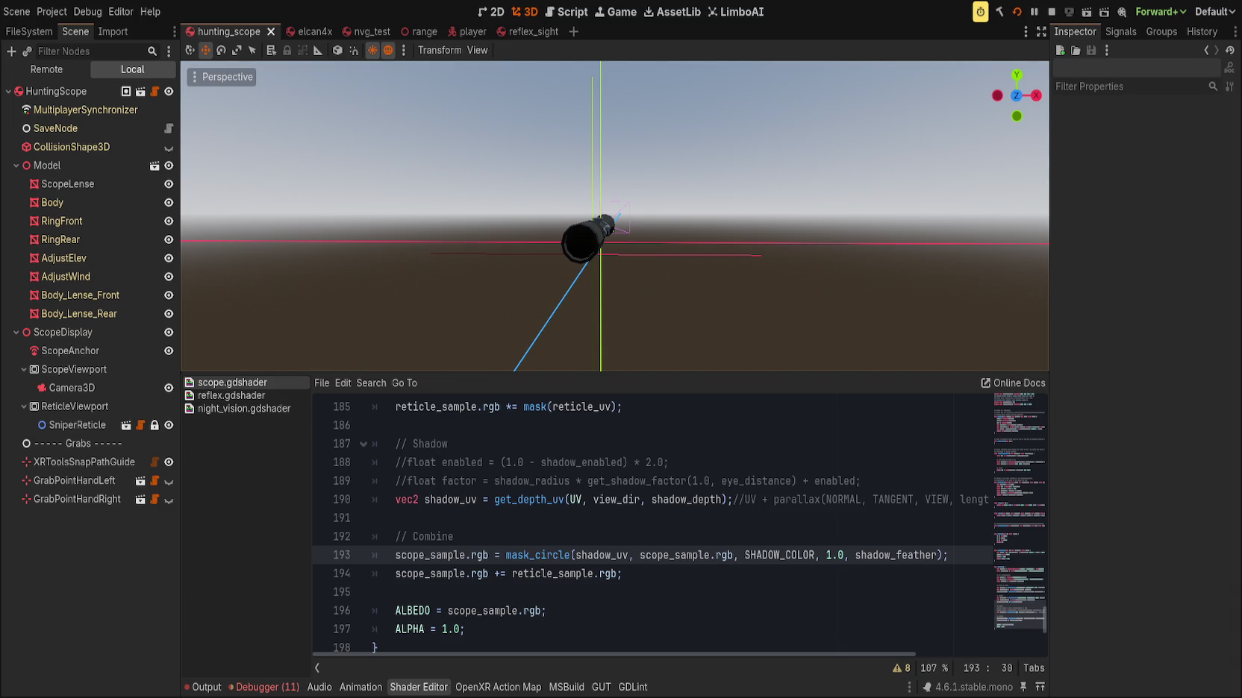
pyautogui.click(1018, 12)
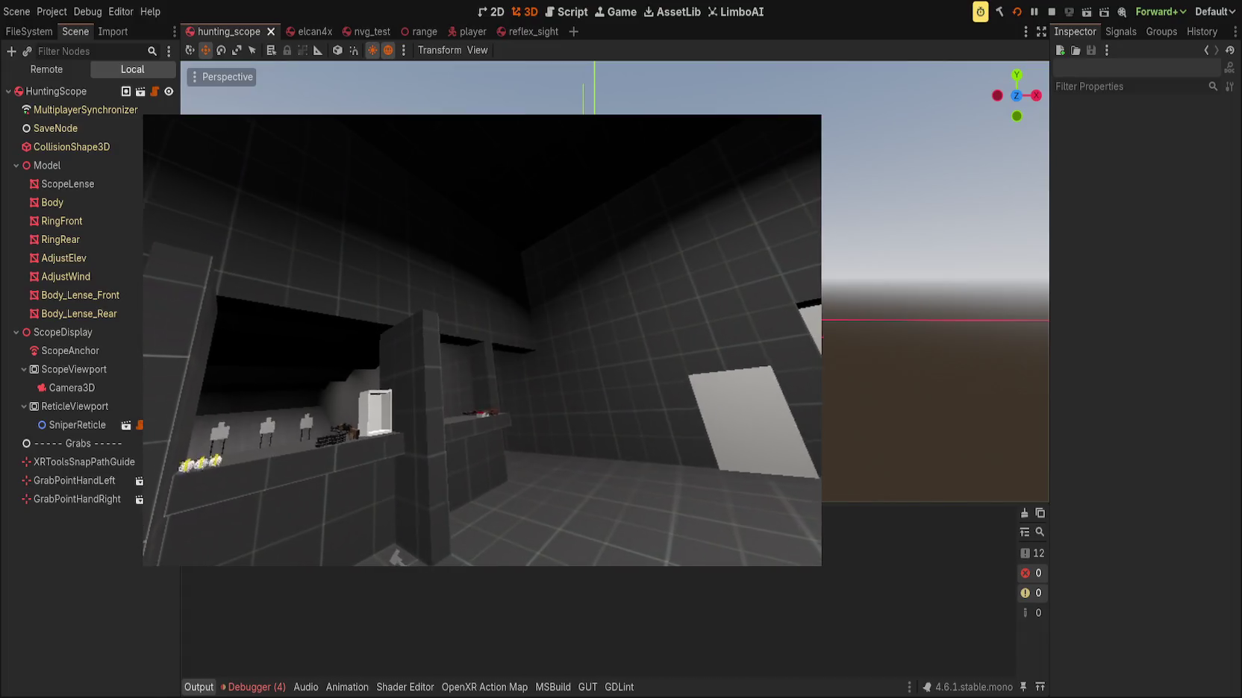
# Back from the game, set the ScopeLense Shadow Depth to -5.0
pyautogui.click(1057, 377)
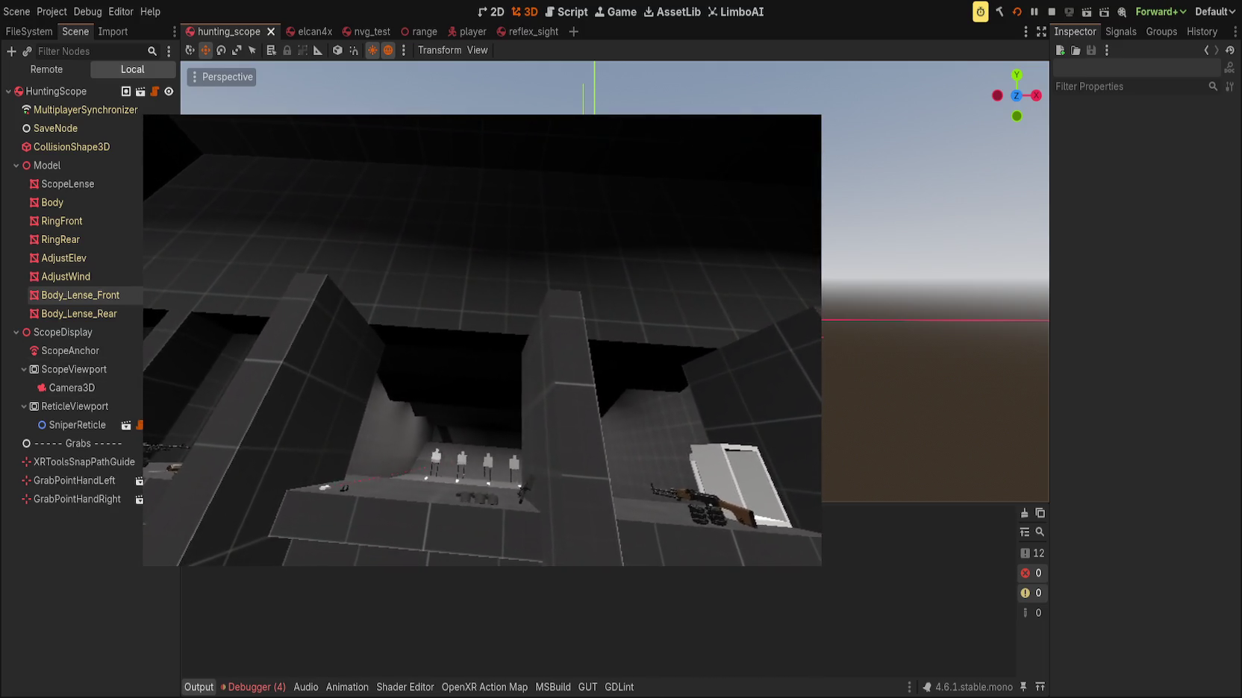
pyautogui.click(67, 184)
pyautogui.scroll(-3, 1163, 466)
pyautogui.click(1179, 500)
pyautogui.write('-')
pyautogui.press('BackSpace')
pyautogui.write('5')
pyautogui.press('Return')
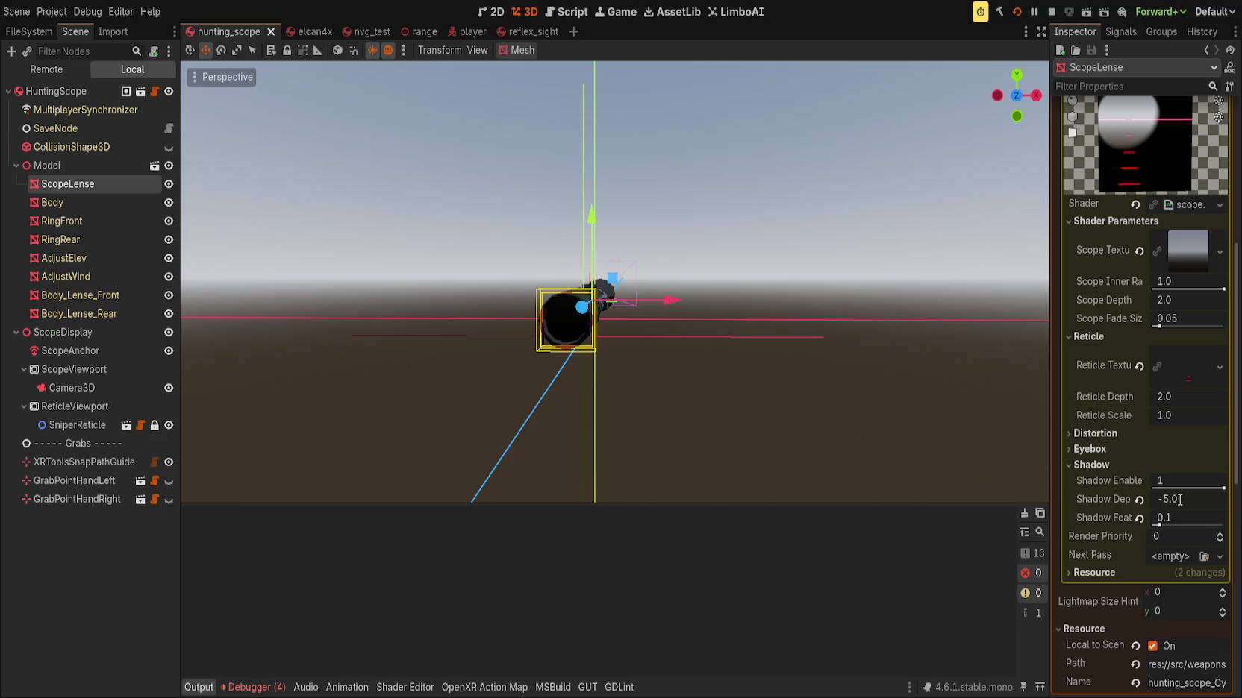
# Drag the Shadow Depth slider from -5.0 through positive values down to about -1.4 while viewing the lens
pyautogui.moveTo(1183, 499)
pyautogui.mouseDown()
pyautogui.moveTo(1194, 499)
pyautogui.moveTo(1138, 499)
pyautogui.mouseUp()
pyautogui.press('f')
pyautogui.moveTo(985, 260); pyautogui.dragTo(923, 336)
pyautogui.scroll(5, 961, 290)
pyautogui.scroll(-10, 940, 316)
pyautogui.scroll(8, 923, 336)
pyautogui.moveTo(1194, 499)
pyautogui.mouseDown()
pyautogui.moveTo(1239, 500)
pyautogui.moveTo(1194, 499)
pyautogui.mouseUp()
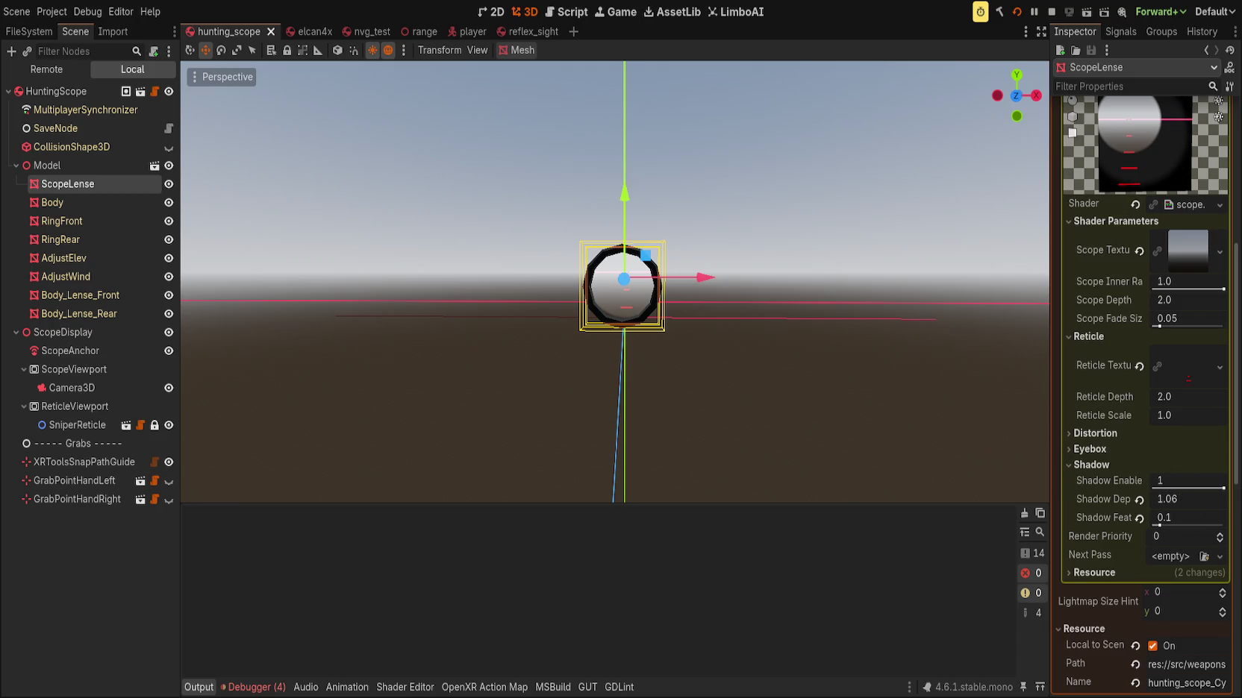
pyautogui.moveTo(895, 403)
pyautogui.mouseDown()
pyautogui.moveTo(925, 407)
pyautogui.moveTo(853, 406)
pyautogui.mouseUp()
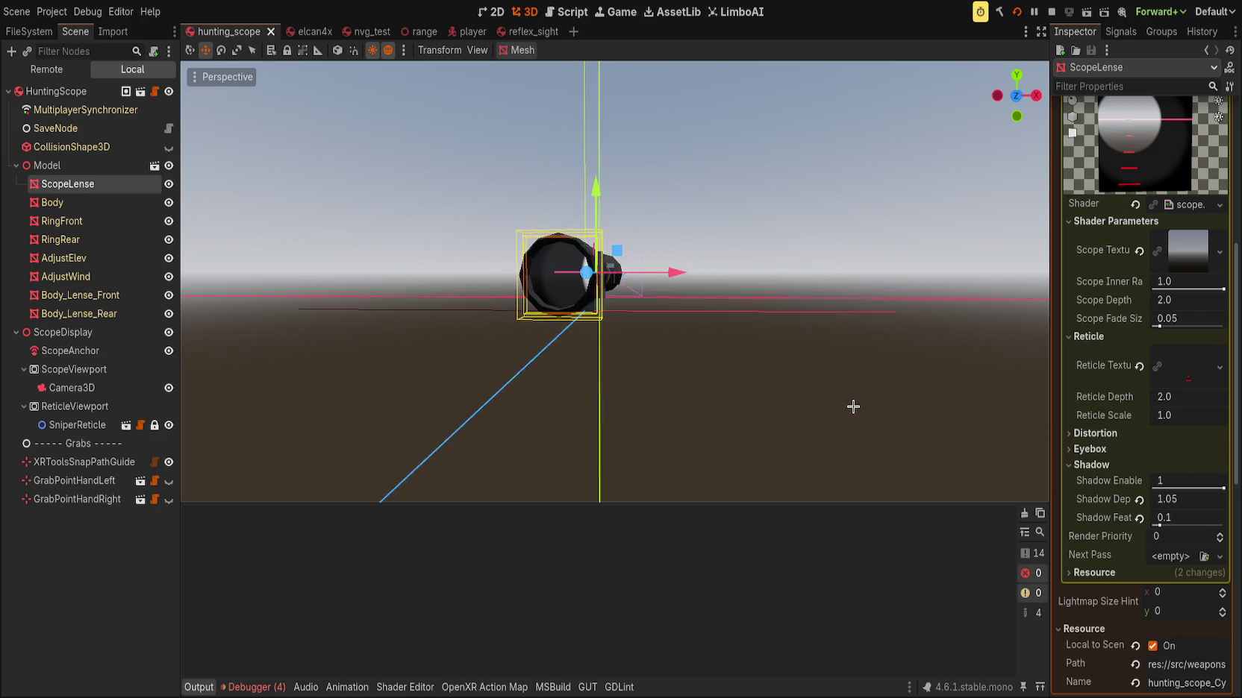
pyautogui.moveTo(1186, 499); pyautogui.dragTo(1153, 500)
pyautogui.moveTo(921, 424); pyautogui.dragTo(923, 423)
pyautogui.moveTo(1175, 500); pyautogui.dragTo(1153, 499)
pyautogui.moveTo(1001, 435); pyautogui.dragTo(940, 428)
pyautogui.moveTo(1186, 507); pyautogui.dragTo(1170, 499)
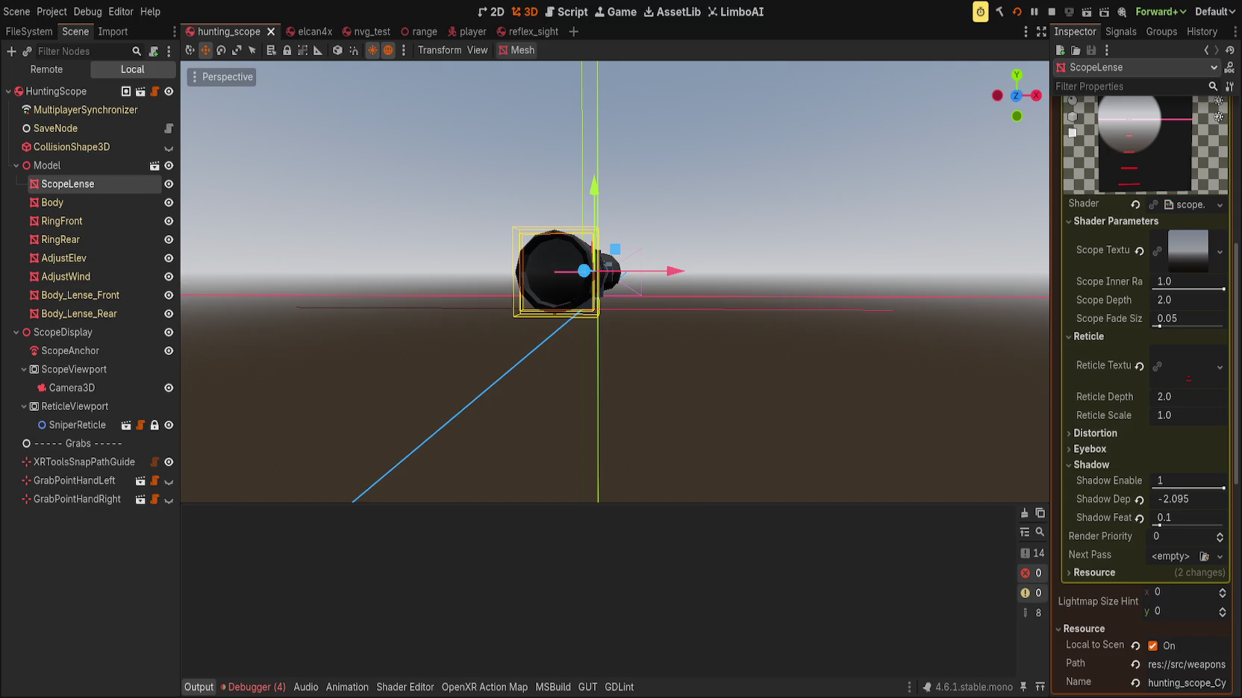
# Enter an exact Shadow Depth of -2.0
pyautogui.click(1196, 501)
pyautogui.write('-2')
pyautogui.press('Return')
pyautogui.scroll(-3, 1196, 501)
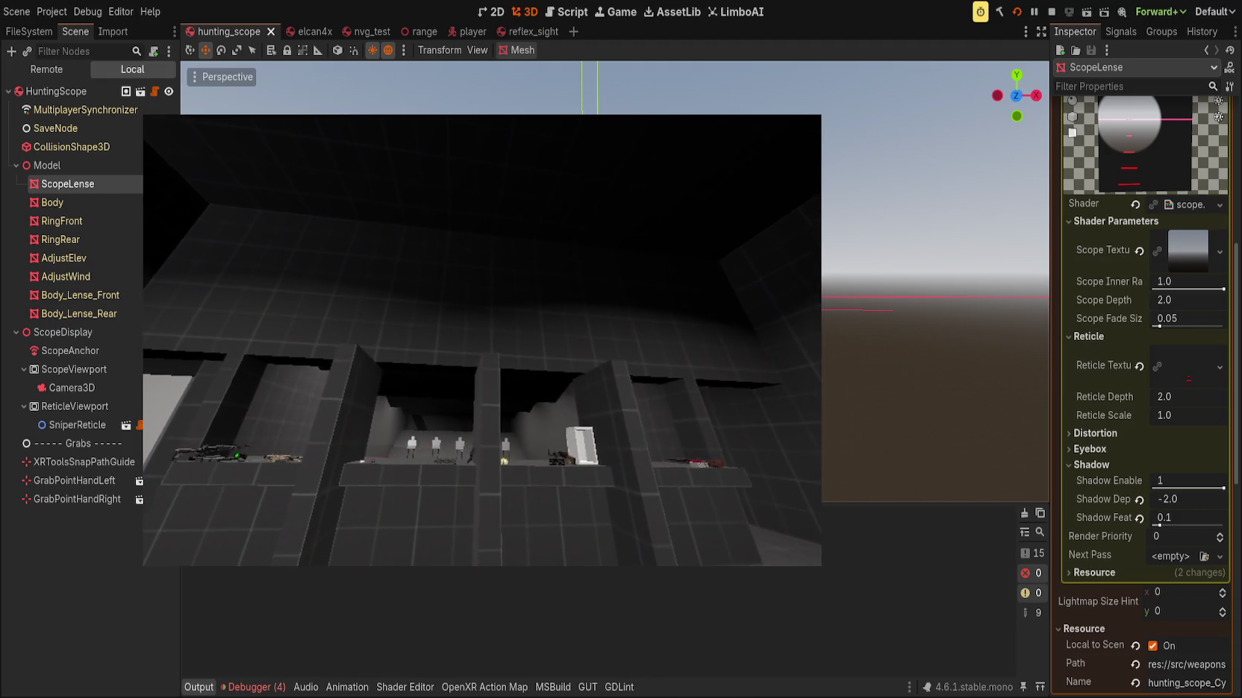
# Stop the game and delete 'pow(2.0,' on line 178, leaving scope_depth + eye_distance
pyautogui.press('F8')
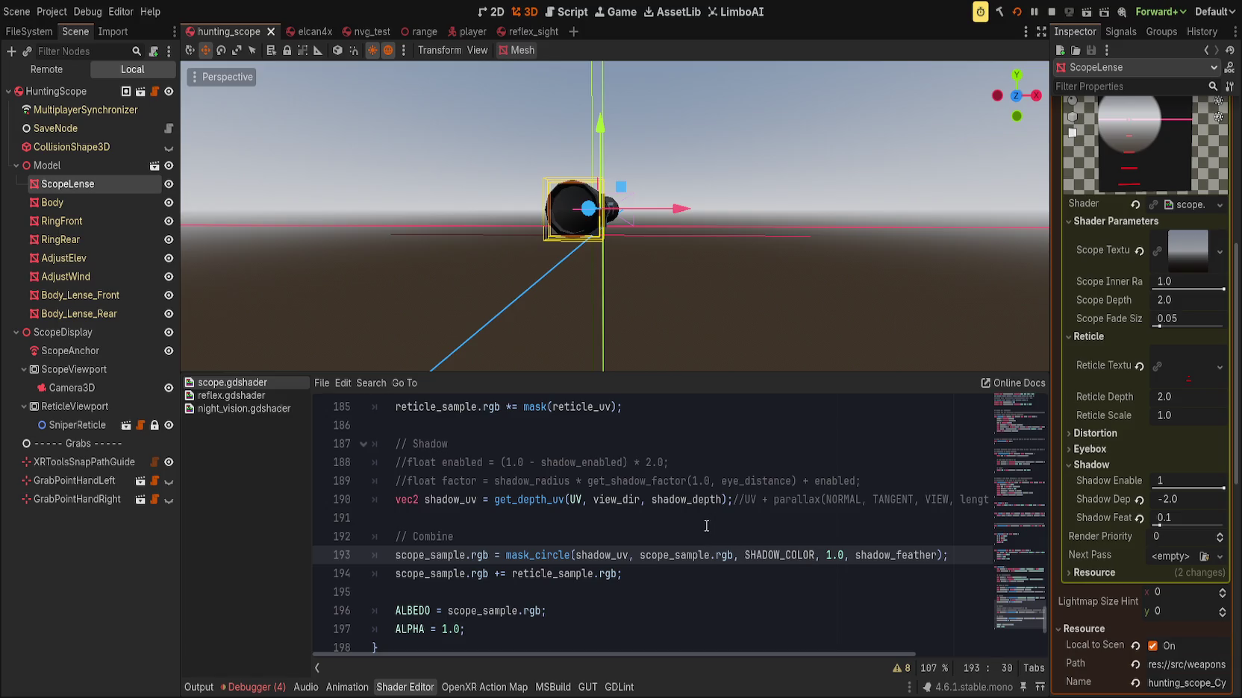
pyautogui.scroll(2, 706, 526)
pyautogui.scroll(1, 791, 537)
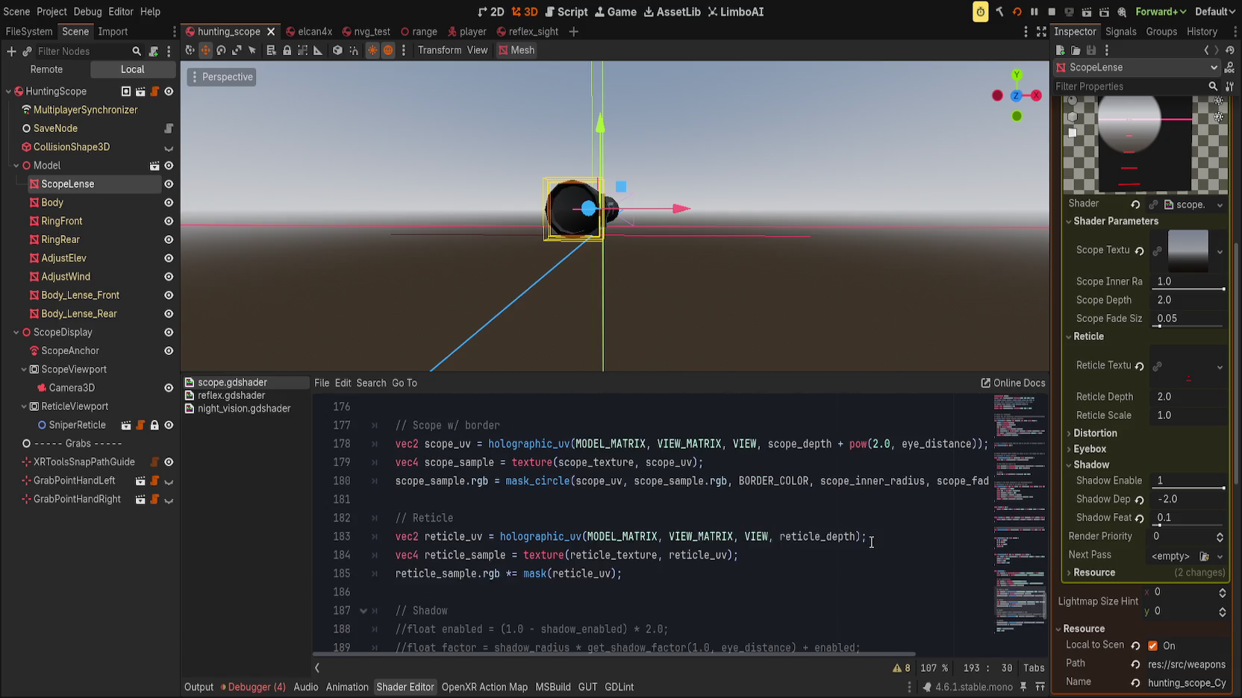
pyautogui.scroll(1, 871, 542)
pyautogui.moveTo(849, 500)
pyautogui.mouseDown()
pyautogui.moveTo(963, 500)
pyautogui.moveTo(884, 500)
pyautogui.moveTo(897, 500)
pyautogui.mouseUp()
pyautogui.press('BackSpace')
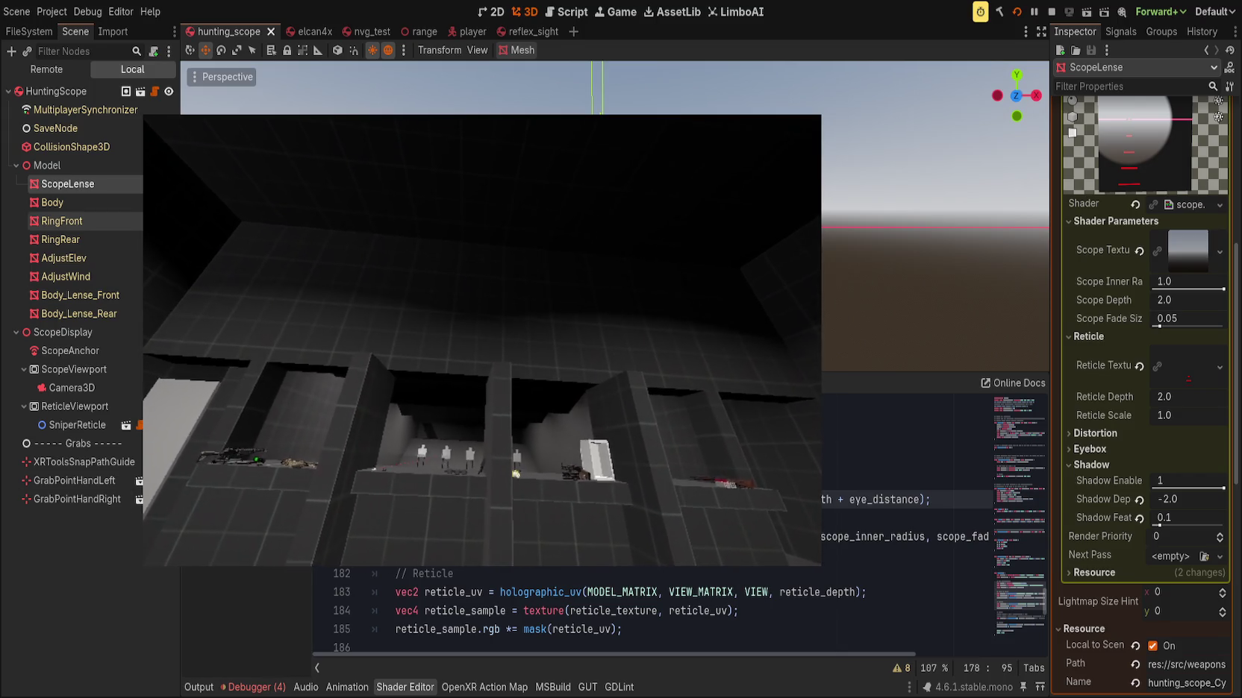
pyautogui.hotkey('alt', 'Tab')
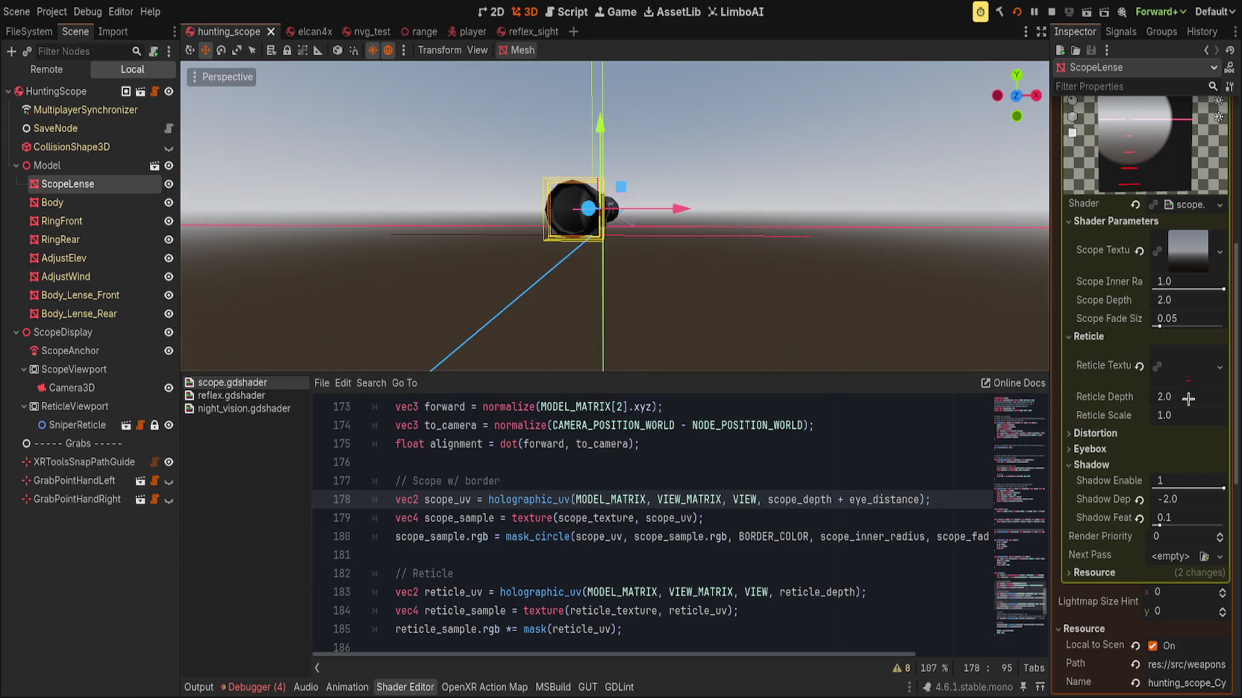
pyautogui.click(1188, 399)
pyautogui.write('6')
# Set Reticle Depth to 6.0, test it in-game, then relaunch the game
pyautogui.press('Return')
pyautogui.press('F5')
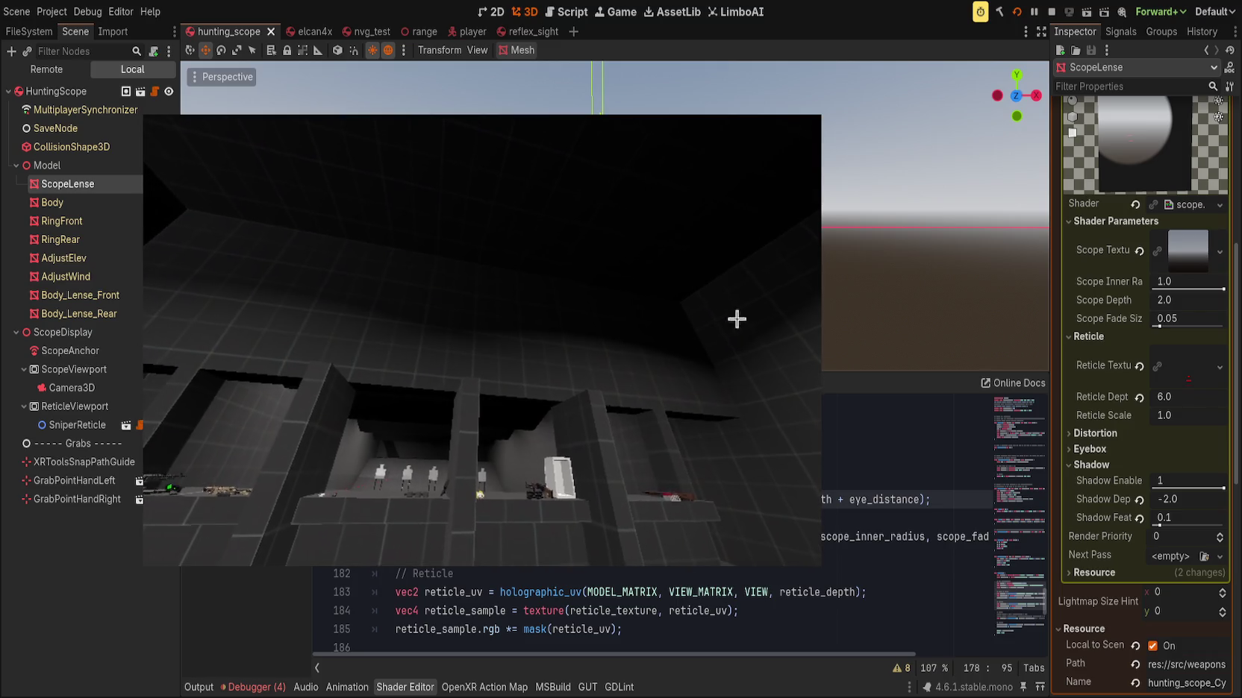
pyautogui.press('F8')
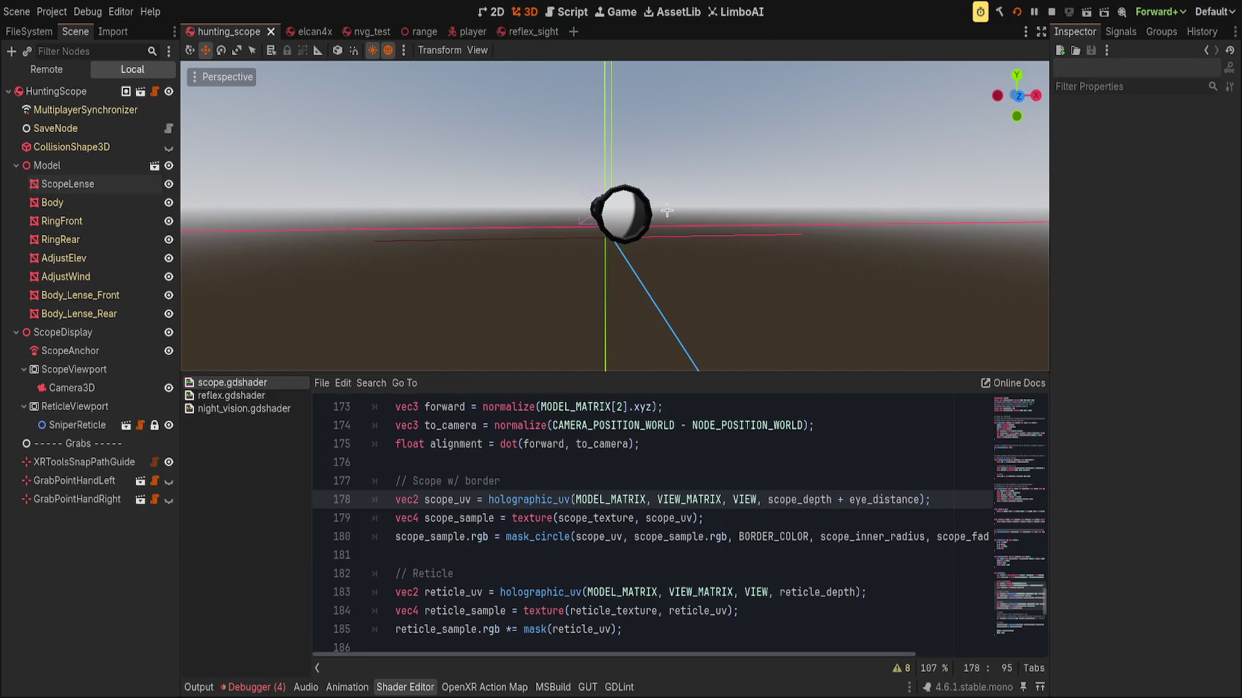
pyautogui.click(1015, 9)
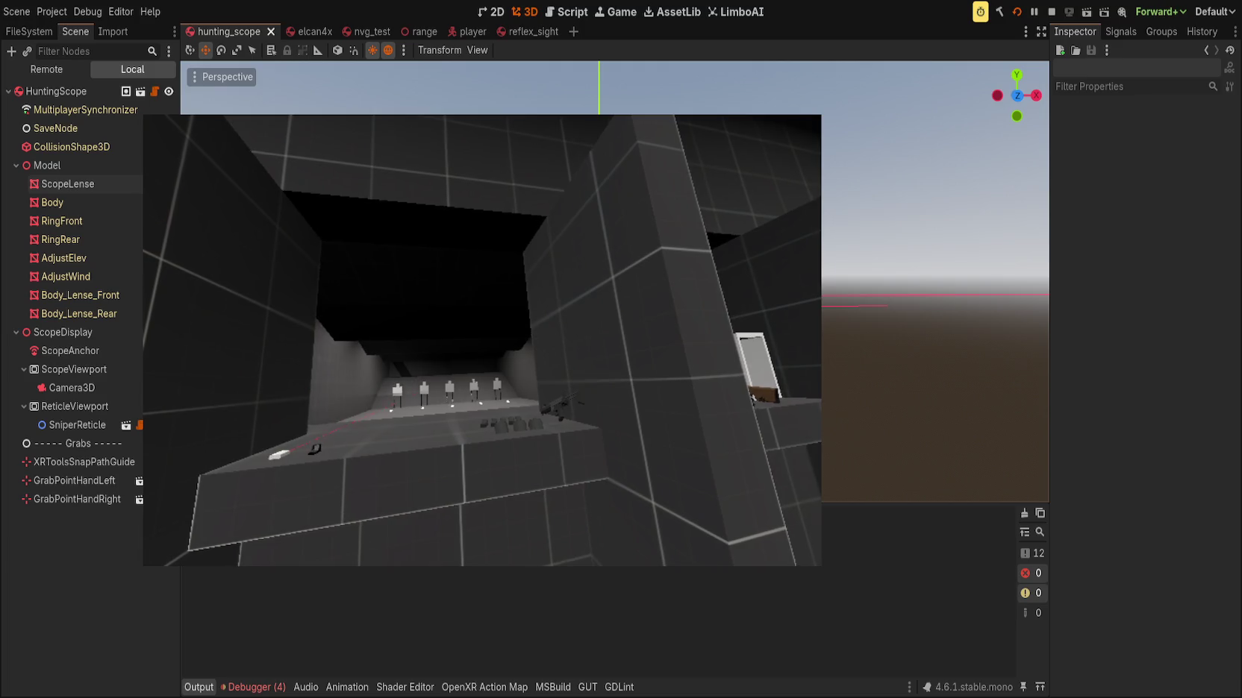
# Reset the ScopeLense's Reticle Depth to 2.0 and save the hunting scope scene
pyautogui.click(88, 371)
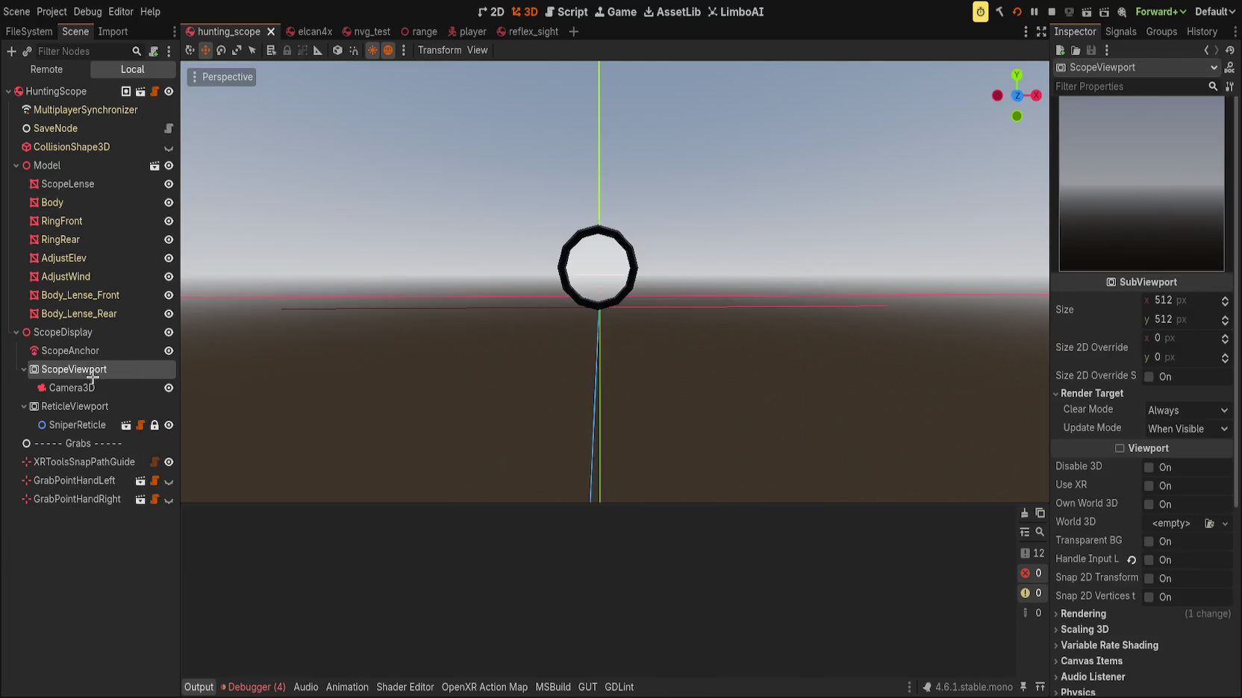
pyautogui.click(95, 183)
pyautogui.click(1138, 397)
pyautogui.hotkey('ctrl', 's')
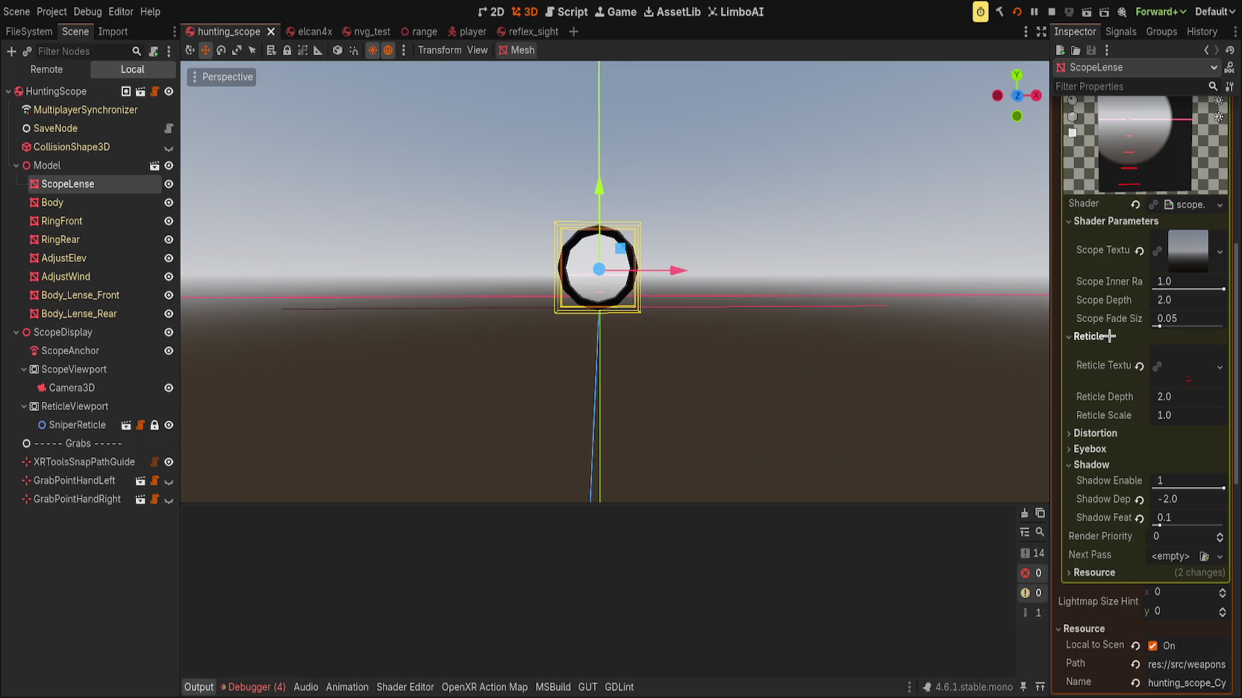
# Try another Scope Depth, then reset it to 2.0 and save again
pyautogui.moveTo(1168, 299)
pyautogui.mouseDown()
pyautogui.moveTo(1045, 300)
pyautogui.moveTo(1209, 300)
pyautogui.mouseUp()
pyautogui.rightClick(1205, 322)
pyautogui.hotkey('ctrl', 's')
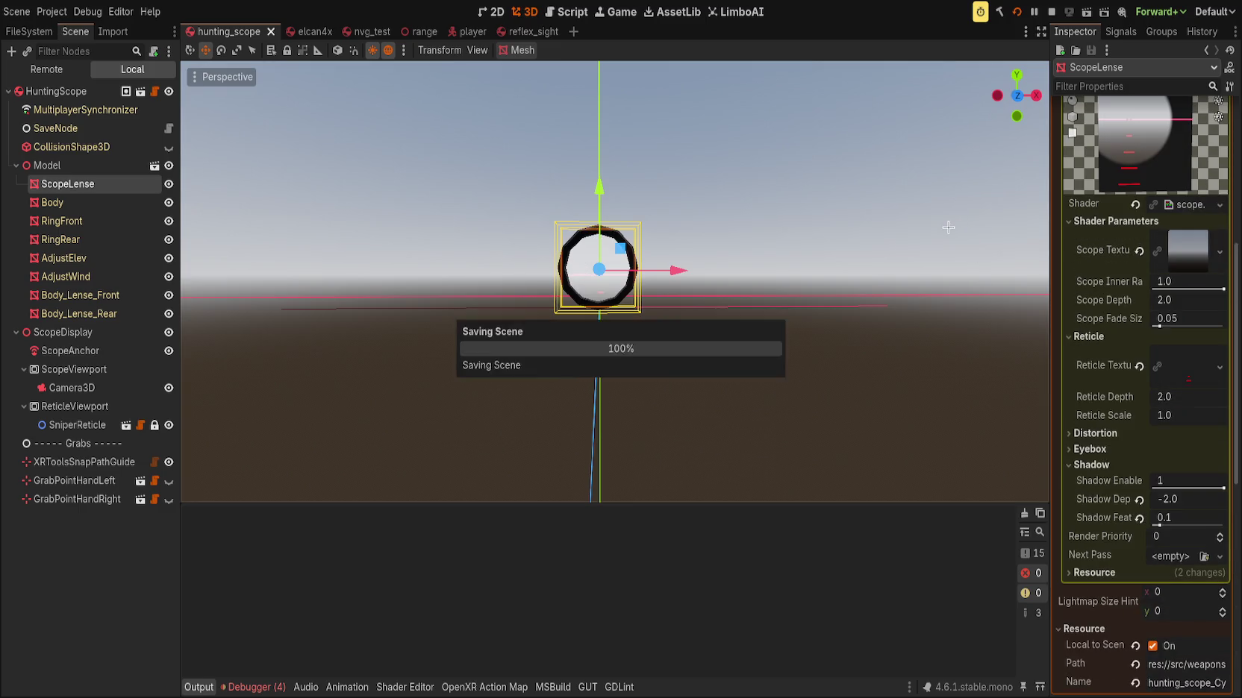
pyautogui.moveTo(410, 32)
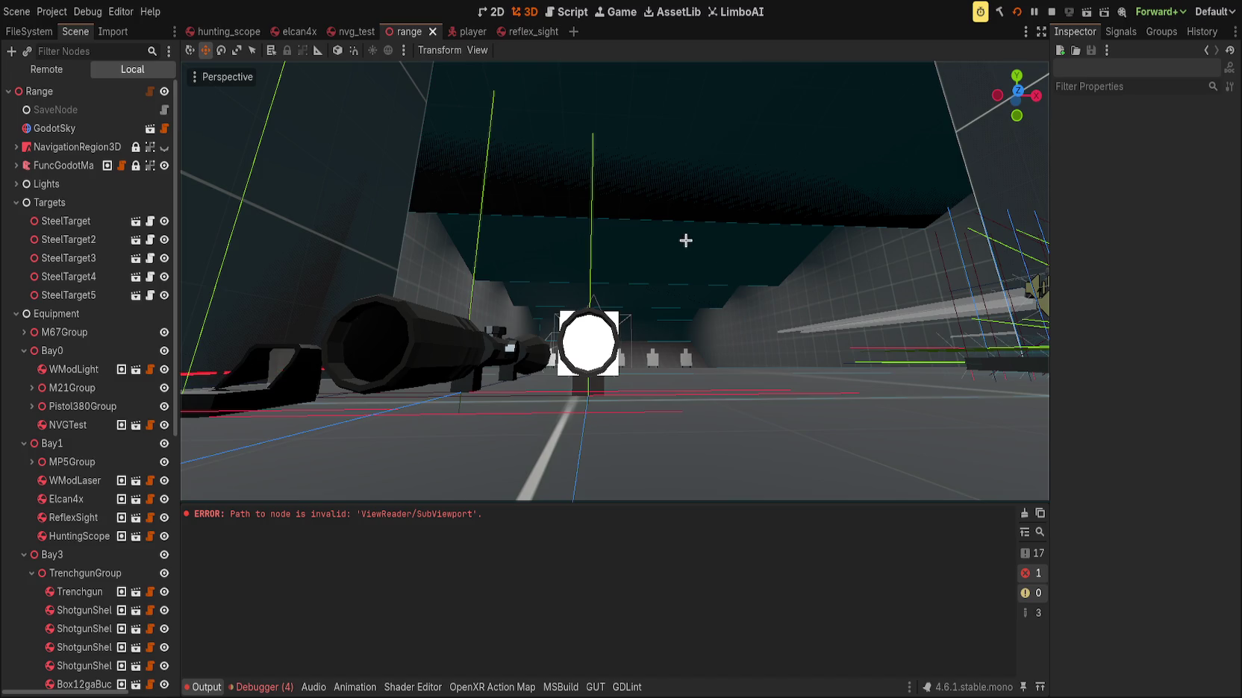
# In holographic_uv, negate u_dir to vec3(-1.0, 0.0, 0.0) on line 139 and save the shader
pyautogui.hotkey('alt', 's')
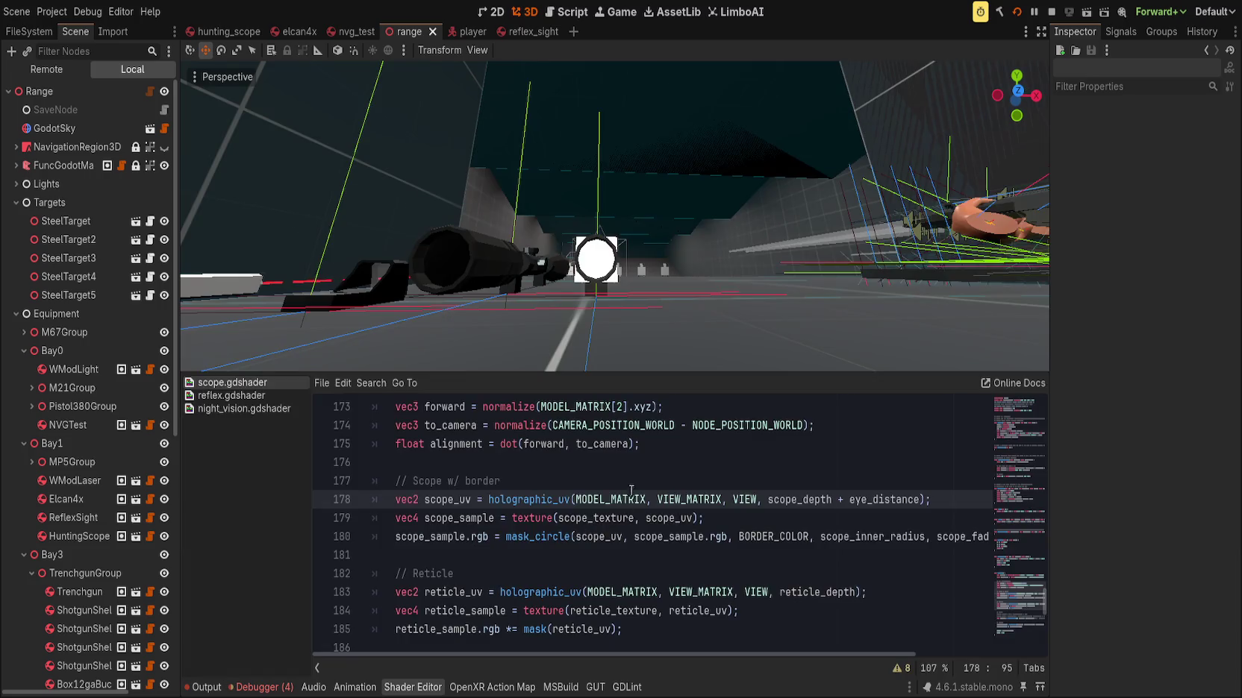
pyautogui.scroll(2, 557, 542)
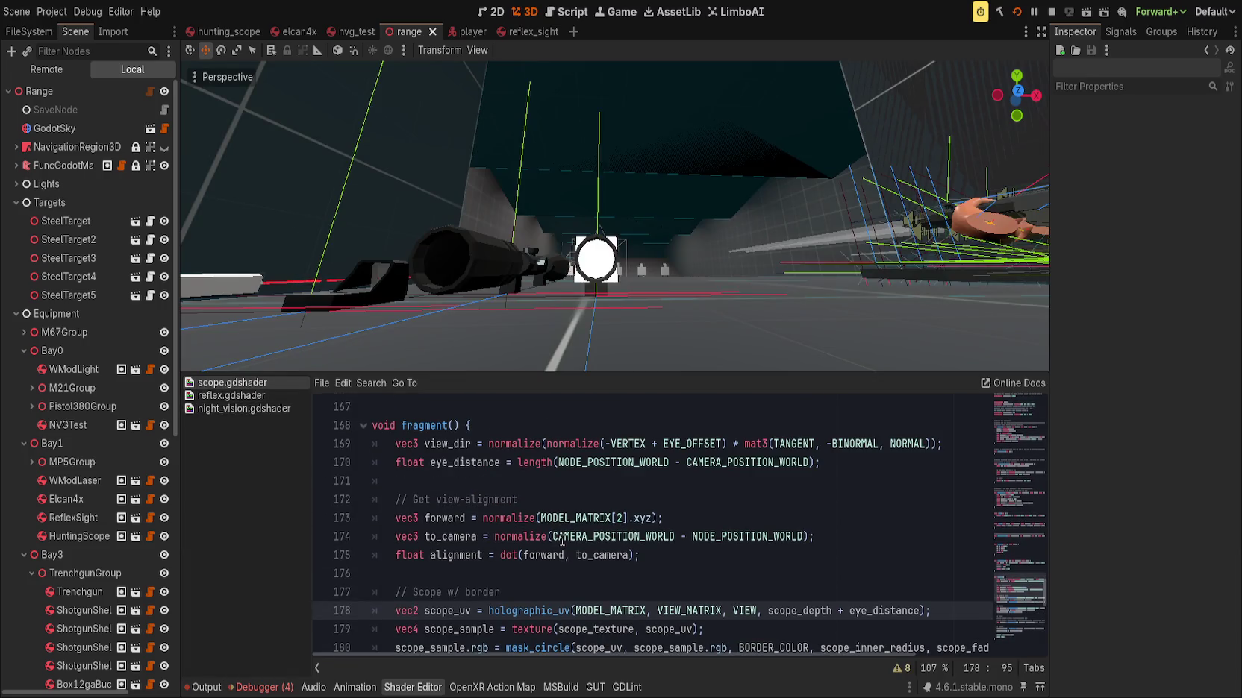
pyautogui.click(679, 521)
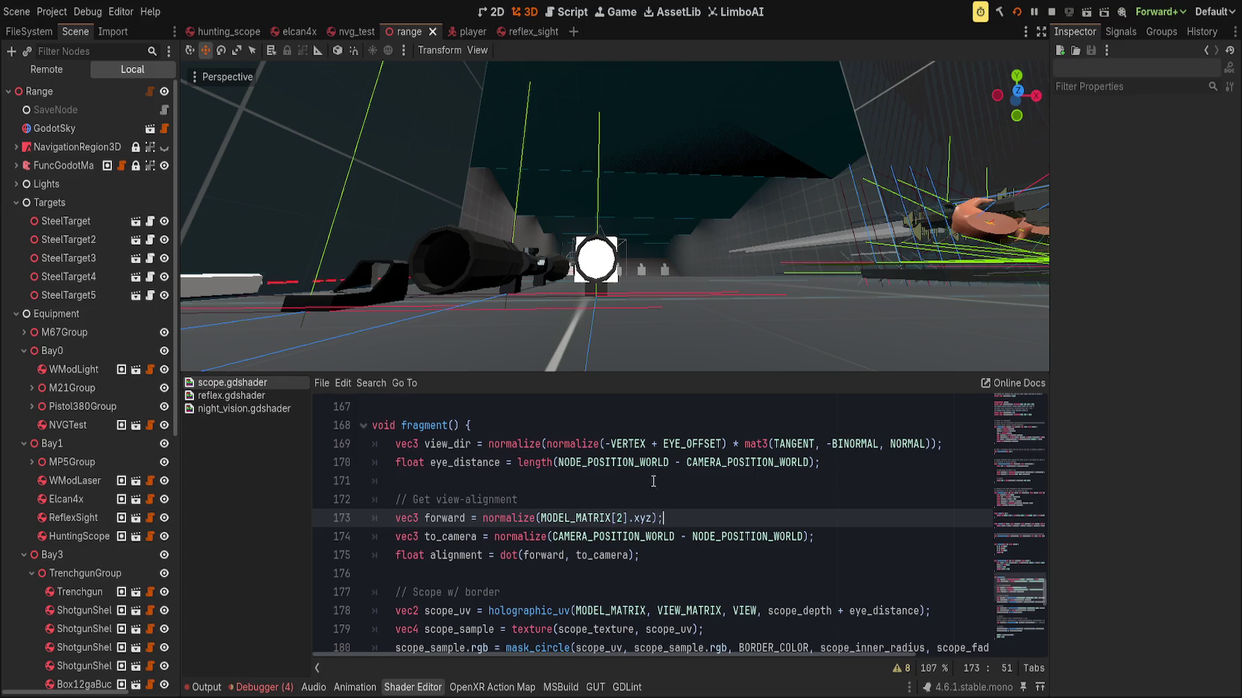
pyautogui.scroll(-4, 662, 493)
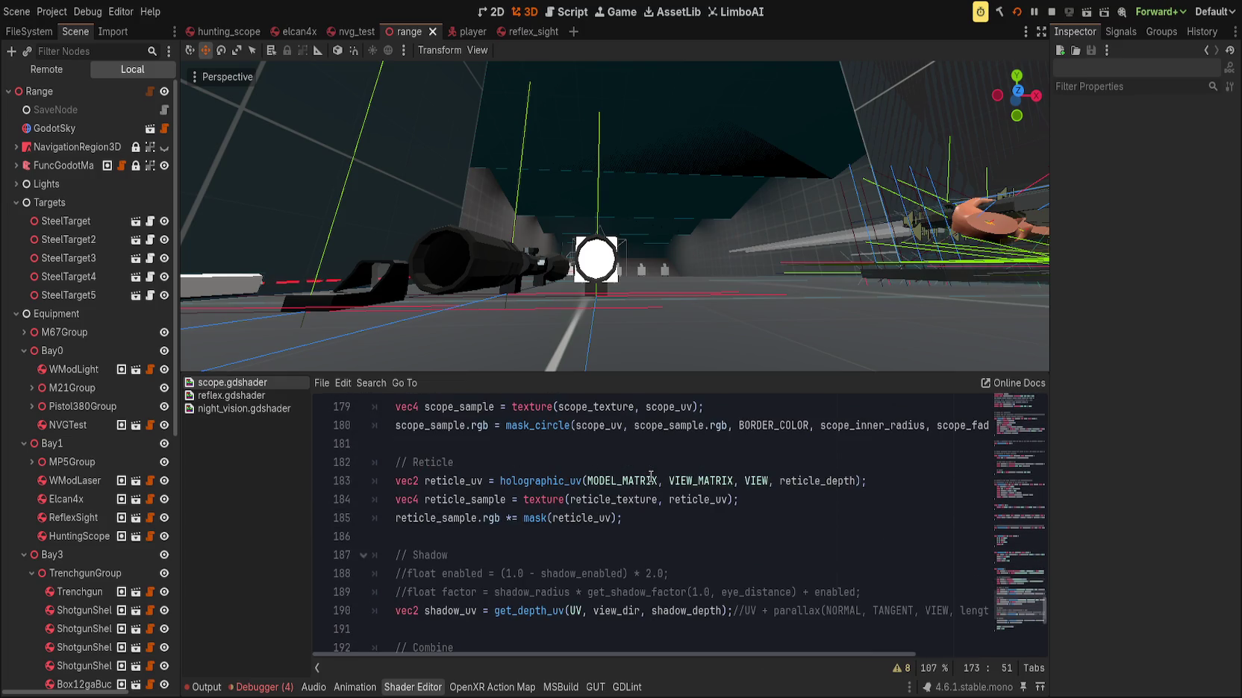
pyautogui.scroll(11, 651, 477)
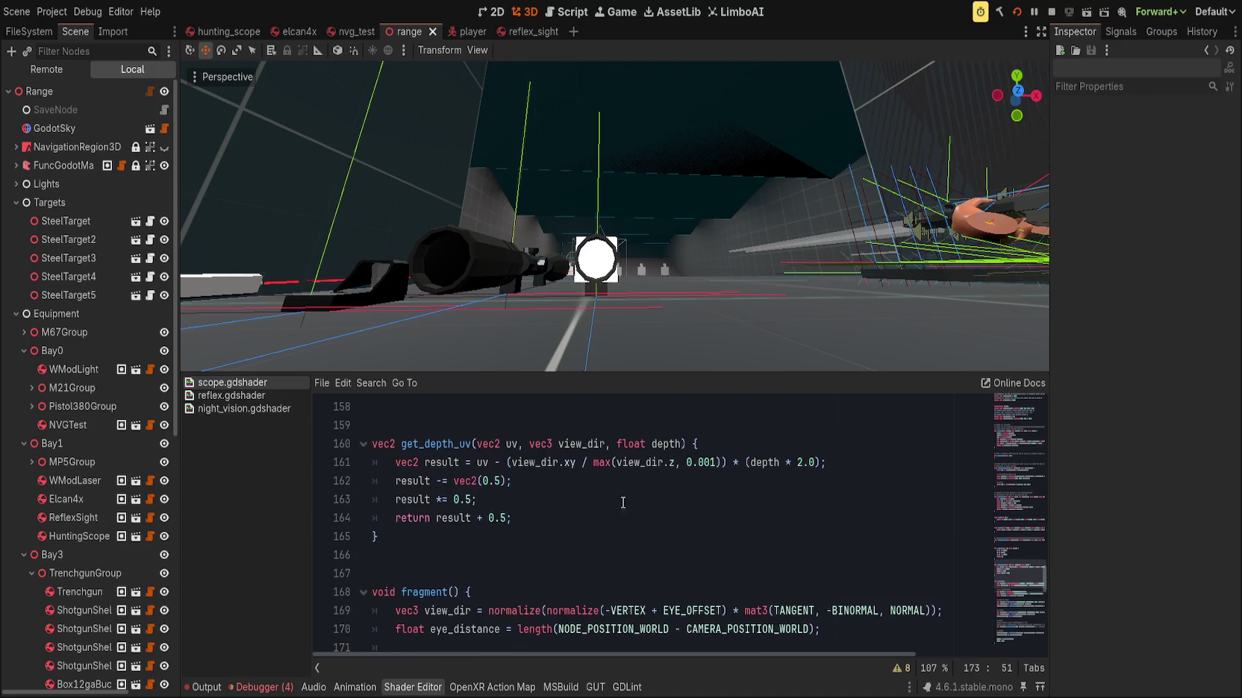
pyautogui.click(362, 445)
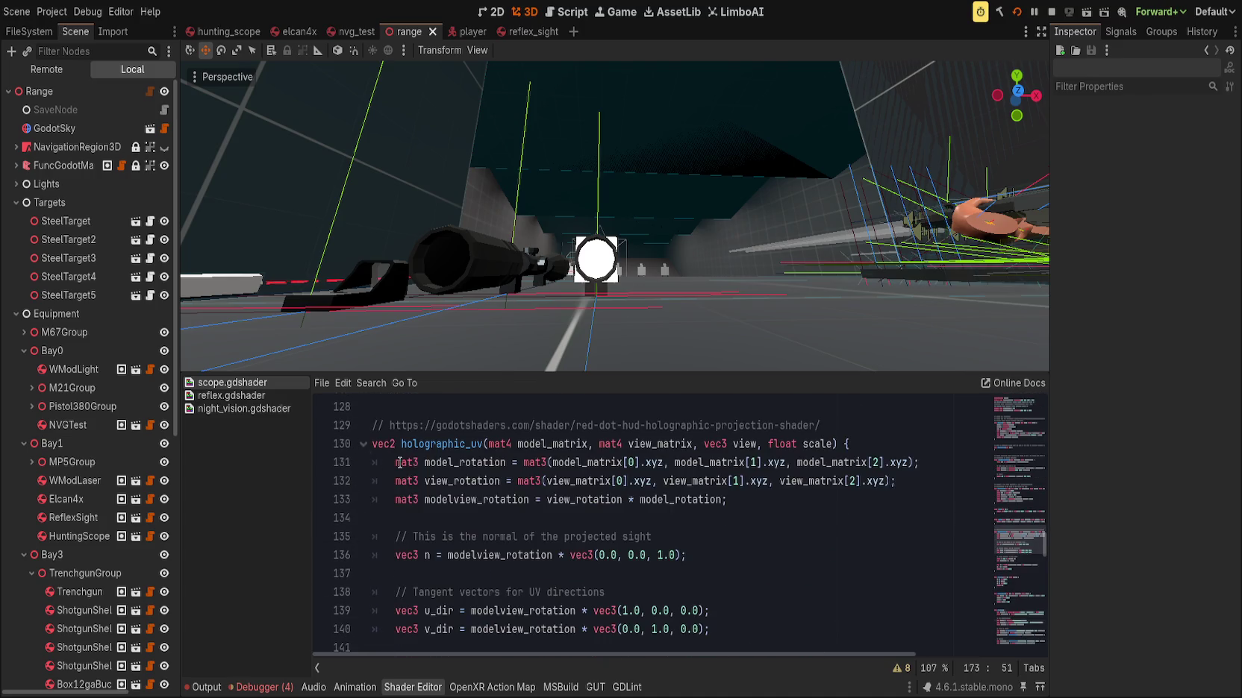
pyautogui.click(560, 518)
pyautogui.scroll(-2, 560, 518)
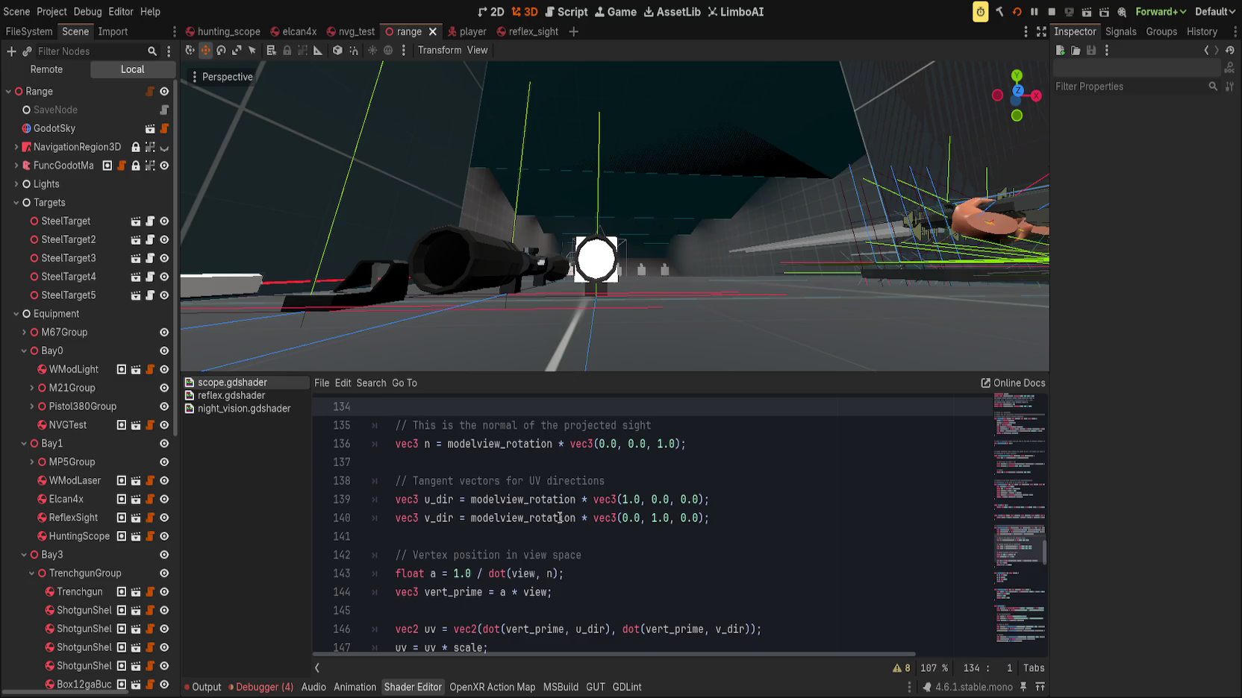
pyautogui.click(623, 499)
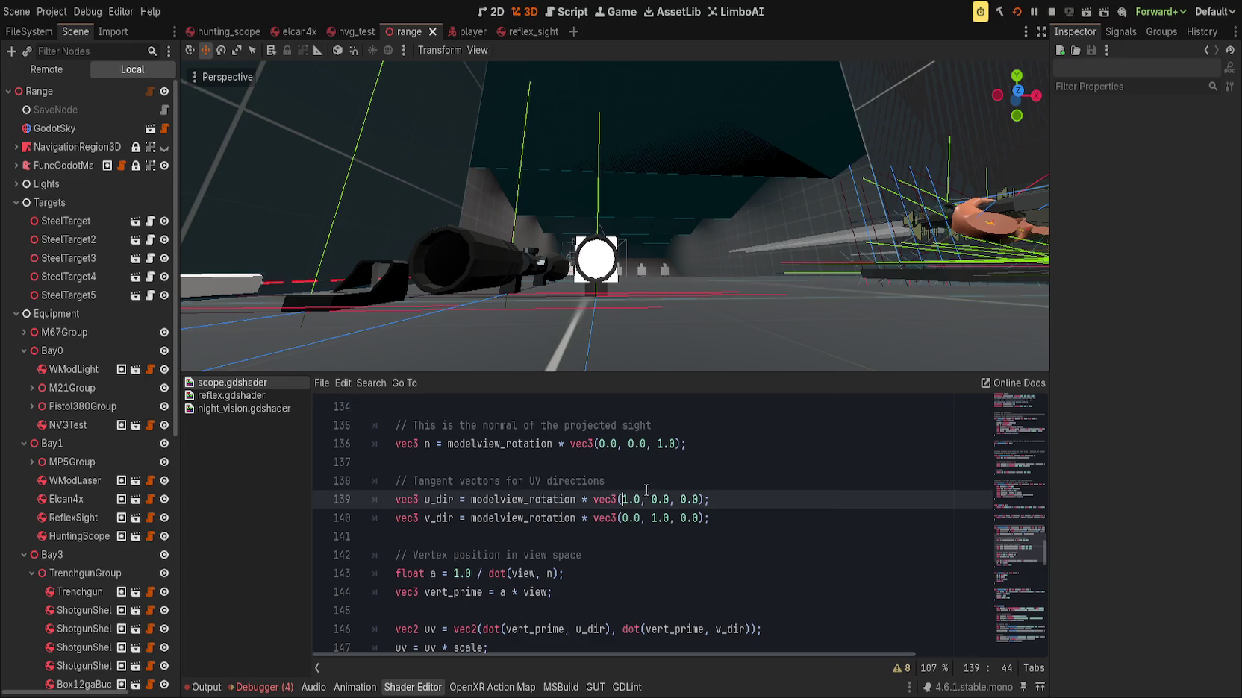
pyautogui.write('-')
pyautogui.hotkey('ctrl', 's')
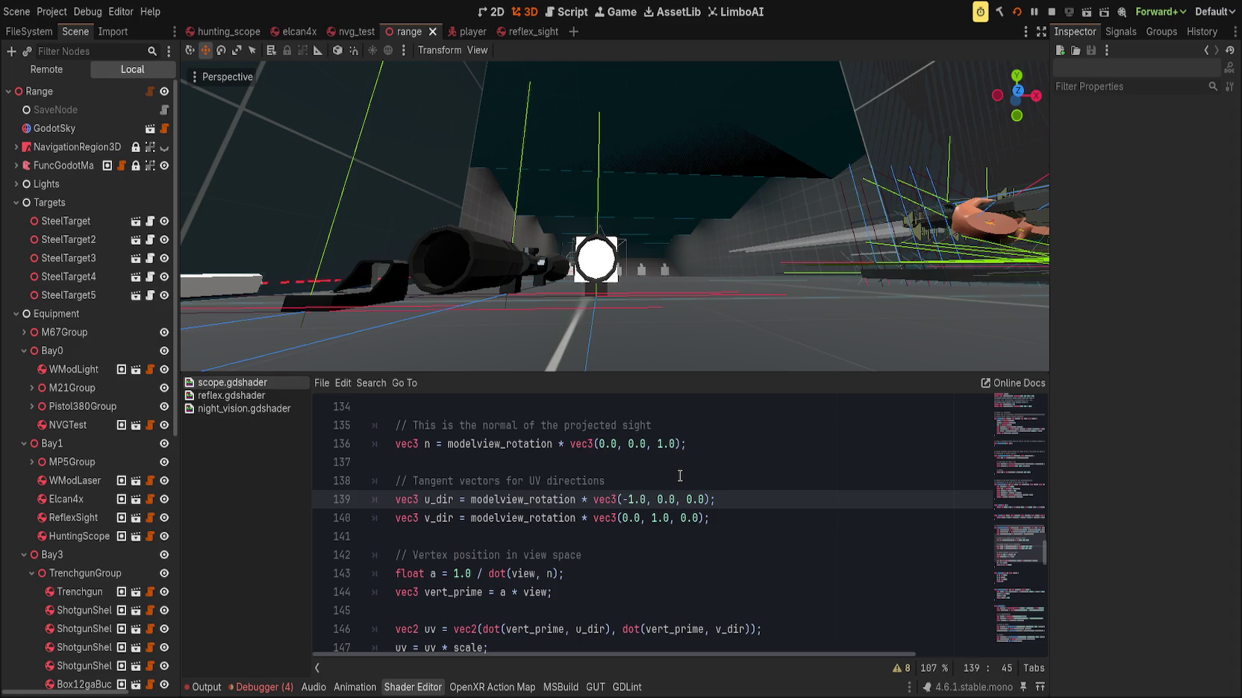
pyautogui.hotkey('ctrl', 's')
pyautogui.click(212, 31)
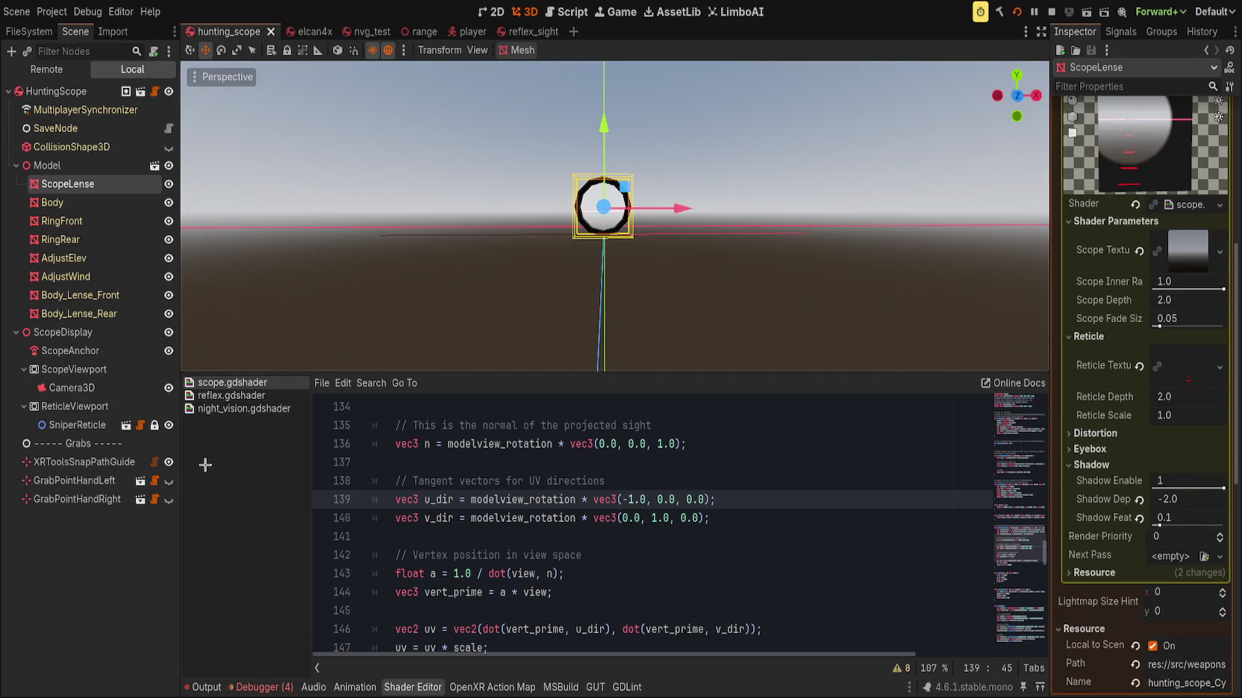
# Paste a Hand_Nails_low_R hand model under the HuntingScope root node
pyautogui.click(168, 480)
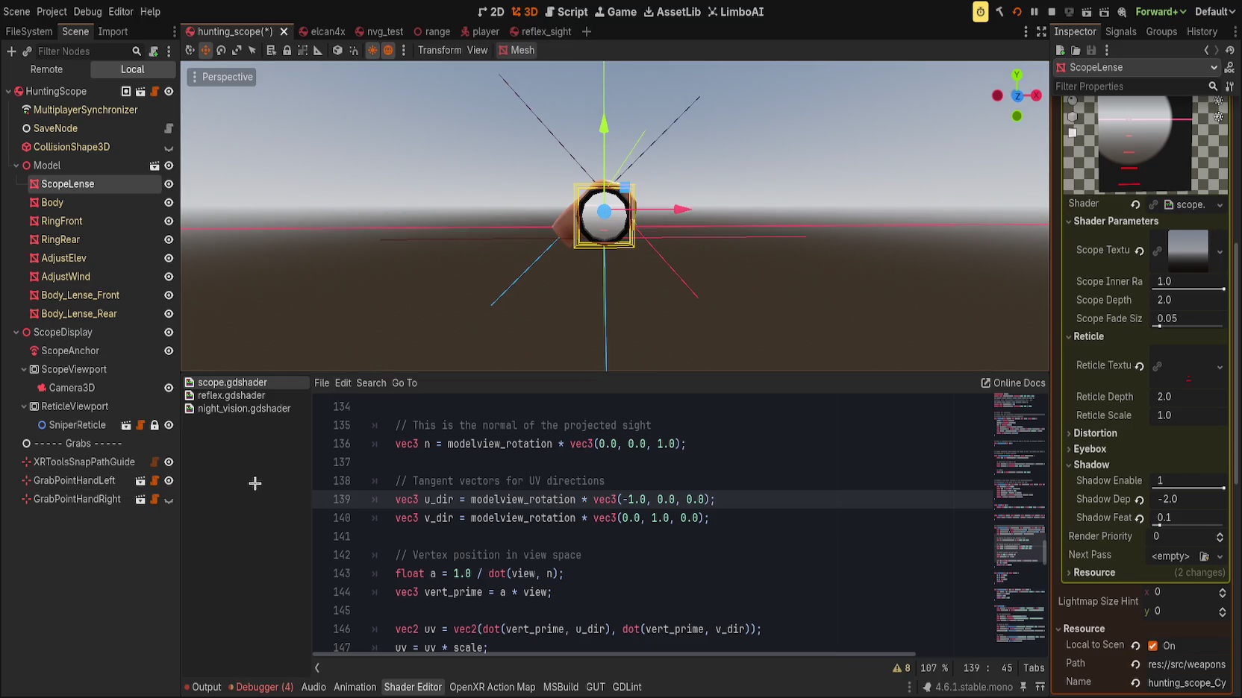
pyautogui.click(169, 481)
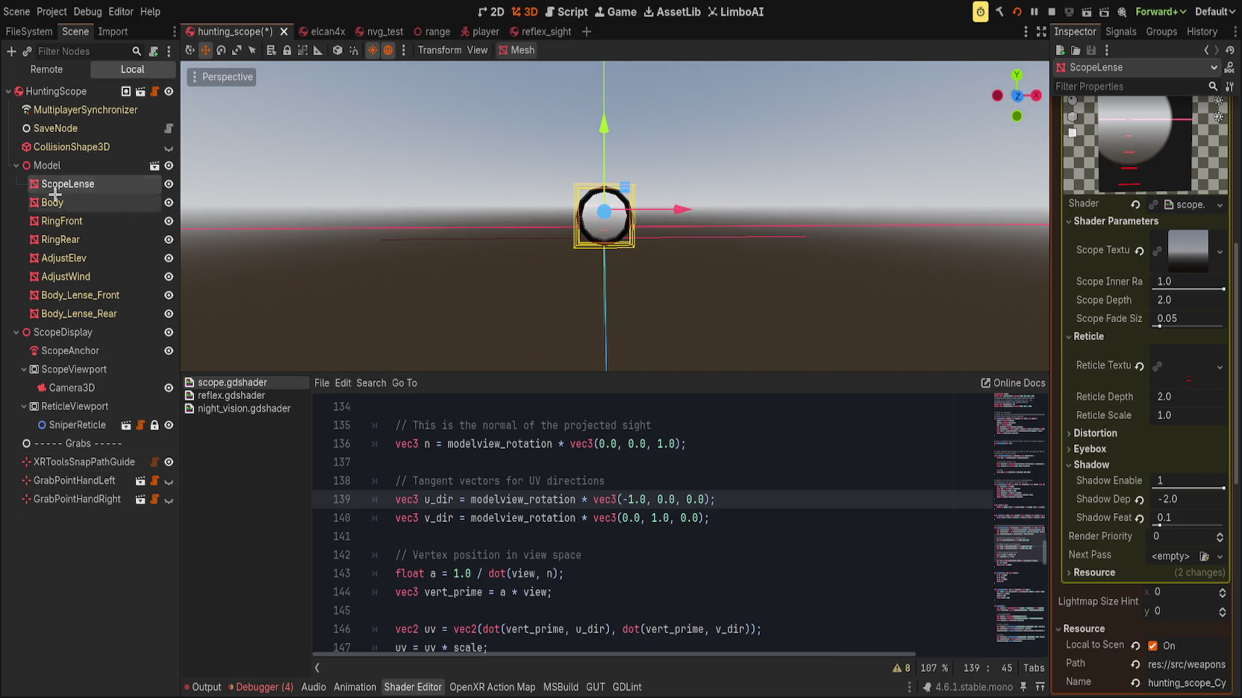
pyautogui.click(74, 99)
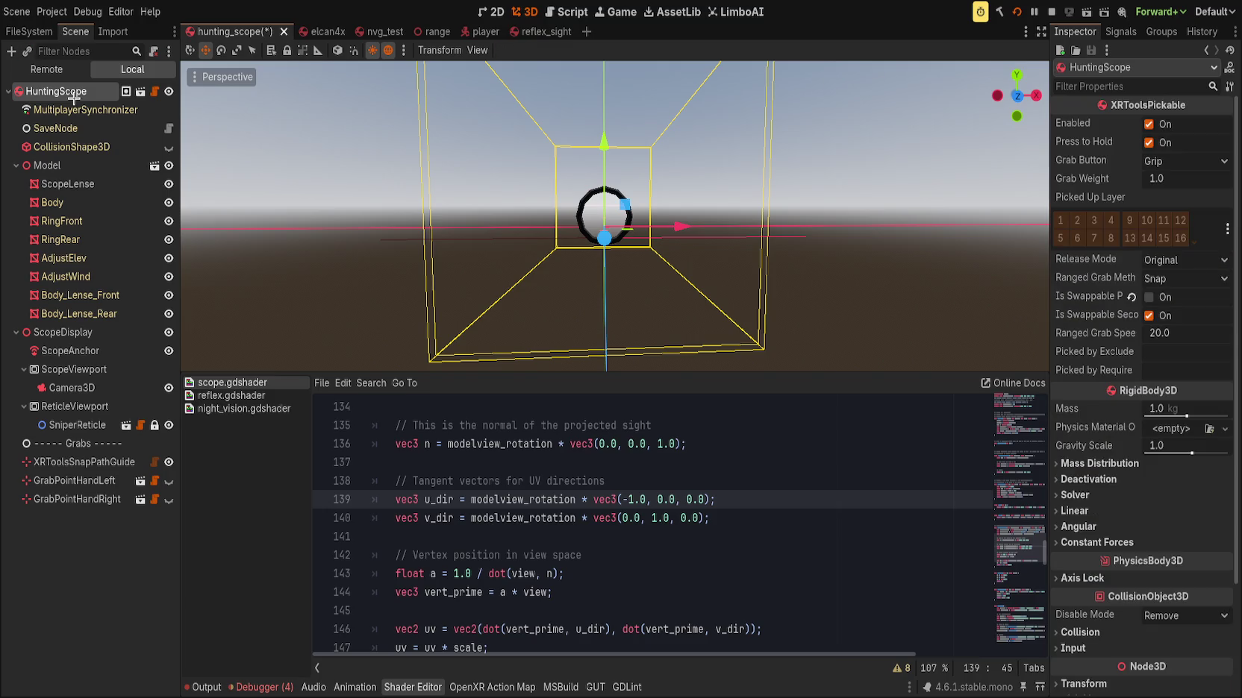
pyautogui.hotkey('ctrl', 'v')
# Rotate the new hand about 25 degrees and slide it along Z to the scope lens
pyautogui.press('e')
pyautogui.moveTo(634, 258)
pyautogui.mouseDown()
pyautogui.moveTo(665, 257)
pyautogui.moveTo(578, 212)
pyautogui.moveTo(597, 225)
pyautogui.moveTo(627, 218)
pyautogui.mouseUp()
pyautogui.press('w')
pyautogui.press('e')
pyautogui.press('w')
pyautogui.moveTo(680, 256); pyautogui.dragTo(527, 211)
pyautogui.scroll(5, 527, 211)
pyautogui.press('KP_1')
pyautogui.moveTo(607, 202); pyautogui.dragTo(594, 214)
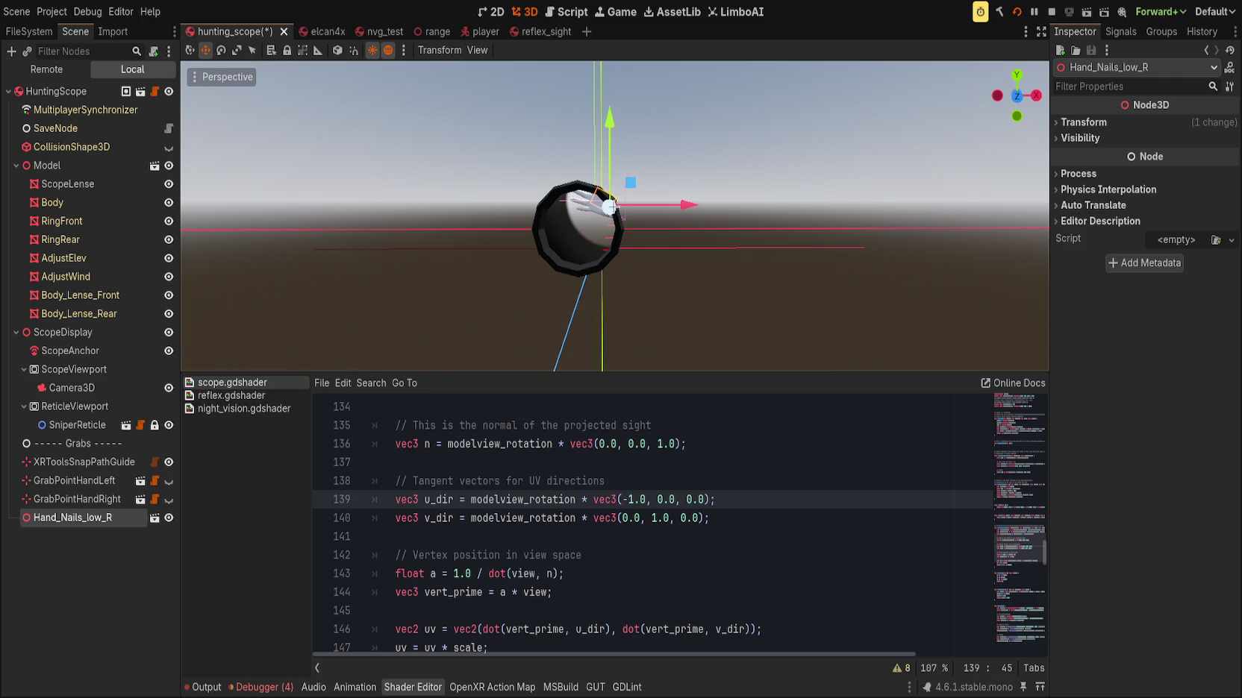
# Rotate the scope Model slightly, save the hunting_scope scene, and run the project
pyautogui.click(127, 169)
pyautogui.press('f')
pyautogui.press('e')
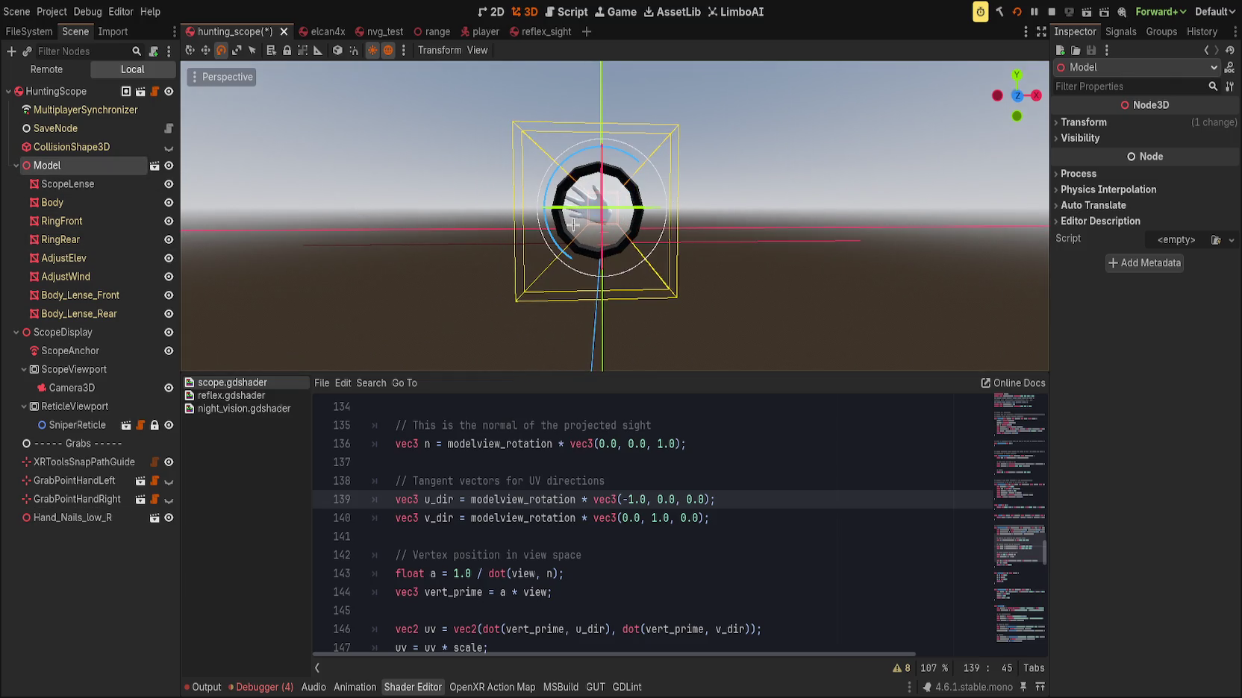
pyautogui.moveTo(603, 221); pyautogui.dragTo(617, 207)
pyautogui.hotkey('ctrl', 's')
pyautogui.click(1018, 14)
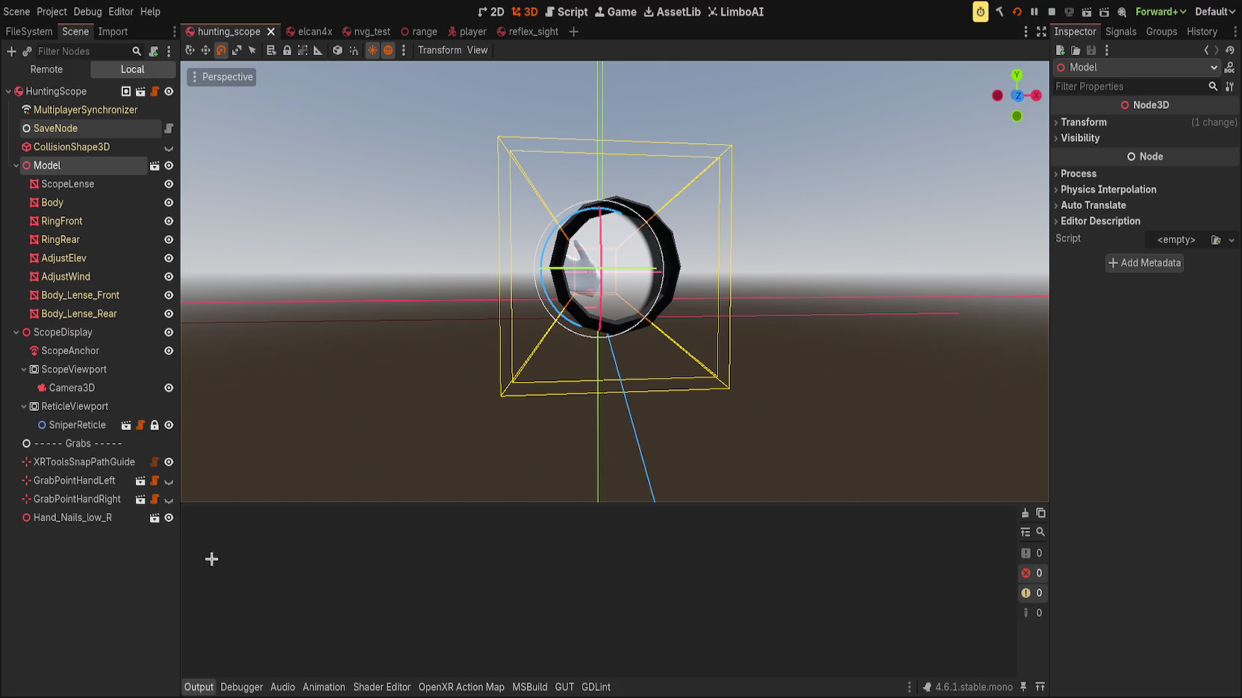
# Hide the Hand_Nails_low_R preview, save the scope scene, close the game, and reopen mp5.tscn
pyautogui.click(169, 518)
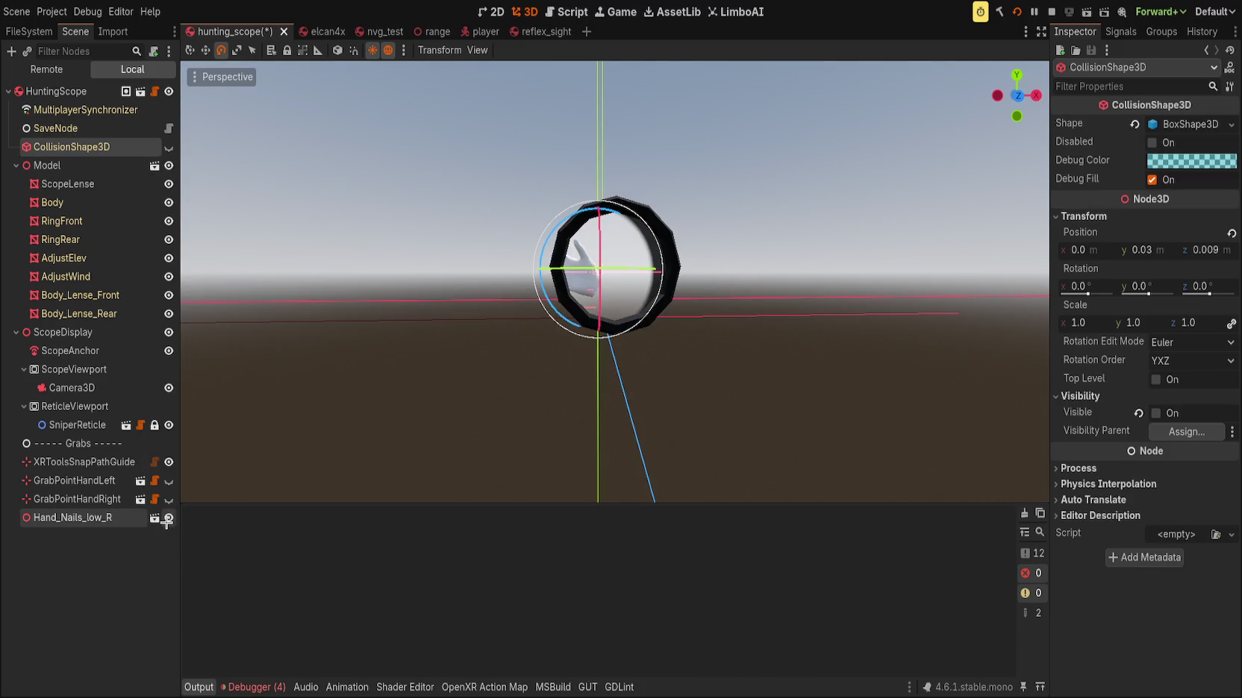
pyautogui.click(168, 518)
pyautogui.hotkey('ctrl', 's')
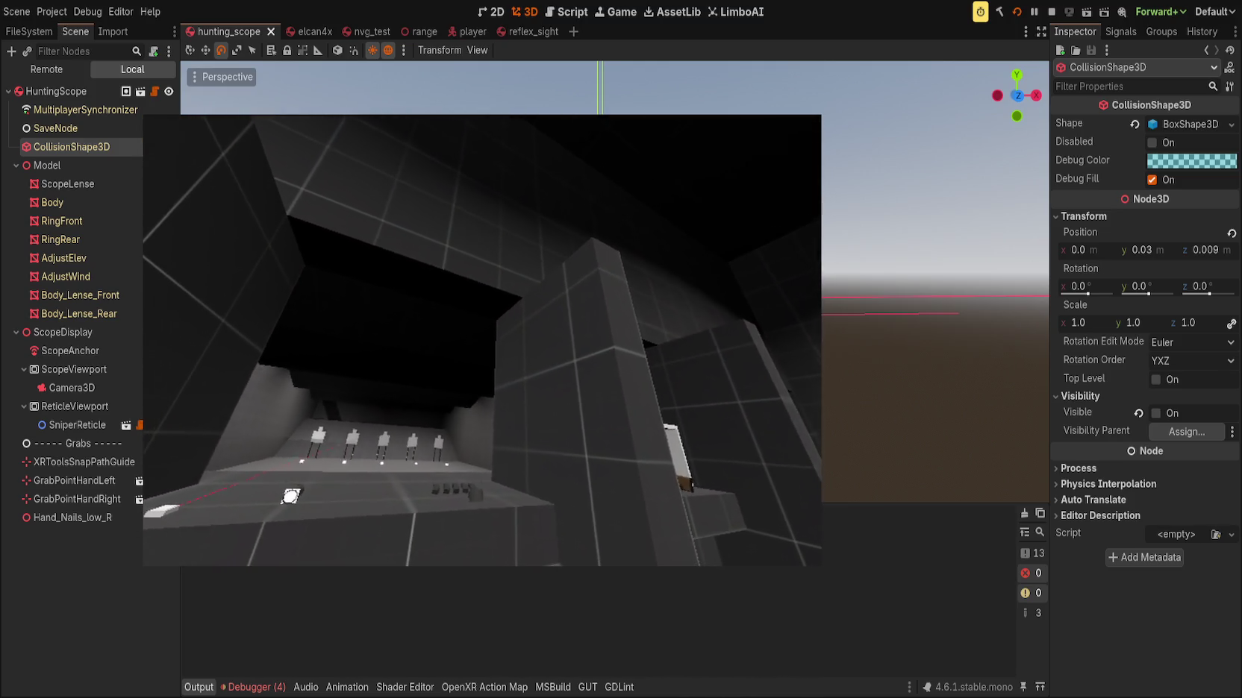
pyautogui.click(311, 574)
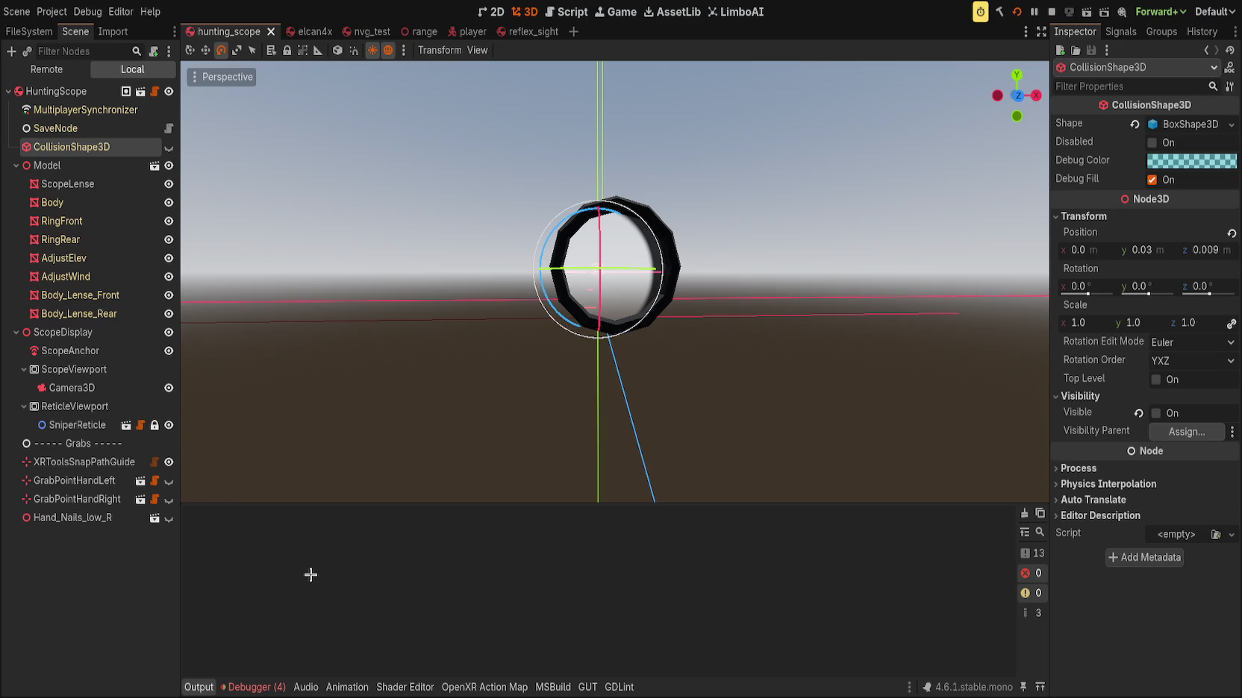
pyautogui.hotkey('ctrl', 'shift', 't')
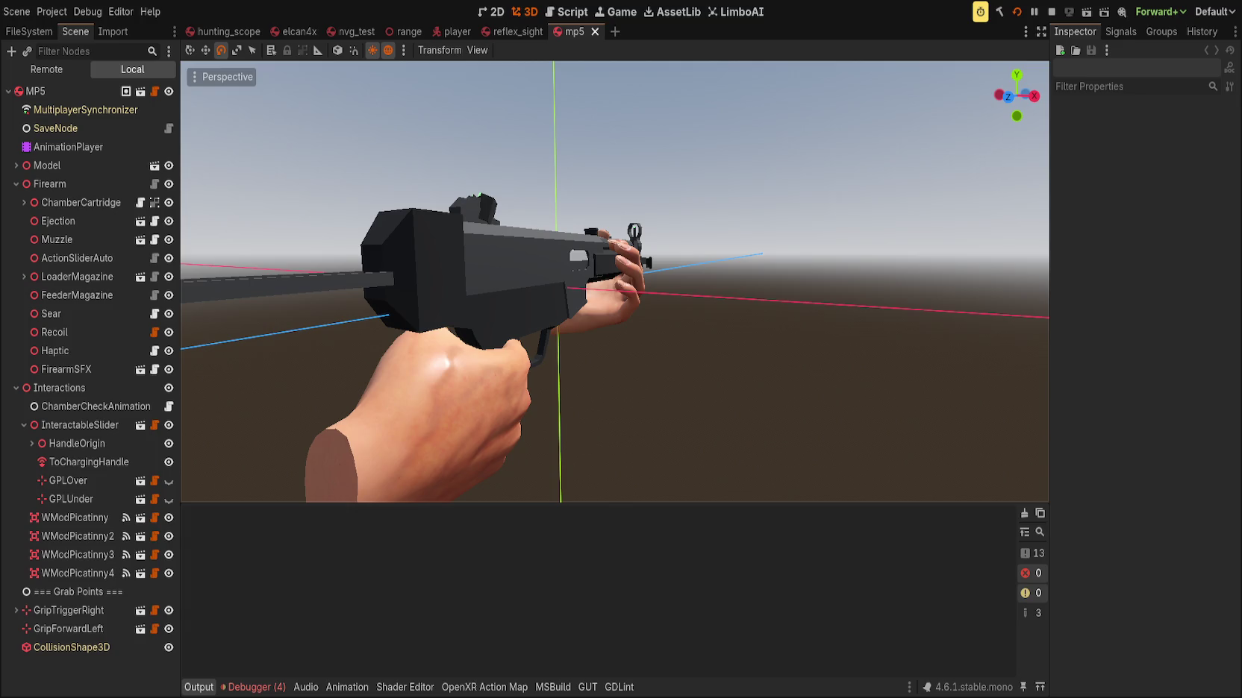
# Bring up the MP5 AnimationPlayer's cycle_bolt animation and check the Receiver_Bolt position key at 0.5
pyautogui.click(68, 146)
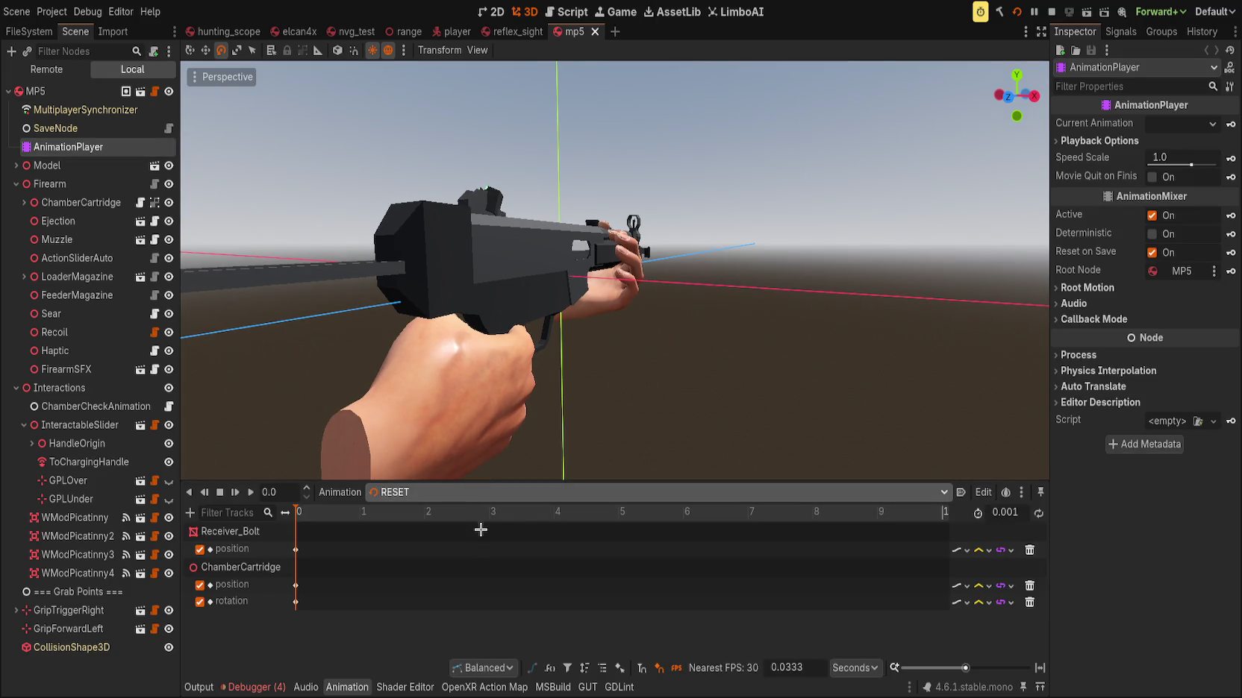
pyautogui.click(481, 527)
pyautogui.moveTo(498, 481); pyautogui.dragTo(478, 300)
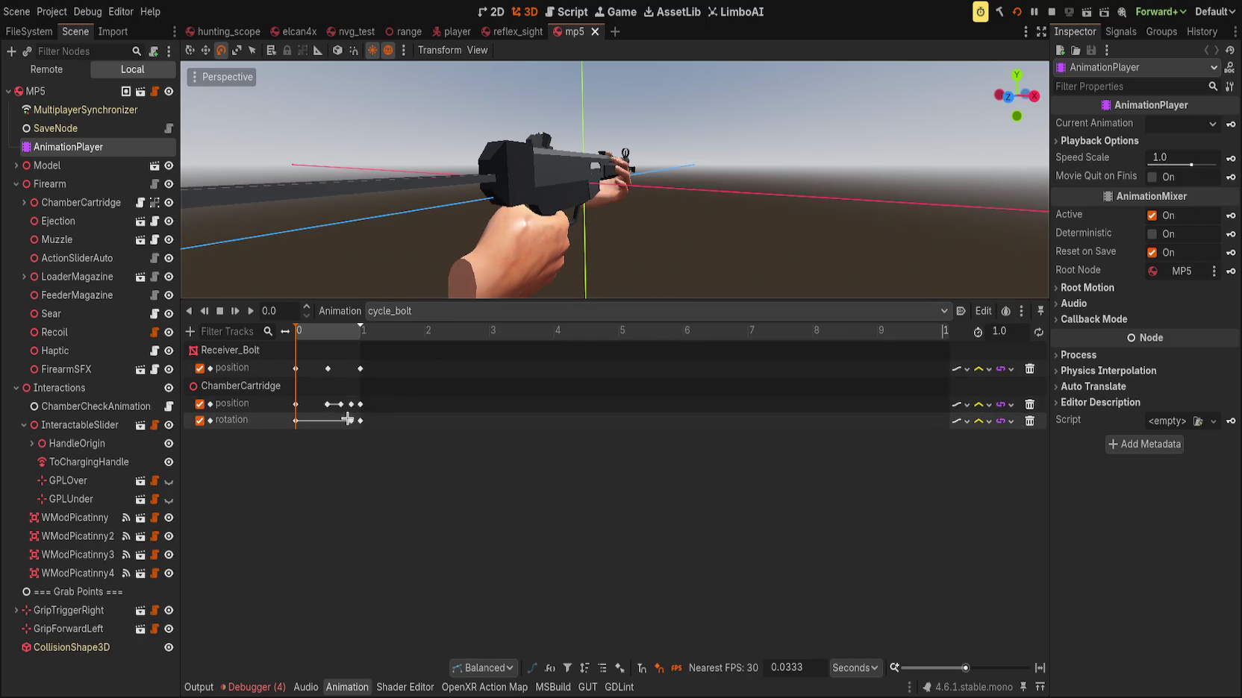
pyautogui.scroll(5, 347, 419)
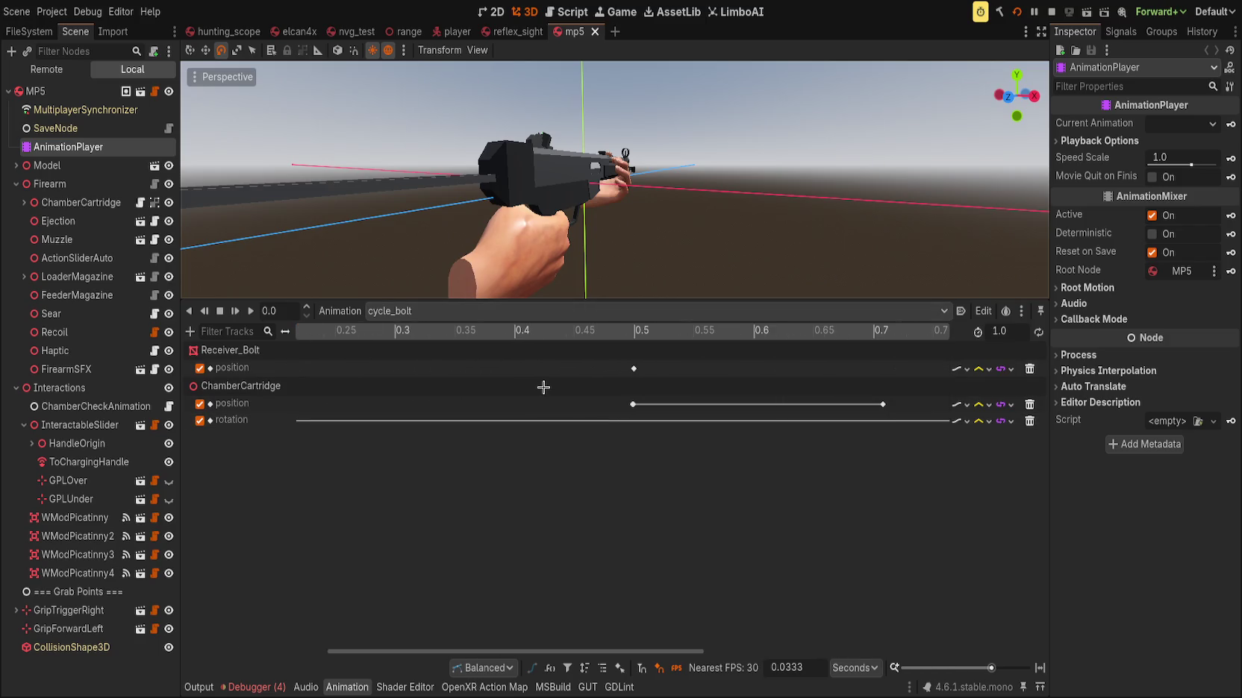
pyautogui.click(632, 368)
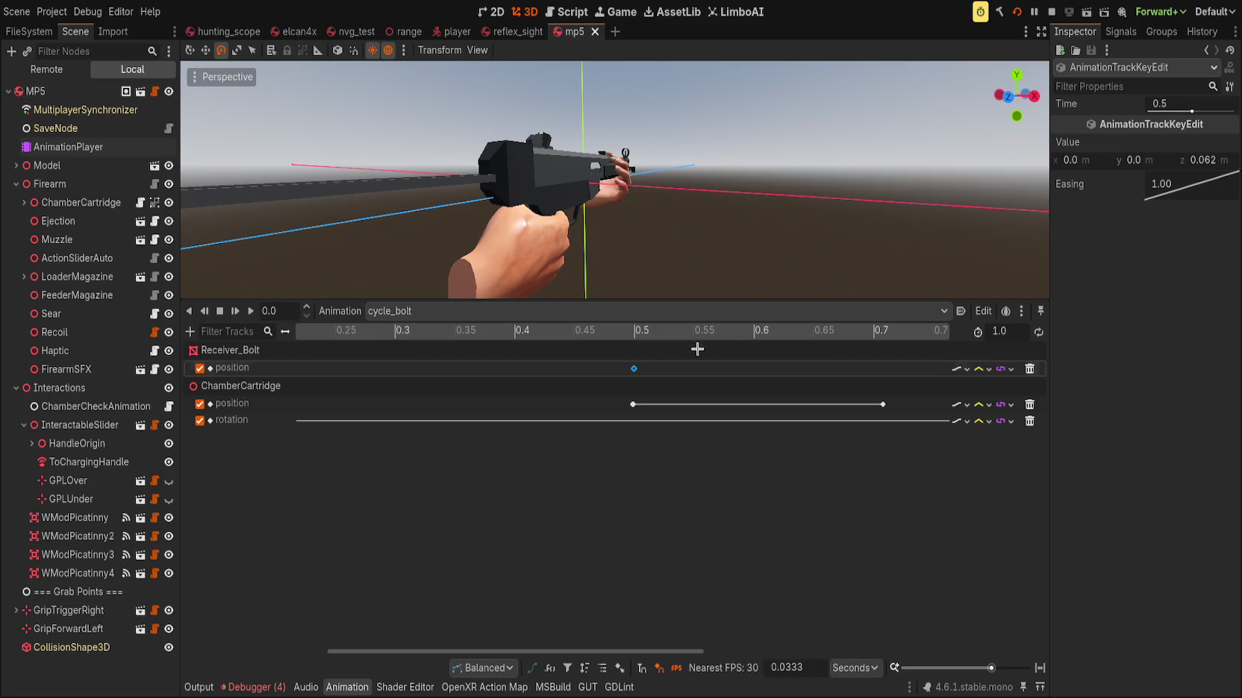
pyautogui.click(1198, 103)
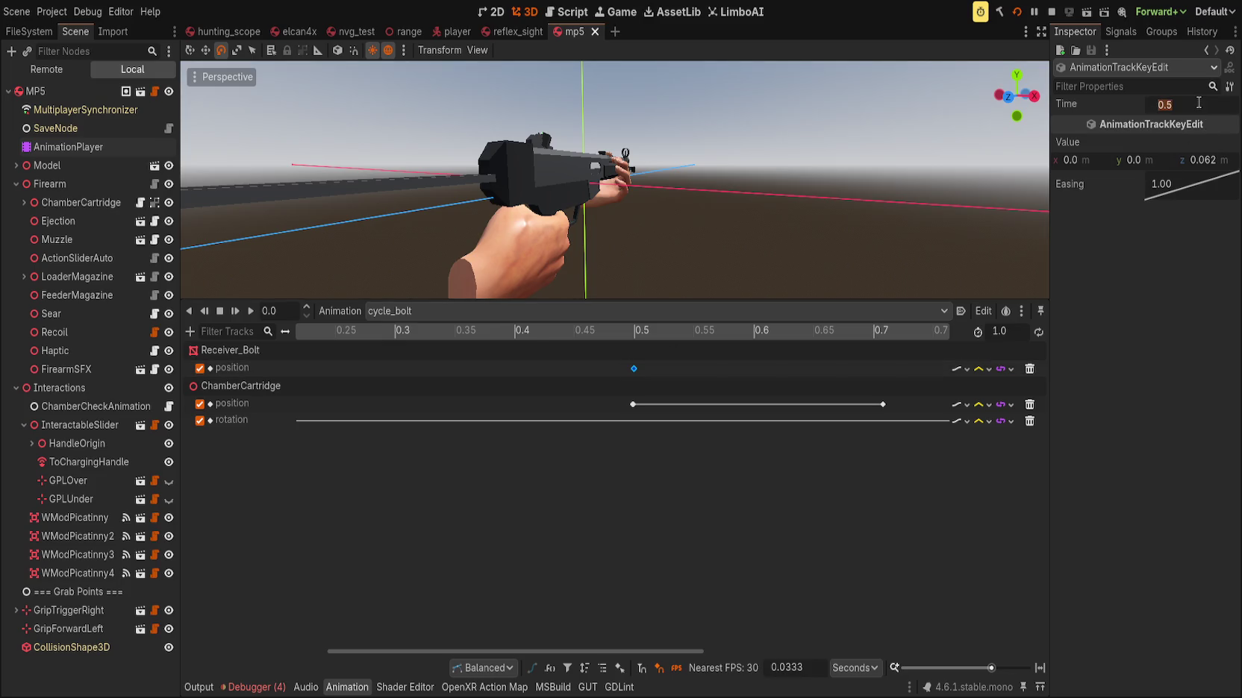
pyautogui.write('0.499')
pyautogui.press('Return')
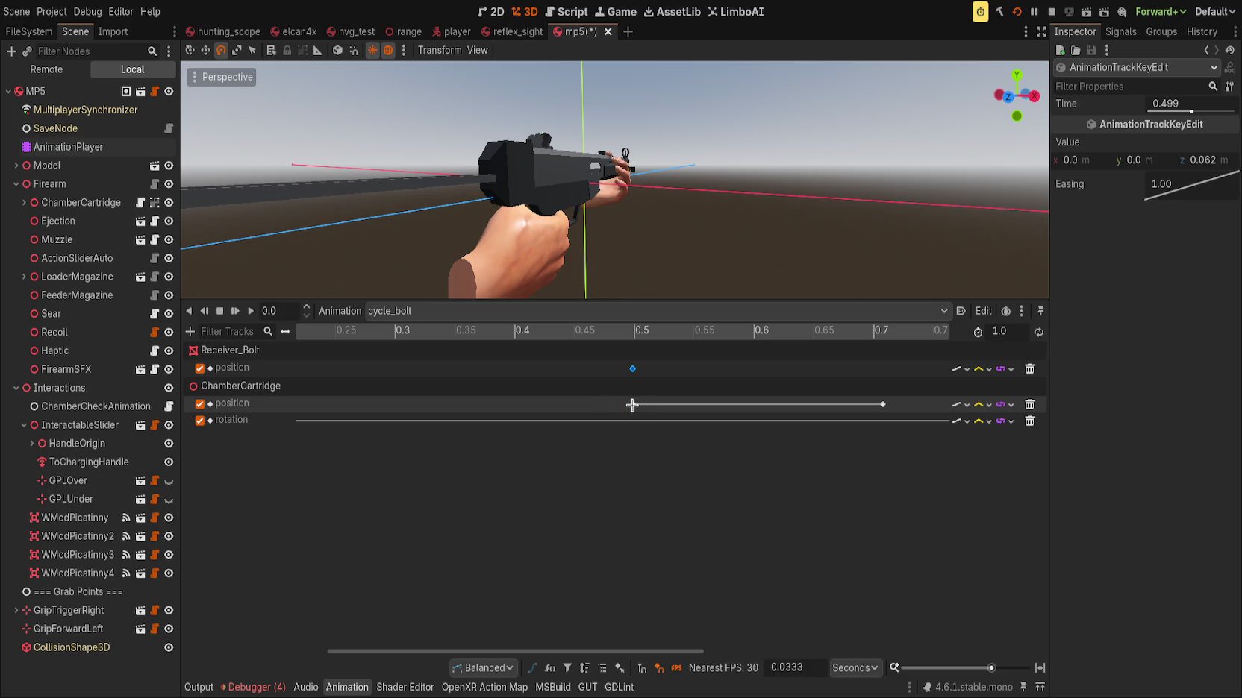
# Set the ChamberCartridge position key time to 0.499, save, and select InteractableSlider
pyautogui.click(632, 404)
pyautogui.click(1227, 106)
pyautogui.write('0.49')
pyautogui.press('Return')
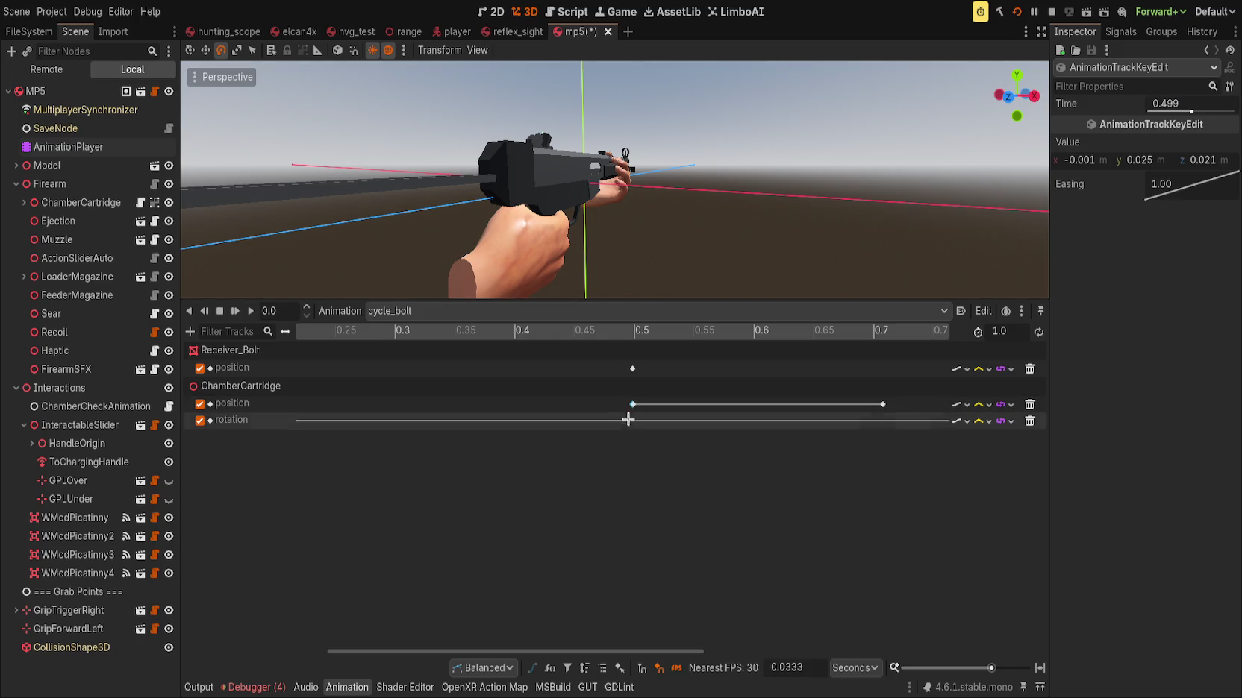
pyautogui.keyDown('ctrl'); pyautogui.scroll(5, 629, 428); pyautogui.keyUp('ctrl')
pyautogui.keyDown('ctrl'); pyautogui.scroll(1, 631, 428); pyautogui.keyUp('ctrl')
pyautogui.hotkey('ctrl', 's')
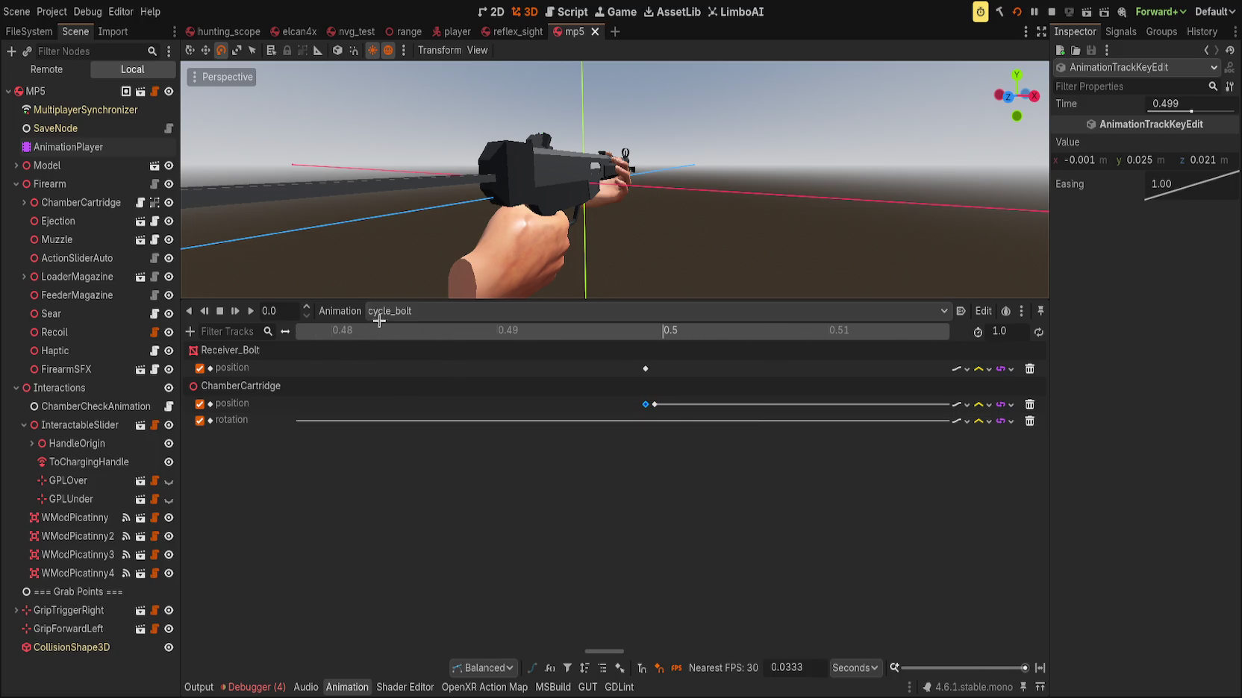
pyautogui.moveTo(402, 299); pyautogui.dragTo(415, 341)
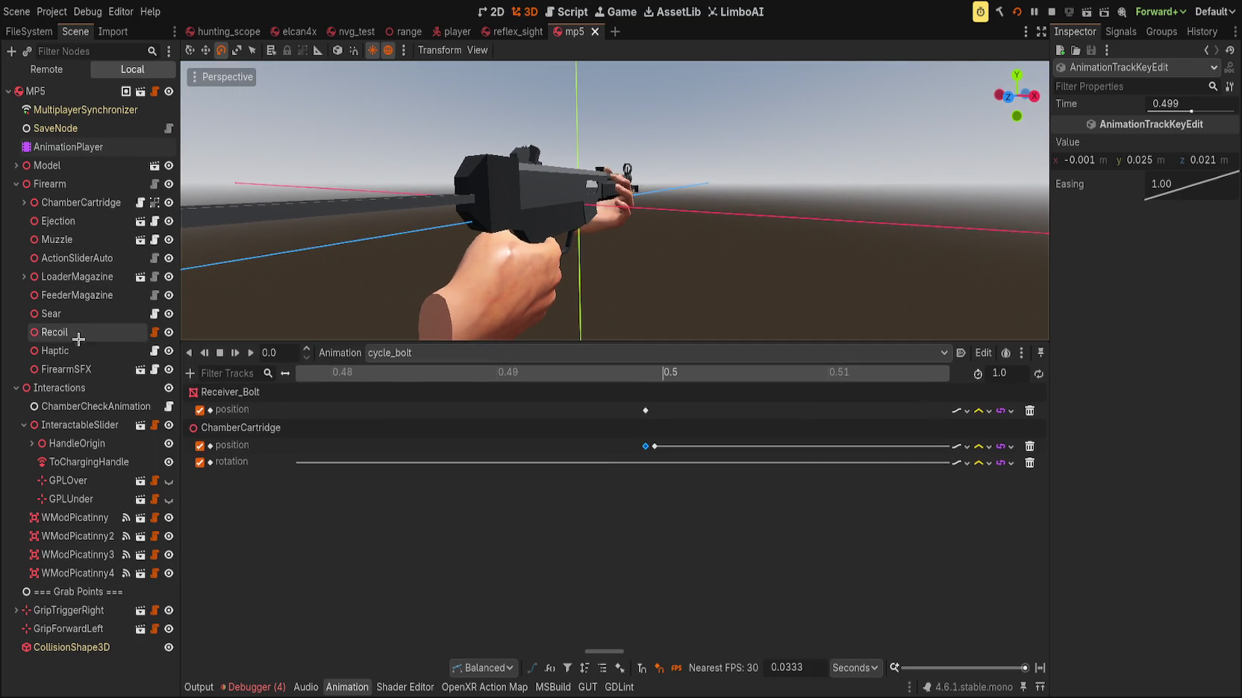
pyautogui.click(89, 430)
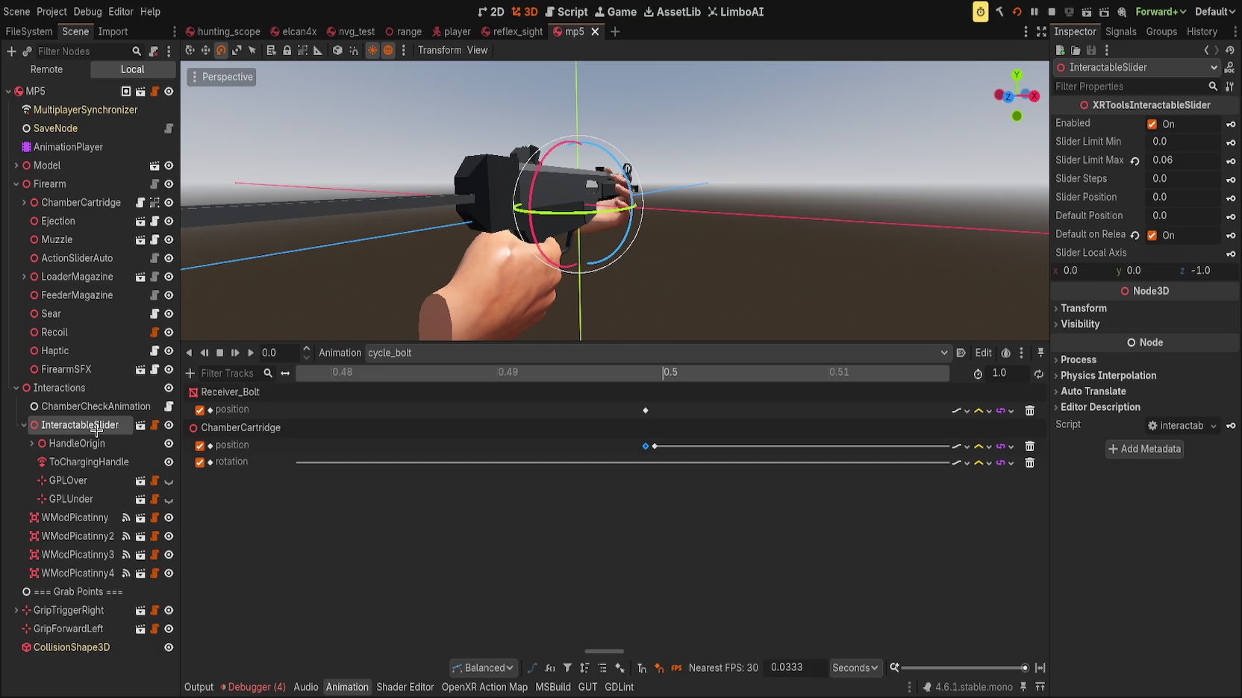
# Enable Print State Change under ActionSliderAuto's Debug properties and show the Output log
pyautogui.click(24, 425)
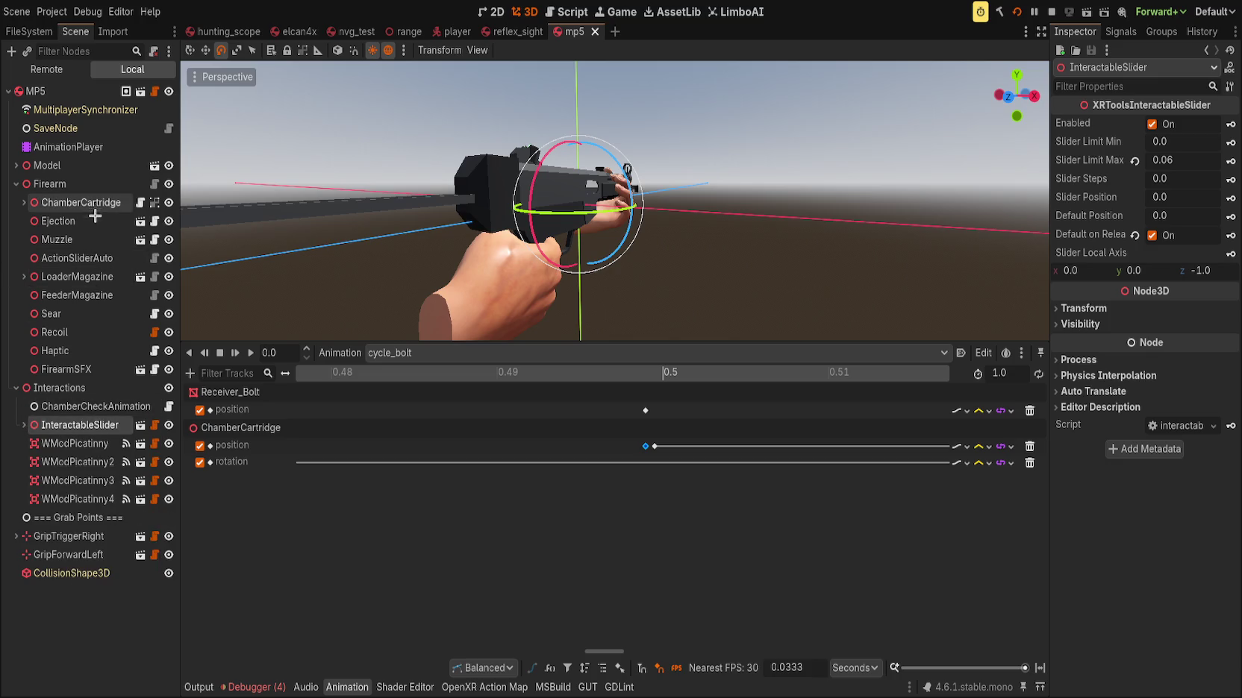
pyautogui.click(103, 256)
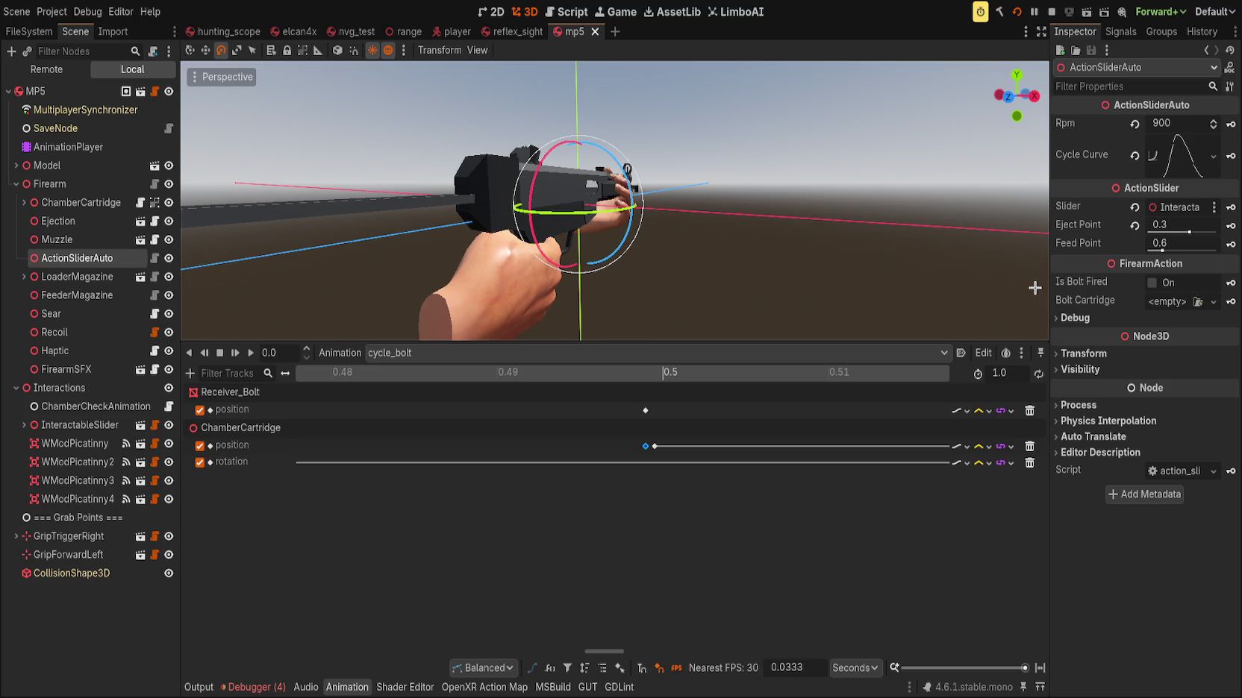
pyautogui.hotkey('ctrl', 's')
pyautogui.click(1066, 318)
pyautogui.click(1155, 335)
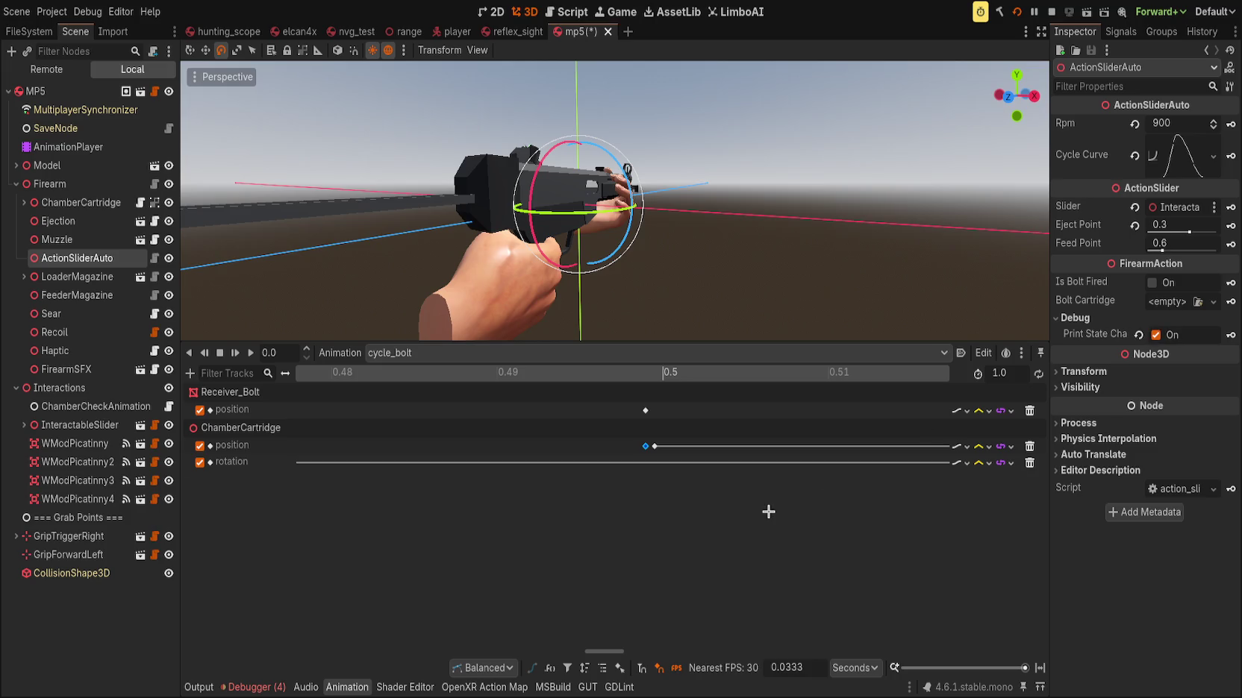
pyautogui.click(199, 687)
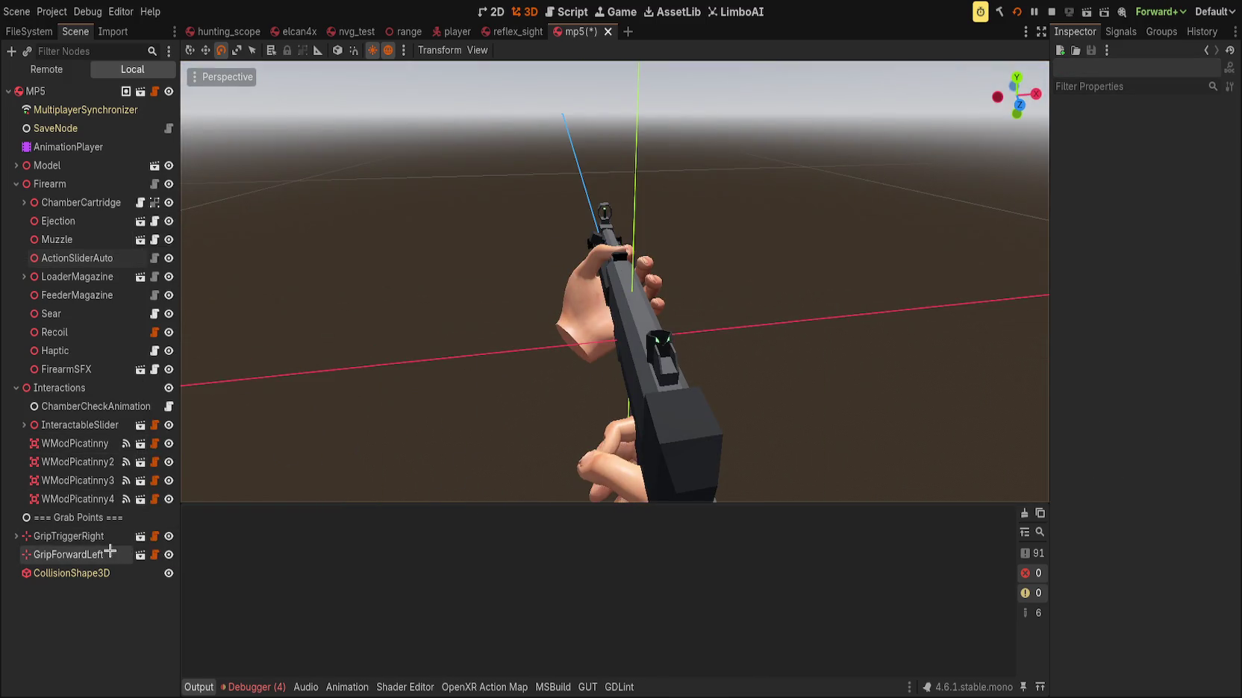
# Expand InteractableSlider and HandleOrigin, inspect GPRLOver and GPRLUnder, then select GPLOver
pyautogui.click(69, 559)
pyautogui.click(69, 537)
pyautogui.keyDown('ctrl'); pyautogui.click(68, 536); pyautogui.keyUp('ctrl')
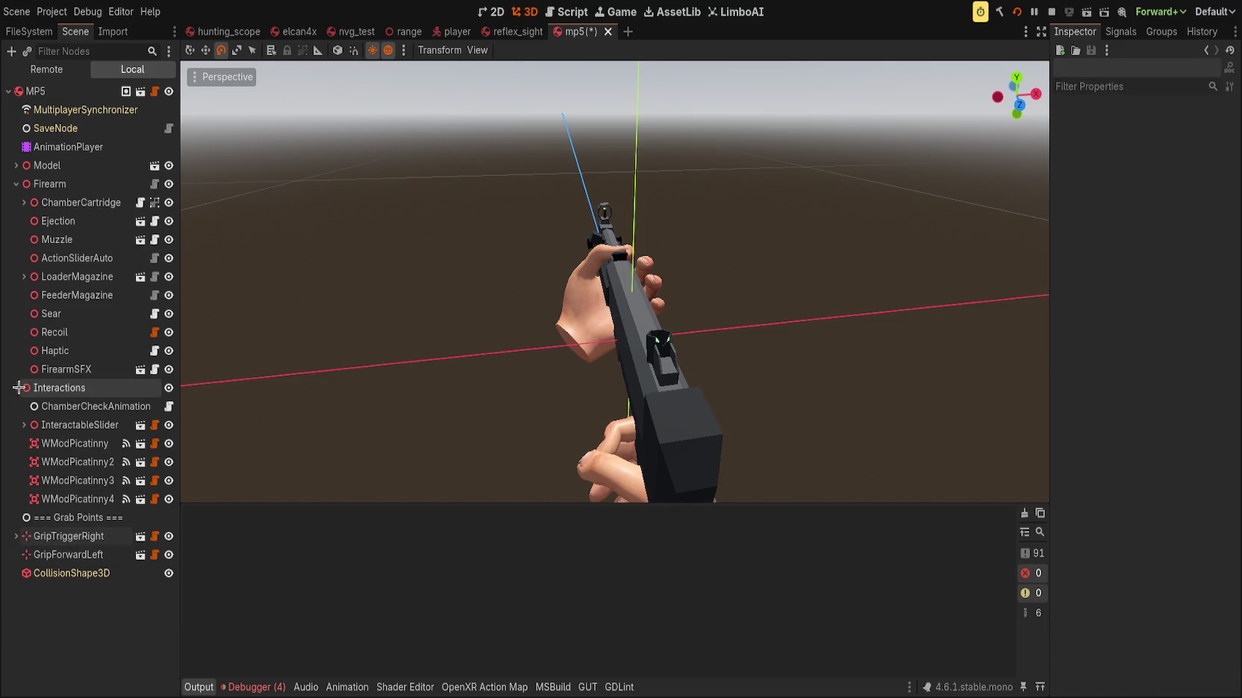
pyautogui.click(24, 424)
pyautogui.click(32, 443)
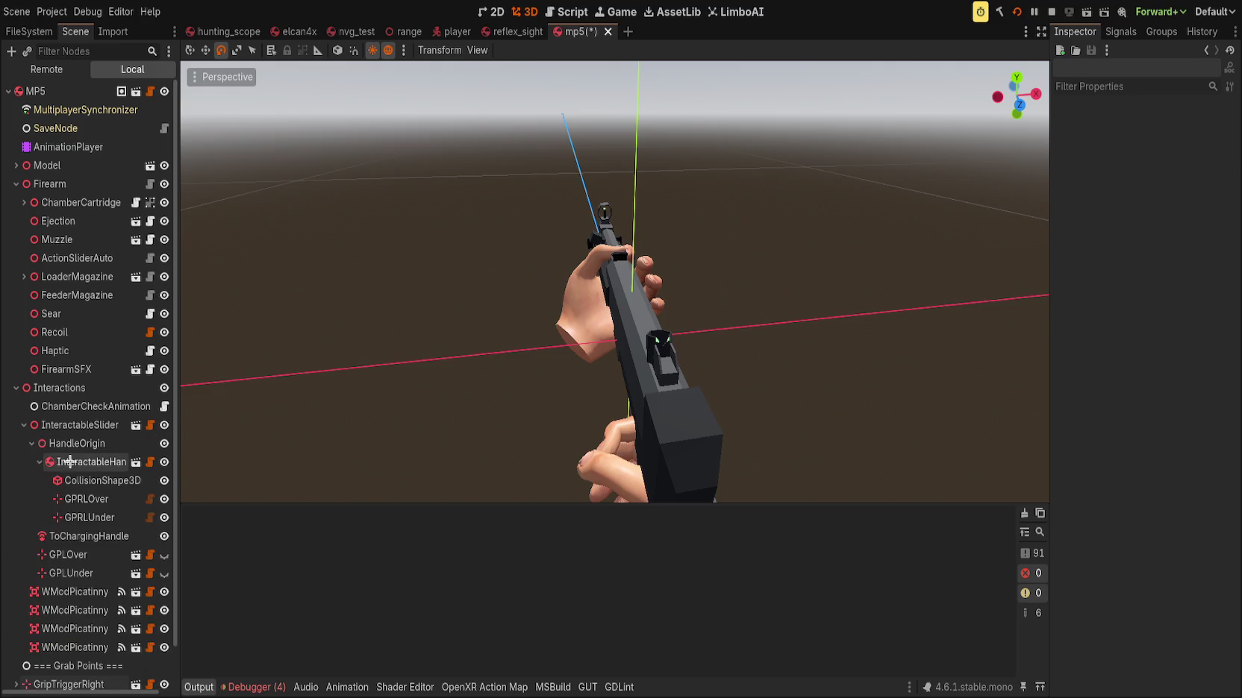
pyautogui.click(68, 462)
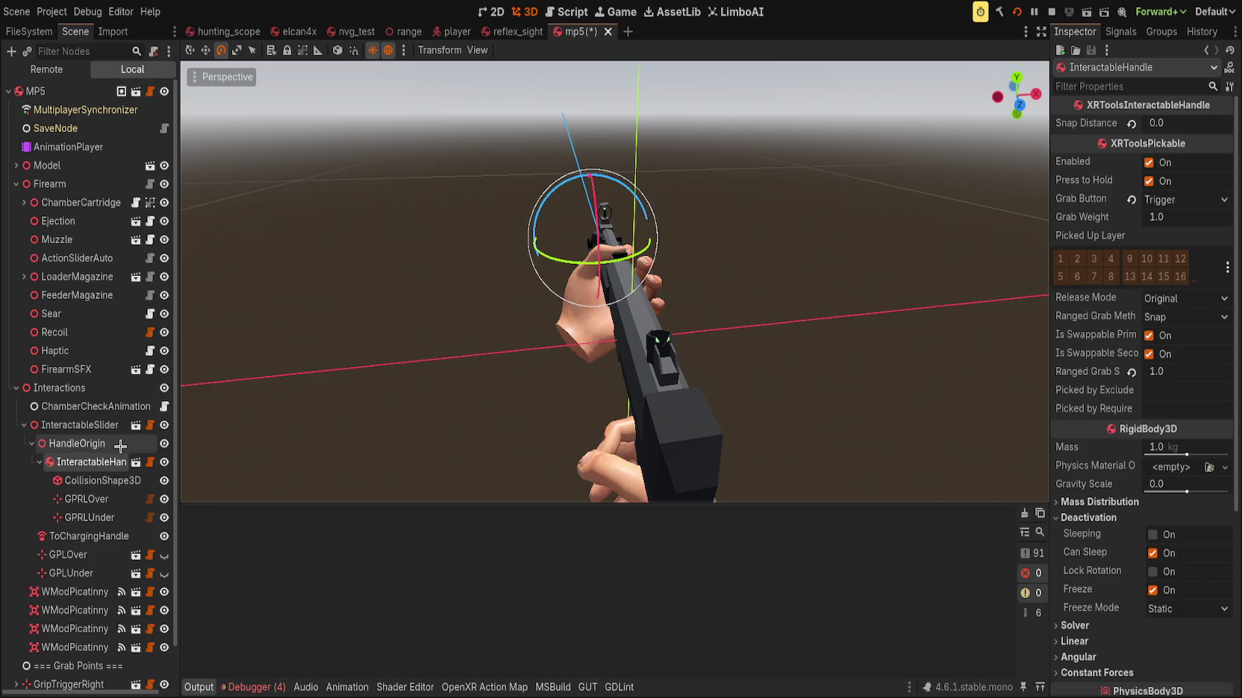
pyautogui.click(107, 498)
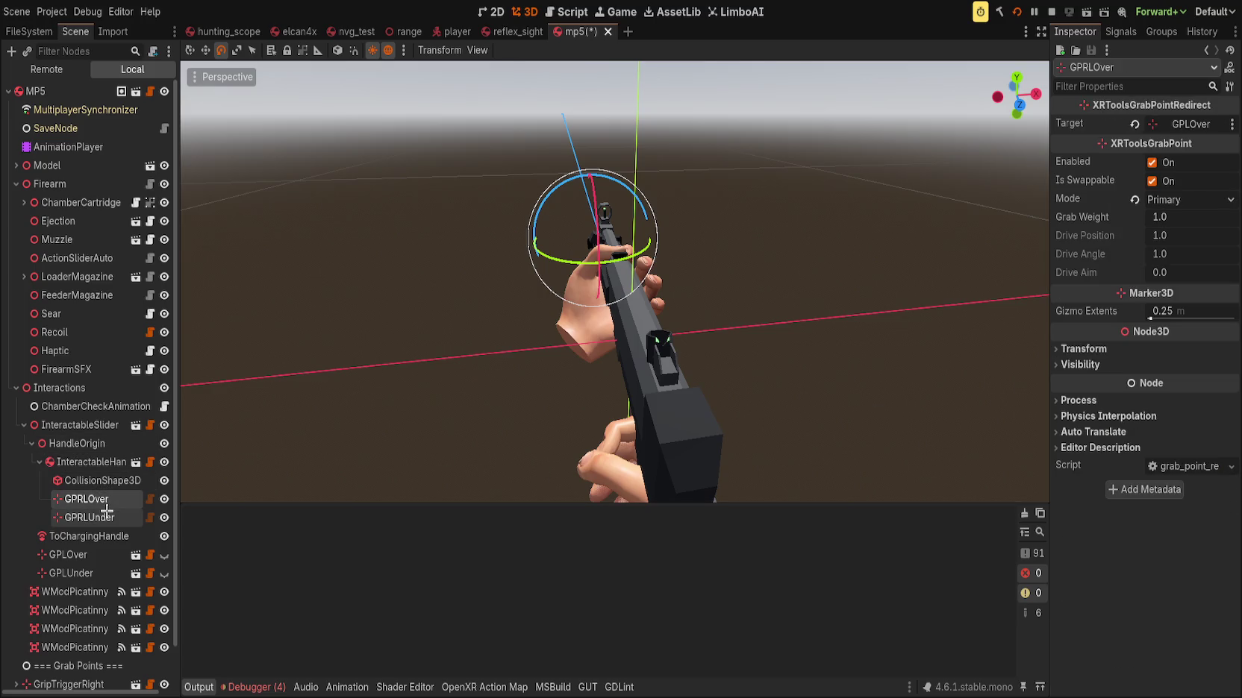
pyautogui.click(107, 513)
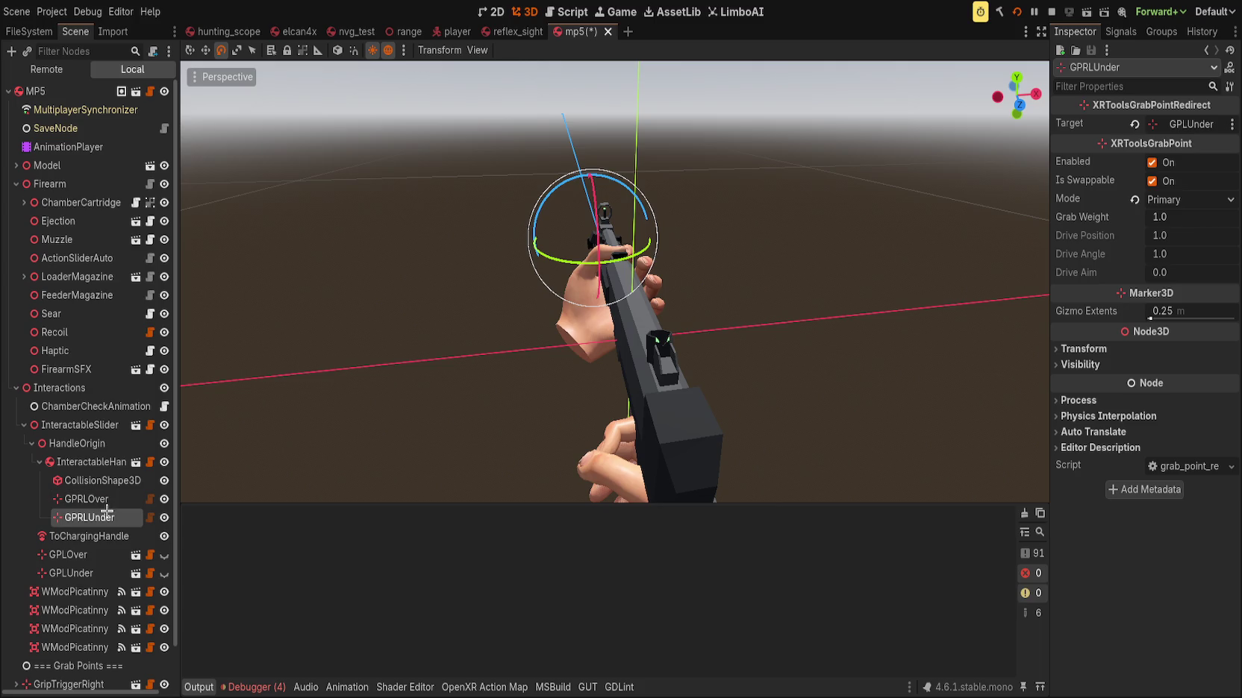
pyautogui.keyDown('ctrl'); pyautogui.click(113, 497); pyautogui.keyUp('ctrl')
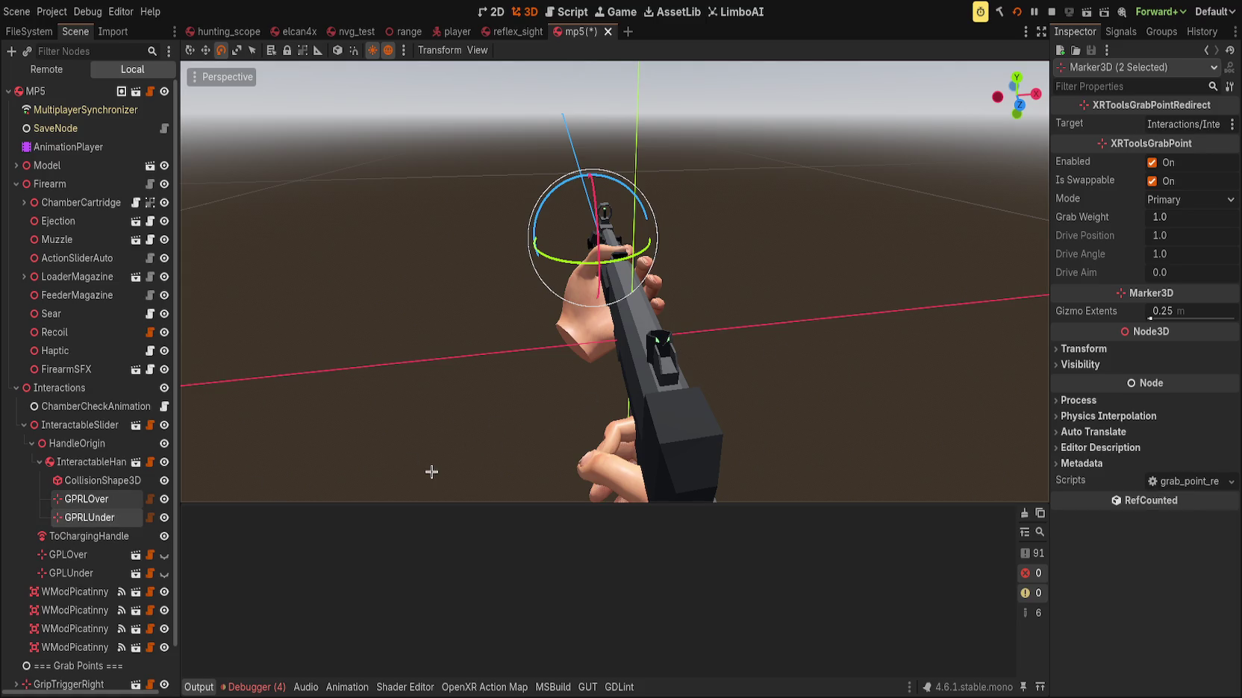
pyautogui.click(75, 554)
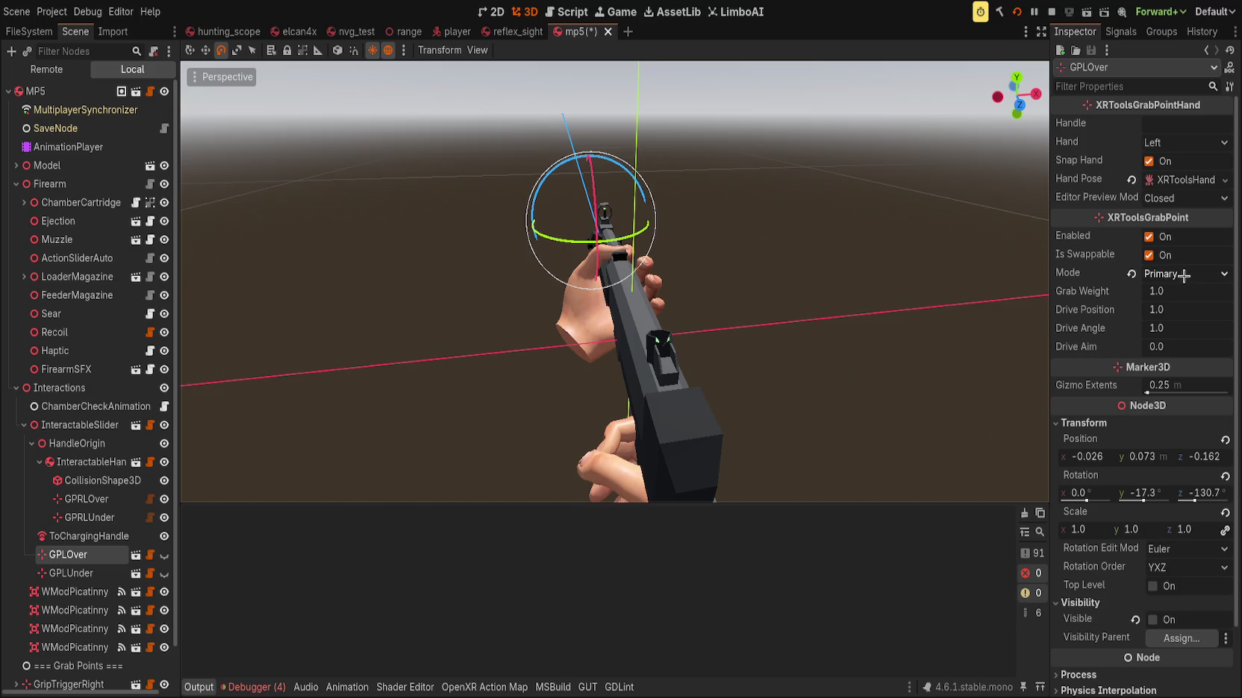
# Set grab Mode to General on GPLOver, GPLUnder, GPRLUnder and GPRLOver, then save the MP5 scene
pyautogui.hotkey('ctrl', 'z')
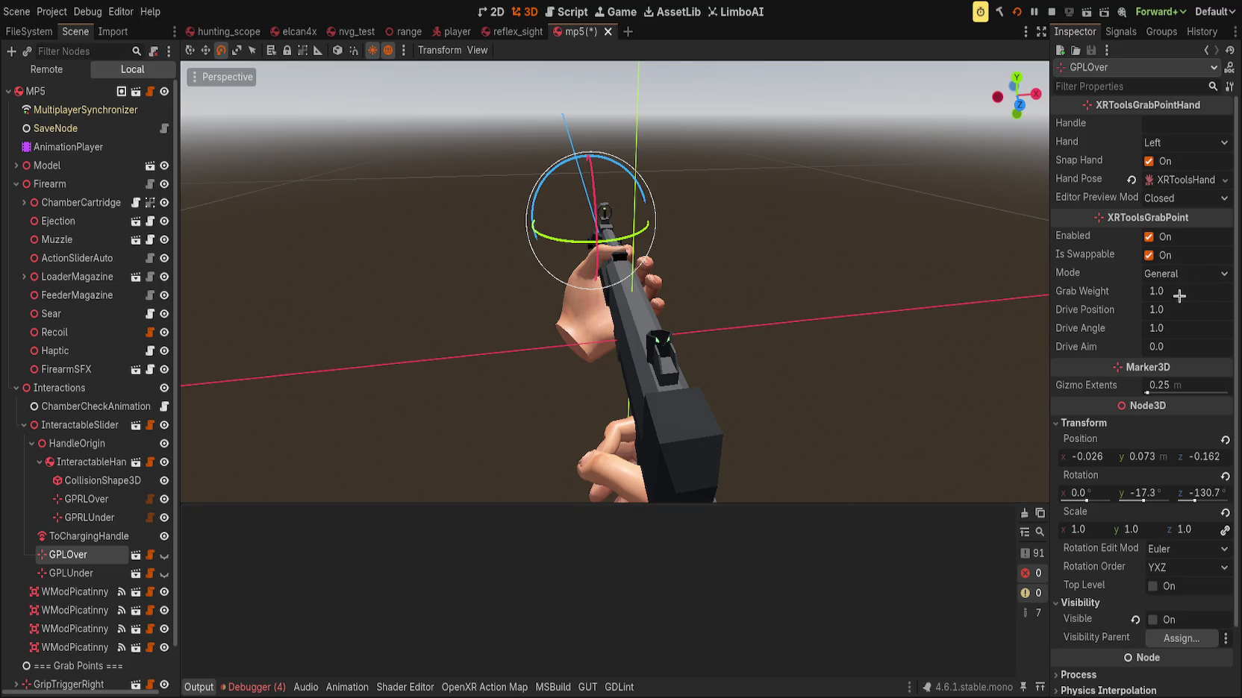
pyautogui.keyDown('shift'); pyautogui.click(71, 573); pyautogui.keyUp('shift')
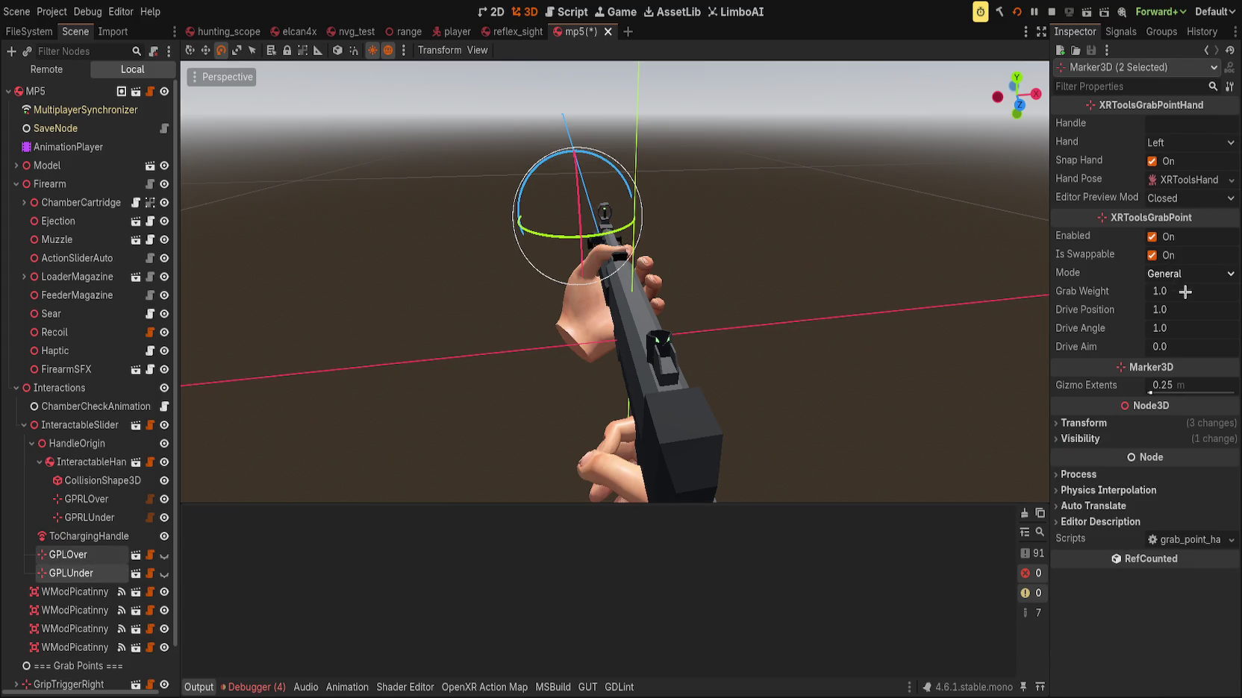
pyautogui.keyDown('ctrl'); pyautogui.click(102, 577); pyautogui.keyUp('ctrl')
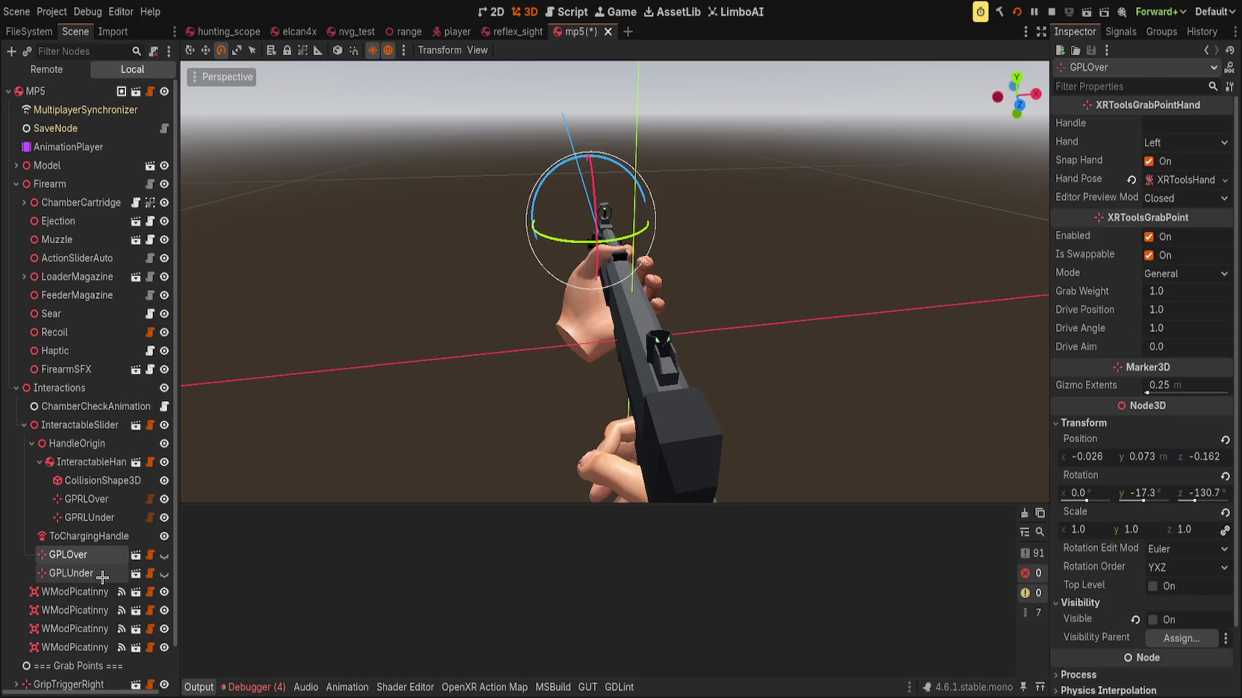
pyautogui.click(102, 577)
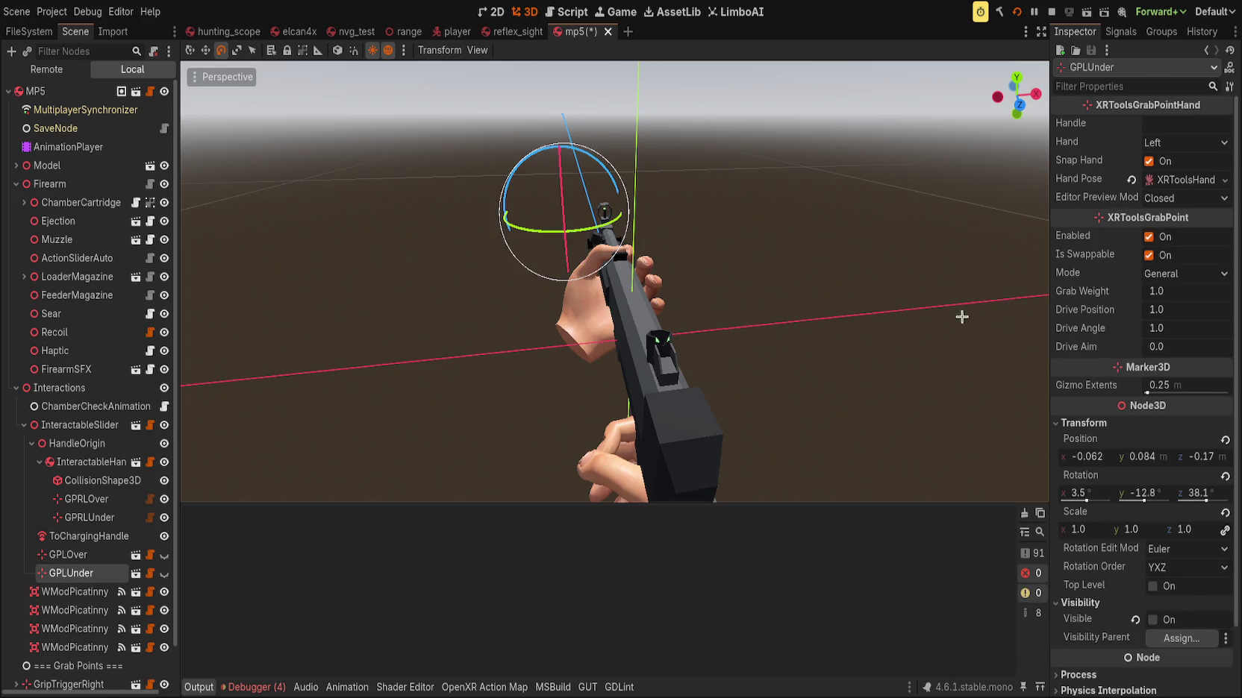
pyautogui.click(89, 517)
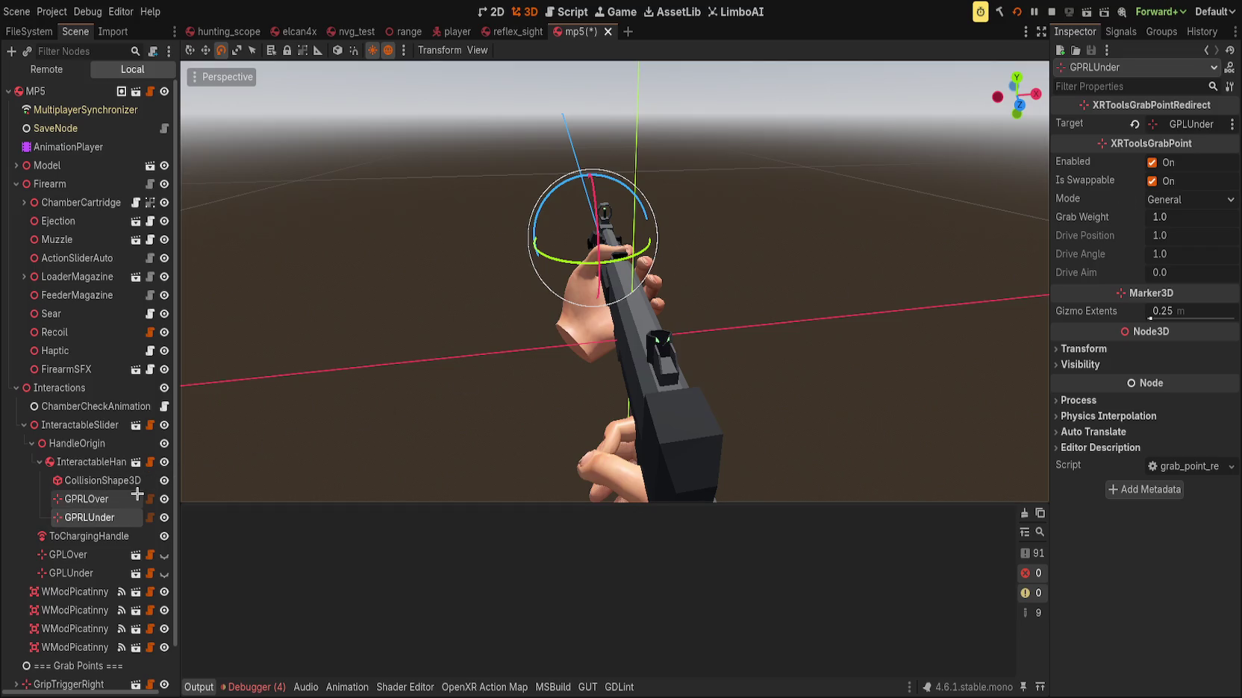
pyautogui.click(87, 498)
pyautogui.click(1134, 199)
pyautogui.hotkey('ctrl', 's')
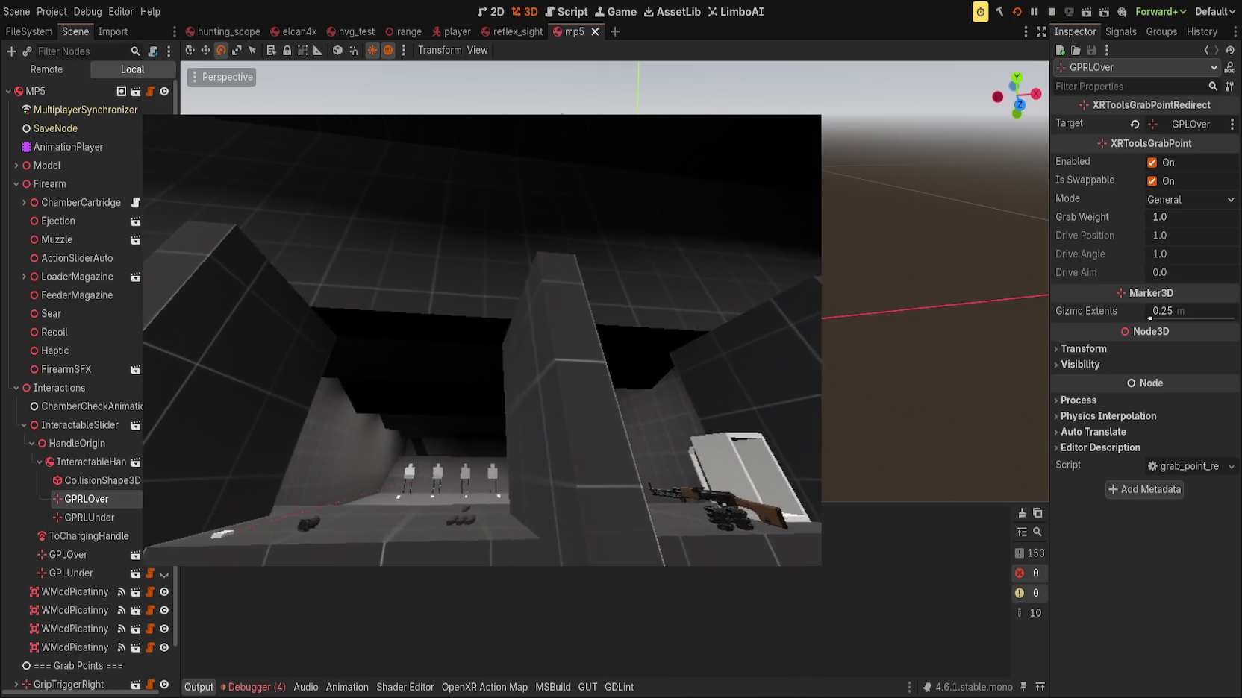
pyautogui.click(876, 267)
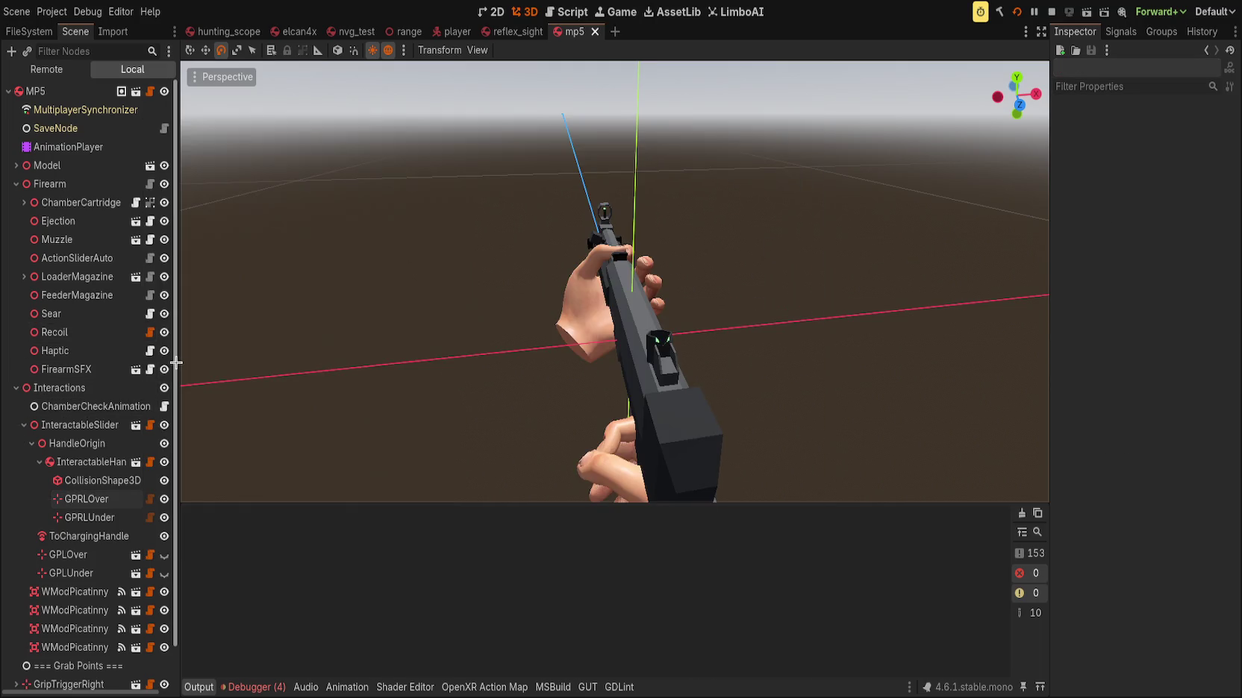
pyautogui.scroll(-1, 176, 362)
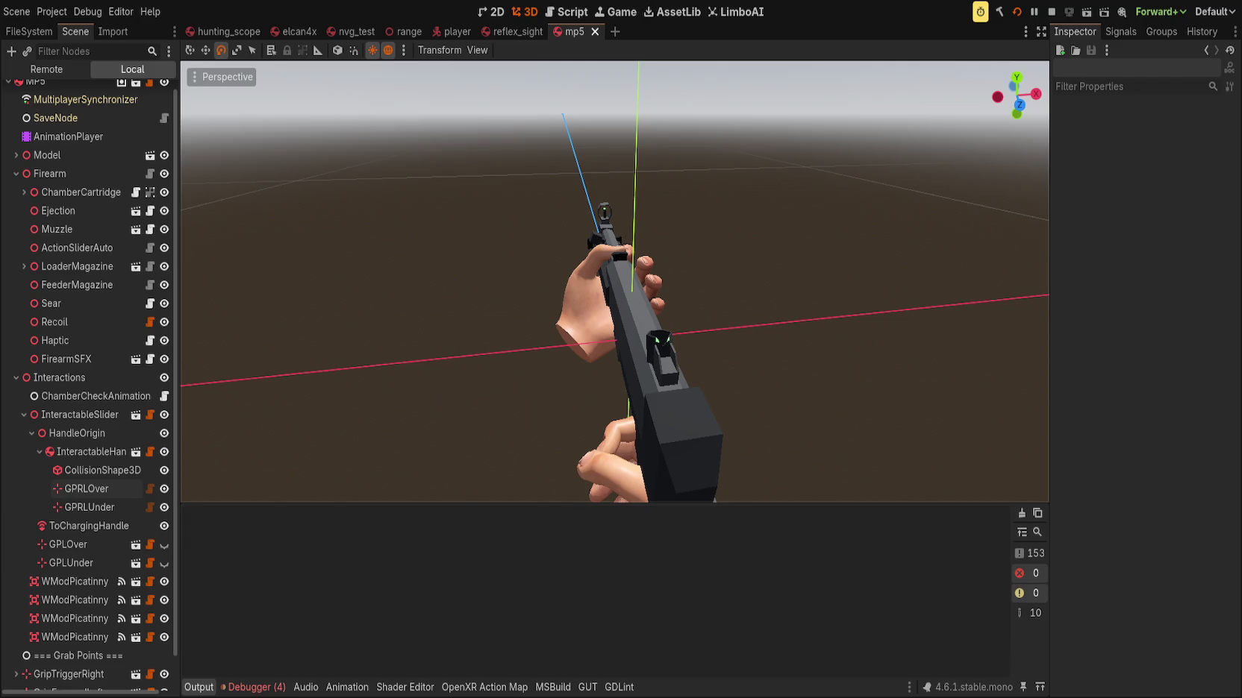
pyautogui.hotkey('alt', 'Tab')
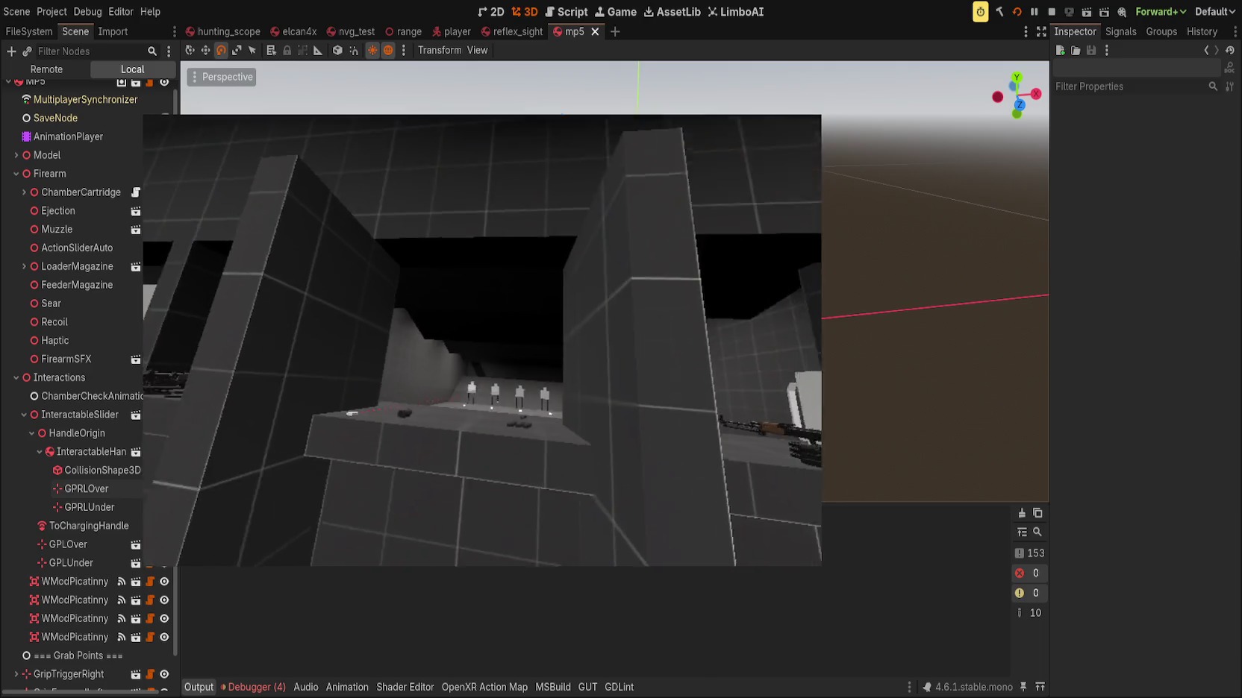
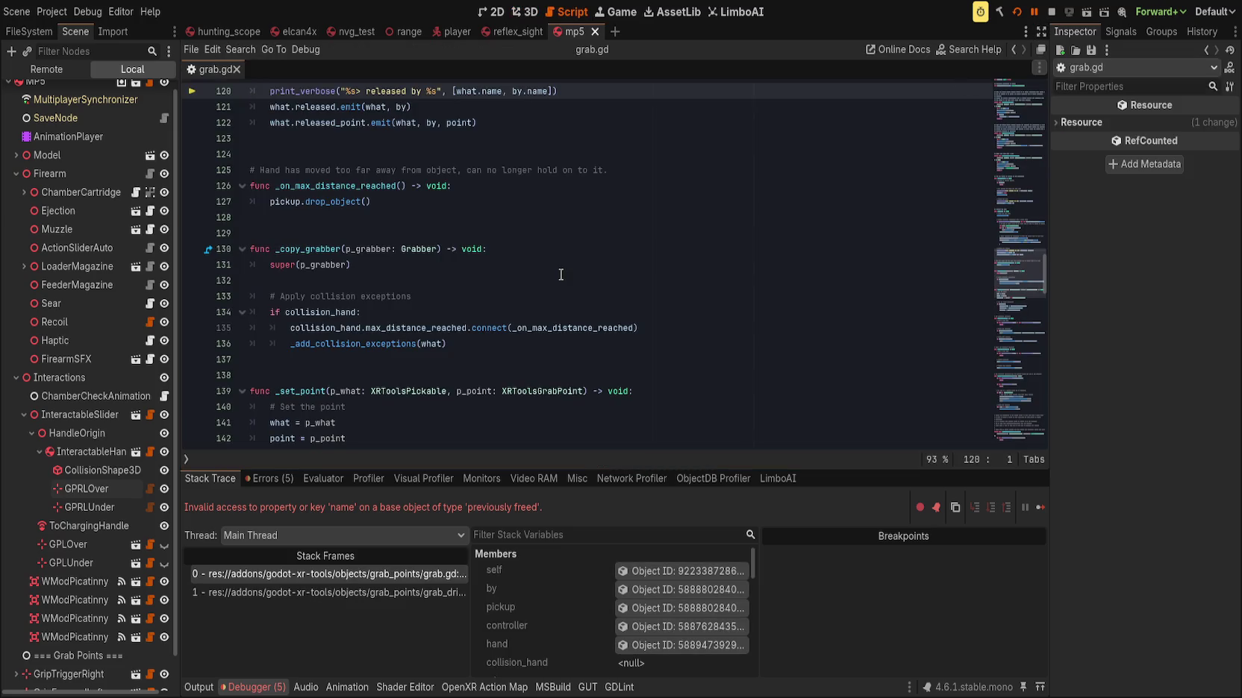
# End the debug session and open the elcan4x scope scene in the 3D view
pyautogui.scroll(3, 561, 275)
pyautogui.click(620, 245)
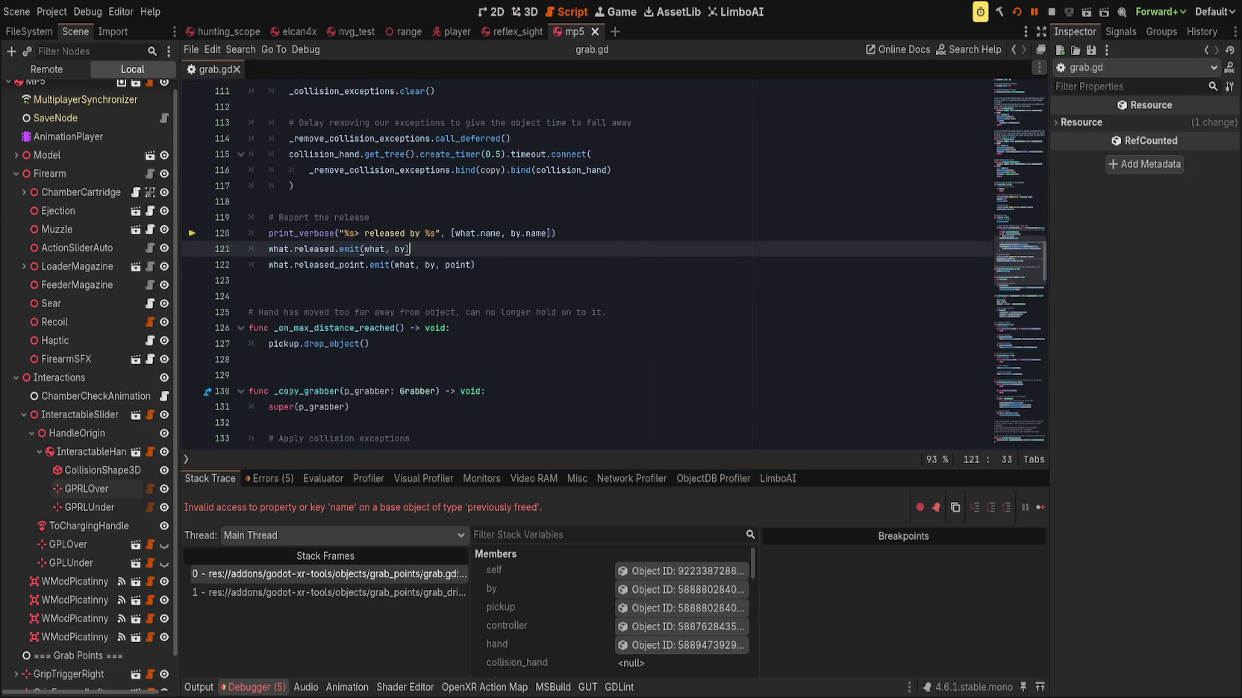
pyautogui.click(1048, 10)
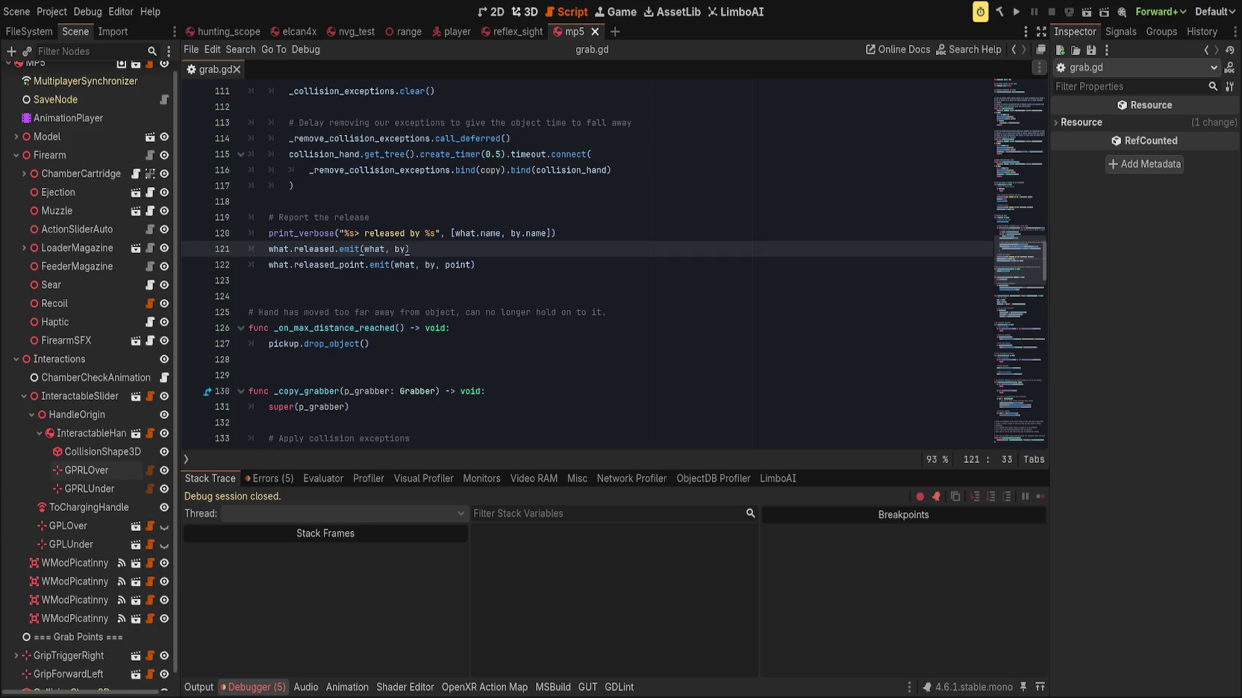
pyautogui.click(527, 12)
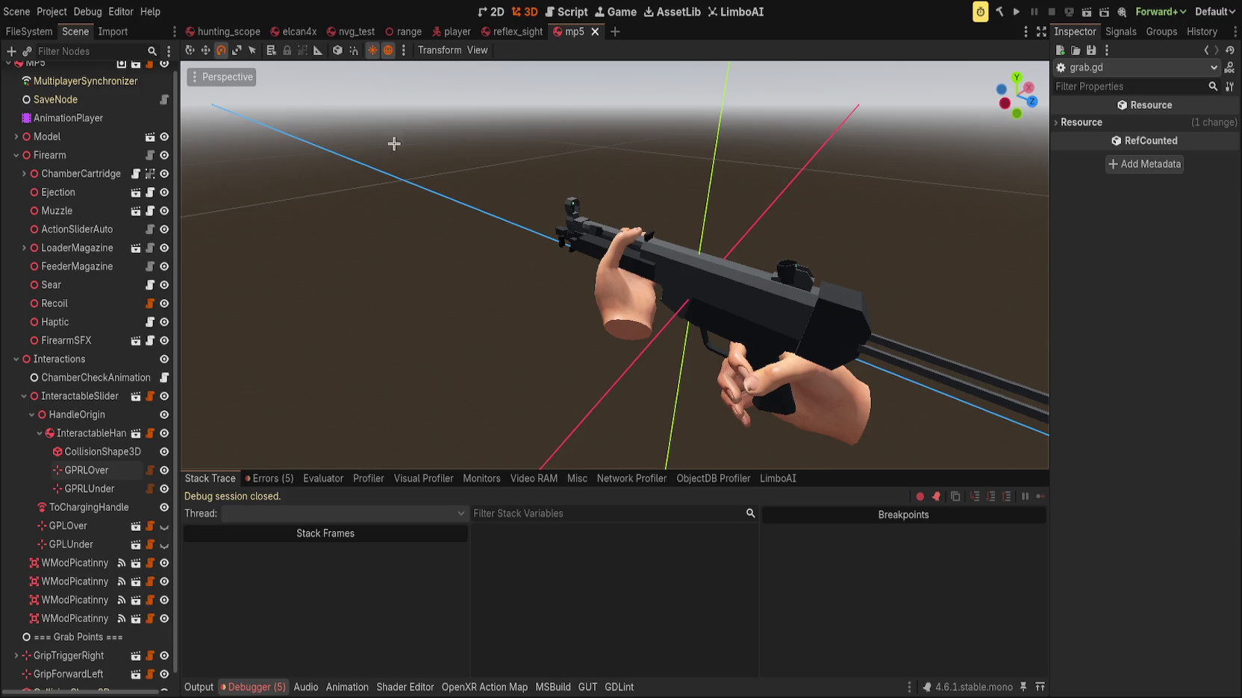
pyautogui.click(299, 32)
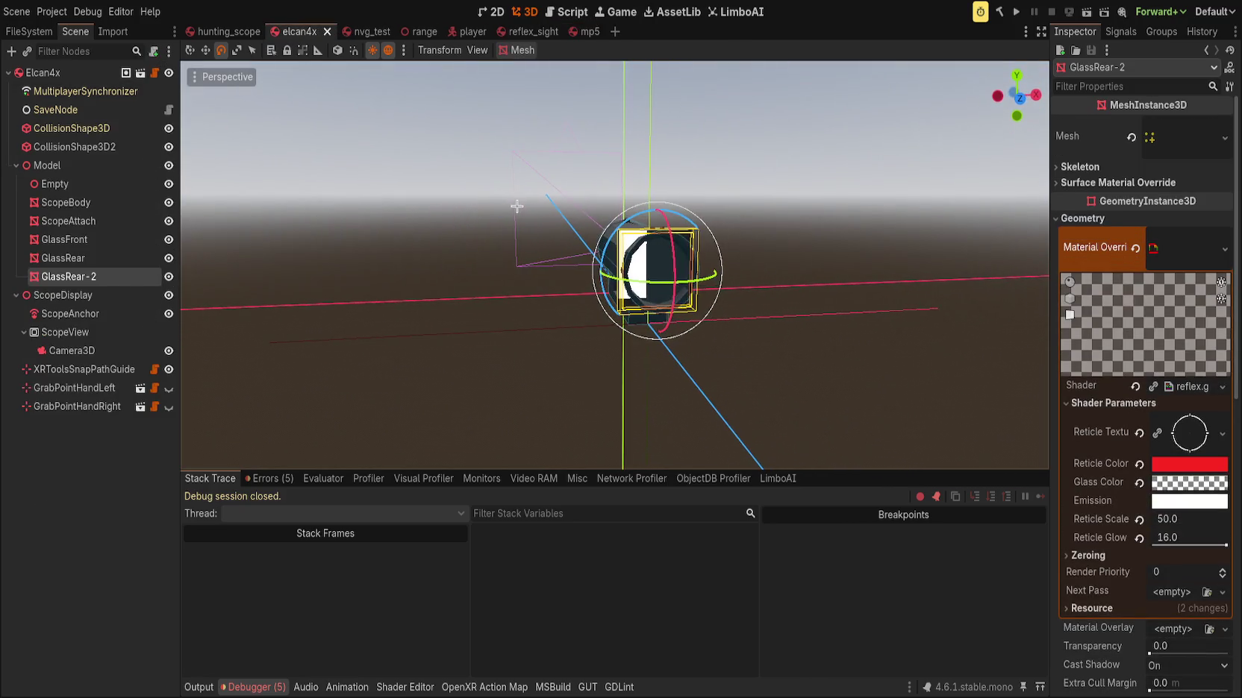
# Delete the duplicate GlassRear-2 node, frame the scope glass, and reselect GlassRear
pyautogui.press('Delete')
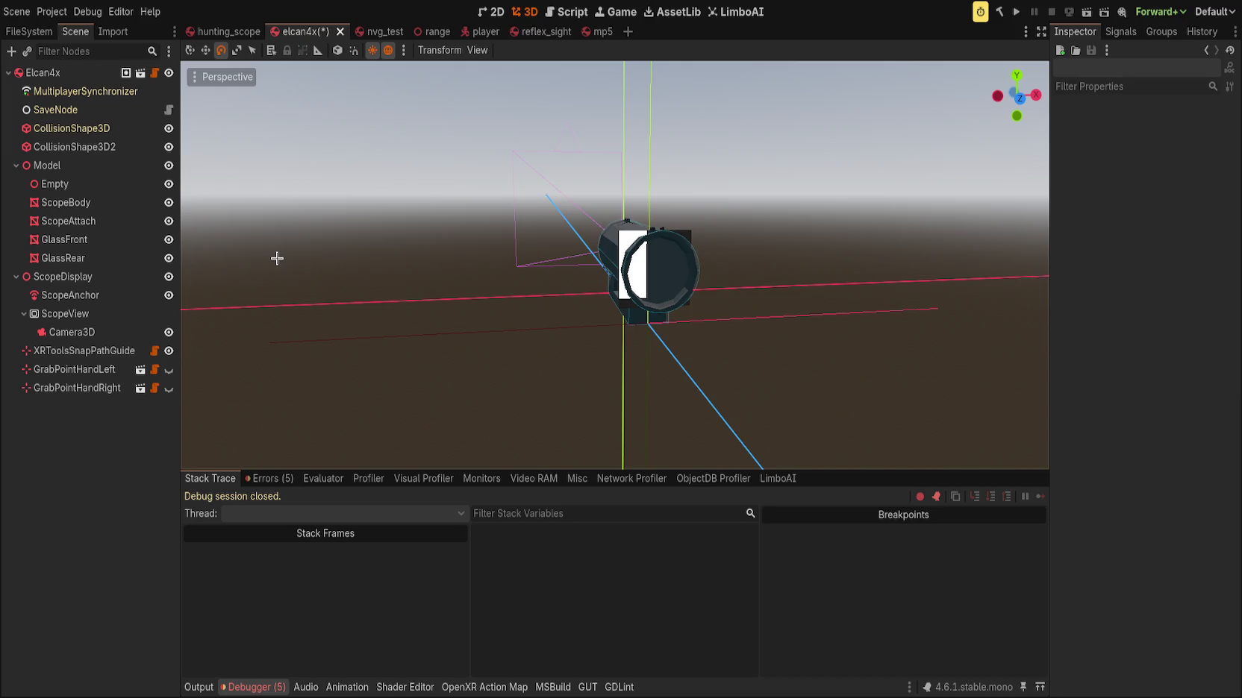
pyautogui.click(170, 257)
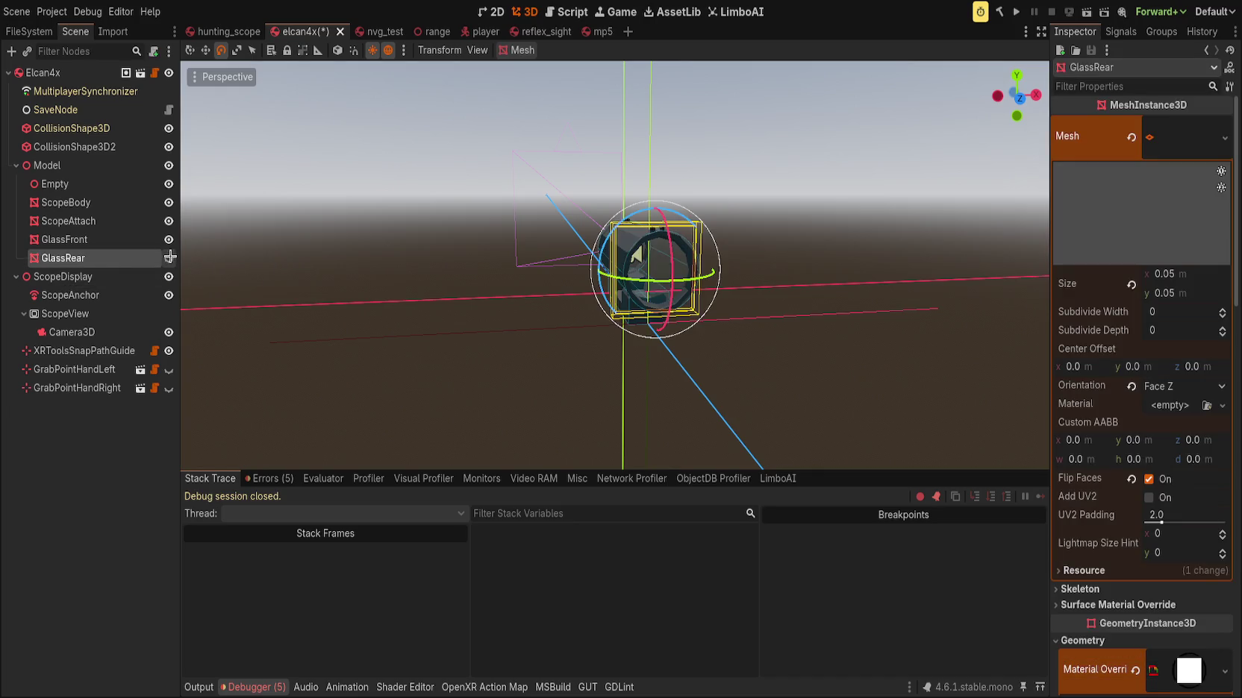
pyautogui.click(167, 256)
pyautogui.doubleClick(160, 256)
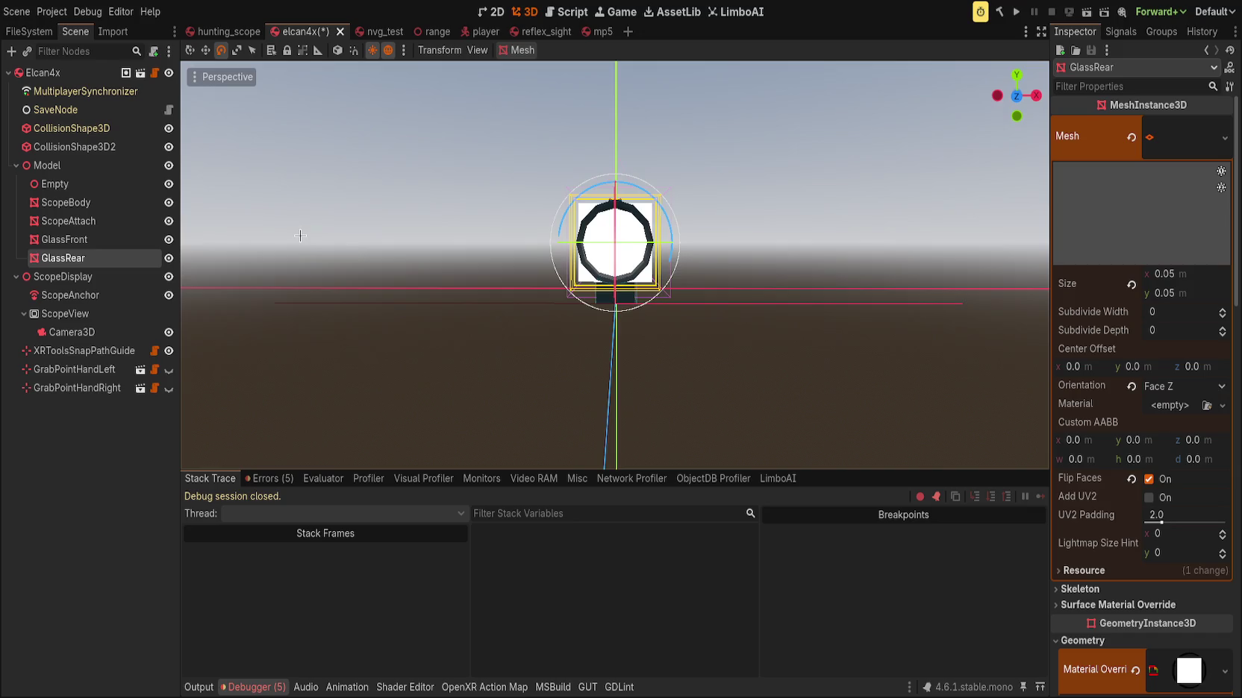
pyautogui.click(119, 240)
pyautogui.click(120, 257)
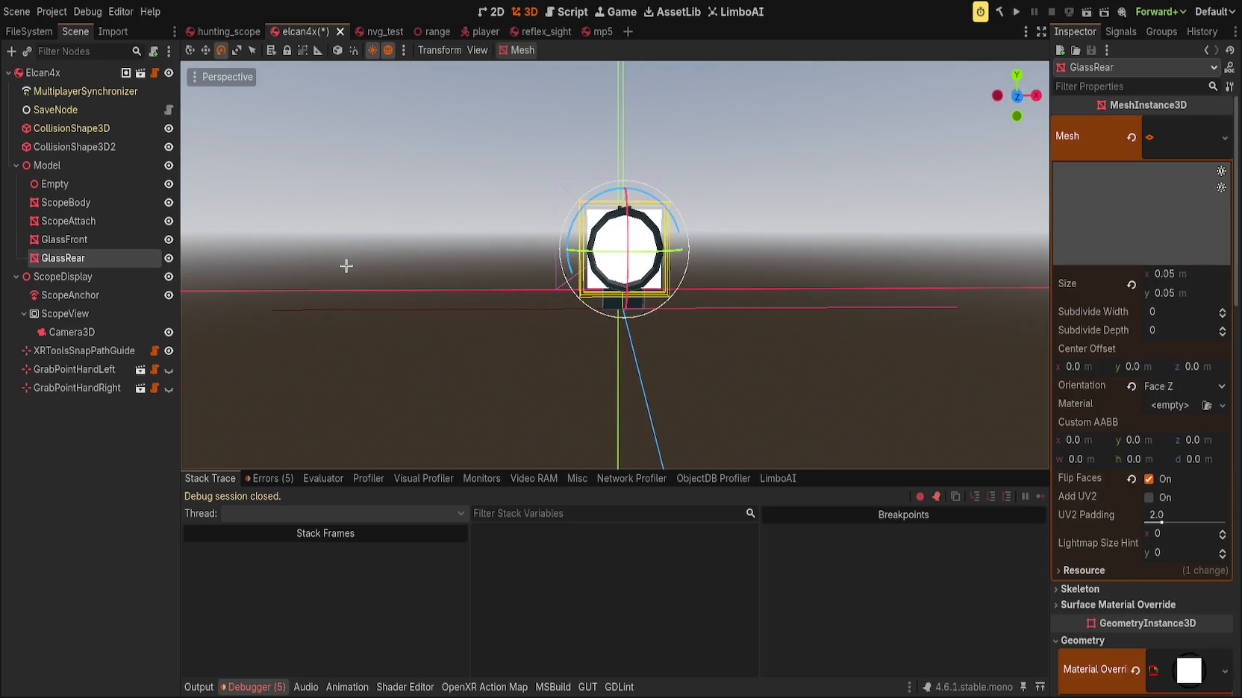
pyautogui.click(123, 239)
pyautogui.click(123, 258)
# Collapse GlassRear's plane mesh and shader parameters, then expand the Reticle settings group
pyautogui.click(1192, 121)
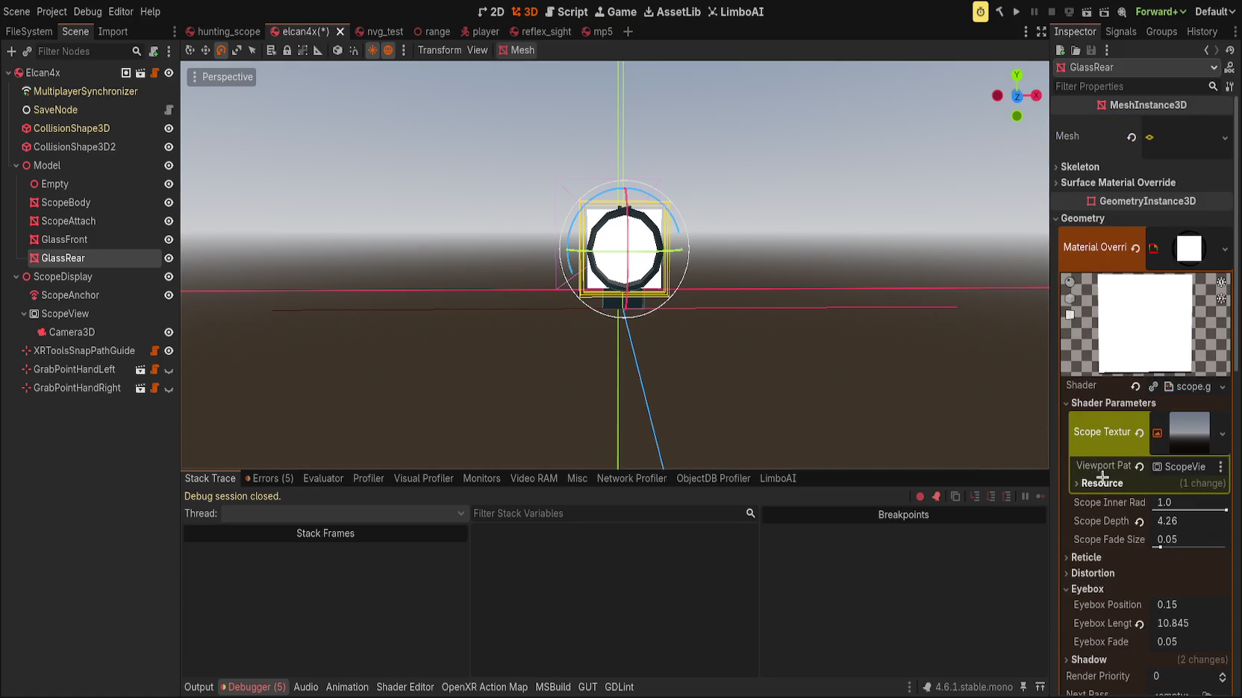
pyautogui.click(1112, 403)
pyautogui.click(1086, 419)
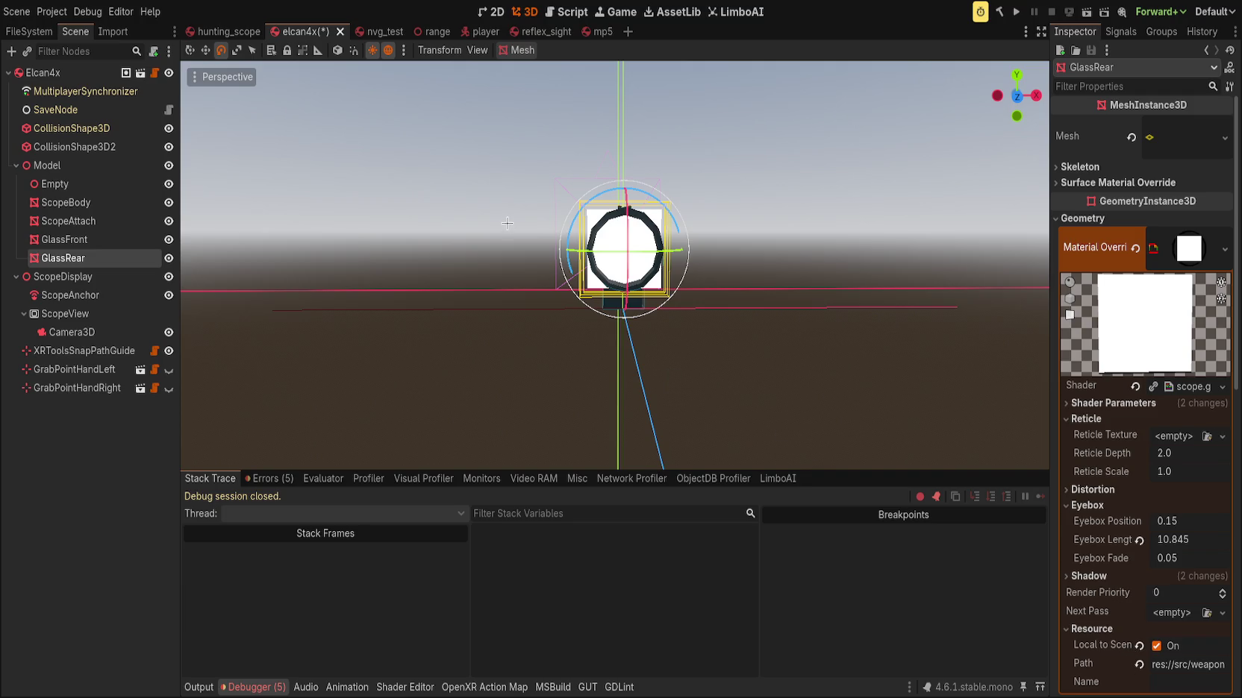
# Raise Reticle Depth to 2.035 and revert Reticle Scale to 1.0
pyautogui.scroll(5, 528, 306)
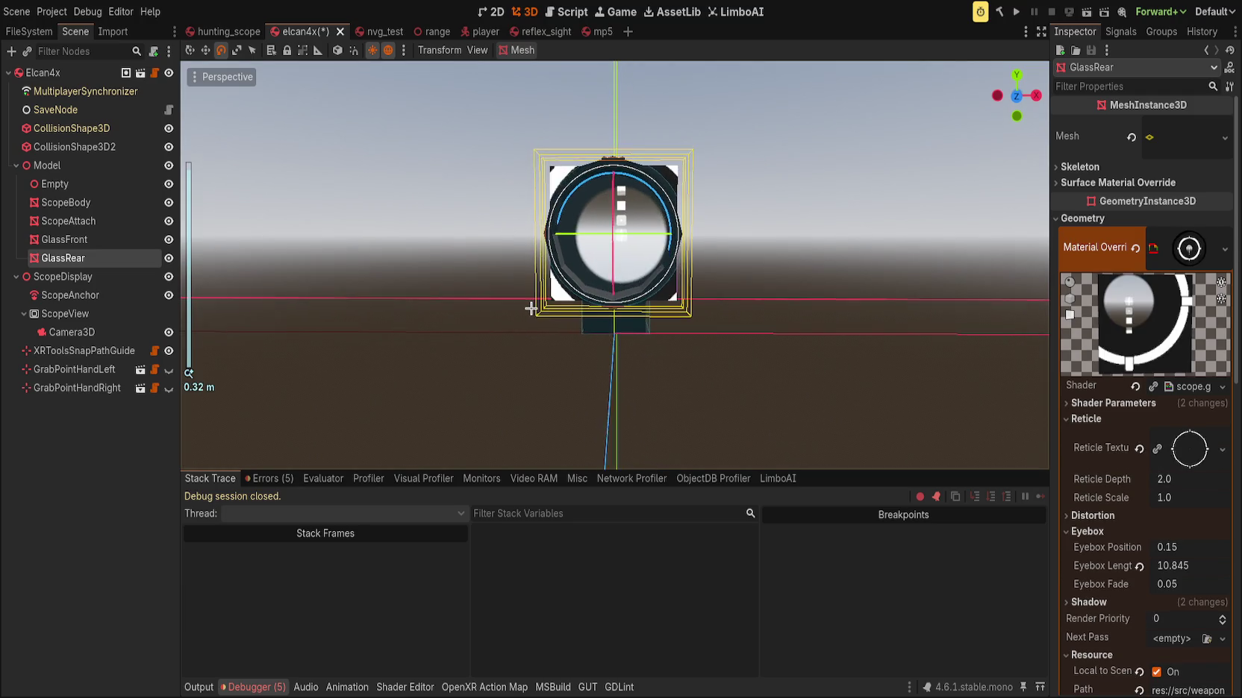
pyautogui.scroll(2, 532, 309)
pyautogui.scroll(-2, 672, 328)
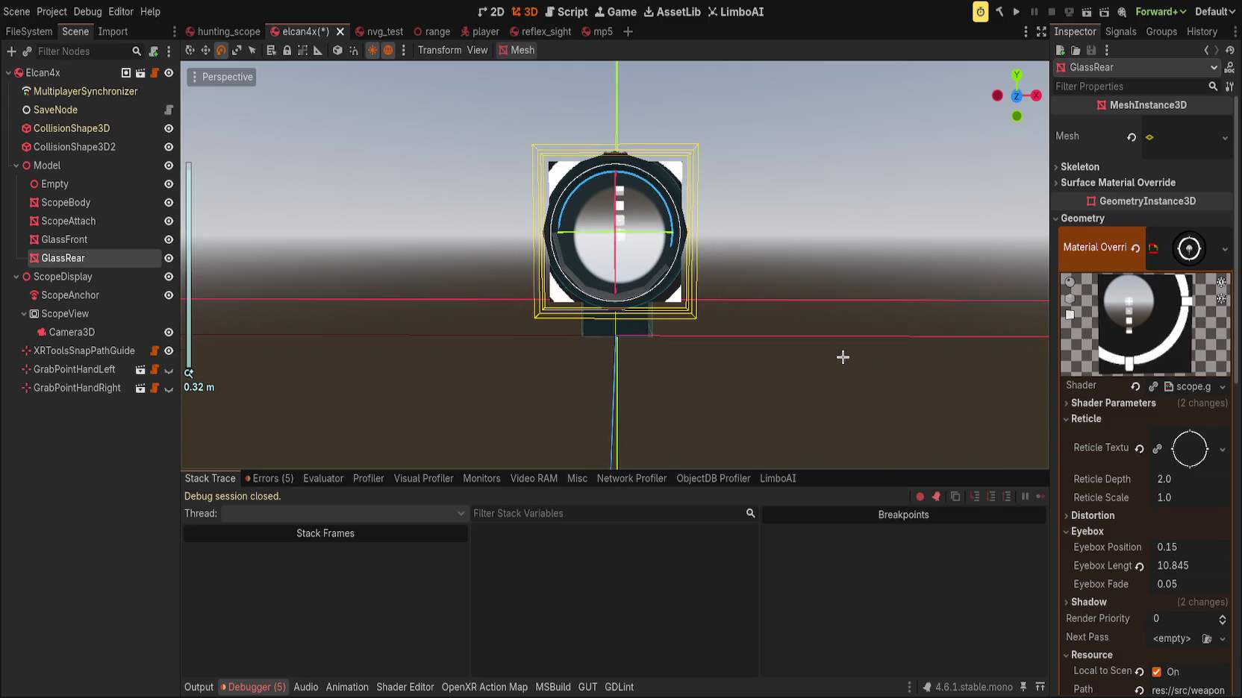
pyautogui.scroll(2, 826, 355)
pyautogui.scroll(2, 826, 355)
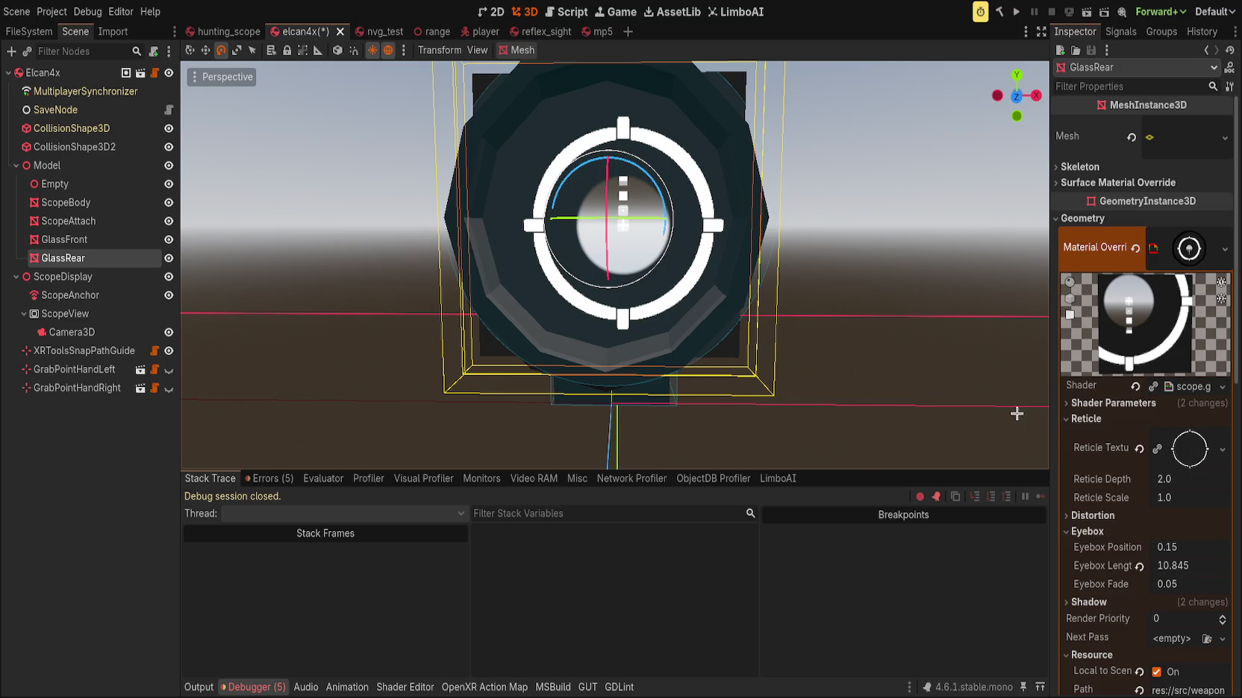
pyautogui.moveTo(1150, 482)
pyautogui.mouseDown()
pyautogui.moveTo(1222, 482)
pyautogui.moveTo(1150, 482)
pyautogui.moveTo(1191, 501)
pyautogui.mouseUp()
pyautogui.click(1138, 498)
# Rotate GlassRear to 184.7° around the z axis
pyautogui.press('KP_4')
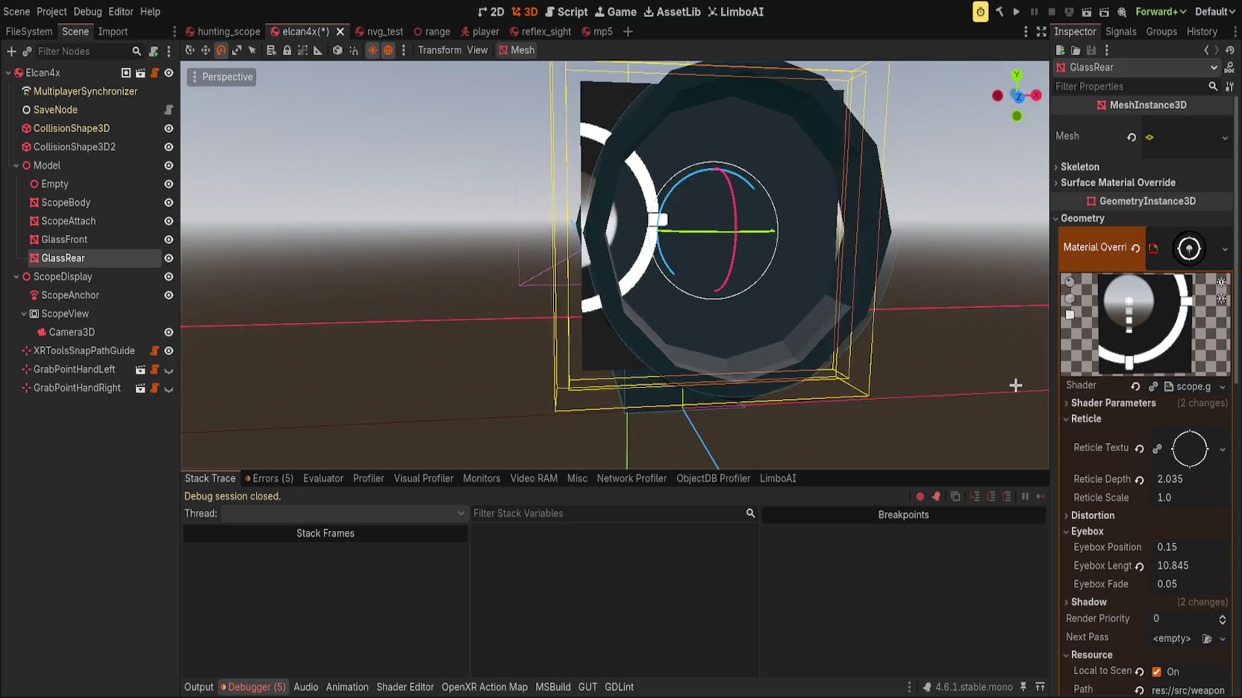
pyautogui.press('KP_6')
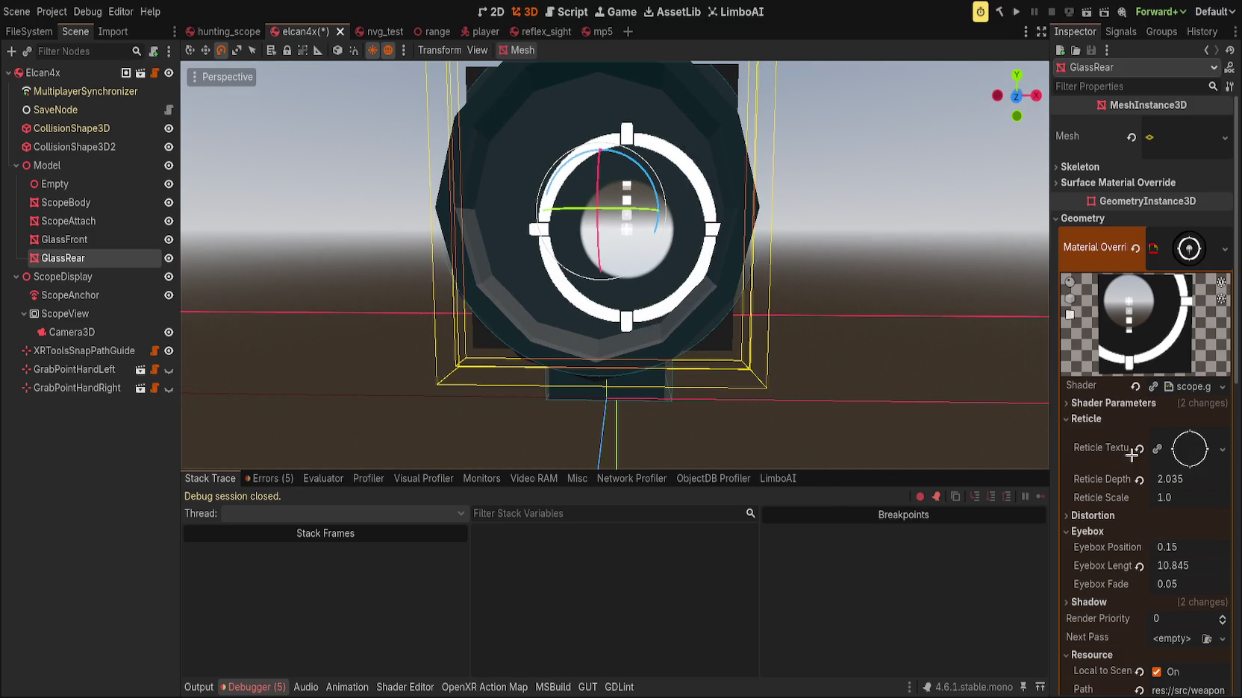
pyautogui.click(1112, 402)
pyautogui.click(1107, 481)
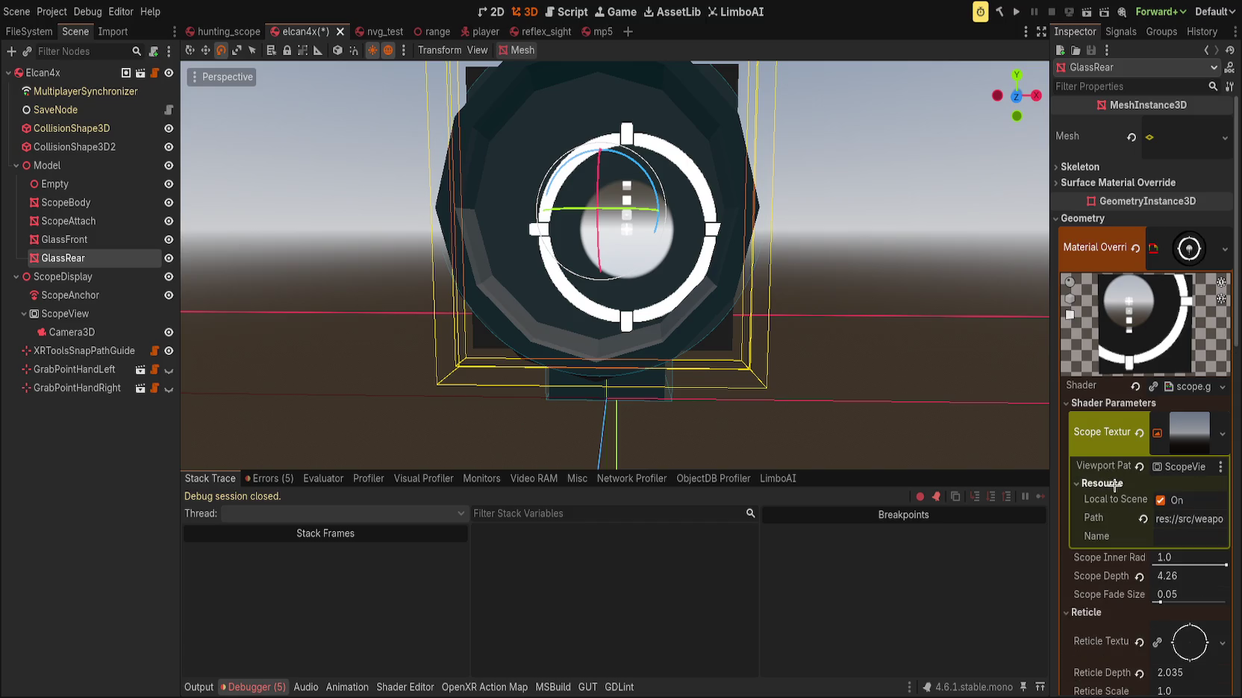
pyautogui.scroll(-5, 1122, 522)
pyautogui.scroll(-5, 1123, 547)
pyautogui.moveTo(1192, 565); pyautogui.dragTo(1218, 567)
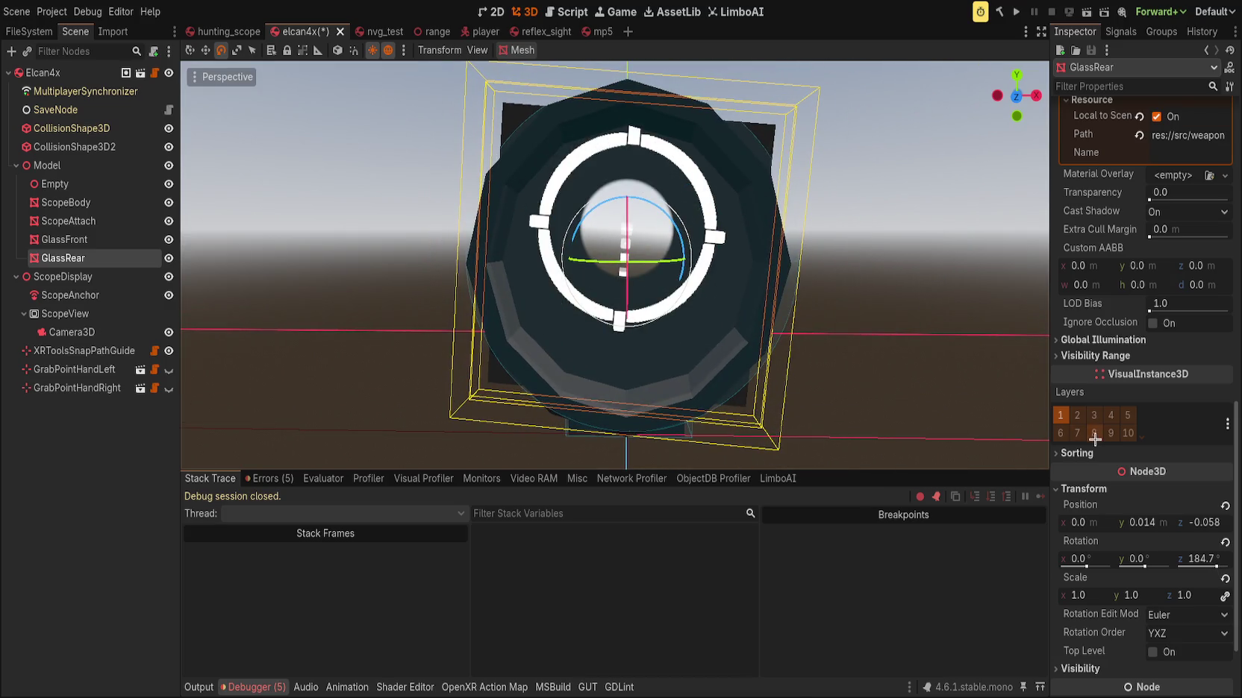
# Turn off Flip Faces on GlassRear's plane mesh
pyautogui.scroll(7, 1098, 432)
pyautogui.scroll(5, 1098, 432)
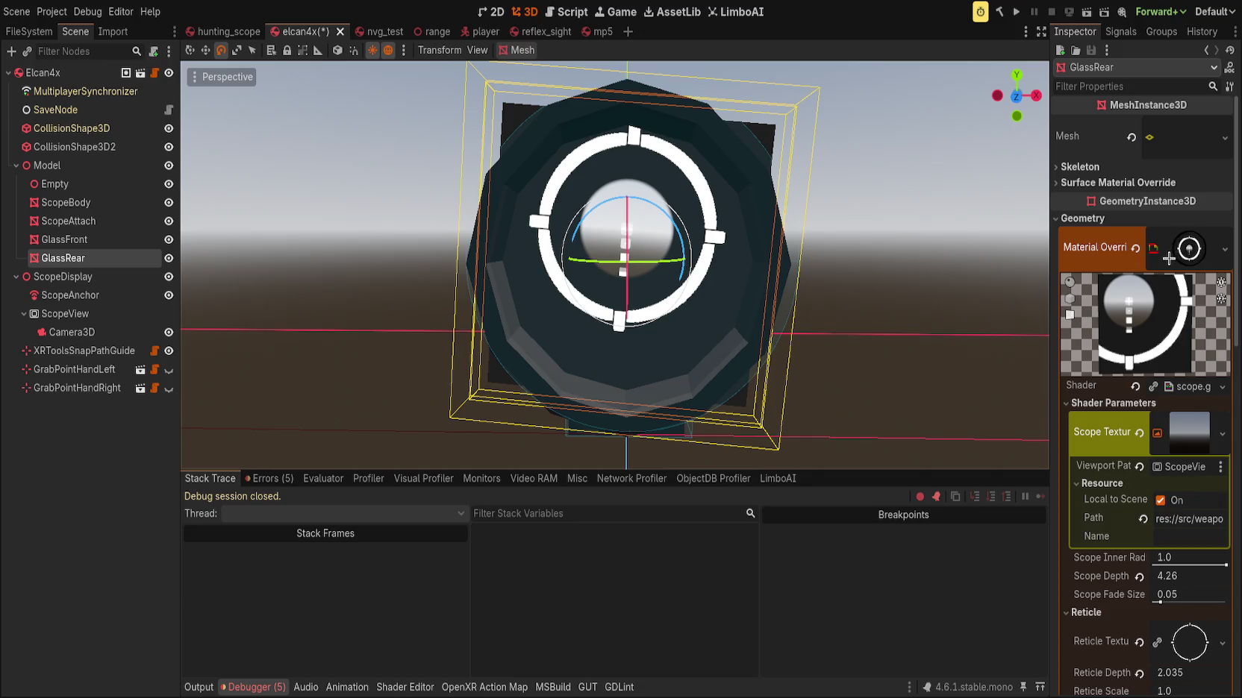
pyautogui.click(1185, 136)
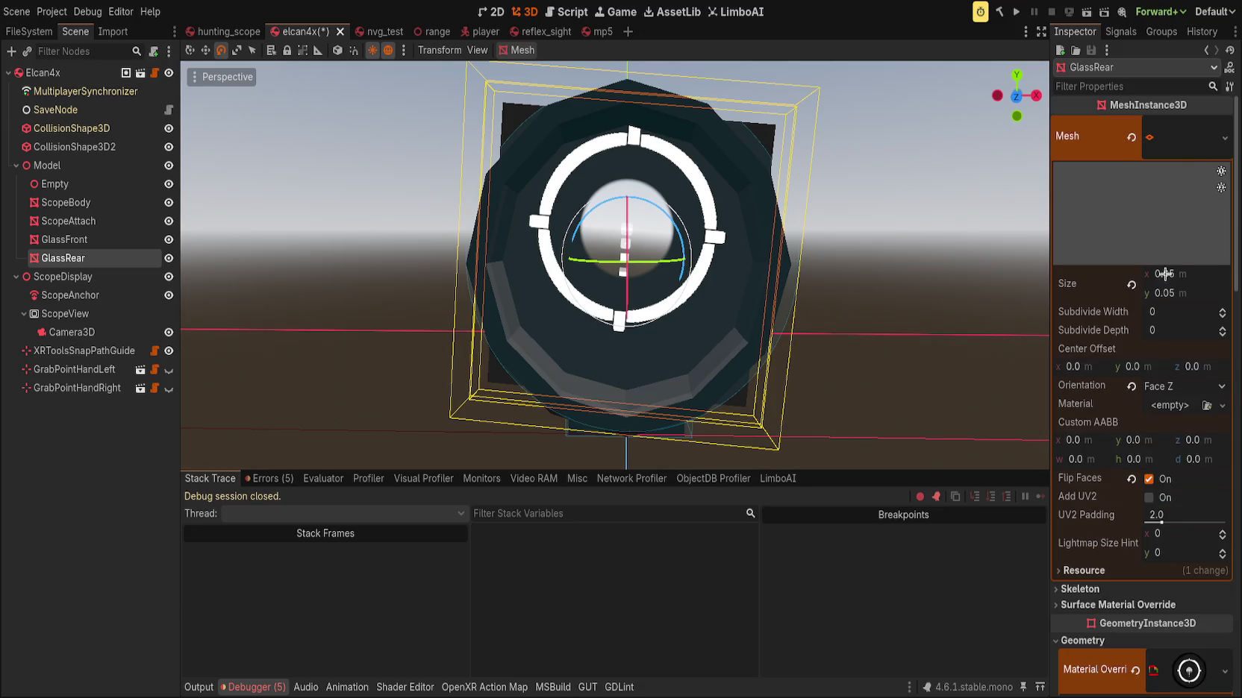
pyautogui.click(1148, 479)
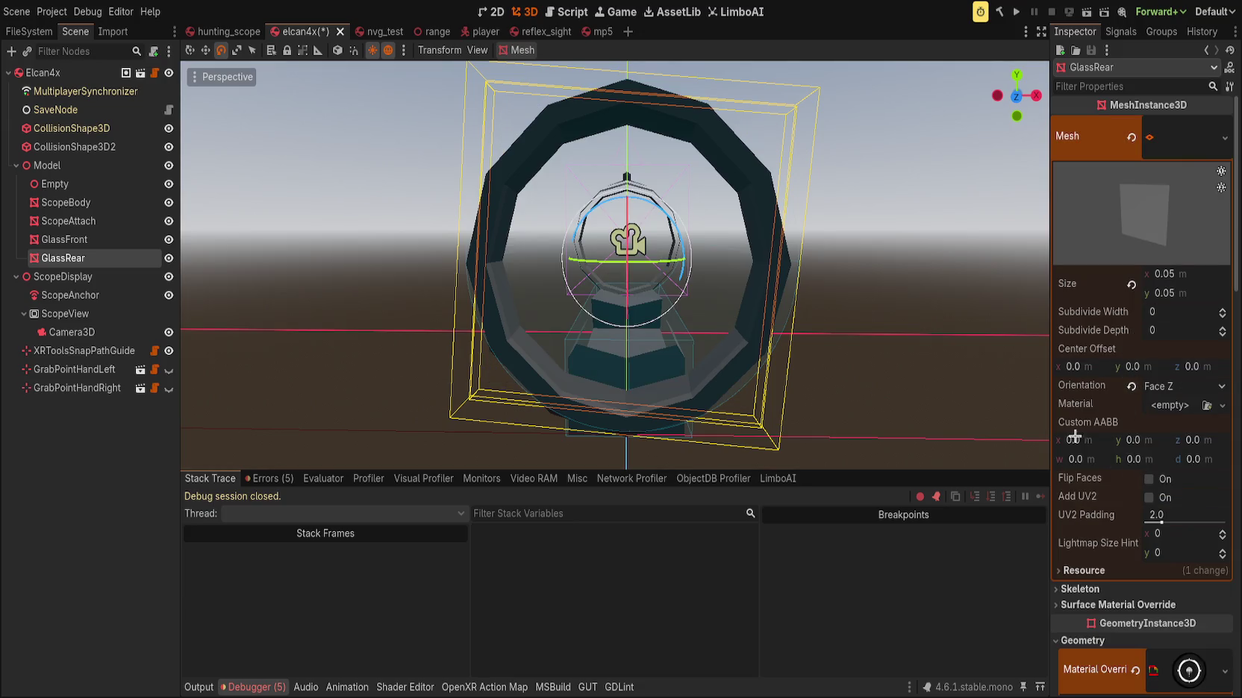
pyautogui.moveTo(649, 266); pyautogui.dragTo(562, 258)
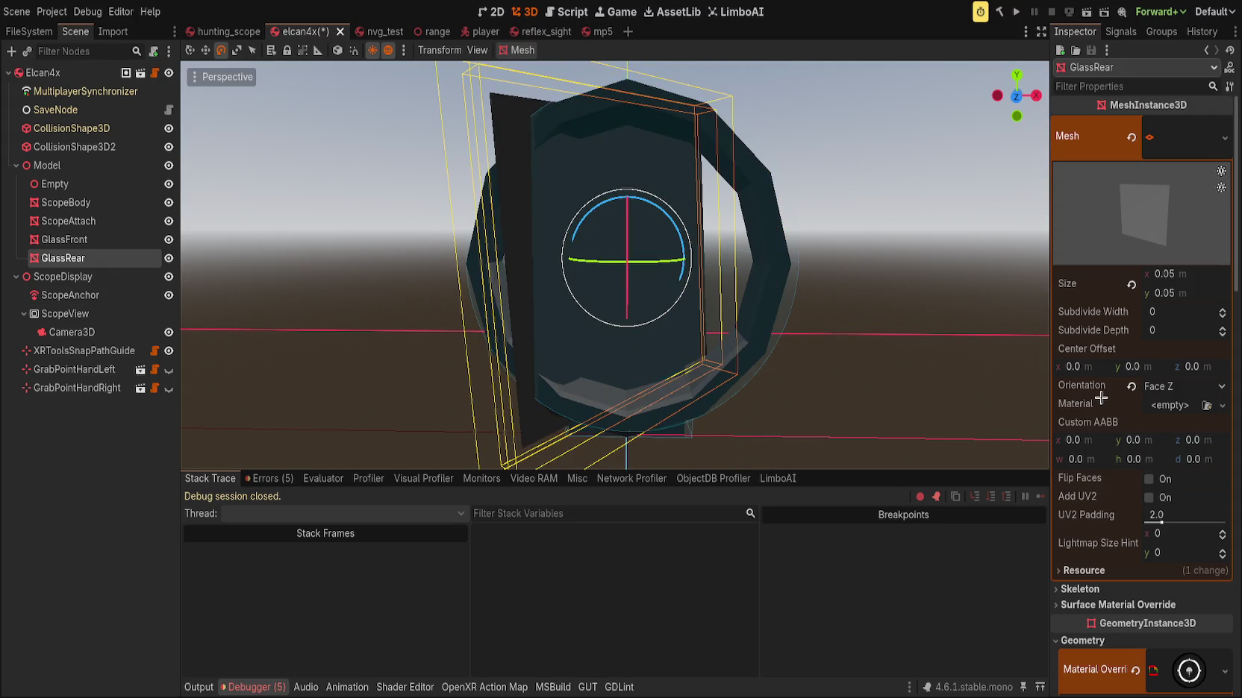
pyautogui.scroll(-4, 1101, 399)
pyautogui.moveTo(896, 351); pyautogui.dragTo(804, 322)
# Reset Reticle Depth and Scope Depth to 2.0 and Eyebox Length to its default
pyautogui.scroll(-5, 1115, 400)
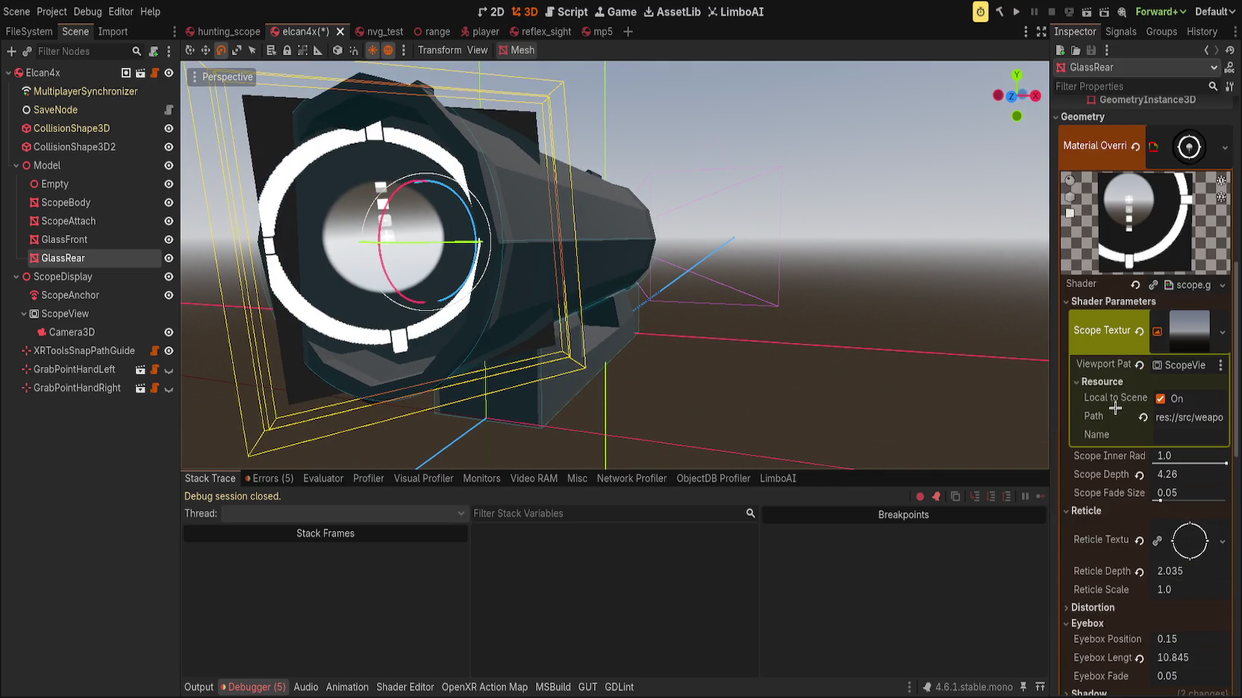
pyautogui.scroll(-2, 1100, 513)
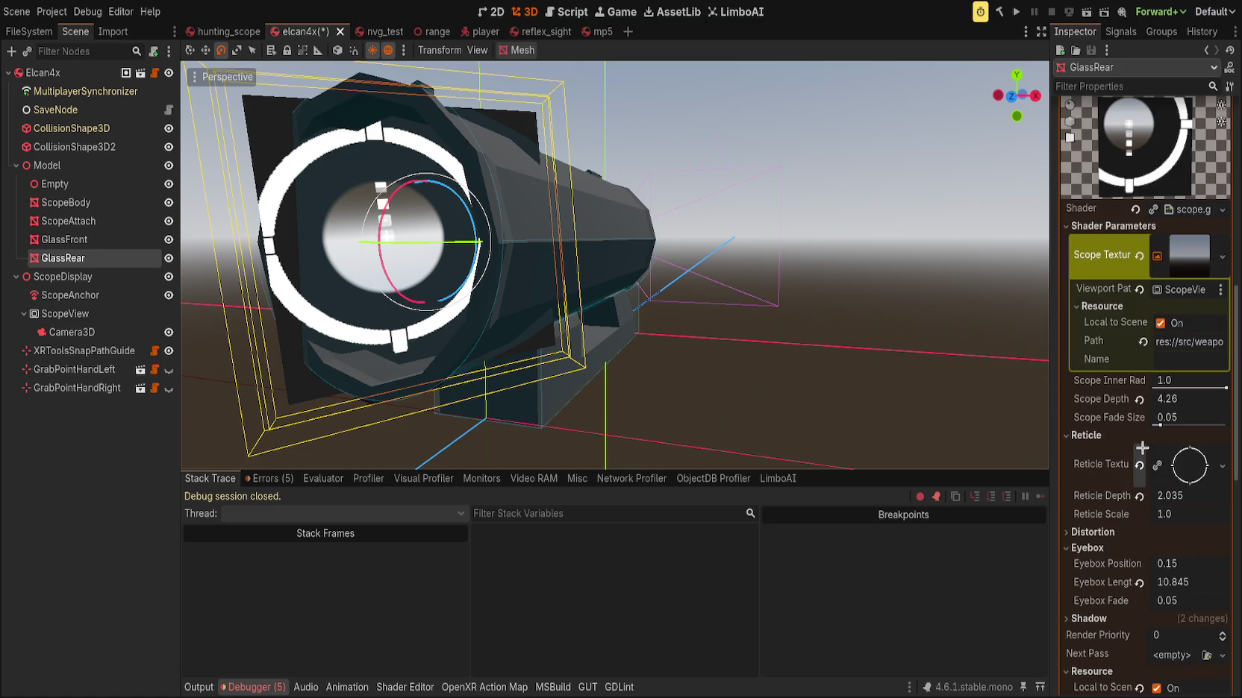
pyautogui.click(1138, 496)
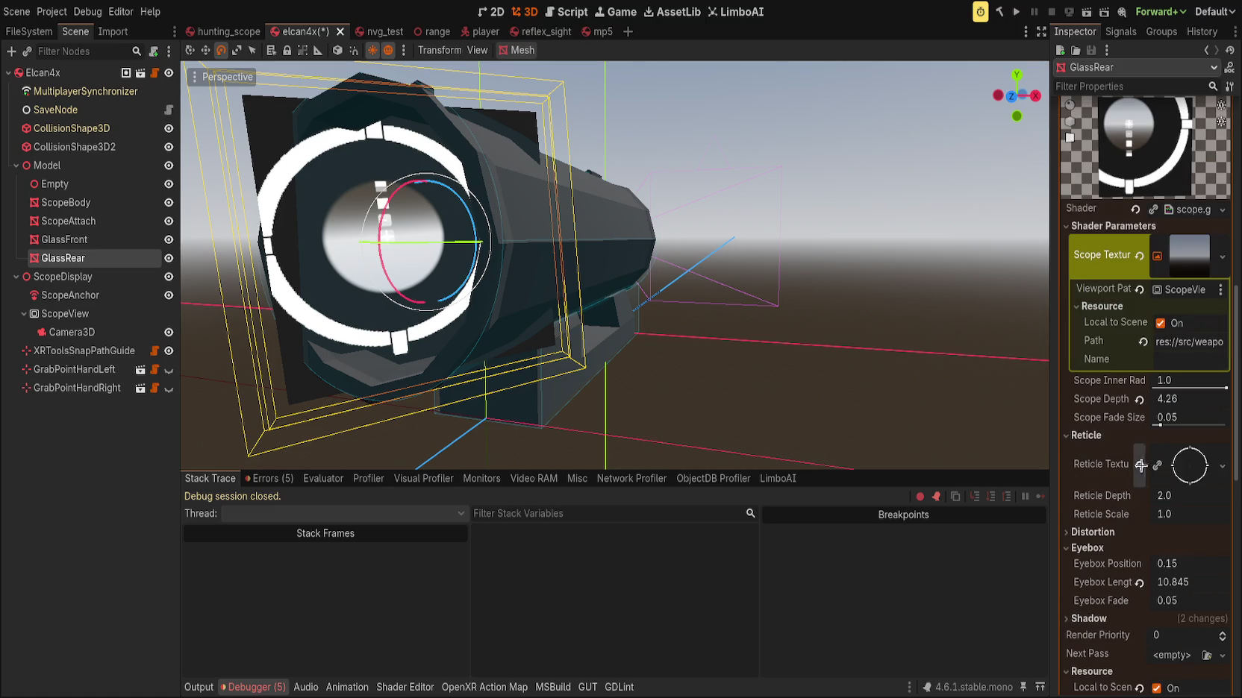
pyautogui.click(1139, 400)
pyautogui.scroll(-2, 1093, 518)
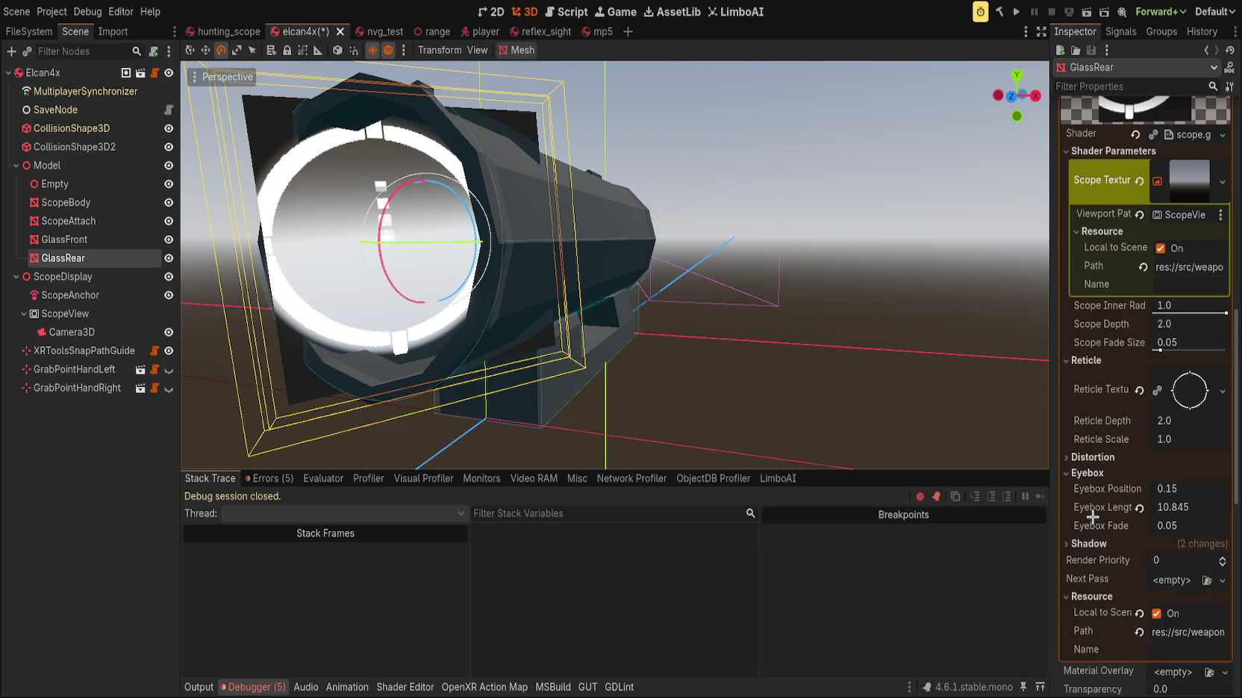
pyautogui.click(1138, 507)
pyautogui.scroll(-12, 1124, 494)
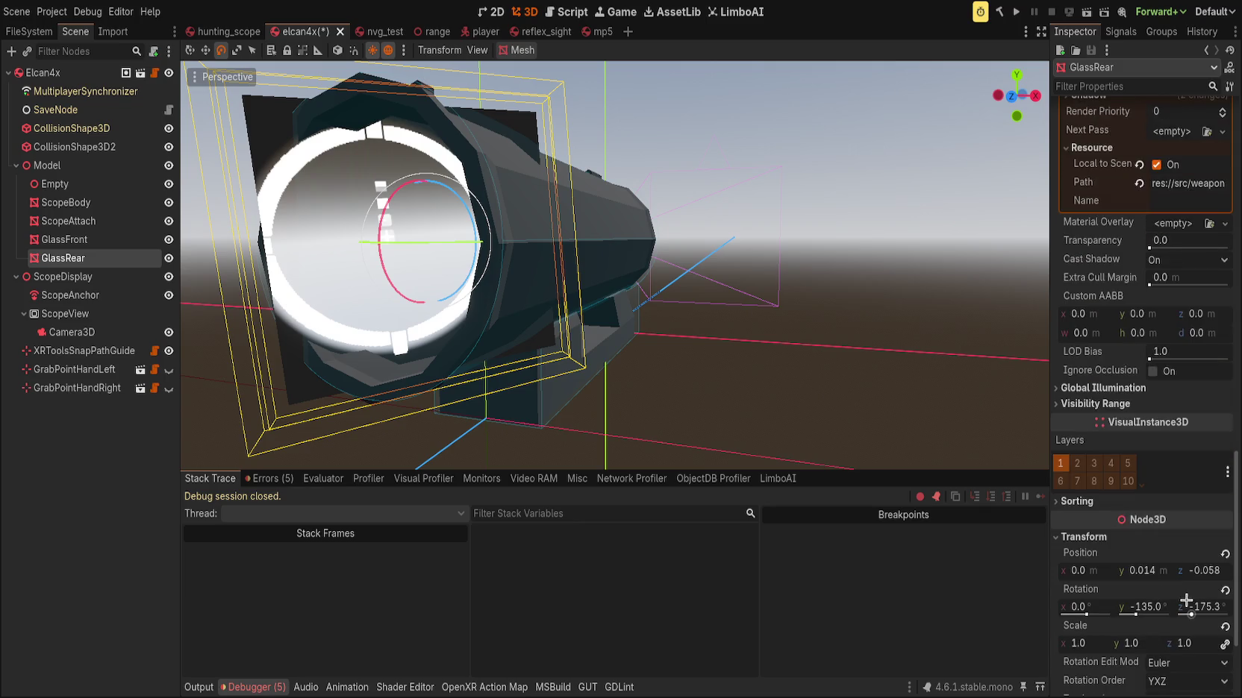
# Reset GlassRear's rotation, then set Rotation y to 180°
pyautogui.click(1222, 589)
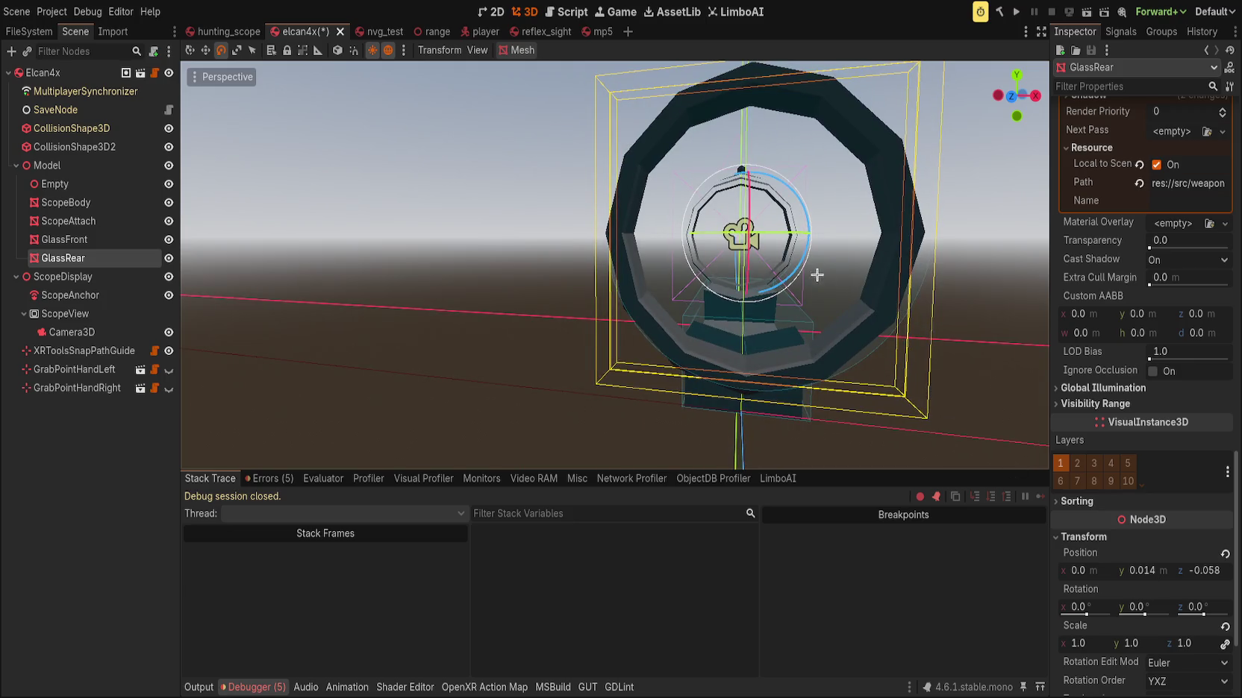
pyautogui.moveTo(1142, 607); pyautogui.dragTo(1153, 616)
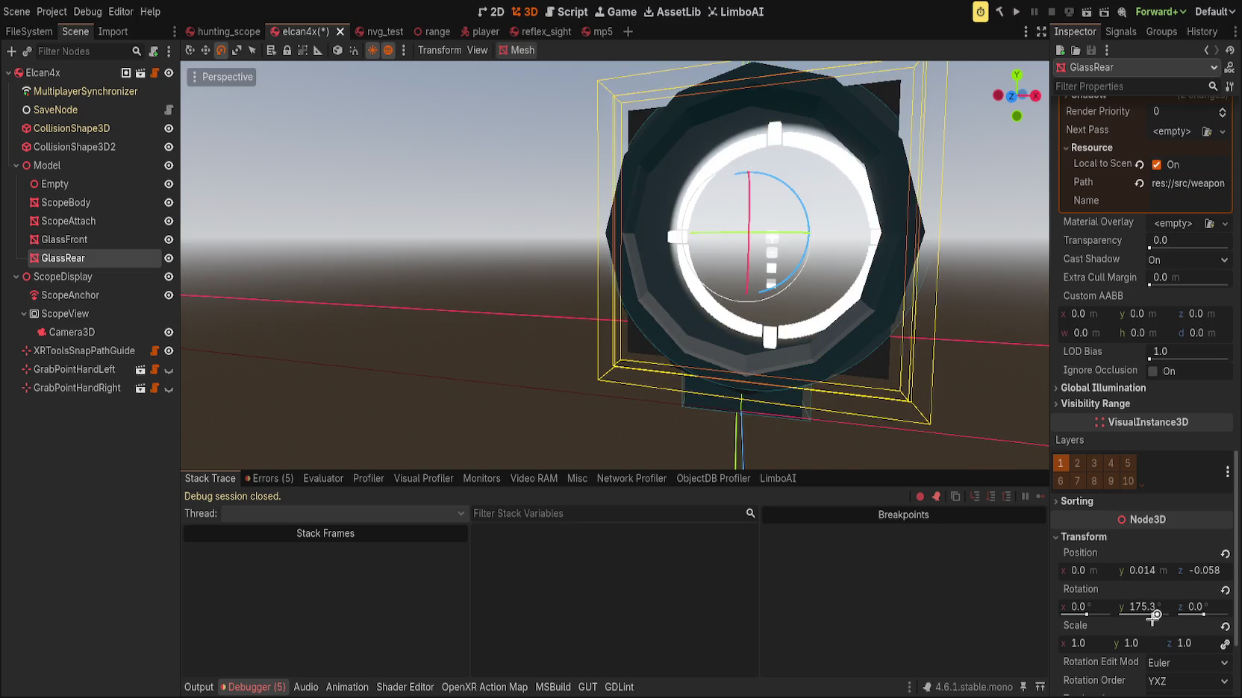
pyautogui.click(1156, 605)
pyautogui.write('19')
pyautogui.press('Return')
pyautogui.moveTo(866, 380)
pyautogui.mouseDown()
pyautogui.moveTo(853, 374)
pyautogui.moveTo(895, 374)
pyautogui.moveTo(882, 368)
pyautogui.mouseUp()
pyautogui.click(138, 414)
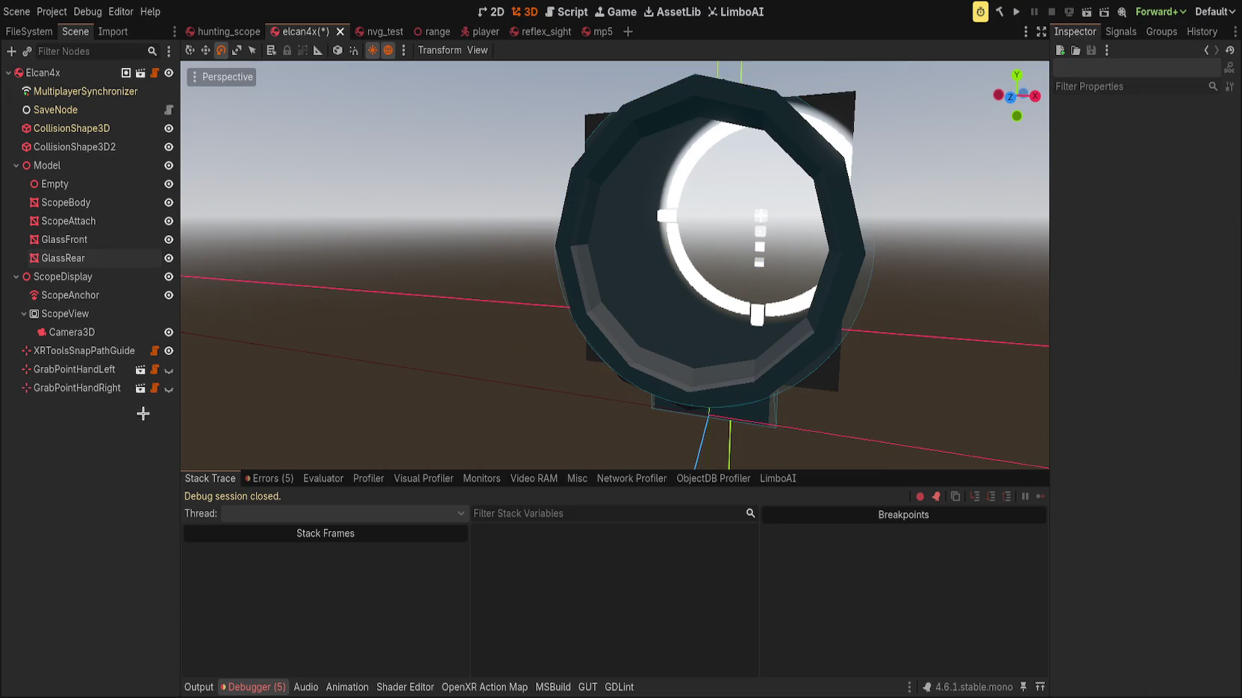
# Reselect GlassRear and expand its Reticle Texture preview
pyautogui.click(134, 258)
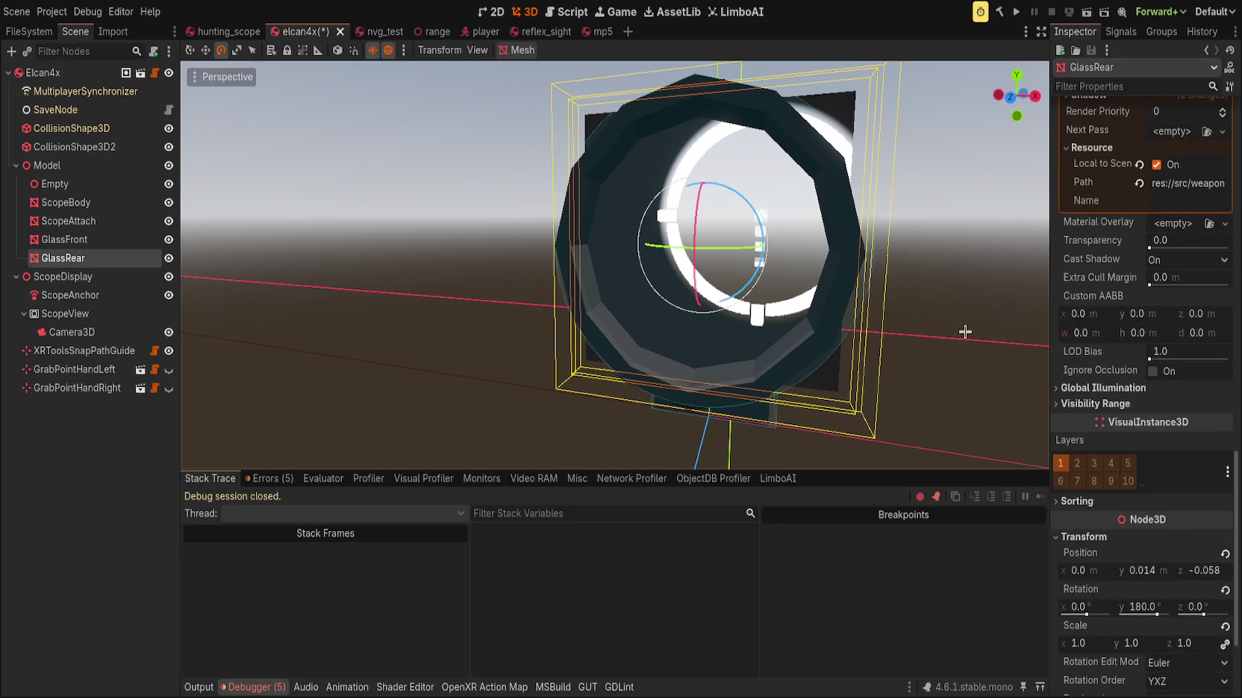
pyautogui.scroll(6, 1133, 462)
pyautogui.scroll(2, 1133, 462)
pyautogui.click(1188, 391)
# Orbit slightly around the scope and show scope.gdshader in the Shader Editor
pyautogui.moveTo(858, 305)
pyautogui.mouseDown()
pyautogui.moveTo(946, 306)
pyautogui.moveTo(881, 296)
pyautogui.moveTo(901, 296)
pyautogui.mouseUp()
pyautogui.scroll(-2, 900, 302)
pyautogui.scroll(-3, 898, 308)
pyautogui.scroll(8, 898, 308)
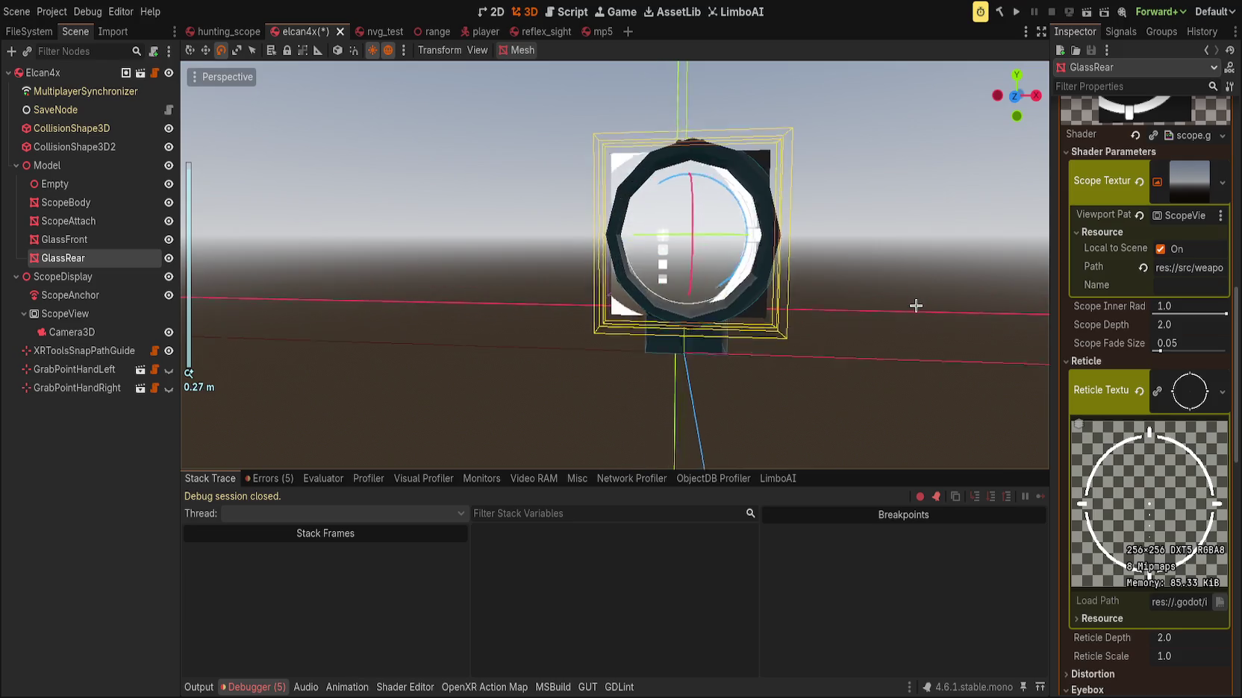
pyautogui.scroll(-1, 898, 311)
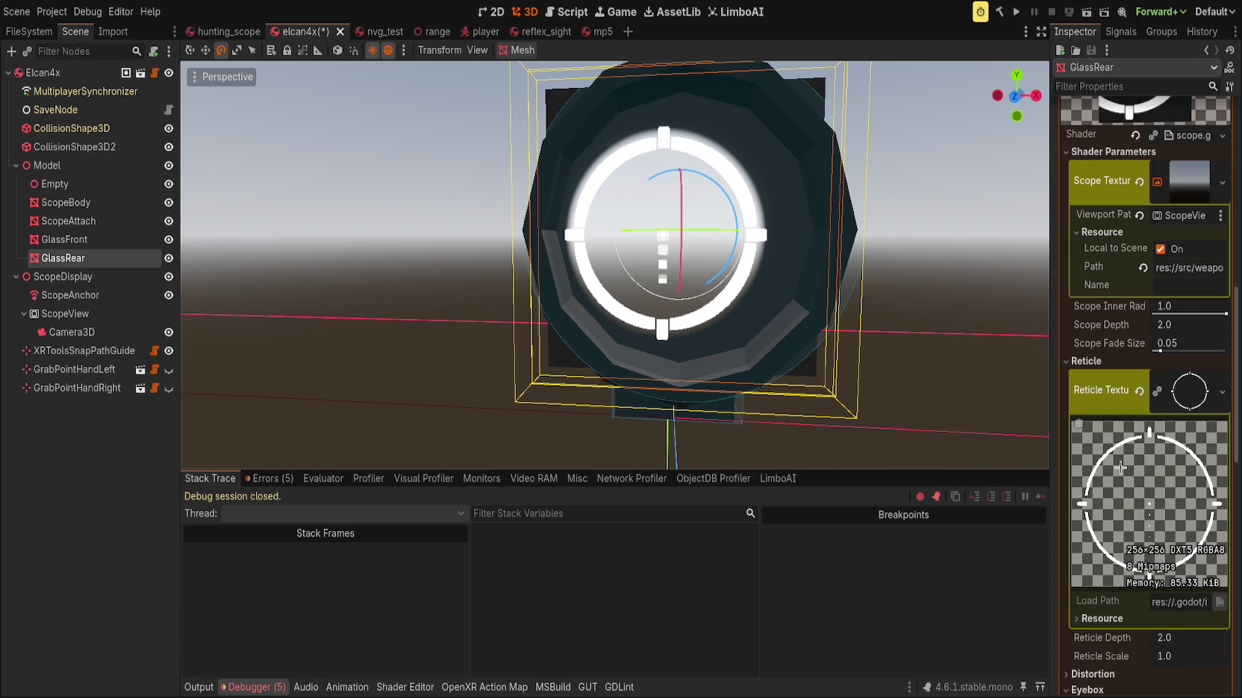
pyautogui.scroll(-5, 1121, 468)
pyautogui.moveTo(919, 369)
pyautogui.mouseDown()
pyautogui.moveTo(876, 377)
pyautogui.moveTo(876, 365)
pyautogui.mouseUp()
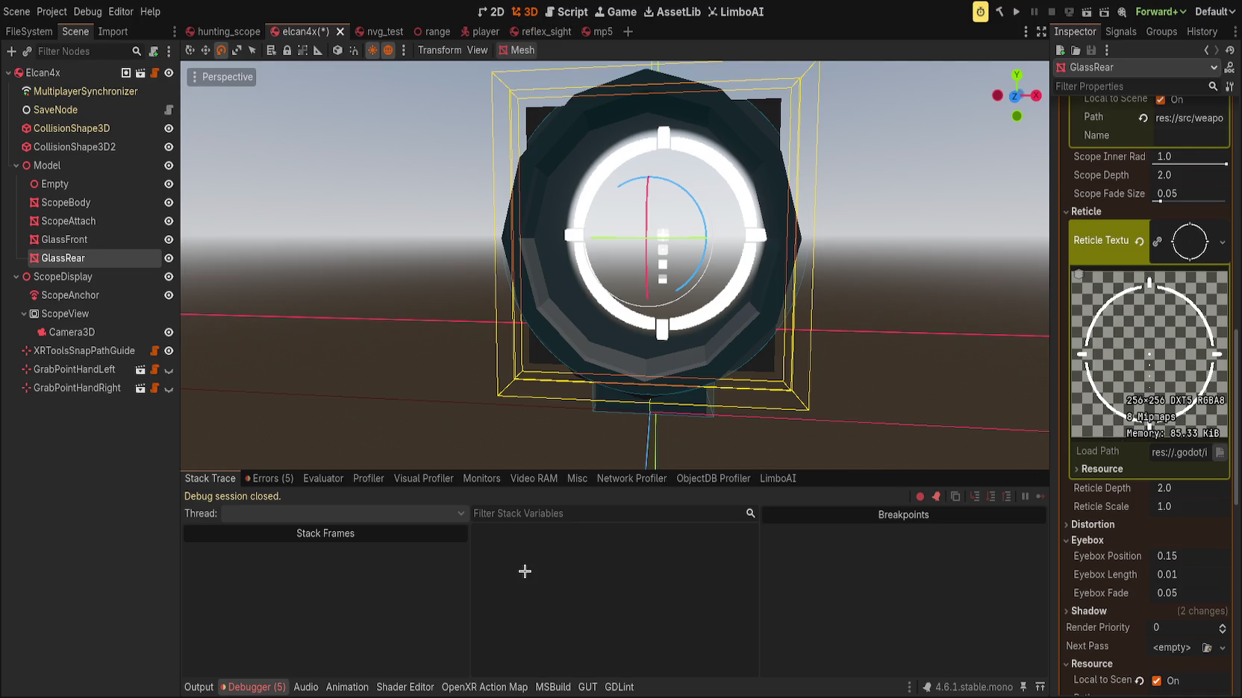
pyautogui.hotkey('alt', 'a')
pyautogui.hotkey('alt', 's')
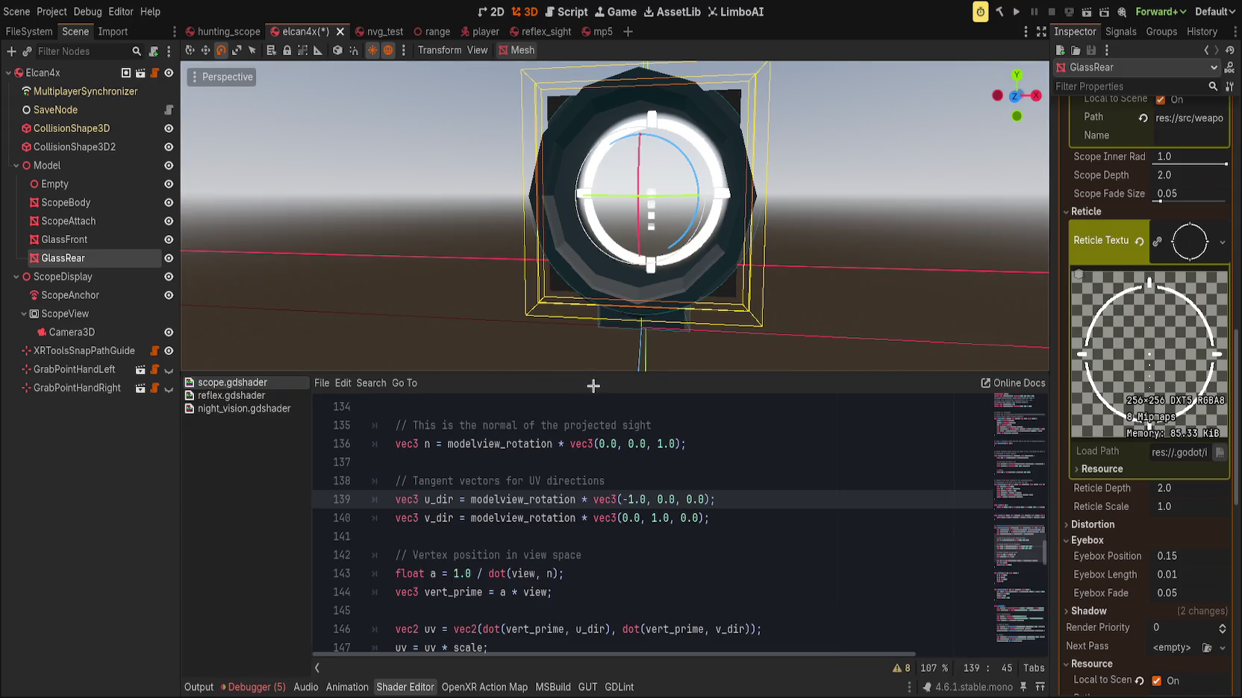
# Enlarge the shader panel and show reticle_circle_bdc.png's settings in the Import dock
pyautogui.moveTo(603, 372); pyautogui.dragTo(604, 304)
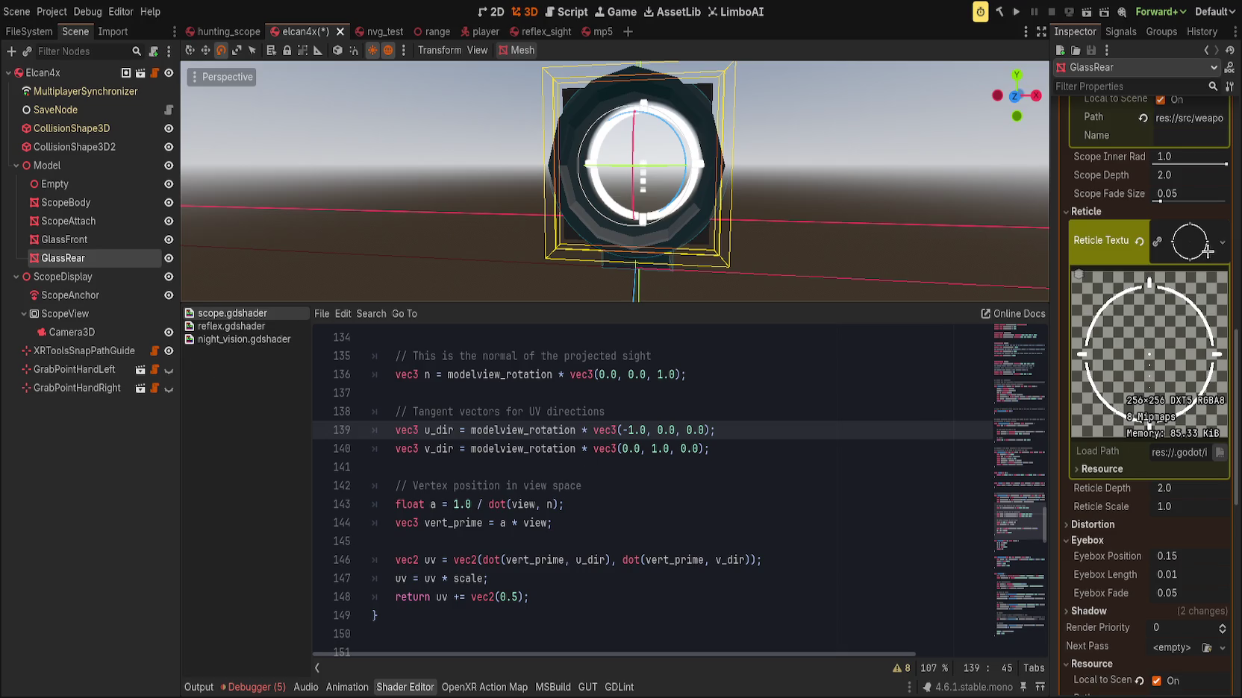
pyautogui.click(29, 31)
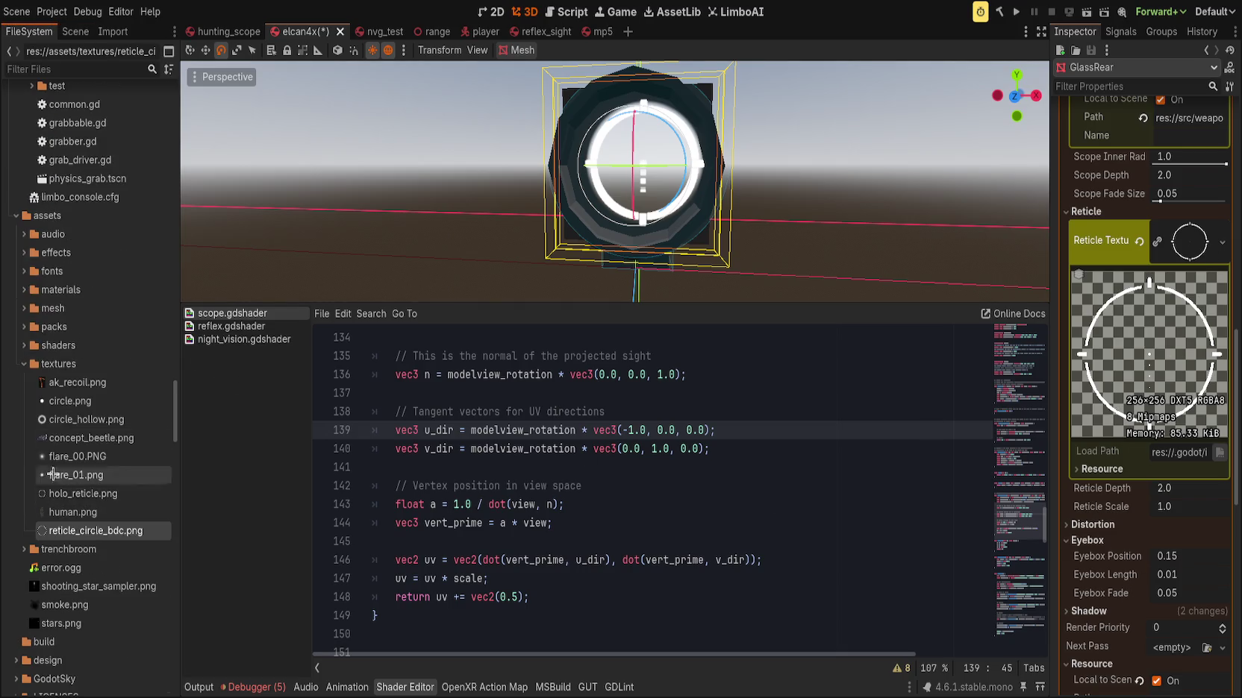
pyautogui.click(75, 31)
pyautogui.click(113, 31)
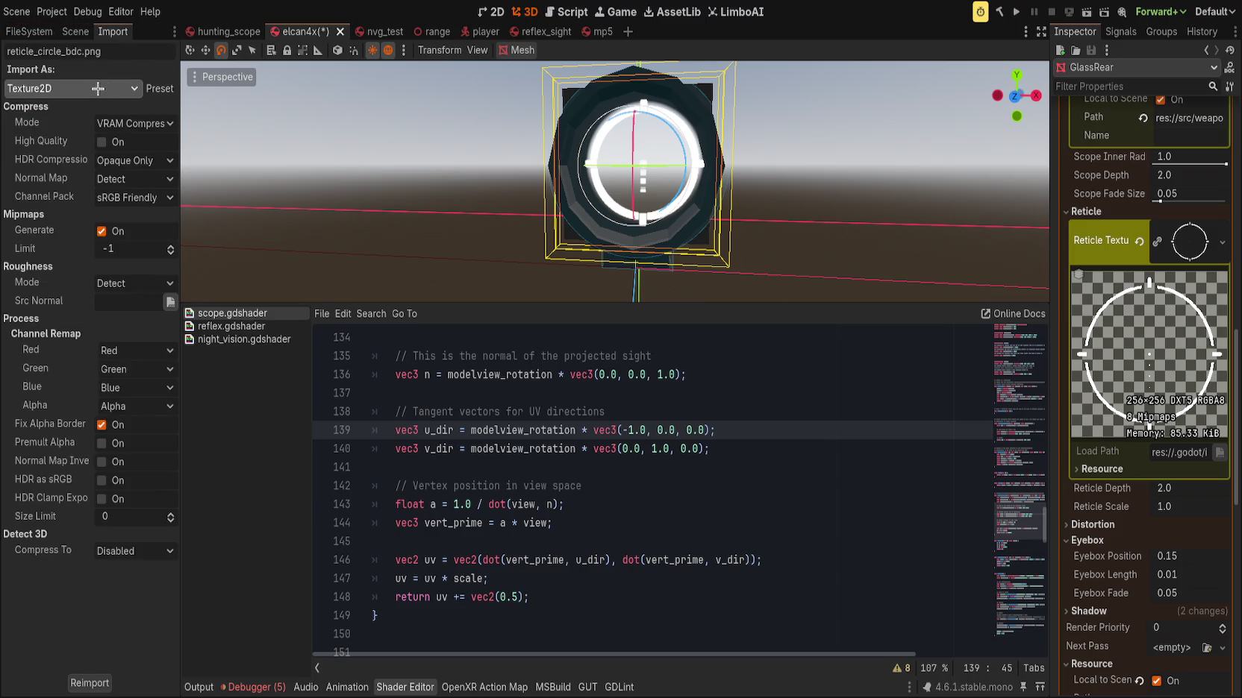
# Reimport reticle_circle_bdc.png as Lossless, then as VRAM Compressed with High Quality on
pyautogui.click(141, 142)
pyautogui.click(94, 683)
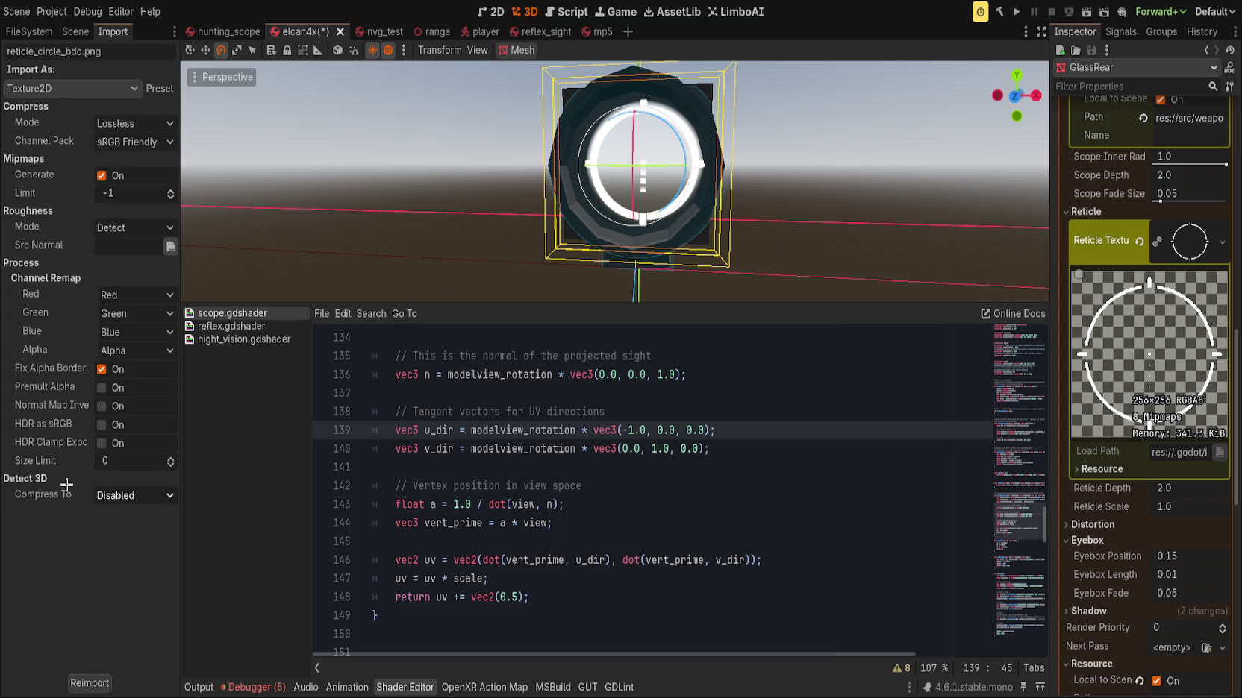
pyautogui.click(118, 122)
pyautogui.click(146, 166)
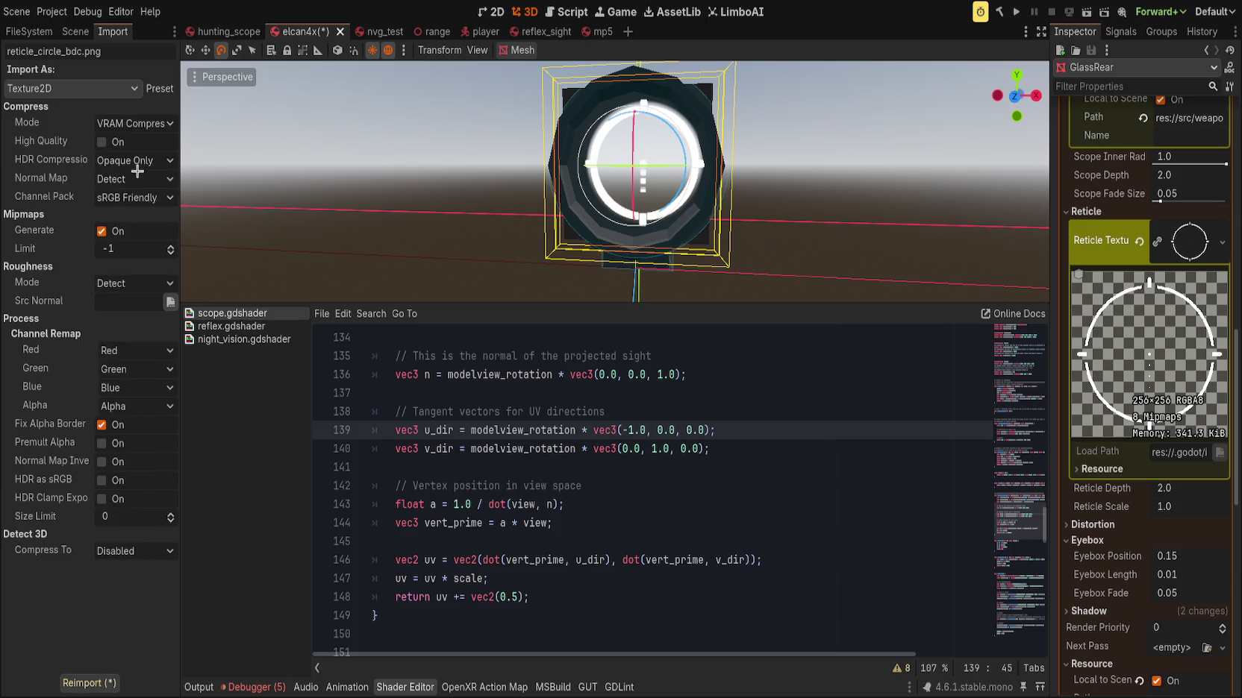
pyautogui.click(101, 142)
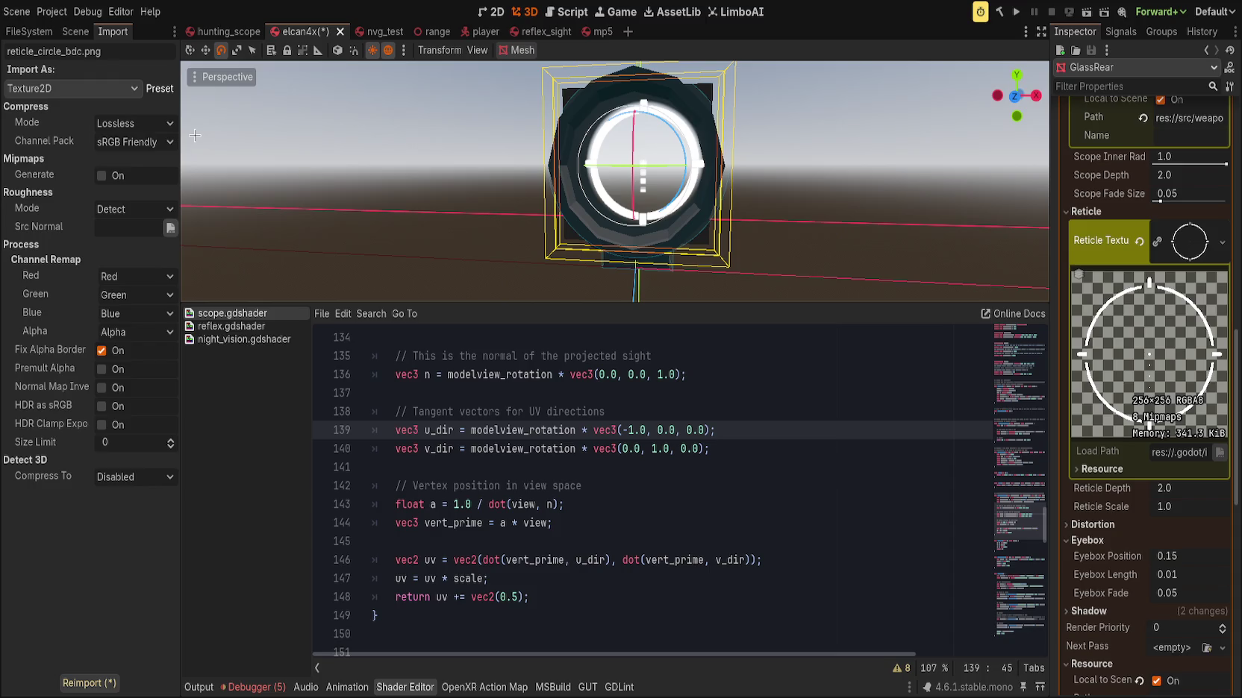
pyautogui.click(98, 681)
# Save the elcan4x scene
pyautogui.scroll(-3, 567, 218)
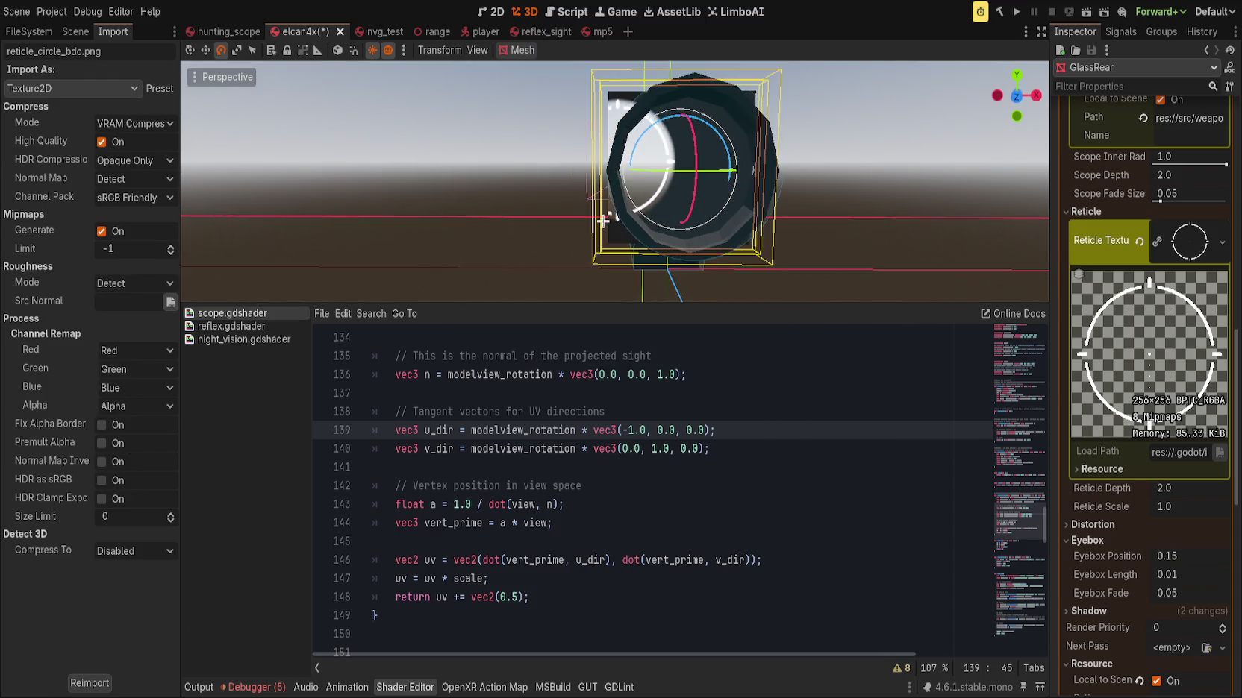
pyautogui.hotkey('ctrl', 's')
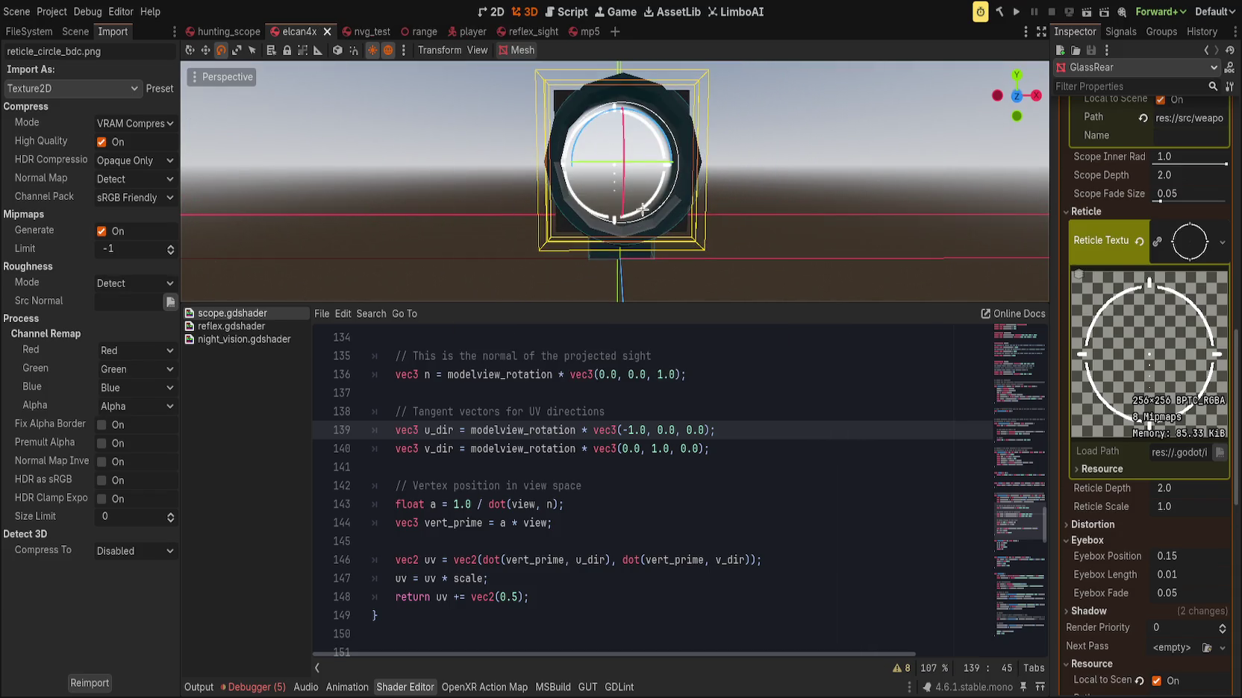
pyautogui.scroll(1, 557, 226)
pyautogui.scroll(-5, 1097, 368)
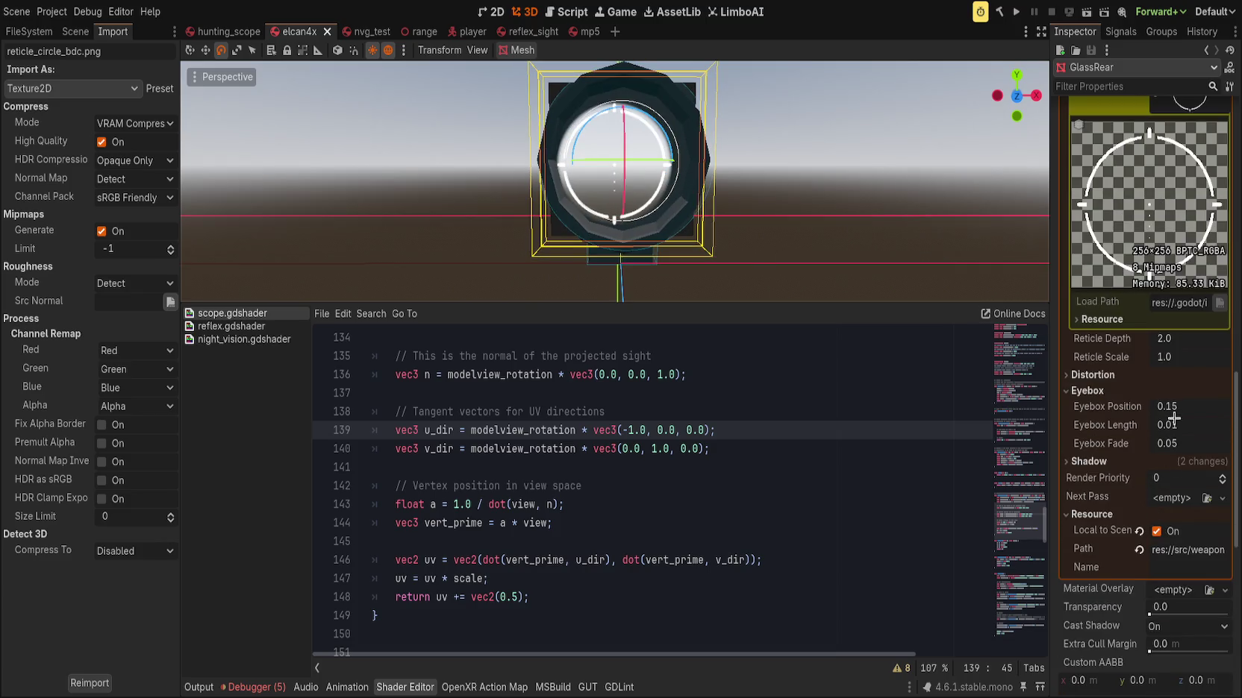
# Set Reticle Depth to 10 and revert Reticle Scale to 1.0
pyautogui.click(1098, 375)
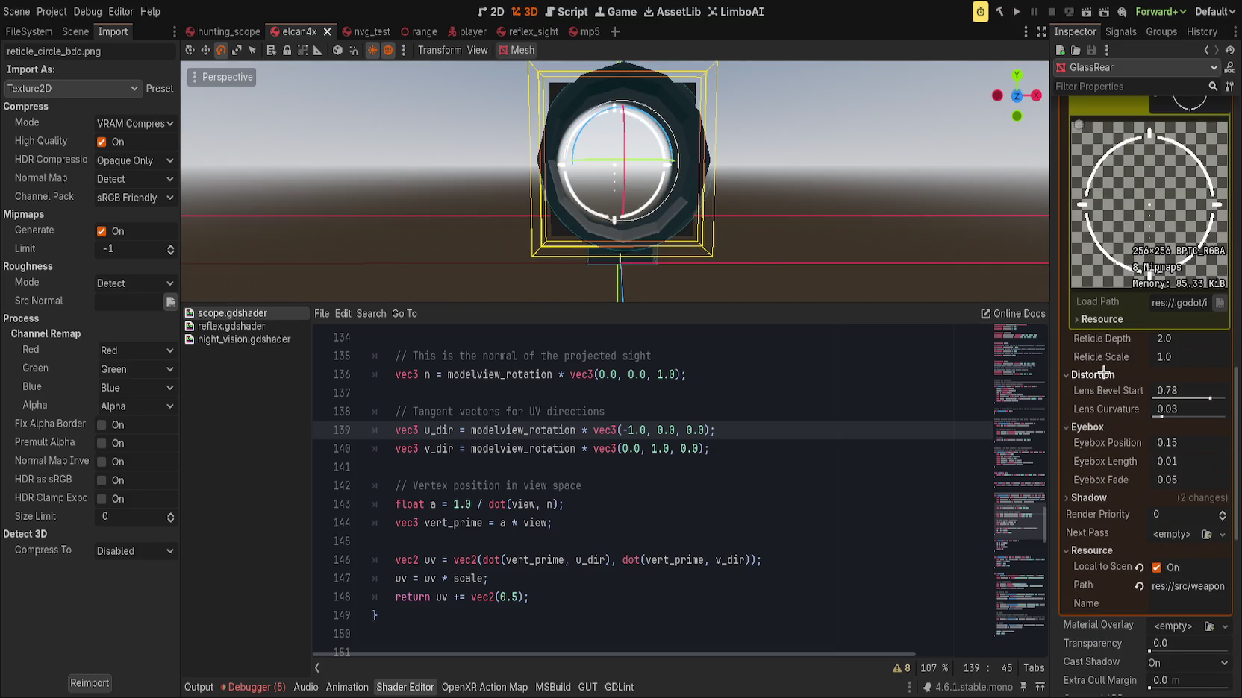
pyautogui.scroll(5, 1119, 423)
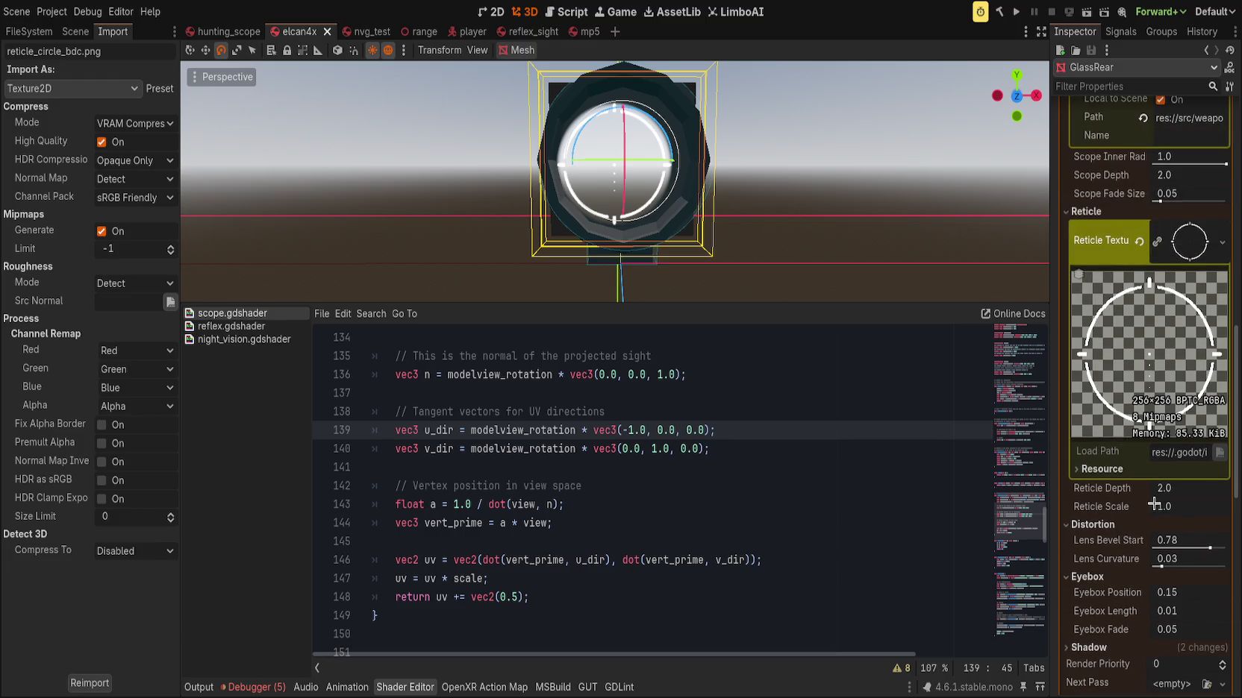
pyautogui.click(1163, 491)
pyautogui.write('0')
pyautogui.press('Return')
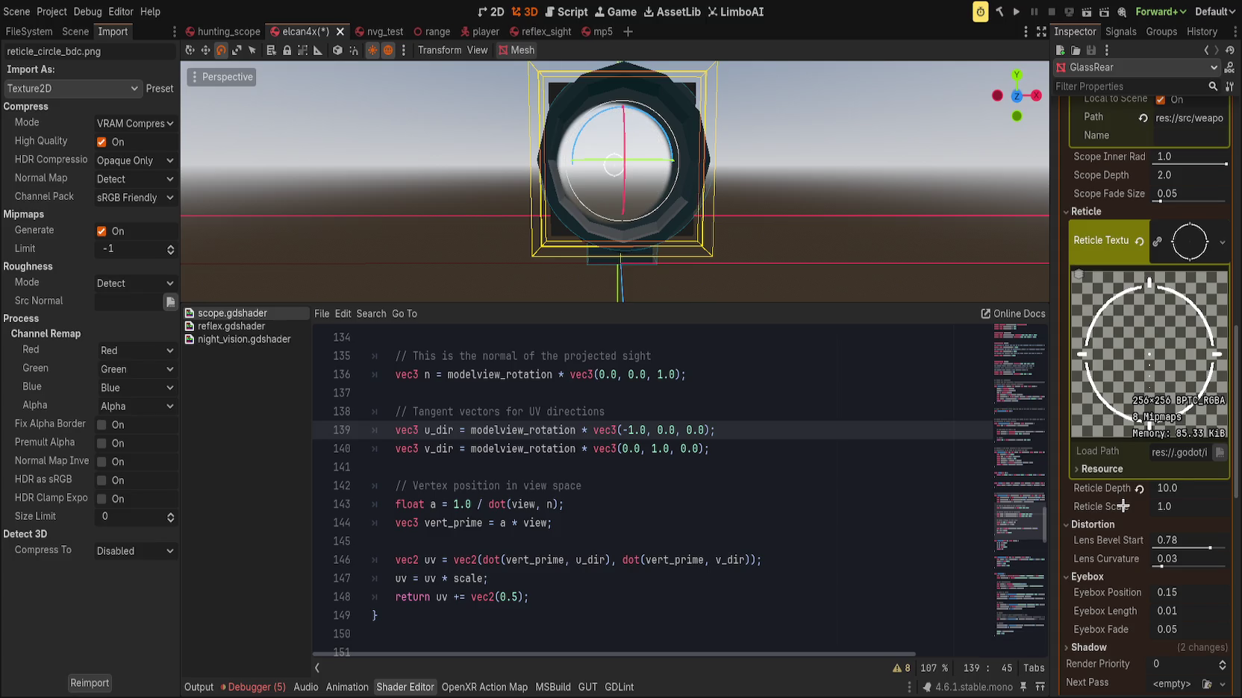
pyautogui.moveTo(1177, 505); pyautogui.dragTo(1164, 504)
pyautogui.click(1139, 506)
# Save the scene with Ctrl+S
pyautogui.scroll(-2, 590, 503)
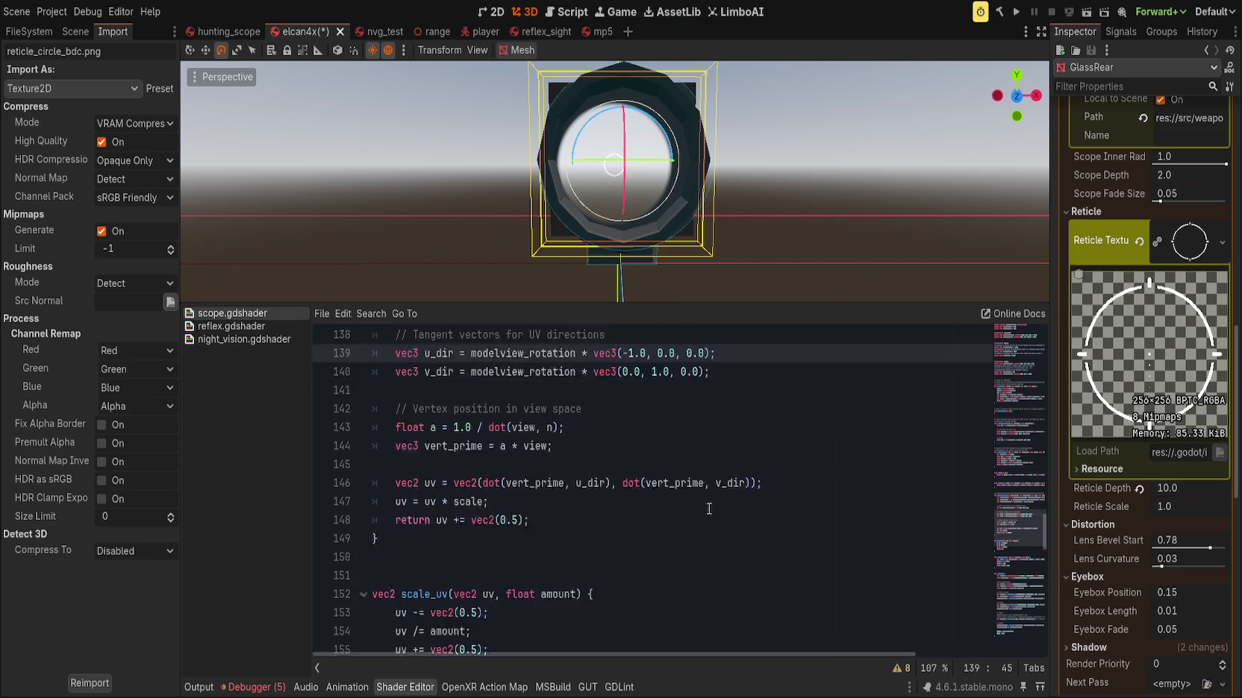
pyautogui.click(590, 503)
pyautogui.hotkey('ctrl', 's')
pyautogui.scroll(-10, 672, 485)
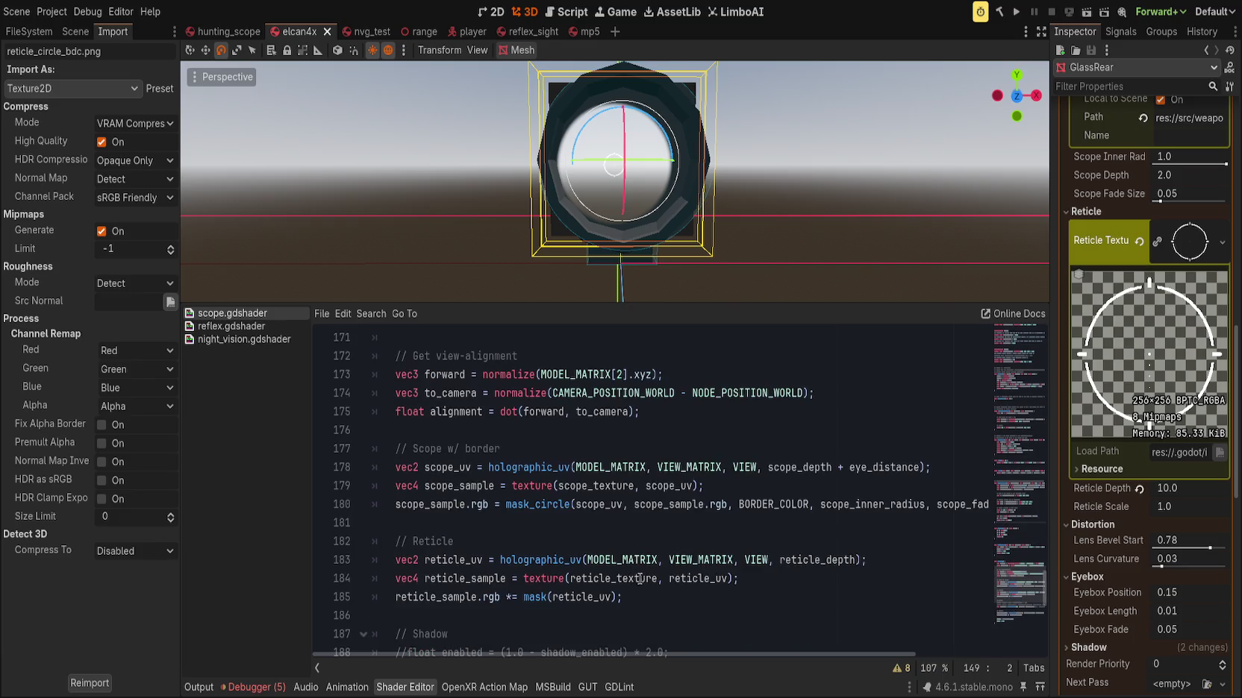
# Add 'reticle_uv = scale_uv(reticle_uv, reticle_scale);' above the mask line in scope.gdshader and save
pyautogui.scroll(-2, 634, 567)
pyautogui.click(747, 488)
pyautogui.press('Return')
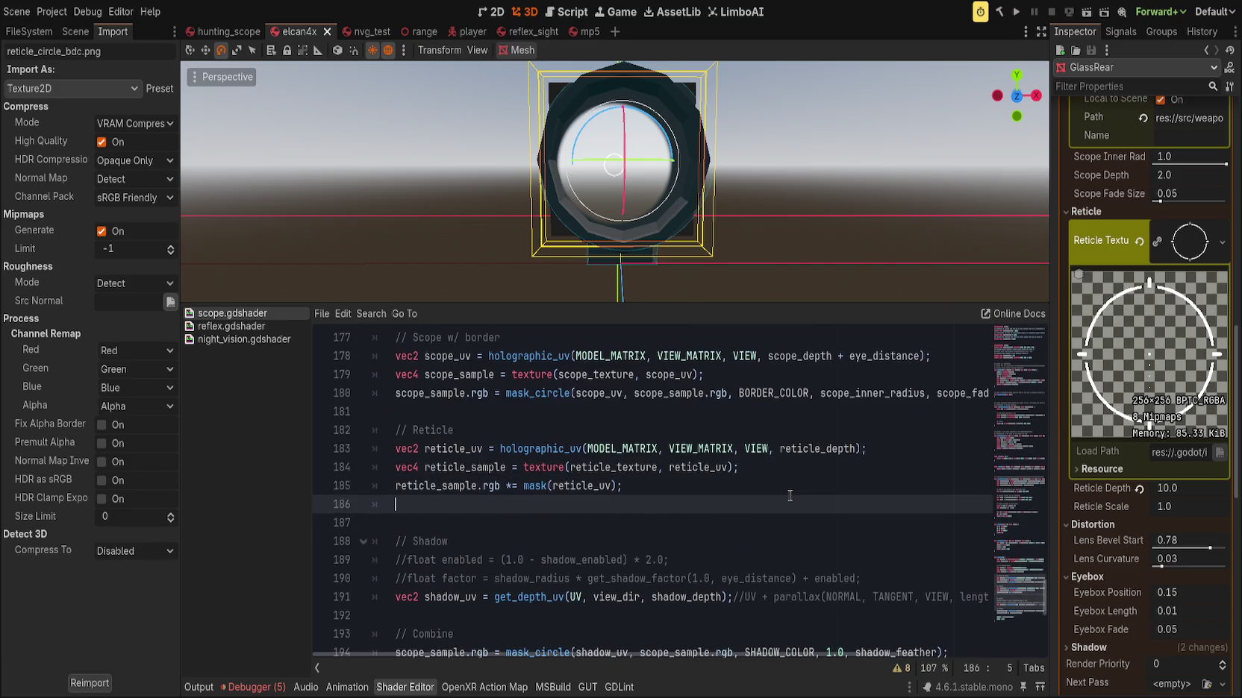
pyautogui.hotkey('alt', 'Up')
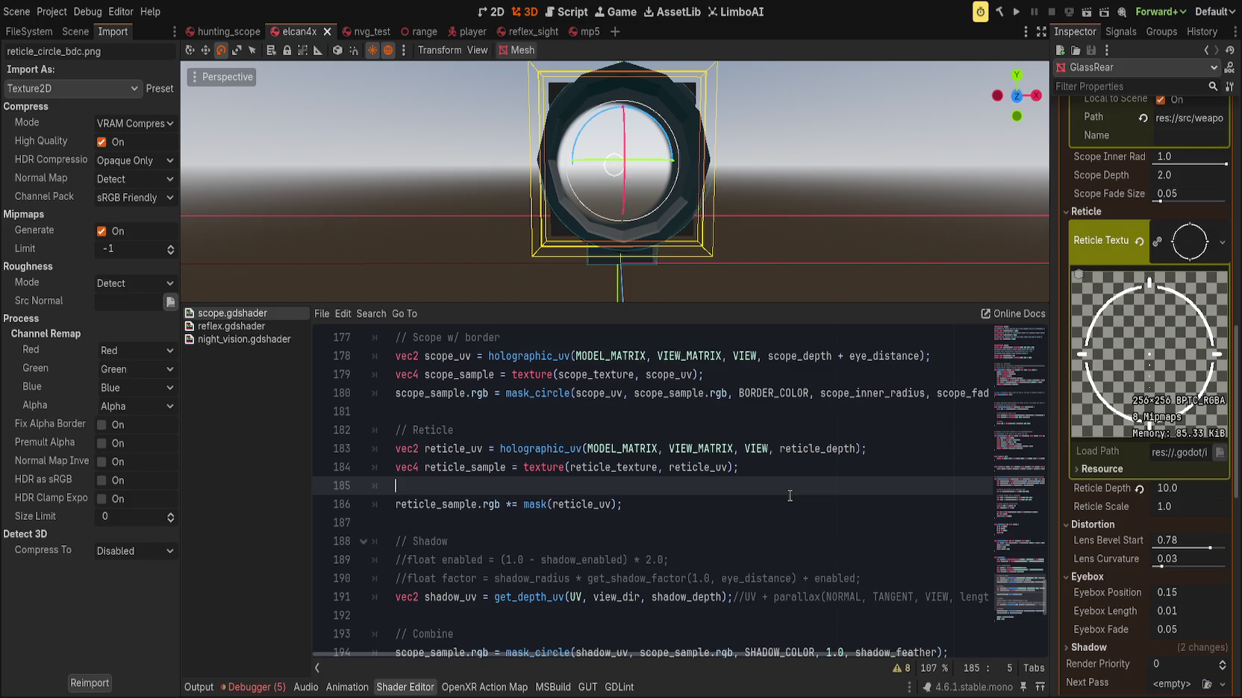
pyautogui.write('reticle')
pyautogui.press('Down')
pyautogui.press('Down')
pyautogui.press('Down')
pyautogui.press('Return')
pyautogui.write('= scale_')
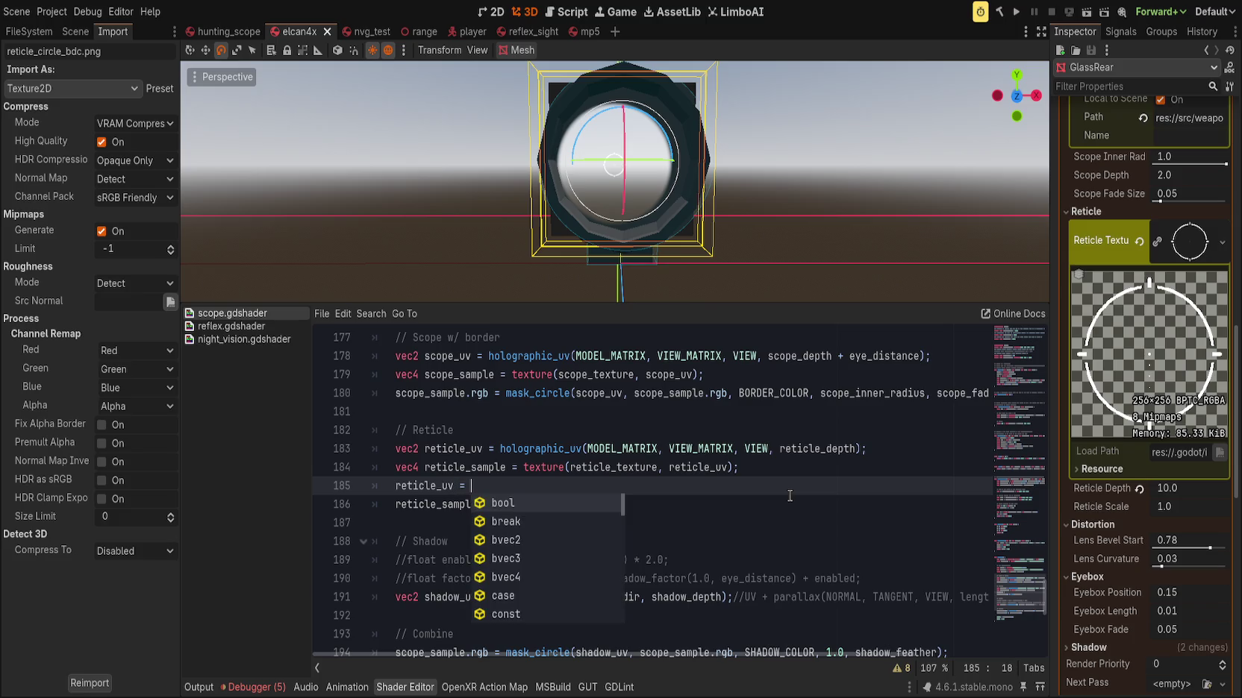
pyautogui.press('Return')
pyautogui.press('Return')
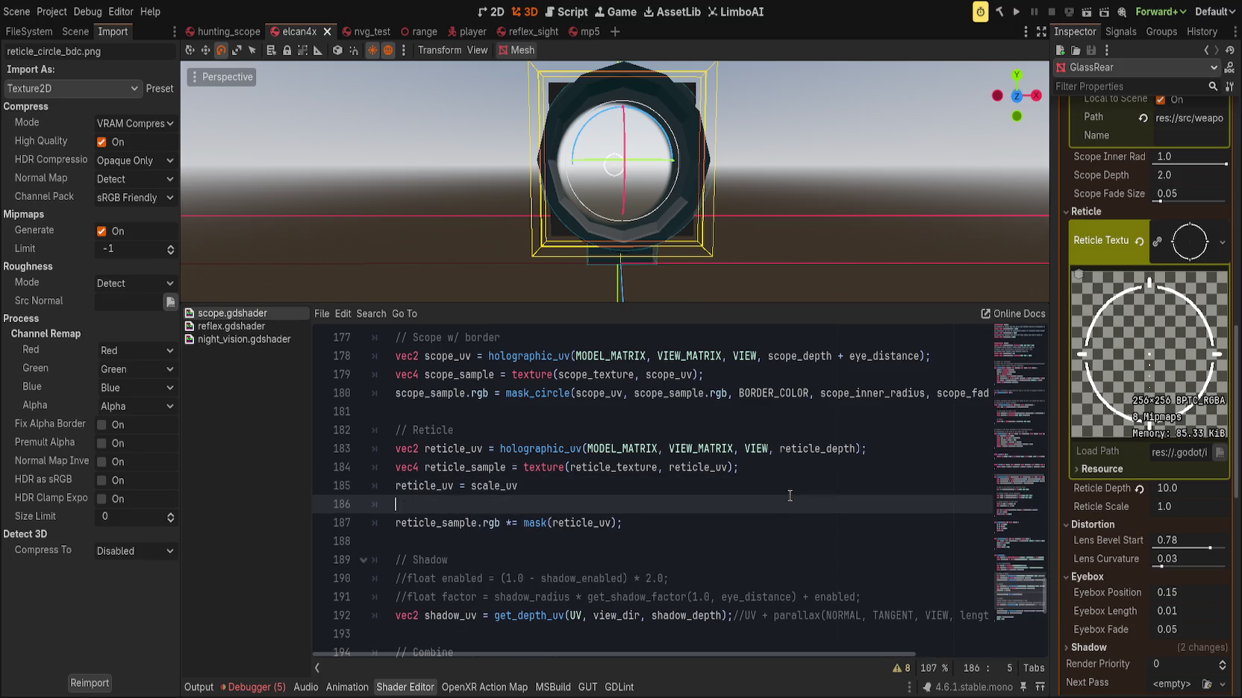
pyautogui.press('BackSpace')
pyautogui.write('(reticle_uv, ')
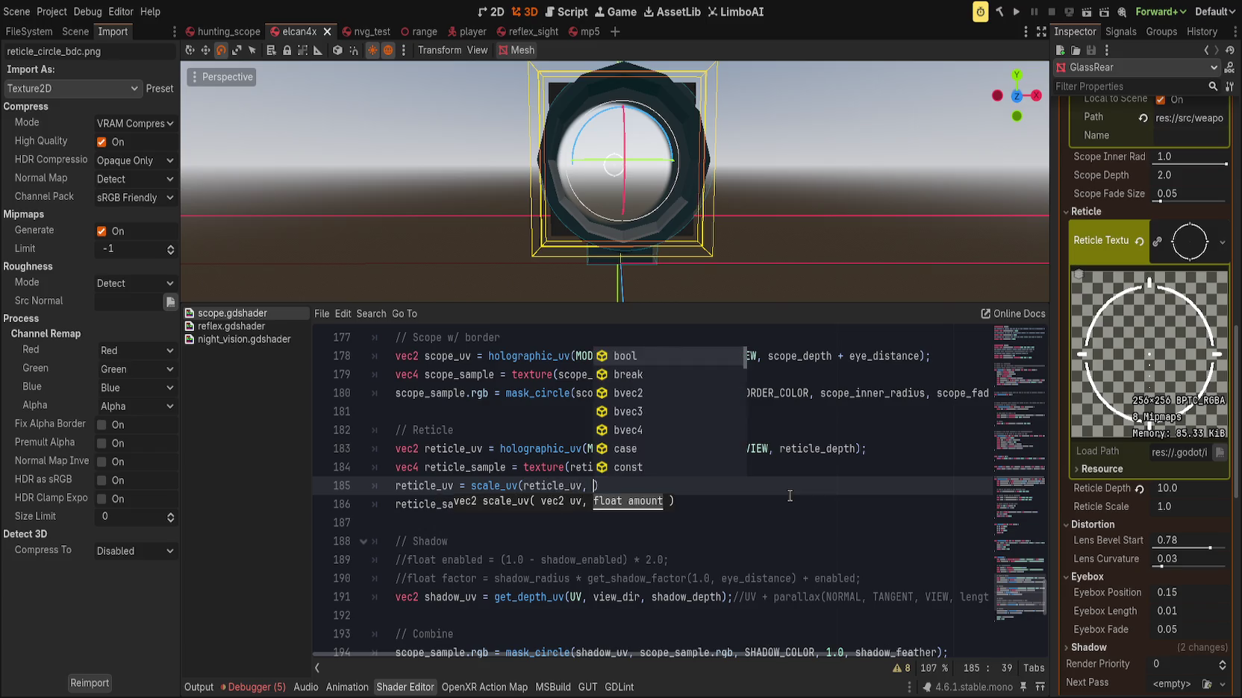
pyautogui.write('reticle_scale')
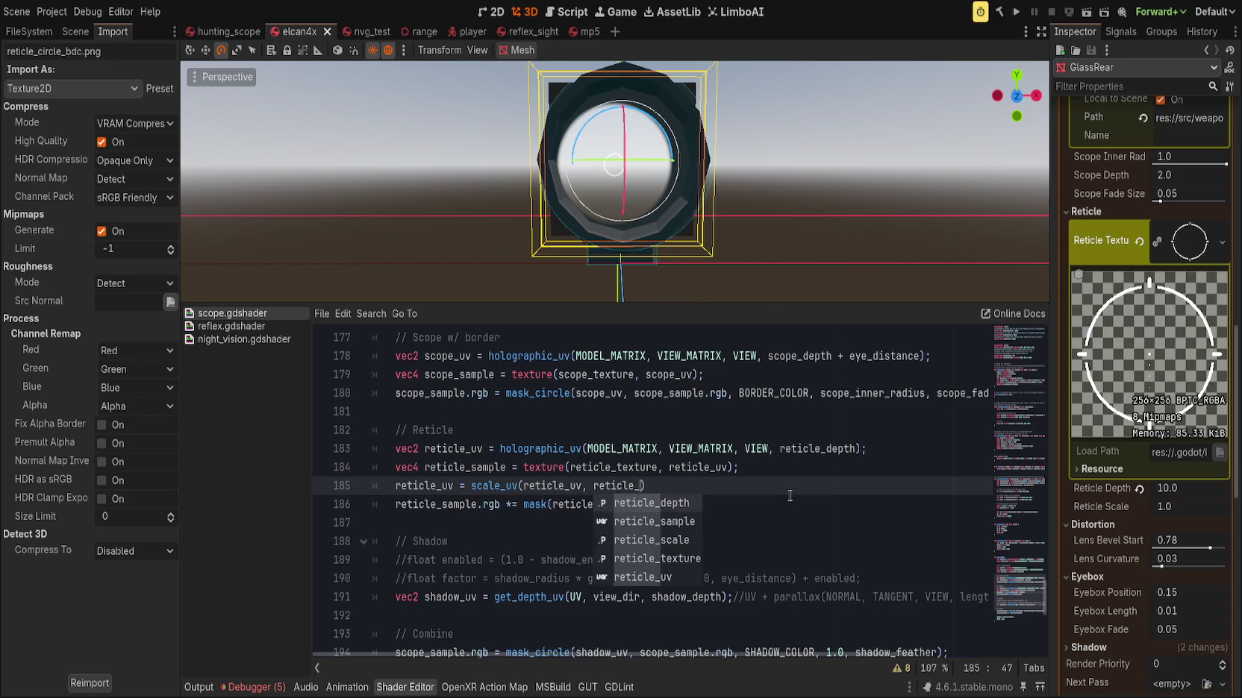
pyautogui.write(')')
pyautogui.hotkey('ctrl', 's')
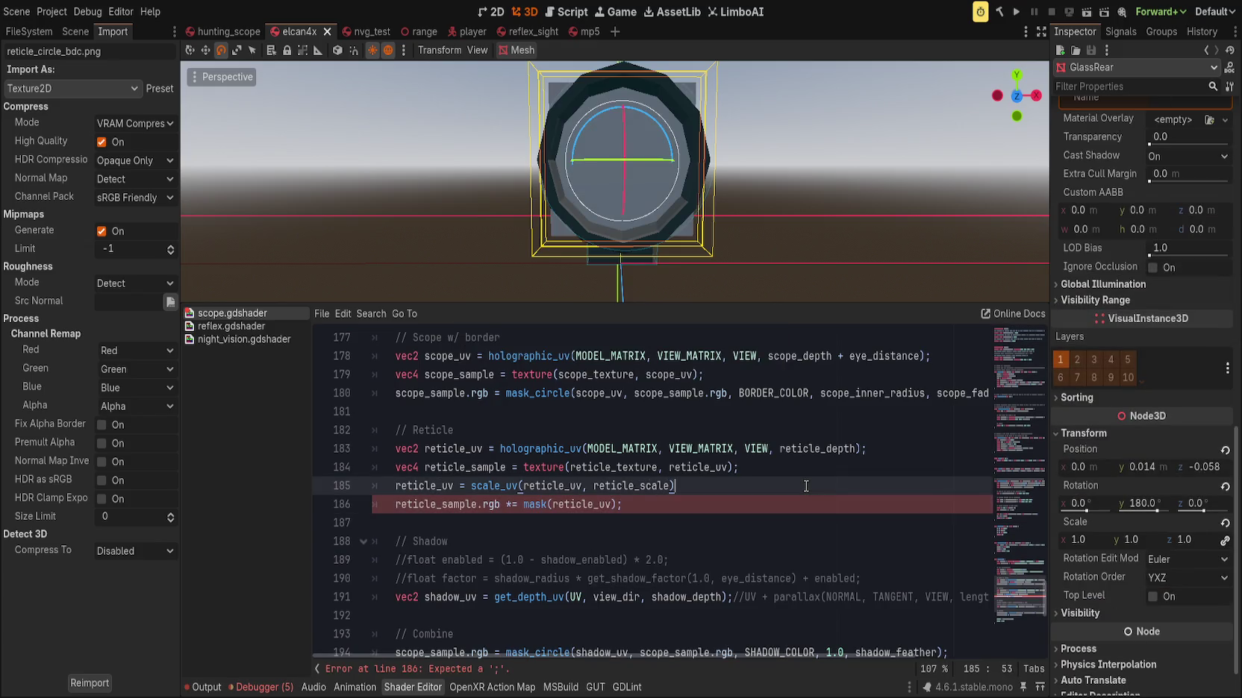
pyautogui.write(';')
pyautogui.hotkey('ctrl', 's')
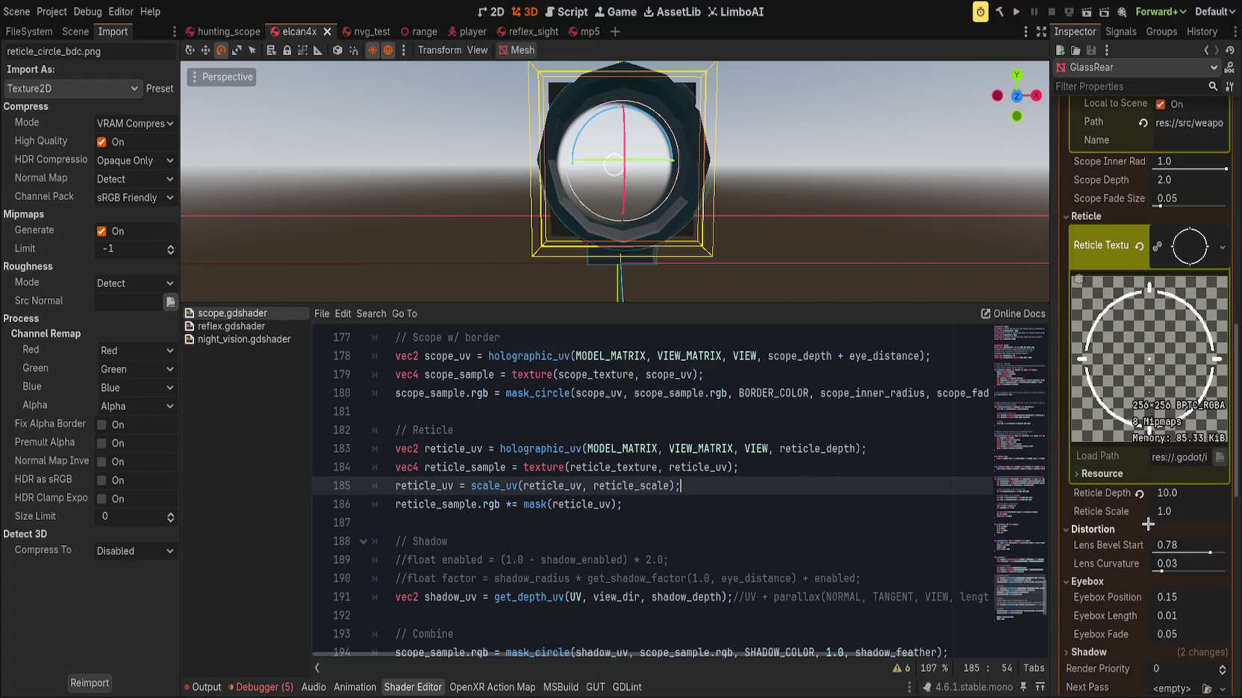
# Try a larger Reticle Scale, then revert Reticle Depth and Reticle Scale to defaults
pyautogui.moveTo(1163, 512); pyautogui.dragTo(1208, 512)
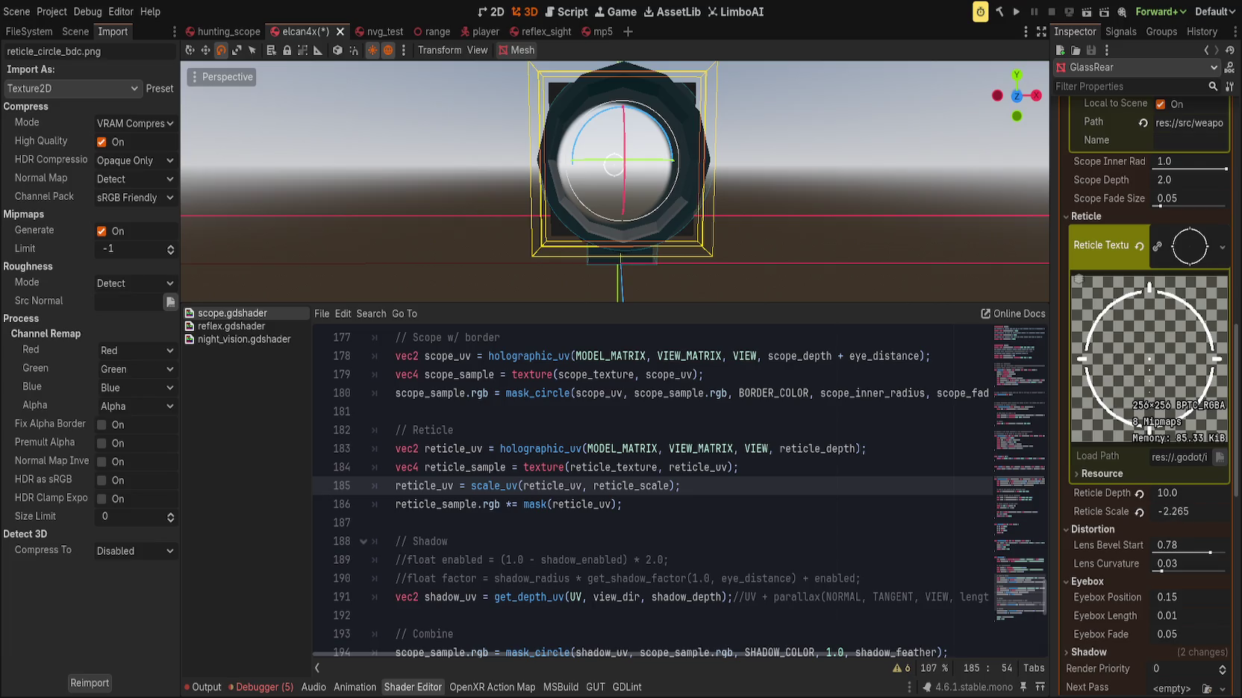
pyautogui.click(1139, 494)
pyautogui.click(1140, 512)
pyautogui.click(1139, 512)
# Move the scale_uv line above the reticle texture() sample and save
pyautogui.doubleClick(423, 486)
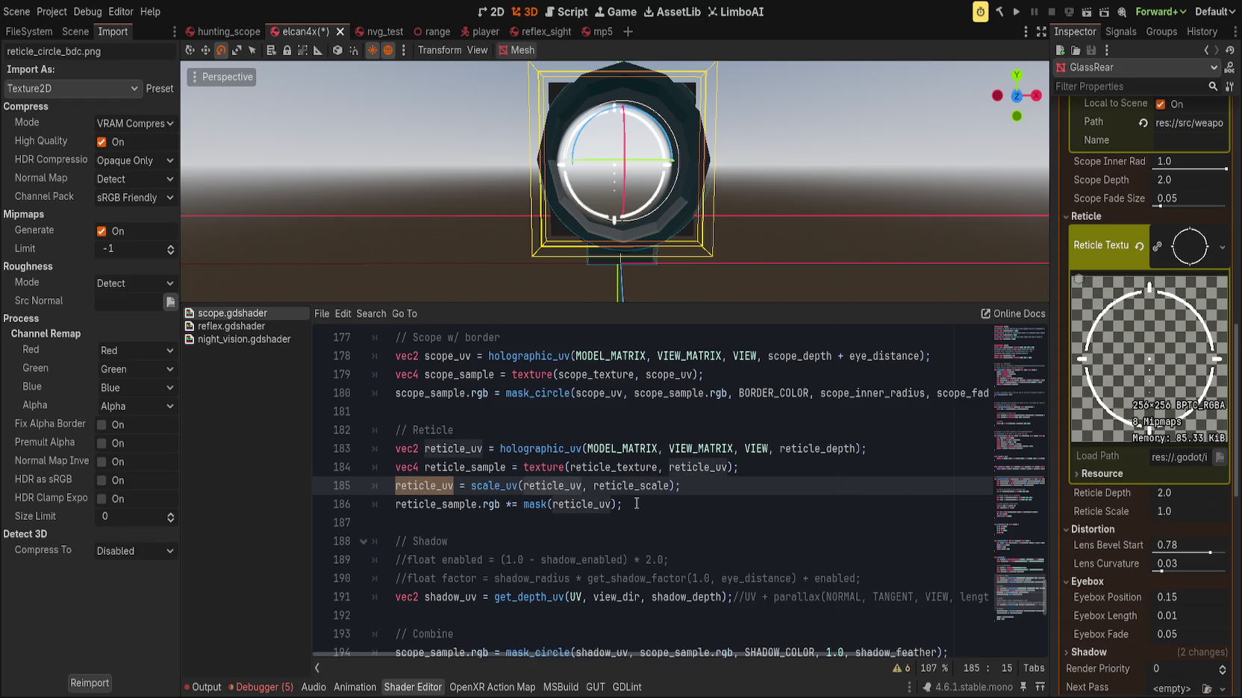
pyautogui.hotkey('alt', 'Up')
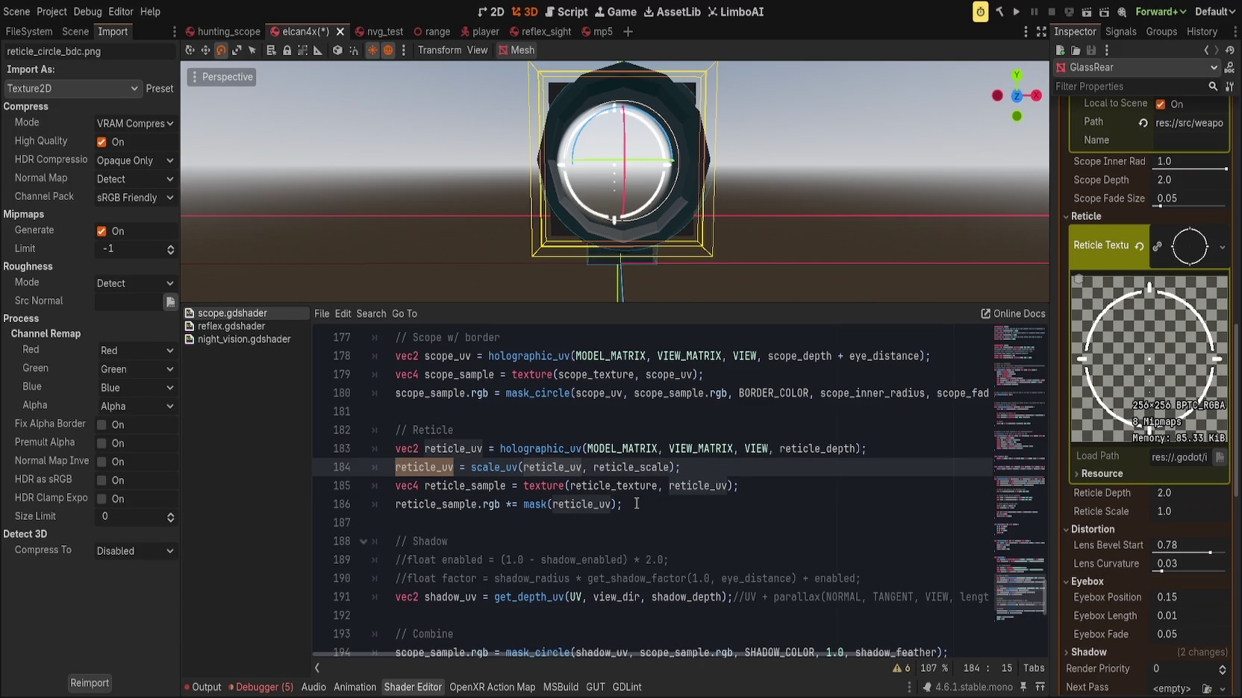
pyautogui.click(706, 467)
pyautogui.hotkey('ctrl', 's')
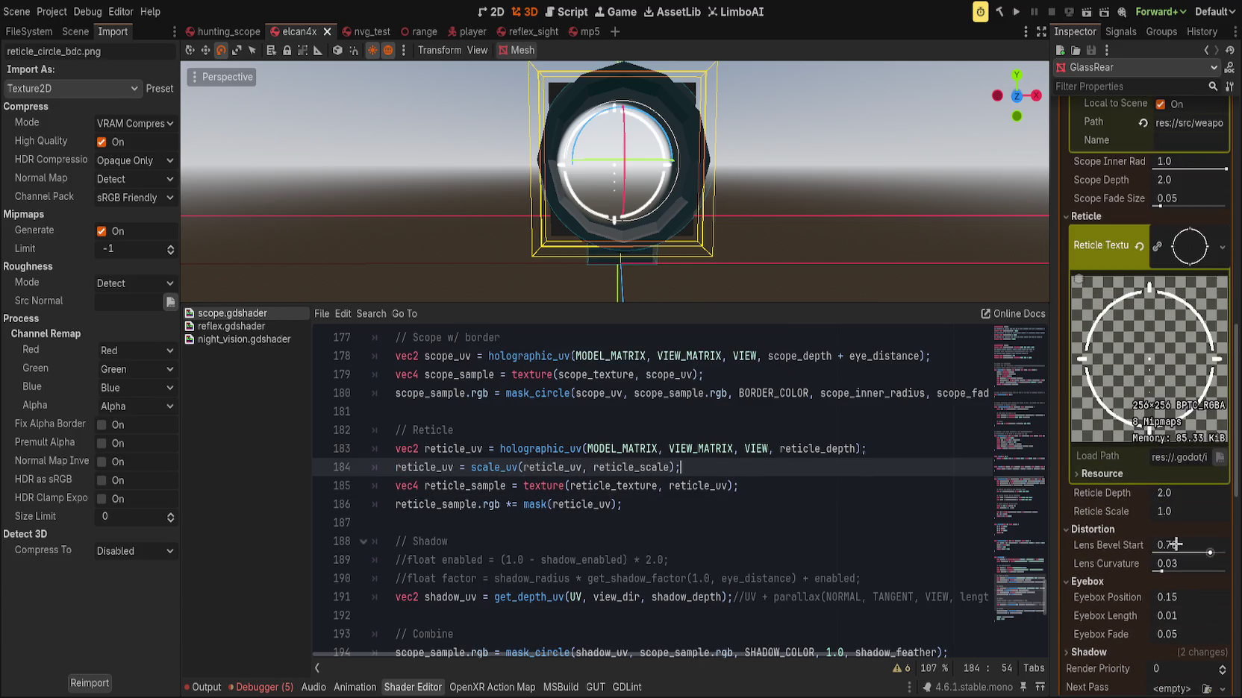
# Set Reticle Depth to 4.0 and Reticle Scale to 0.575
pyautogui.moveTo(1183, 512)
pyautogui.mouseDown()
pyautogui.moveTo(1241, 512)
pyautogui.moveTo(1183, 513)
pyautogui.mouseUp()
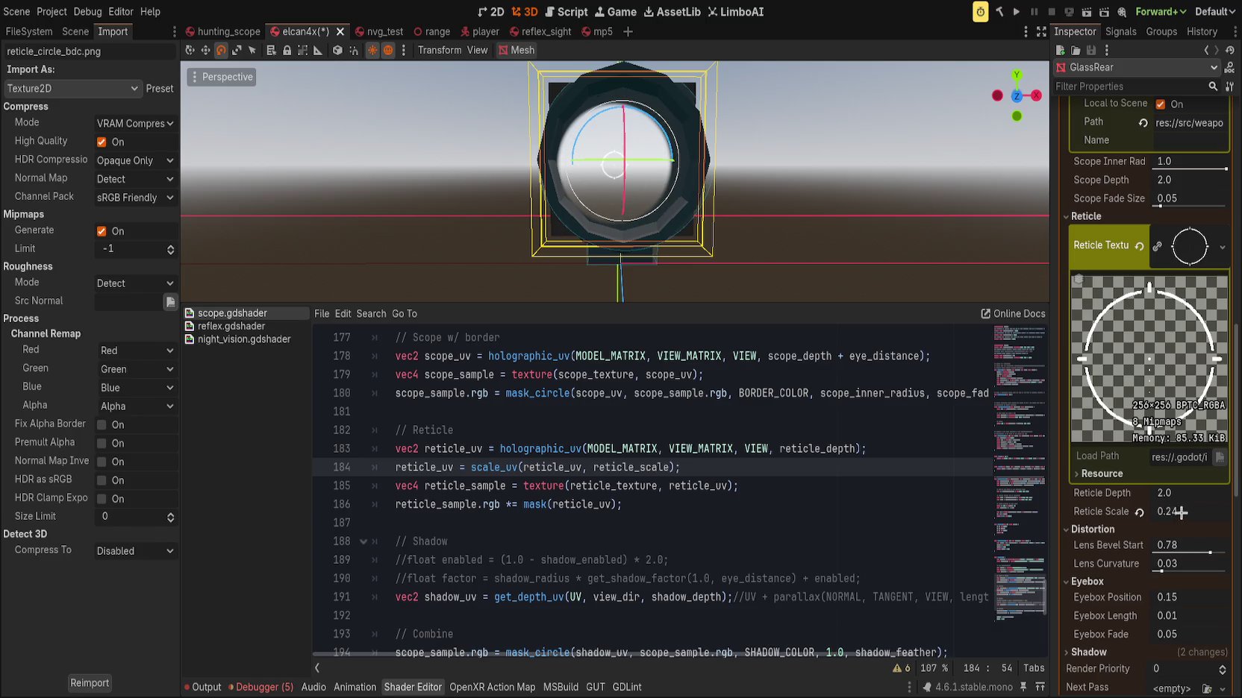
pyautogui.click(1138, 512)
pyautogui.moveTo(1167, 497)
pyautogui.mouseDown()
pyautogui.moveTo(1194, 496)
pyautogui.moveTo(1164, 512)
pyautogui.moveTo(1123, 507)
pyautogui.mouseUp()
pyautogui.moveTo(820, 249)
pyautogui.mouseDown()
pyautogui.moveTo(813, 230)
pyautogui.moveTo(820, 244)
pyautogui.mouseUp()
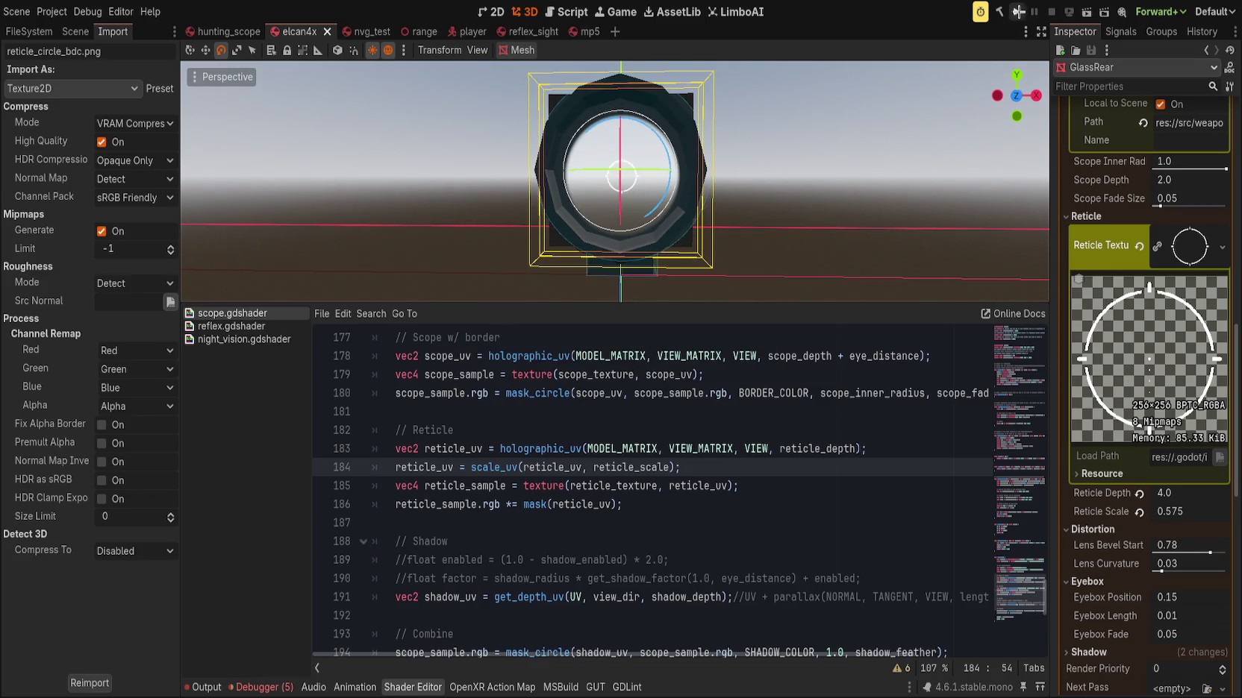
pyautogui.click(683, 485)
pyautogui.scroll(7, 1016, 539)
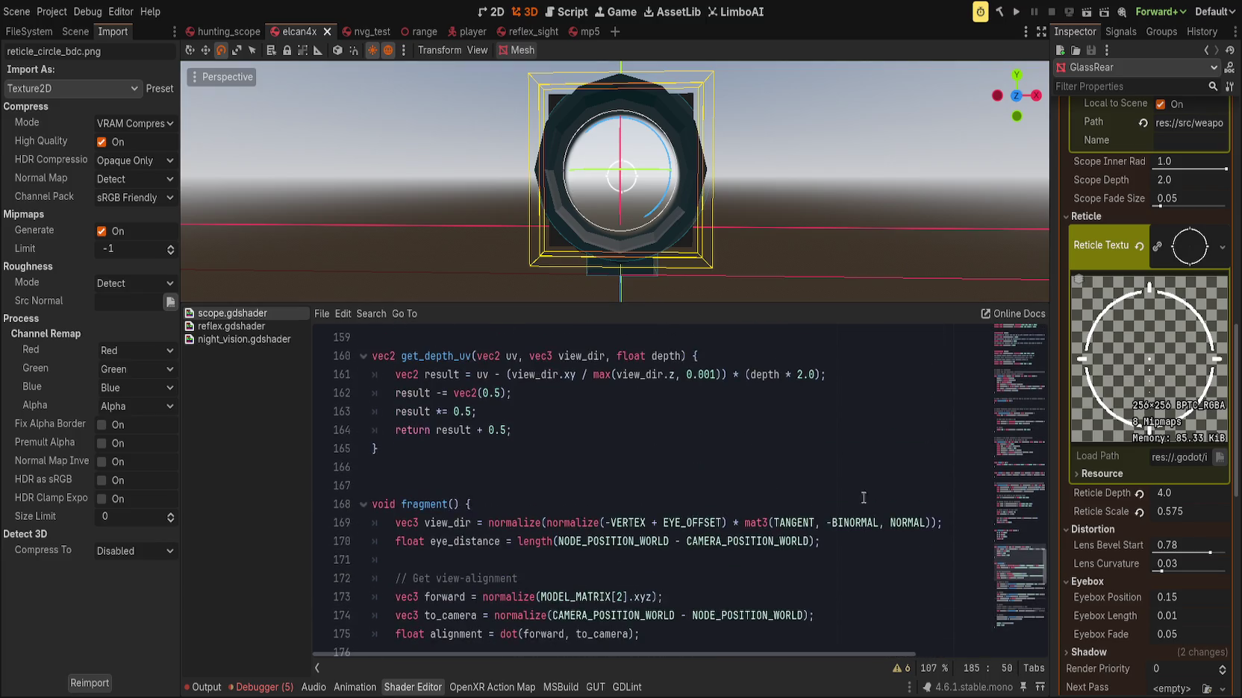
pyautogui.moveTo(1016, 538)
pyautogui.mouseDown()
pyautogui.moveTo(1028, 333)
pyautogui.moveTo(1028, 345)
pyautogui.mouseUp()
pyautogui.click(700, 486)
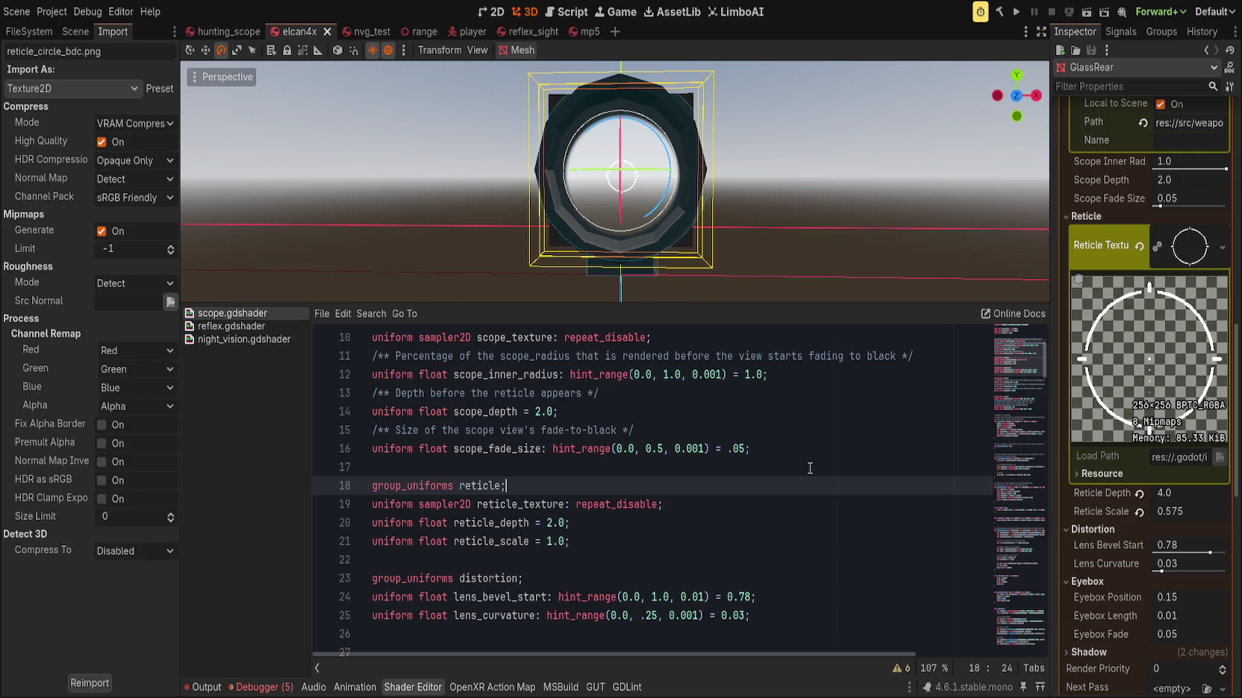
# Start a new uniform declaration on a line below the reticle texture uniform
pyautogui.press('Down')
pyautogui.press('Down')
pyautogui.press('Up')
pyautogui.press('End')
pyautogui.press('Return')
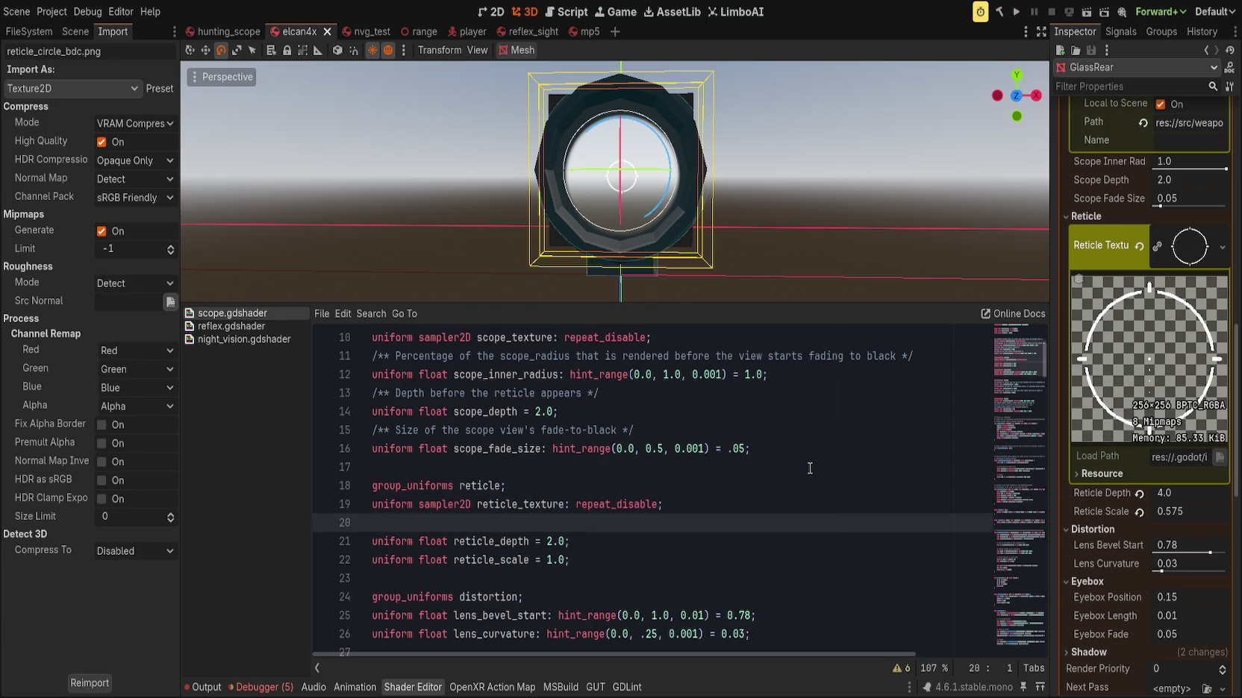
pyautogui.write('iform vec3')
pyautogui.scroll(3, 809, 468)
pyautogui.scroll(-2, 732, 484)
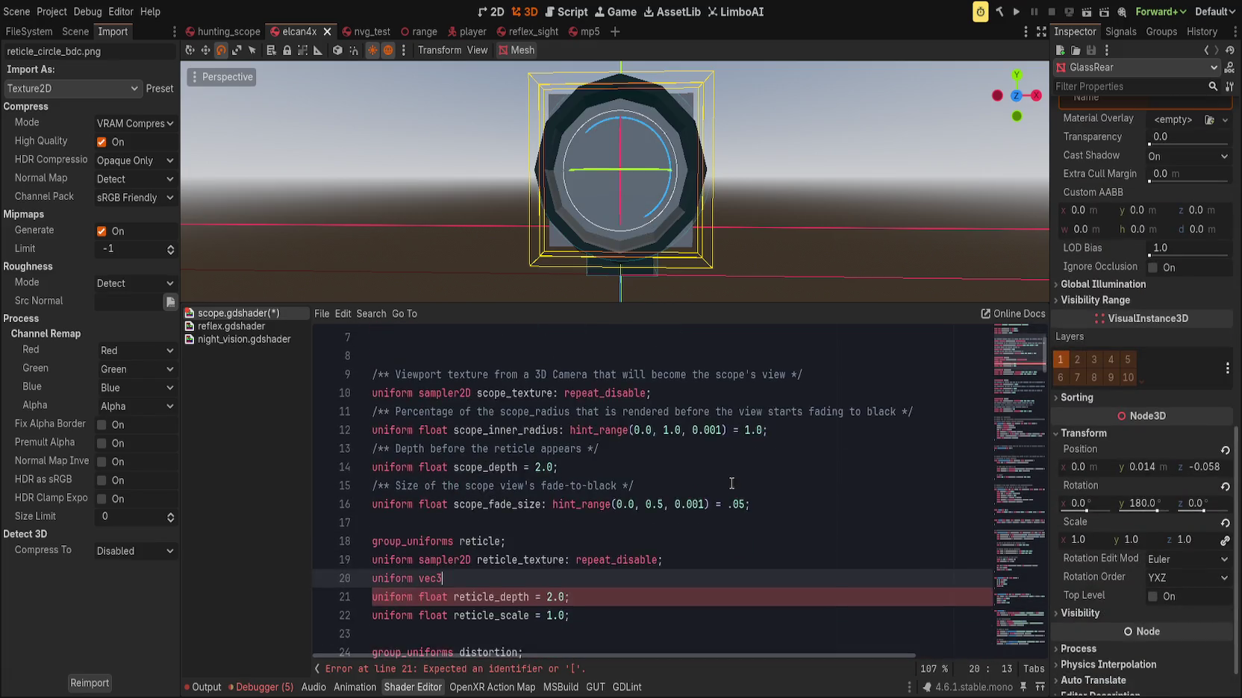
pyautogui.scroll(-1, 731, 483)
# Declare it as vec4 reticle_color_overlay with hint_color and default vec4(0.0)
pyautogui.press('BackSpace')
pyautogui.write('4 reticle_color_overlay ')
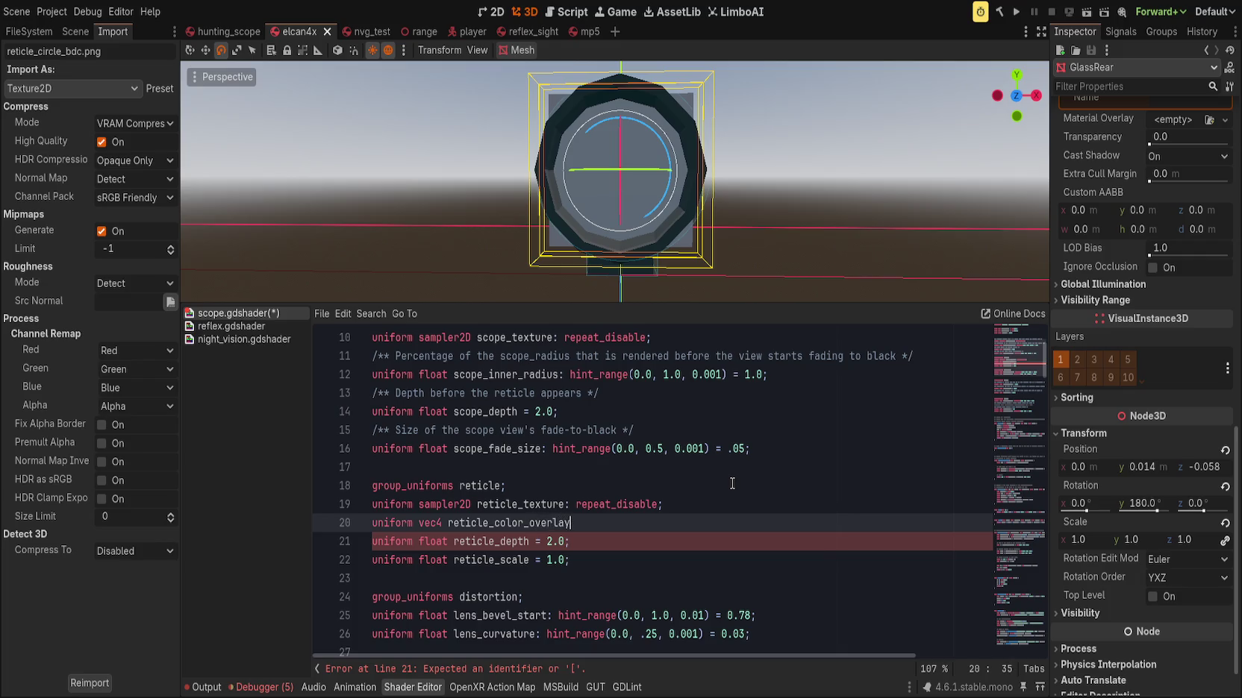
pyautogui.write('= ')
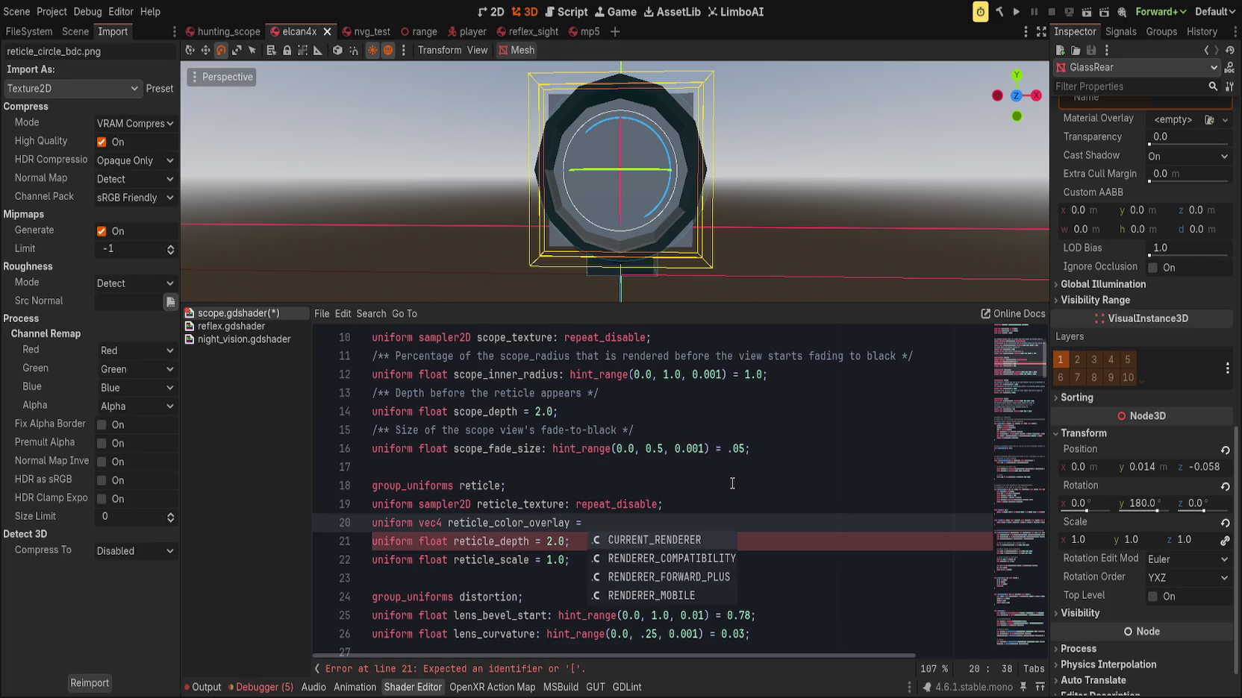
pyautogui.press('BackSpace')
pyautogui.press('BackSpace')
pyautogui.press('BackSpace')
pyautogui.write(': hint_color')
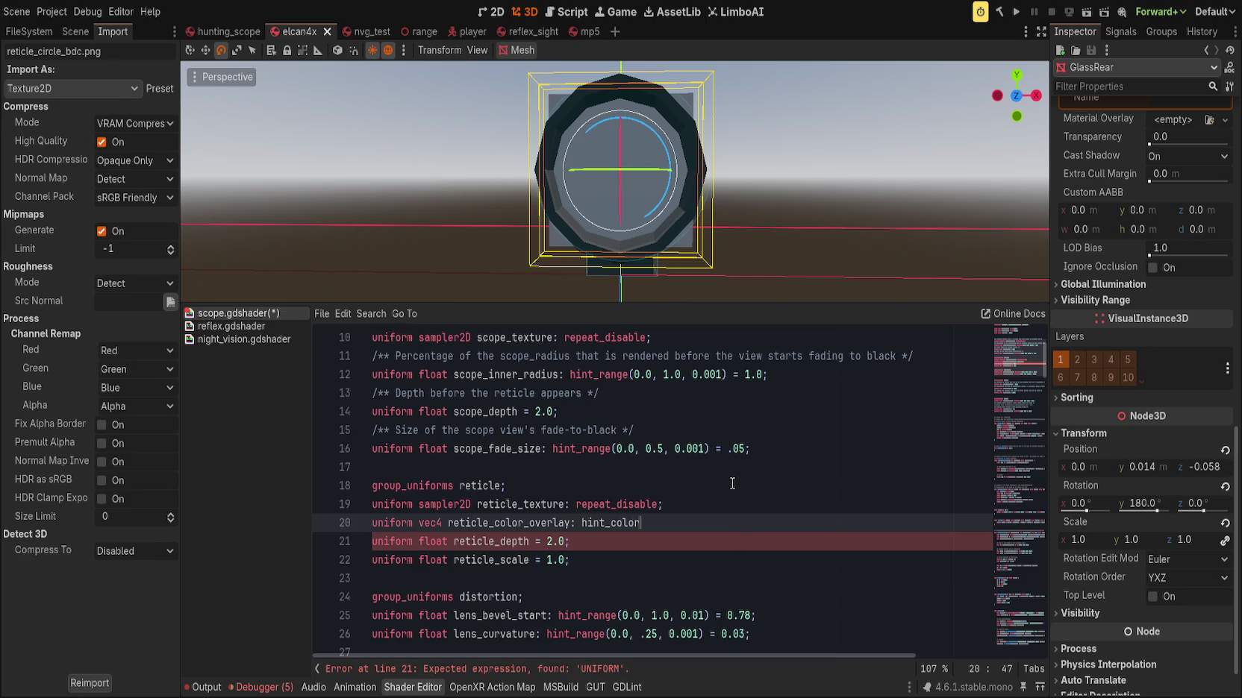
pyautogui.write(' = vec3(')
pyautogui.press('BackSpace')
pyautogui.press('BackSpace')
pyautogui.write('4(0.0);')
# Remove the invalid hint_color hint and leftover colon, then save so the shader compiles
pyautogui.hotkey('ctrl', 'Left')
pyautogui.hotkey('ctrl', 'Left')
pyautogui.hotkey('ctrl', 'Left')
pyautogui.hotkey('ctrl', 'shift', 'Right')
pyautogui.write('h')
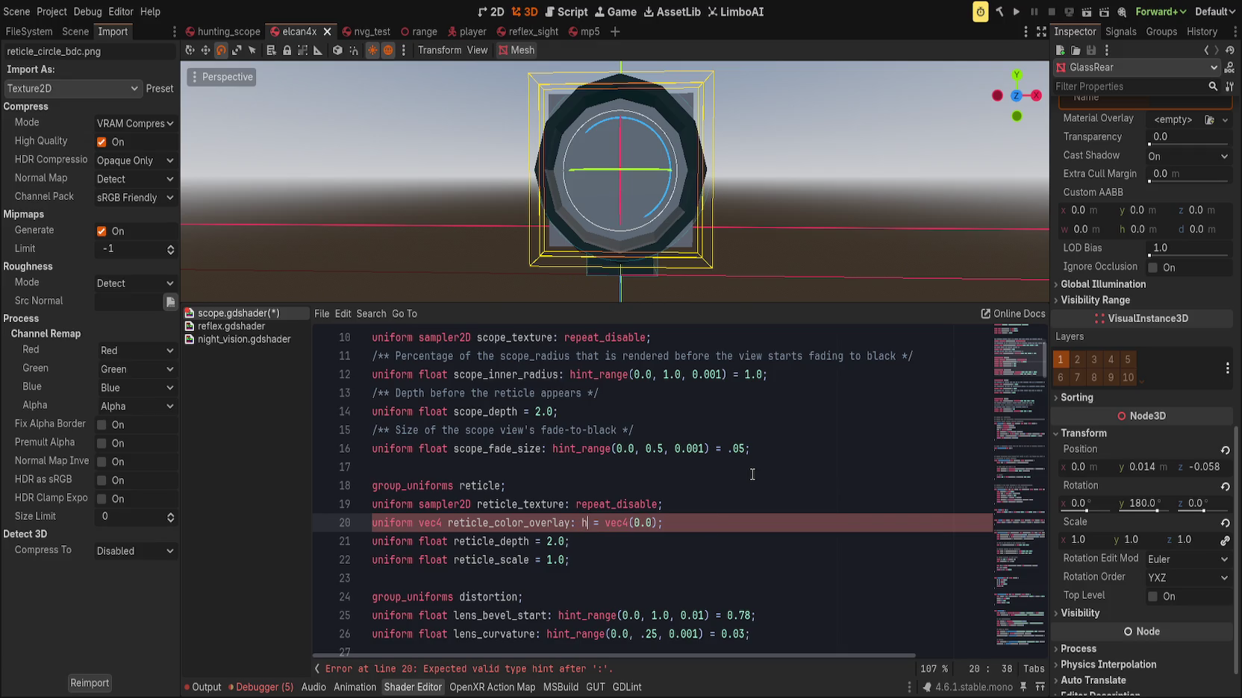
pyautogui.hotkey('ctrl', 'z')
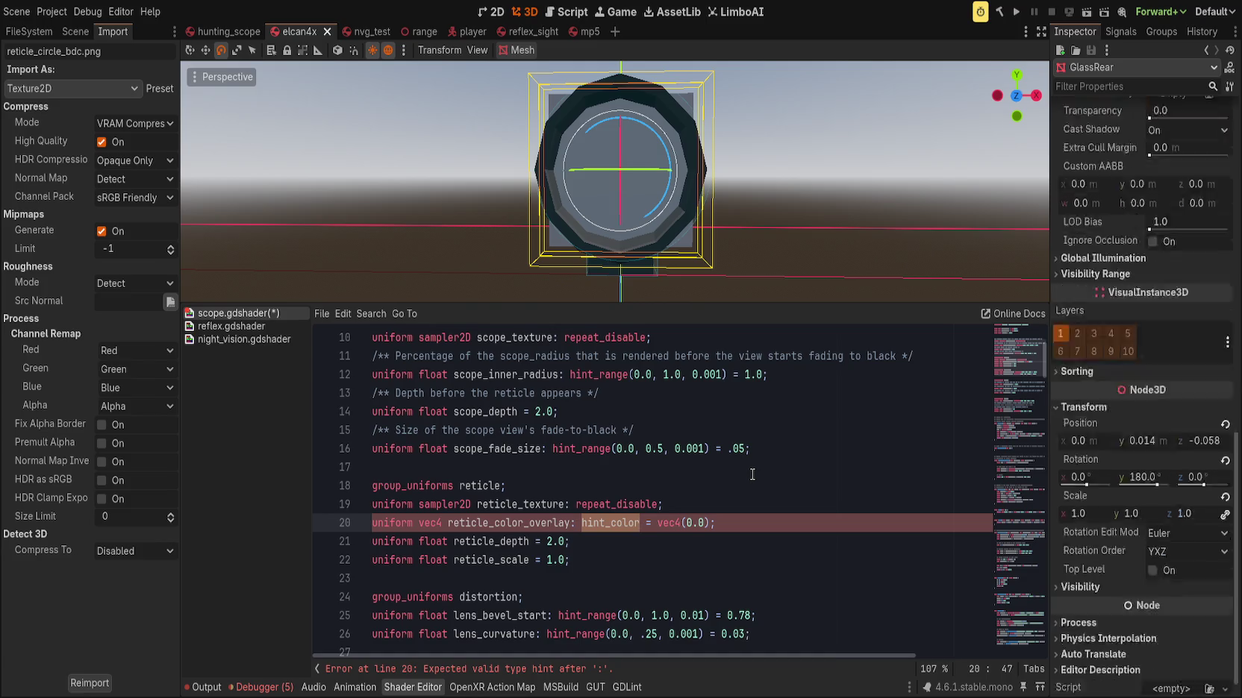
pyautogui.press('BackSpace')
pyautogui.press('BackSpace')
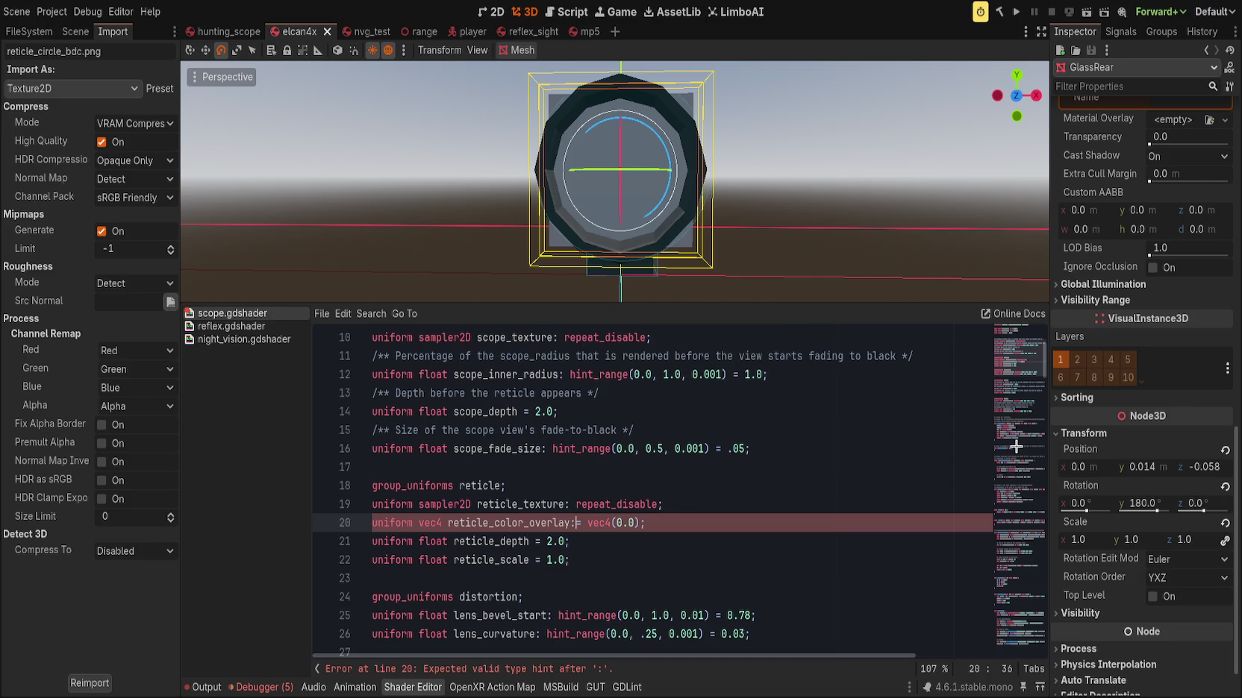
pyautogui.scroll(5, 1130, 439)
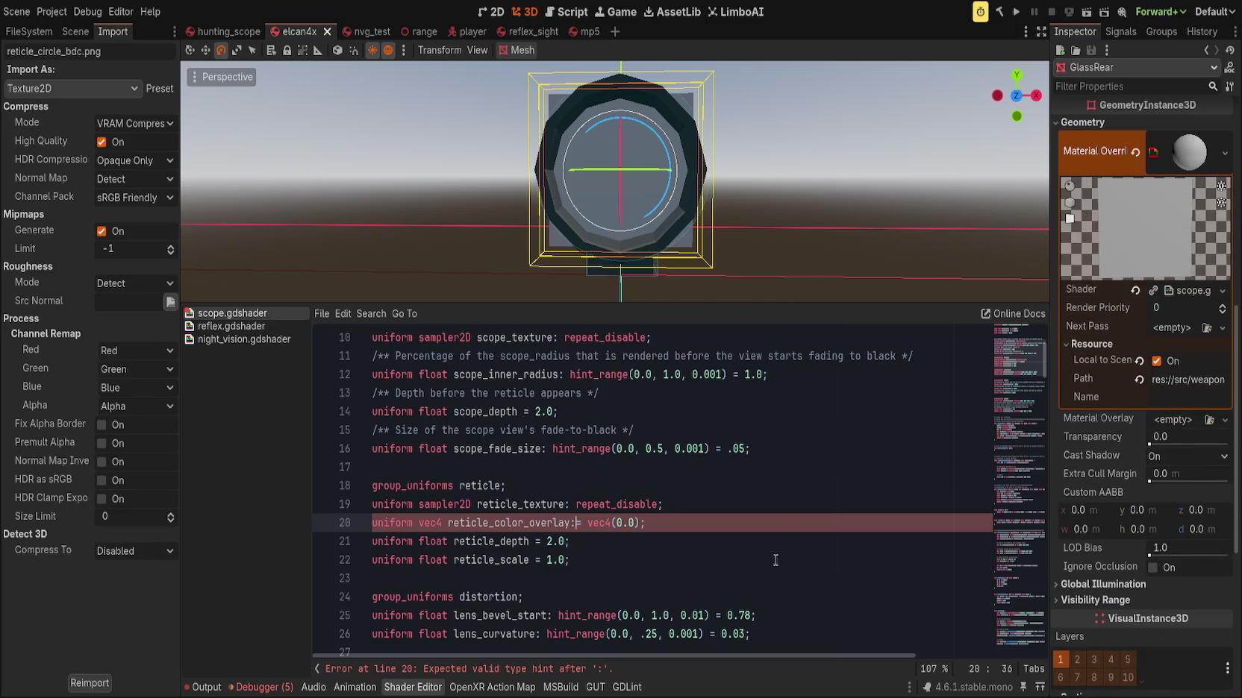
pyautogui.press('BackSpace')
pyautogui.hotkey('ctrl', 's')
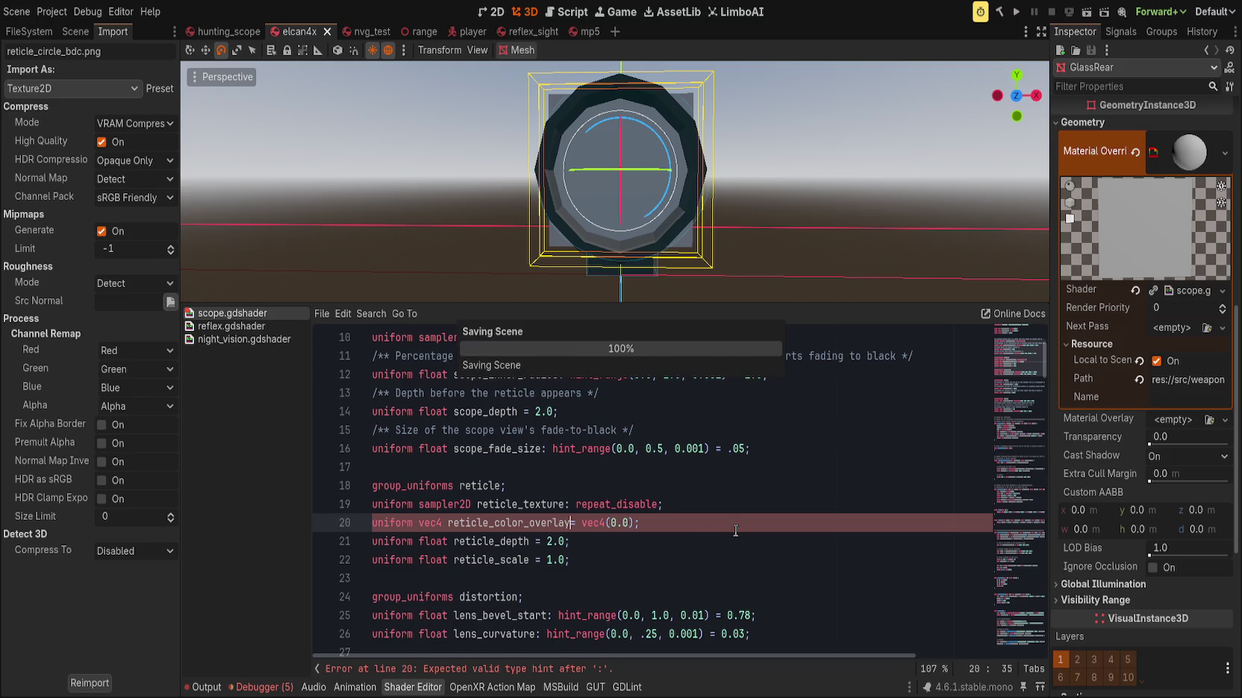
# Adjust the x component of Reticle Color Overlay in the Inspector
pyautogui.scroll(1, 1111, 470)
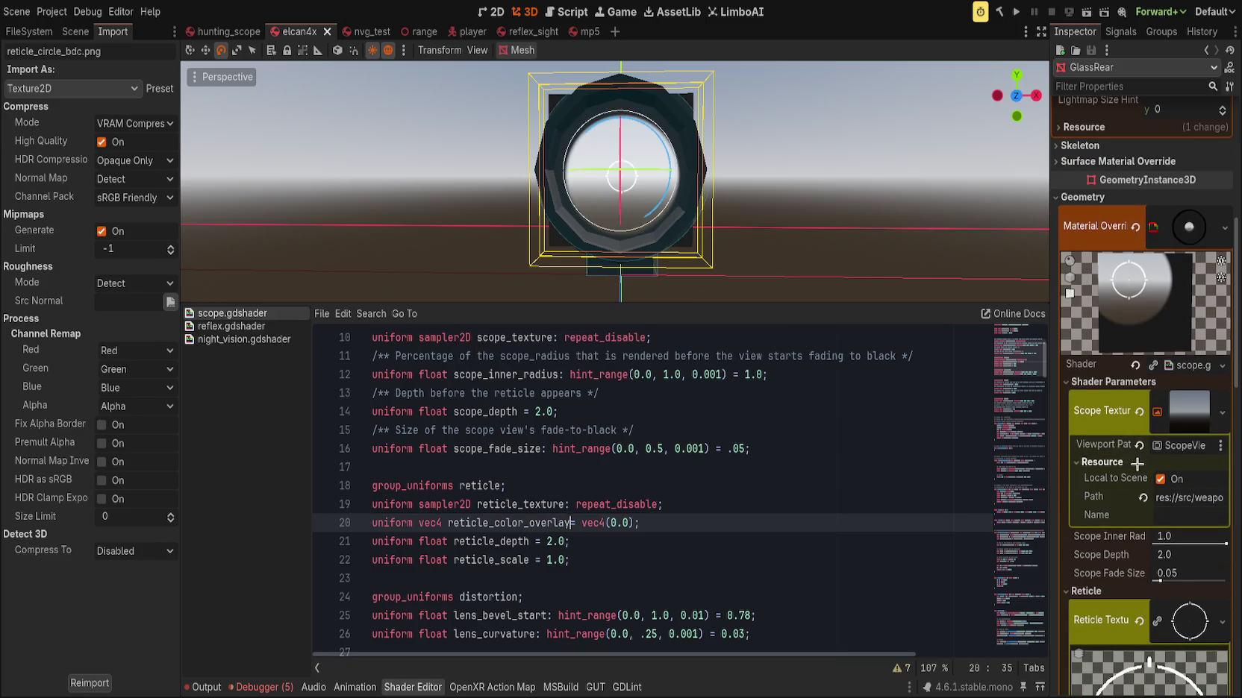
pyautogui.scroll(-7, 1137, 464)
pyautogui.moveTo(1087, 438)
pyautogui.mouseDown()
pyautogui.moveTo(1112, 438)
pyautogui.moveTo(1016, 444)
pyautogui.mouseUp()
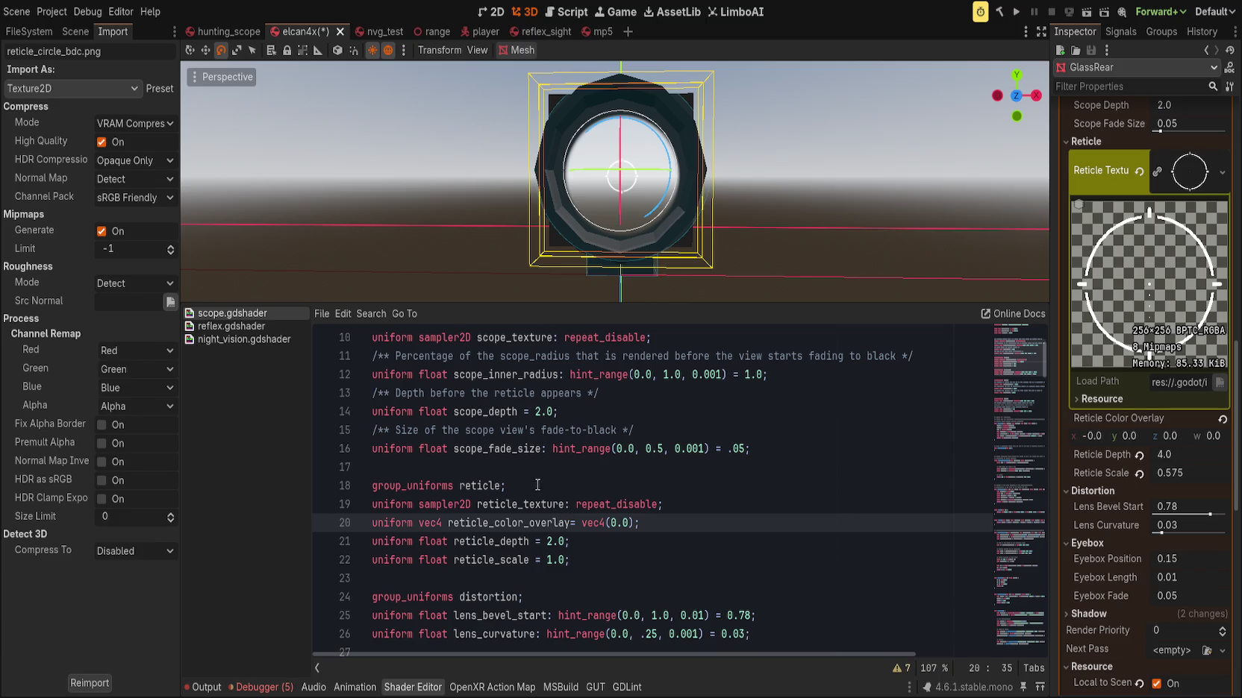
pyautogui.scroll(3, 533, 483)
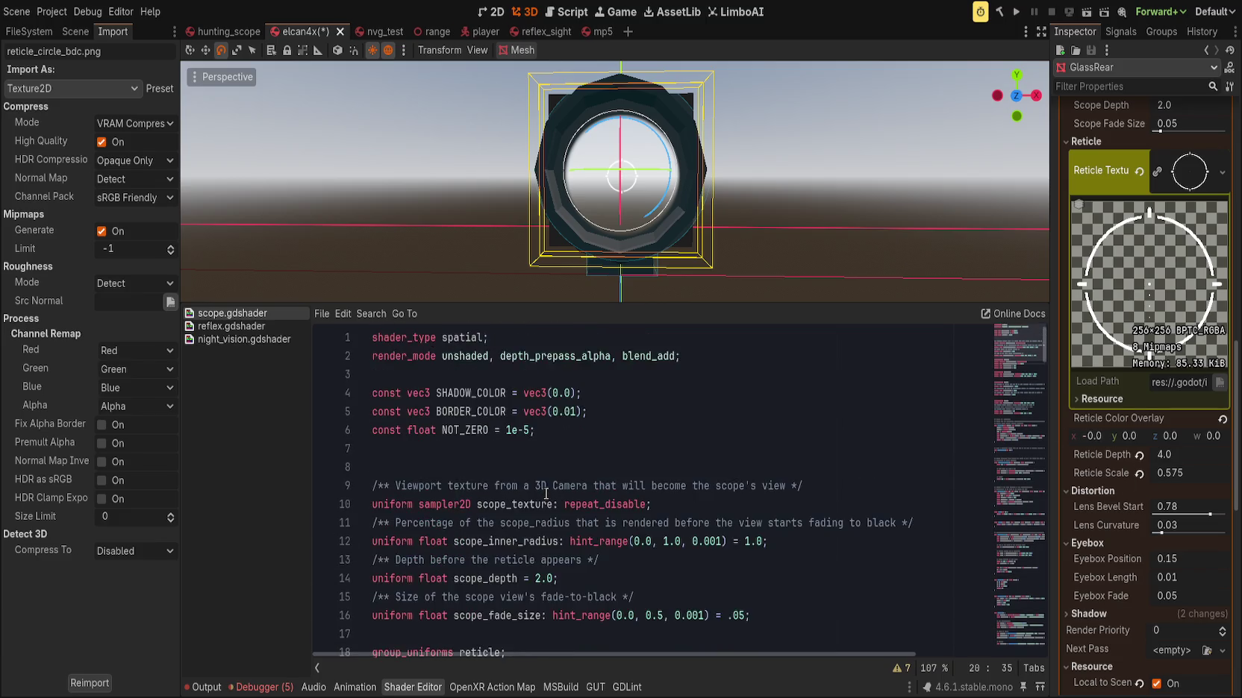
# Check the reflex shader for reference, then return to scope.gdshader
pyautogui.click(231, 326)
pyautogui.scroll(4, 570, 501)
pyautogui.scroll(2, 570, 501)
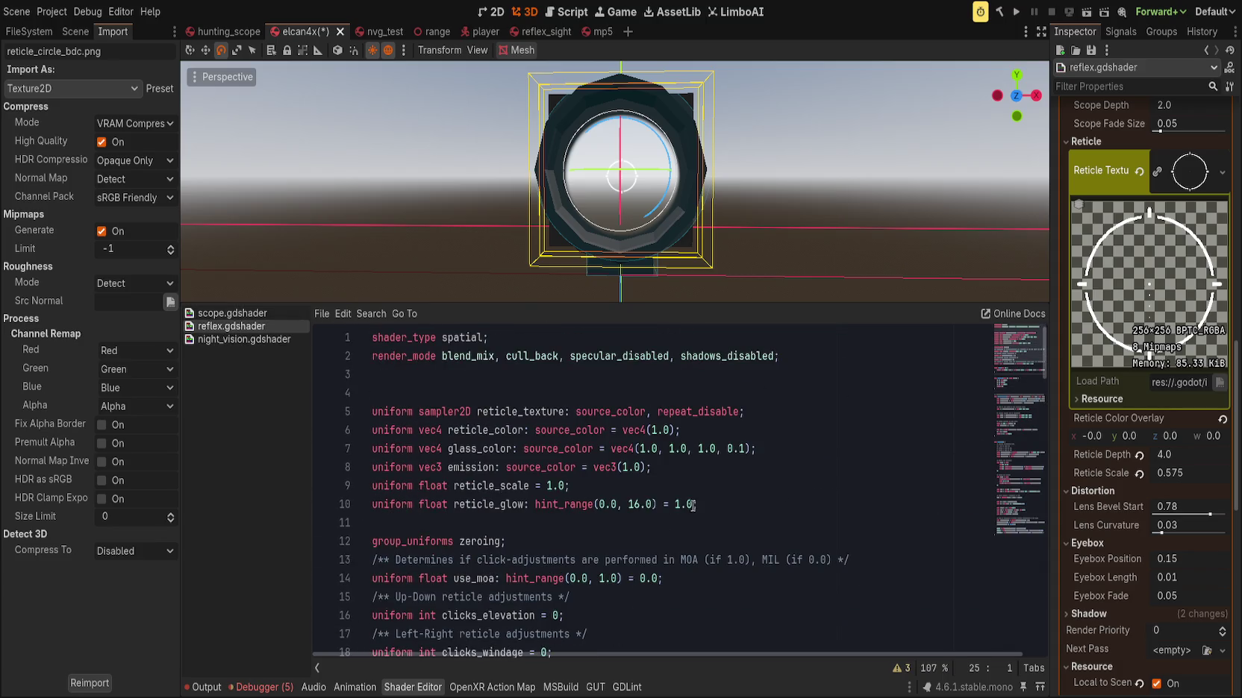
pyautogui.click(490, 431)
pyautogui.click(274, 315)
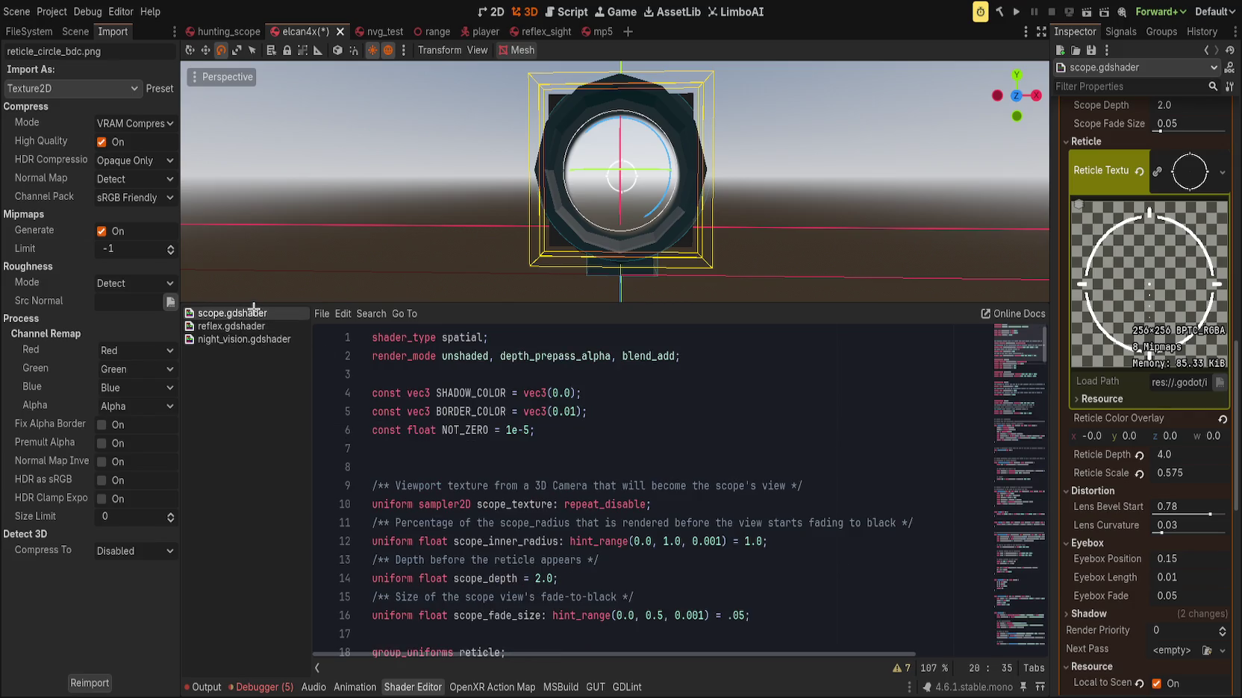
pyautogui.scroll(-2, 619, 501)
# Add ': source_color' to the reticle_color_overlay uniform and save
pyautogui.write(': source_color')
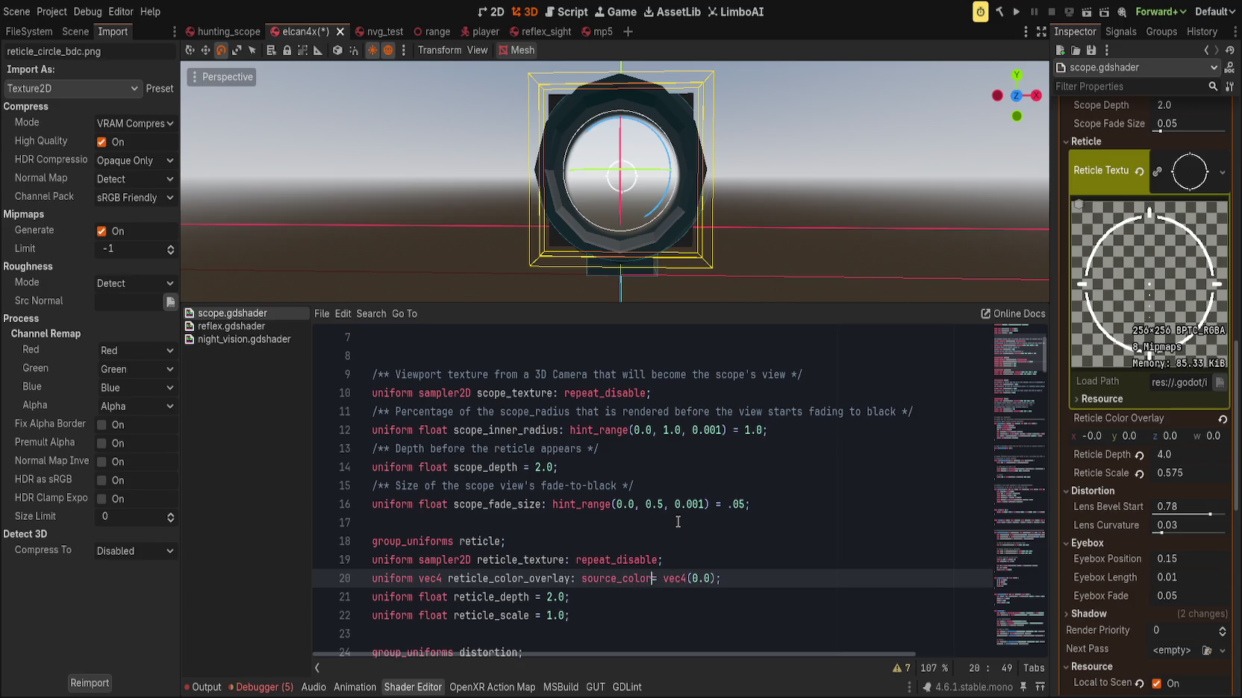
pyautogui.press('End')
pyautogui.hotkey('ctrl', 's')
pyautogui.scroll(-2, 813, 525)
pyautogui.scroll(-3, 813, 525)
pyautogui.moveTo(1033, 418); pyautogui.dragTo(1041, 577)
pyautogui.scroll(-8, 926, 589)
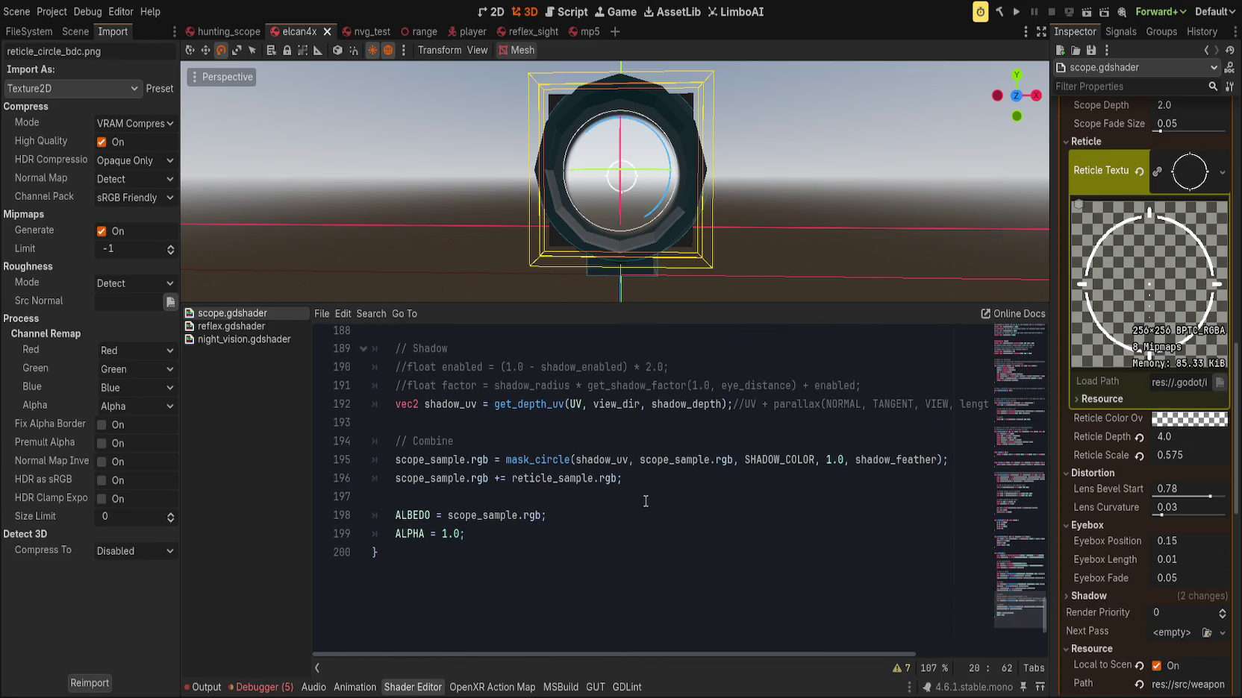
pyautogui.scroll(3, 646, 501)
# Insert 'reticle_sample.rgb = mix(reticle_sample.rgb, reticle_color_overlay.rgb, reticle_color_overlay.a);' above the mask line
pyautogui.click(750, 496)
pyautogui.click(770, 481)
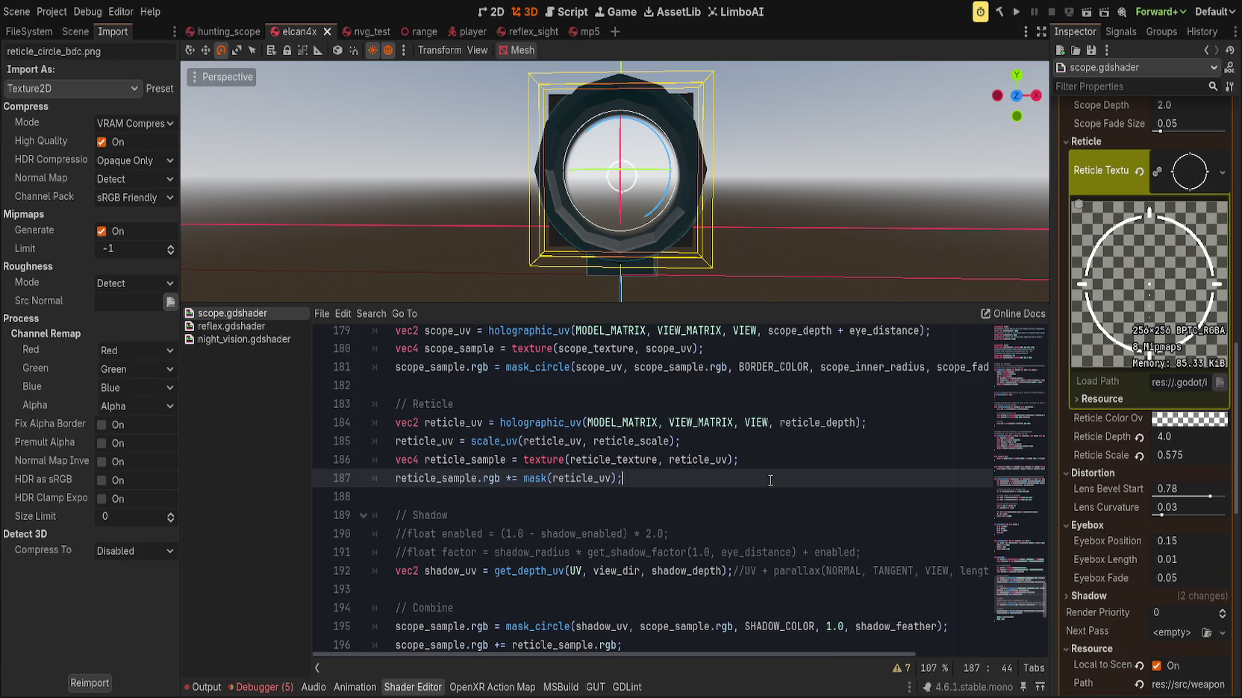
pyautogui.hotkey('ctrl', 'shift', 'Return')
pyautogui.write('reticle_sample.')
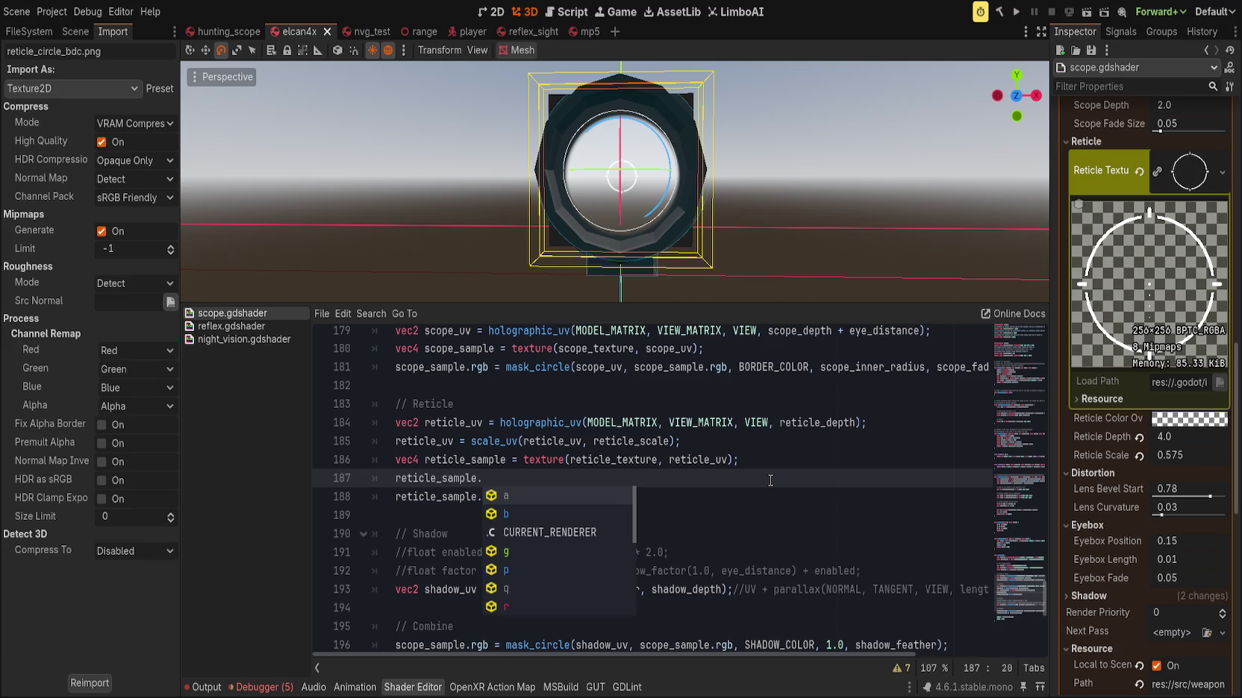
pyautogui.press('Escape')
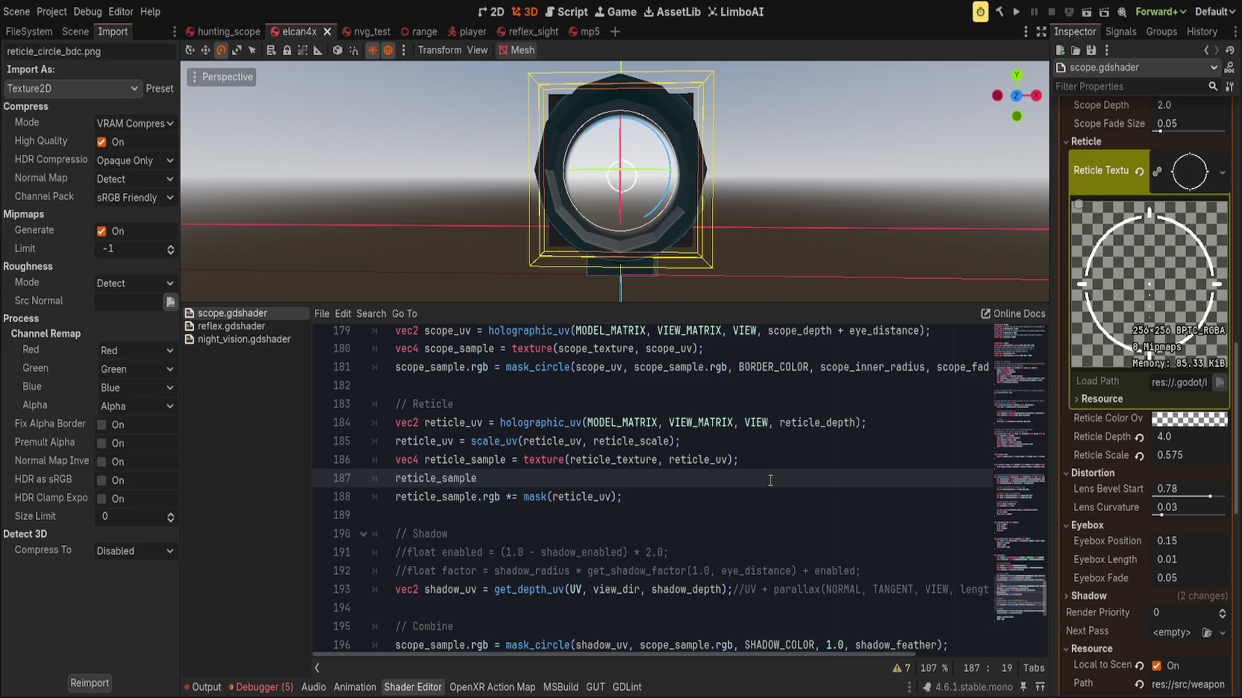
pyautogui.write('.rgb = mix')
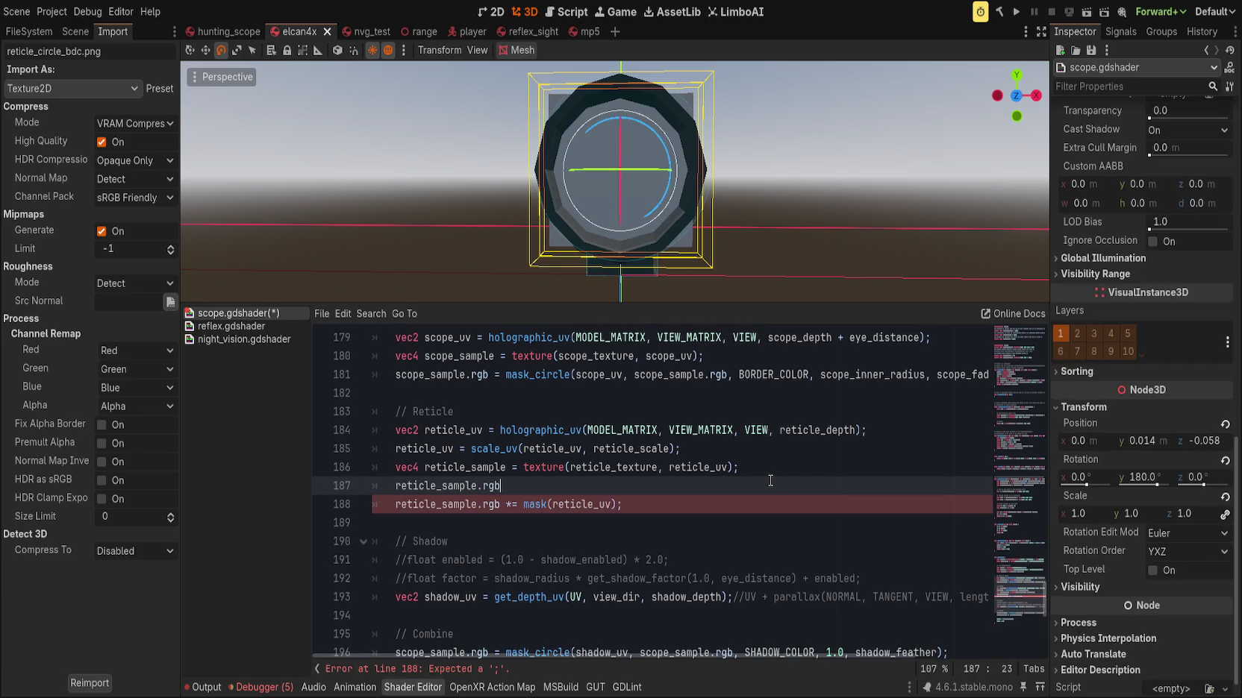
pyautogui.write('(')
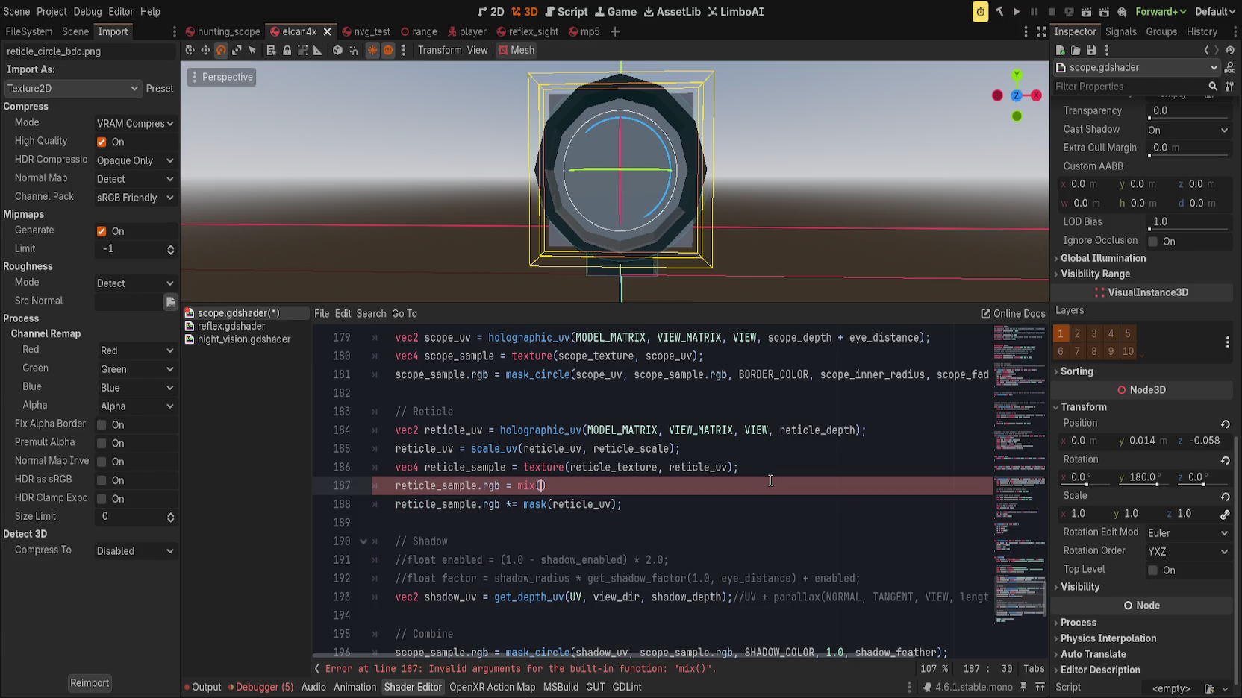
pyautogui.write('reticle_sa')
pyautogui.write('mple.rgb, ')
pyautogui.write('reticle_color')
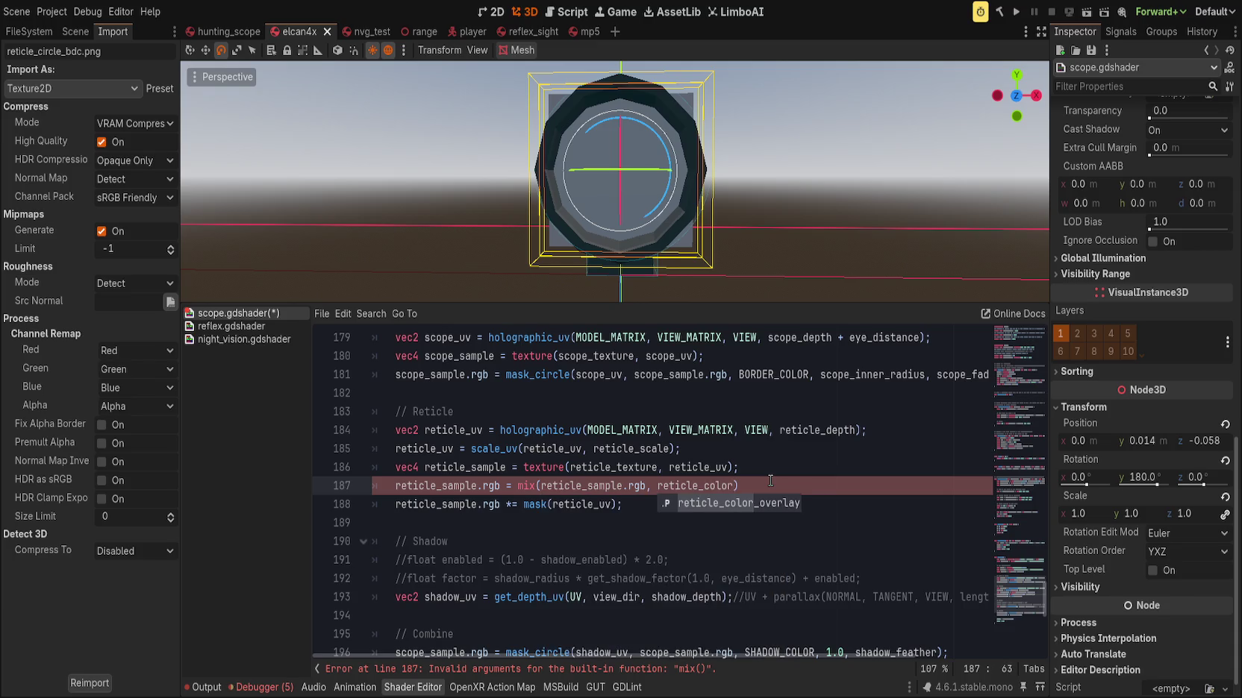
pyautogui.press('Return')
pyautogui.write('.rgb, ')
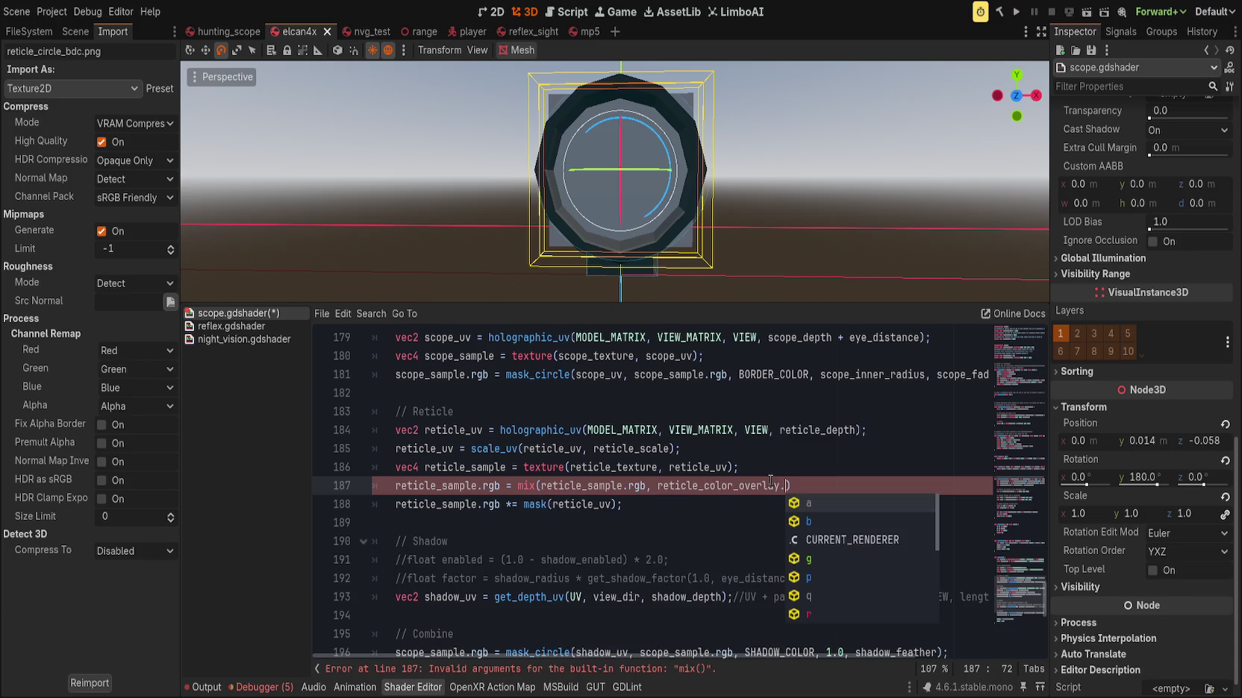
pyautogui.write('reticle_col')
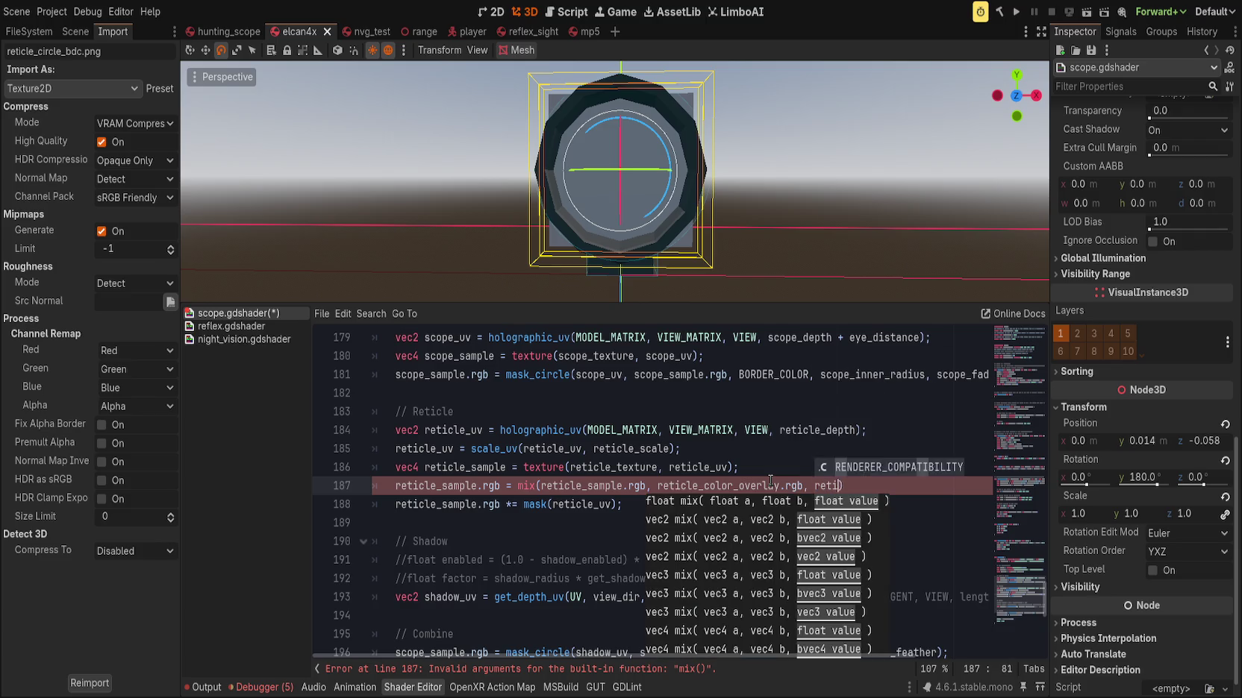
pyautogui.press('Return')
pyautogui.write('.a);')
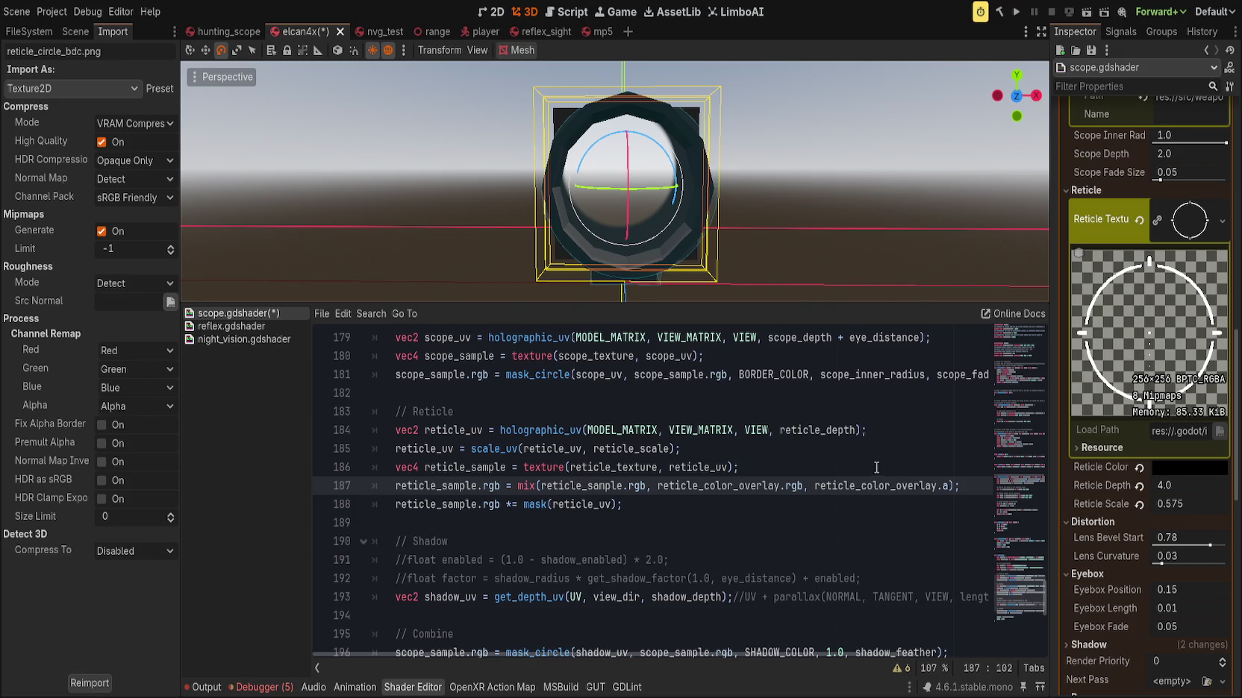
pyautogui.click(864, 520)
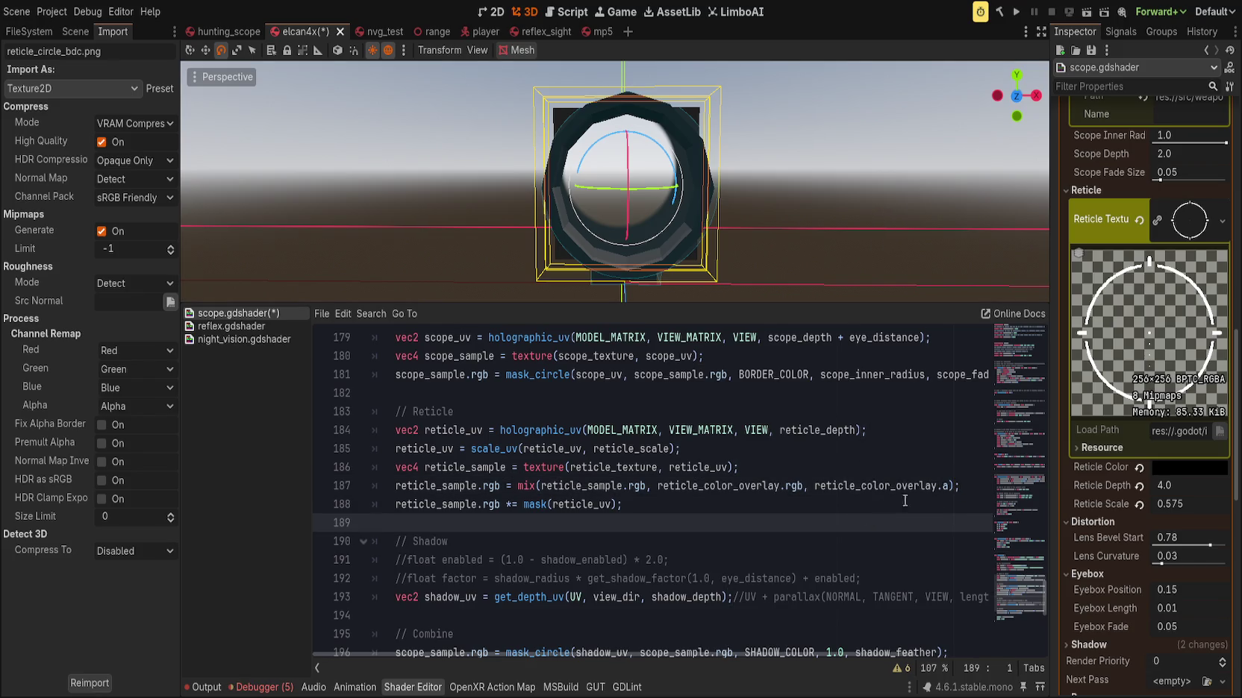
# Revert Reticle Color Overlay to default and weight the mix by reticle_sample.a instead
pyautogui.click(1139, 469)
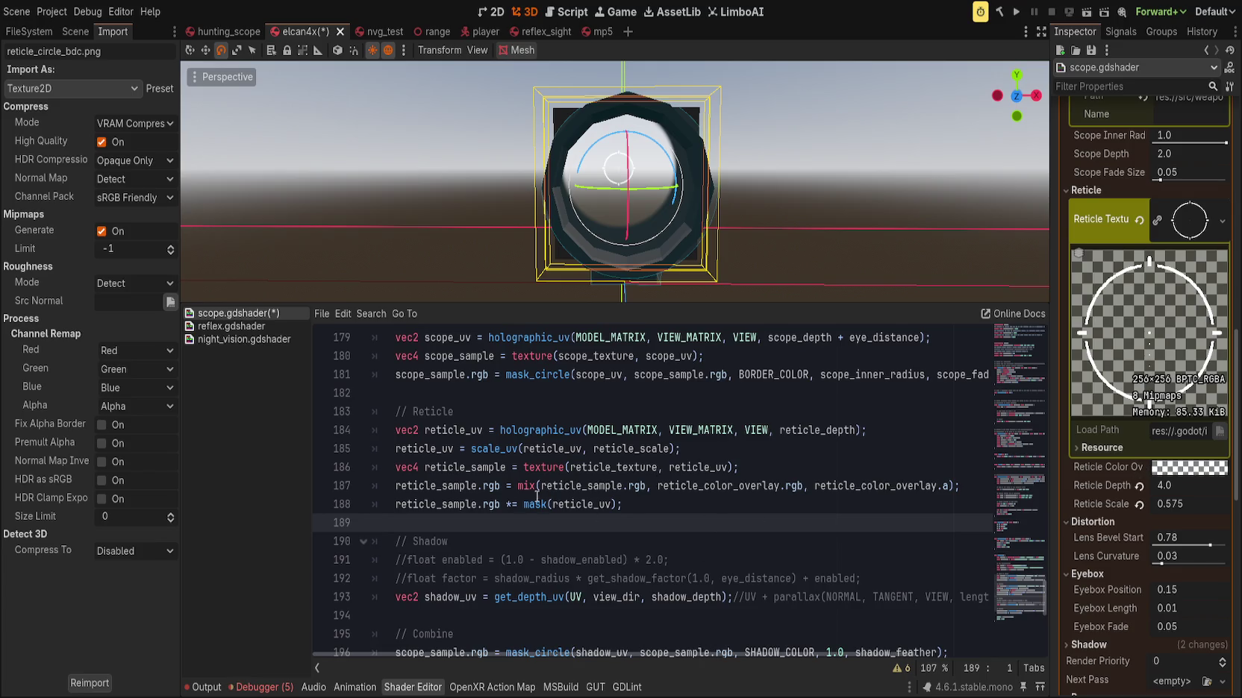
pyautogui.click(767, 468)
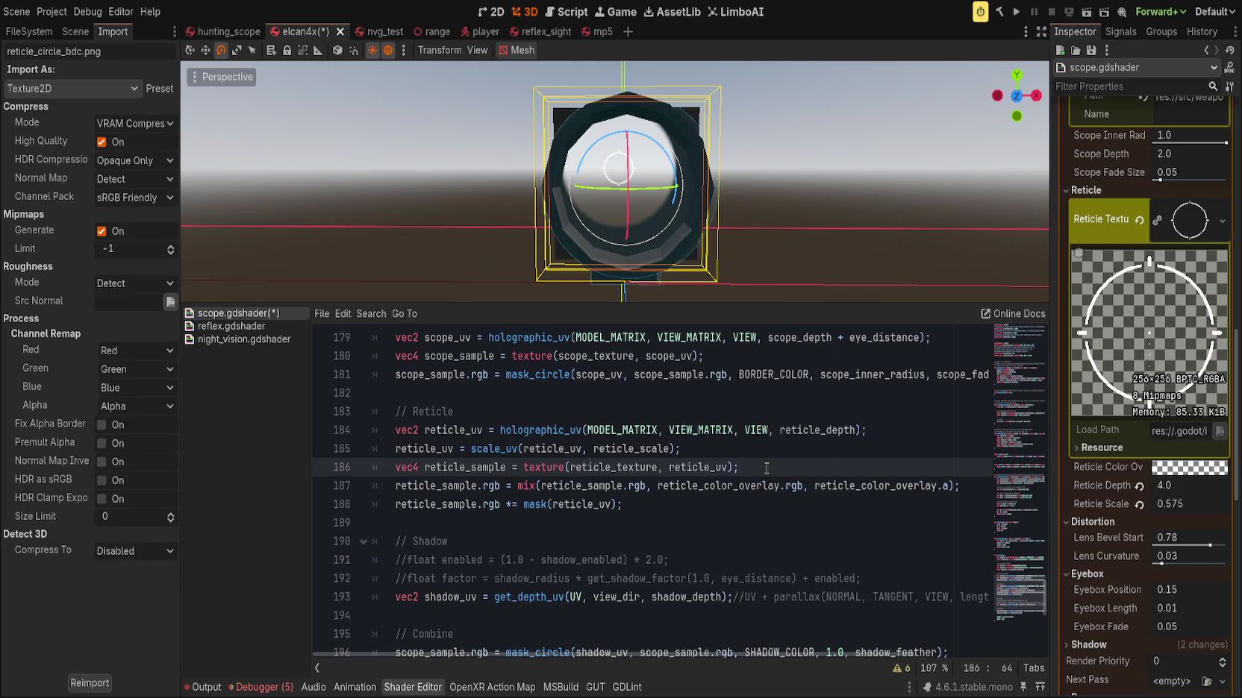
pyautogui.doubleClick(845, 486)
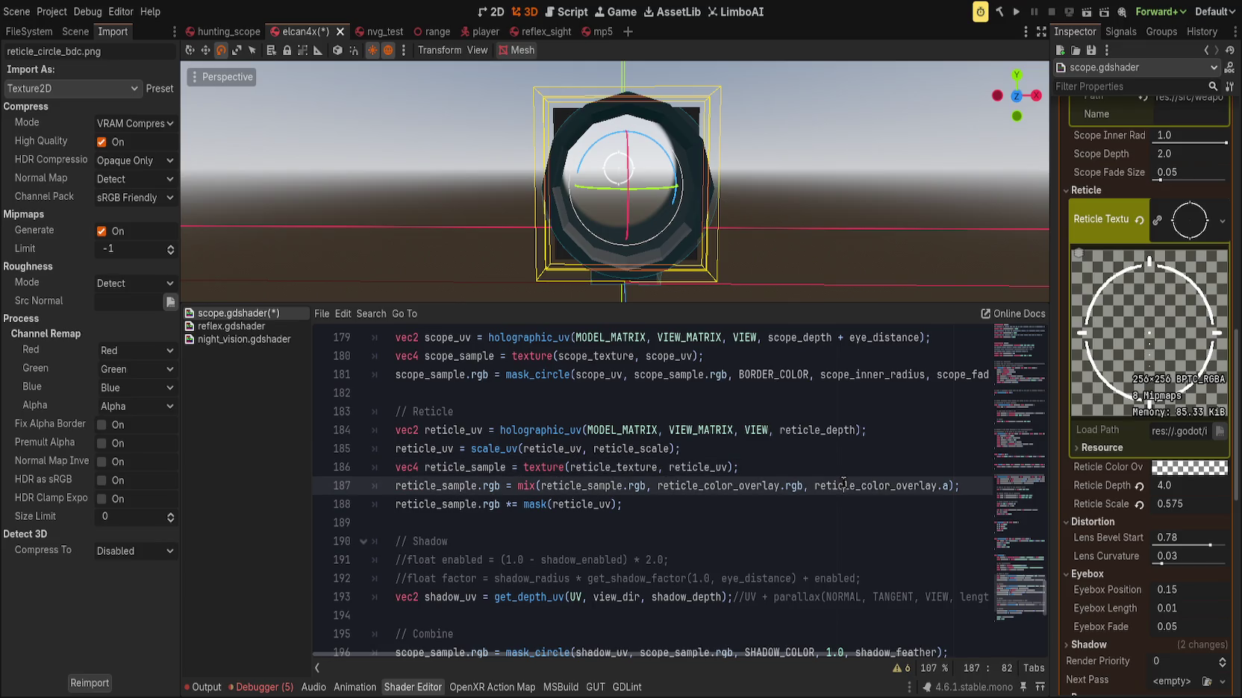
pyautogui.write('reticle_sample')
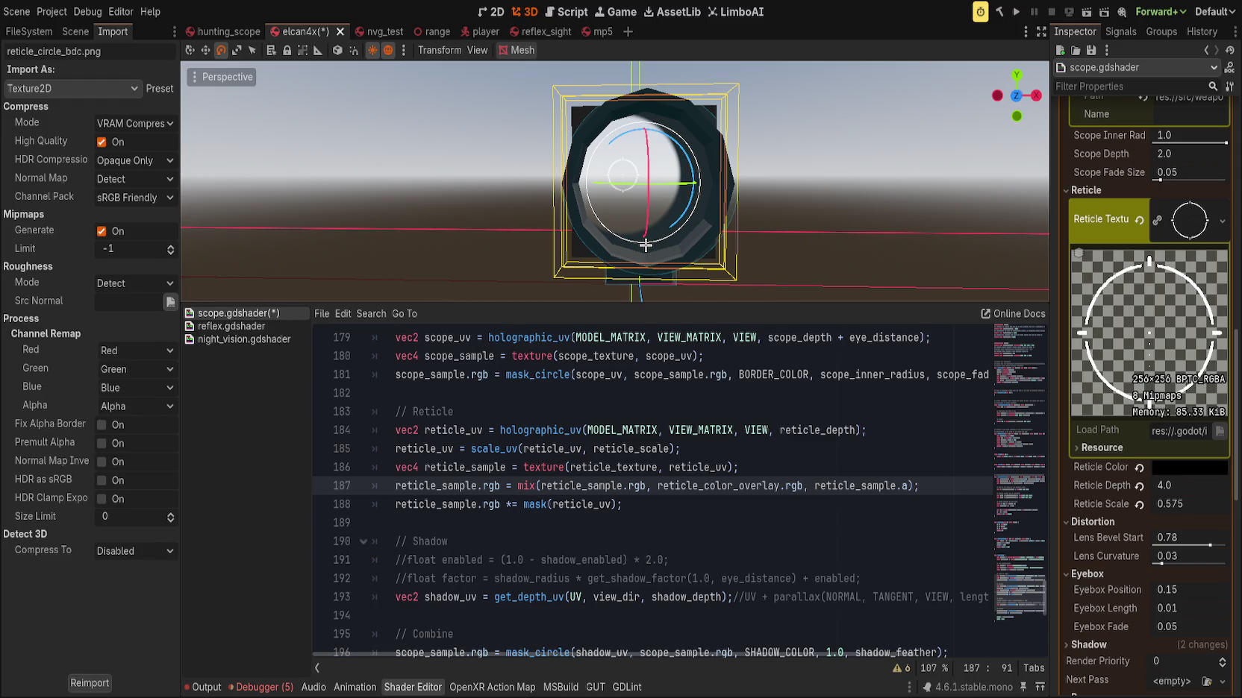
# Select the reticle_sample.rgb and colour overlay arguments in the reticle mix
pyautogui.doubleClick(587, 482)
pyautogui.moveTo(587, 482); pyautogui.dragTo(656, 485)
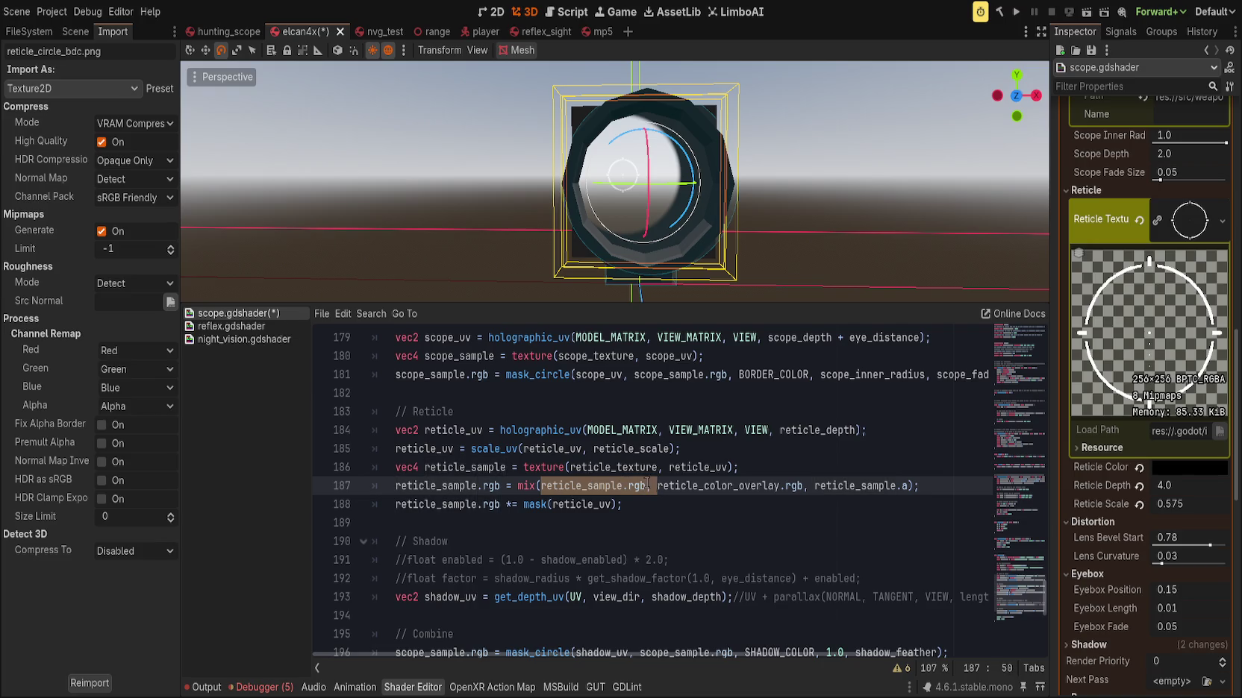
pyautogui.keyDown('shift'); pyautogui.click(802, 485); pyautogui.keyUp('shift')
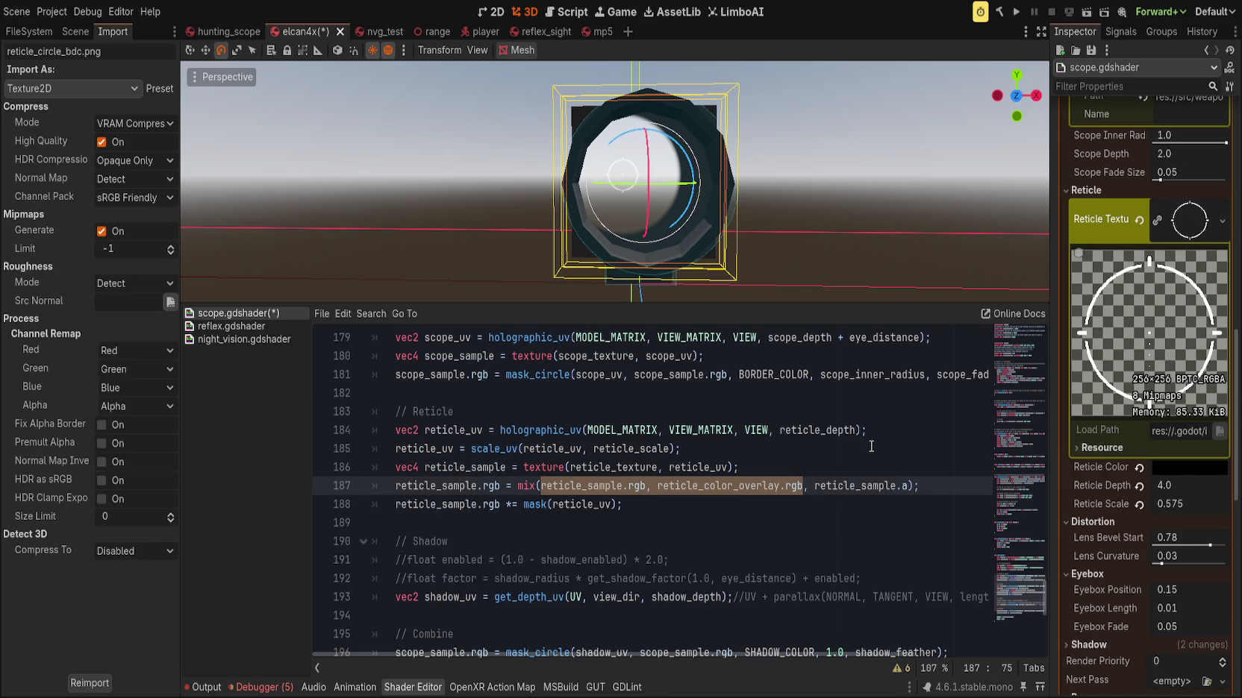
# Rename the reticle_color_overlay uniform to reticle_color_override
pyautogui.scroll(20, 1042, 382)
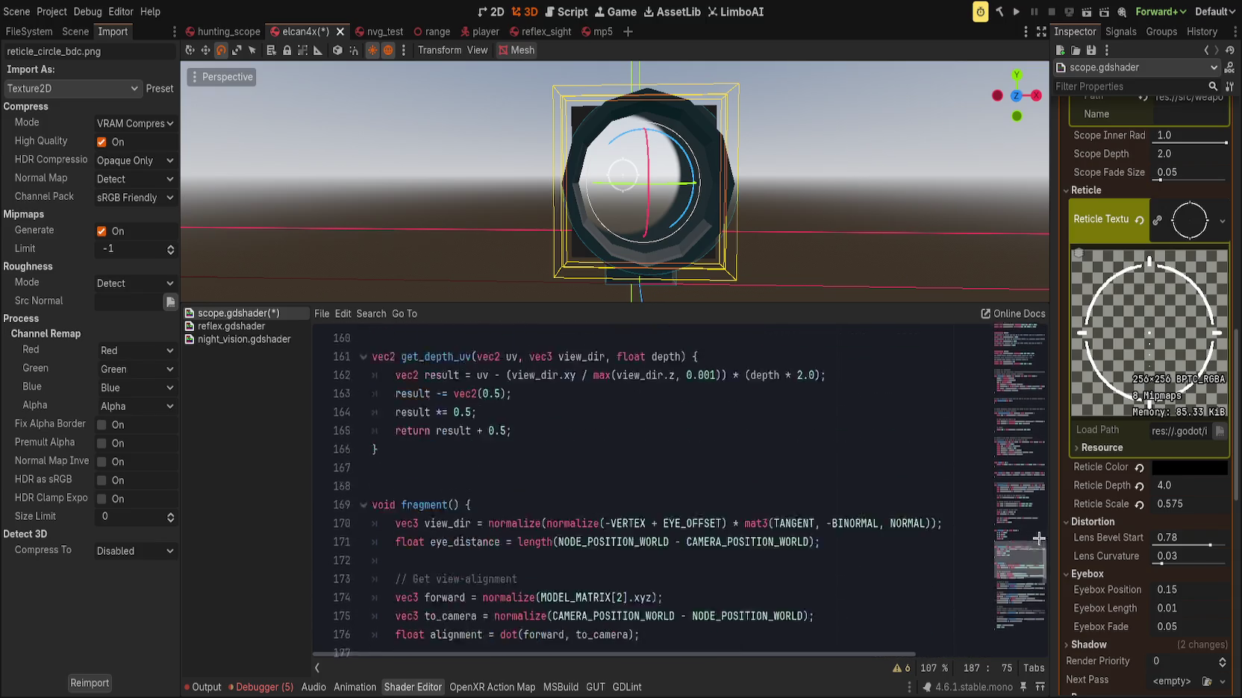
pyautogui.scroll(-1, 669, 478)
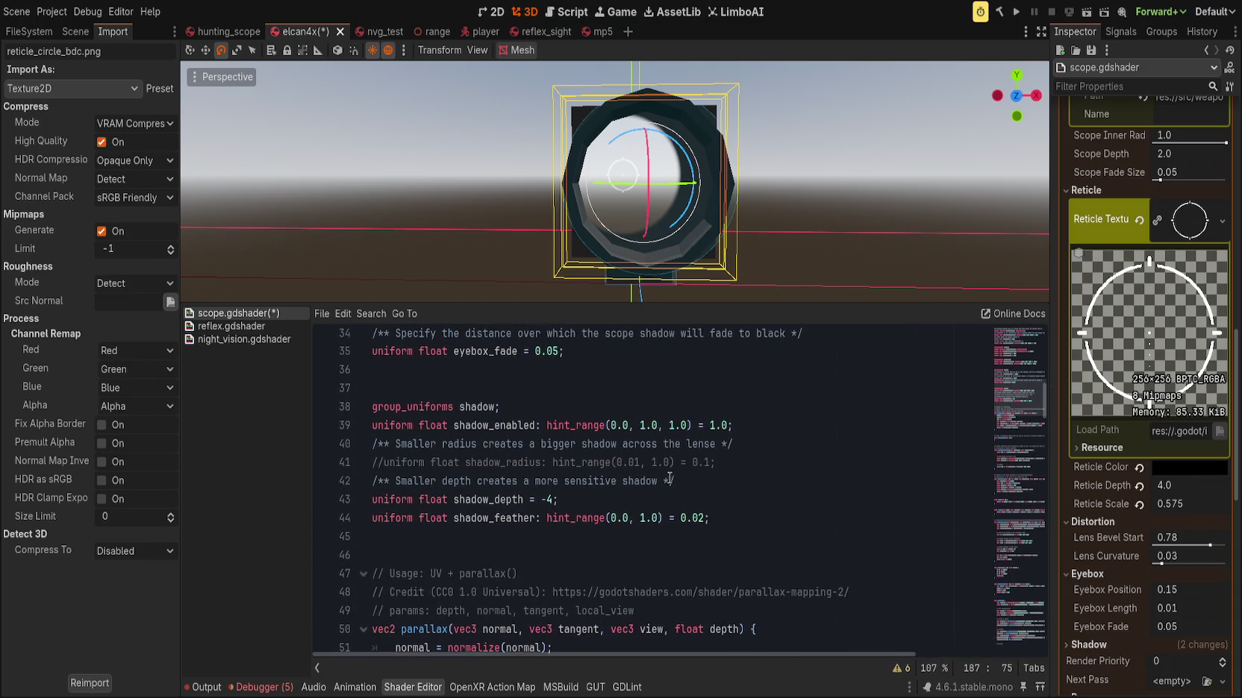
pyautogui.click(809, 432)
pyautogui.scroll(8, 627, 537)
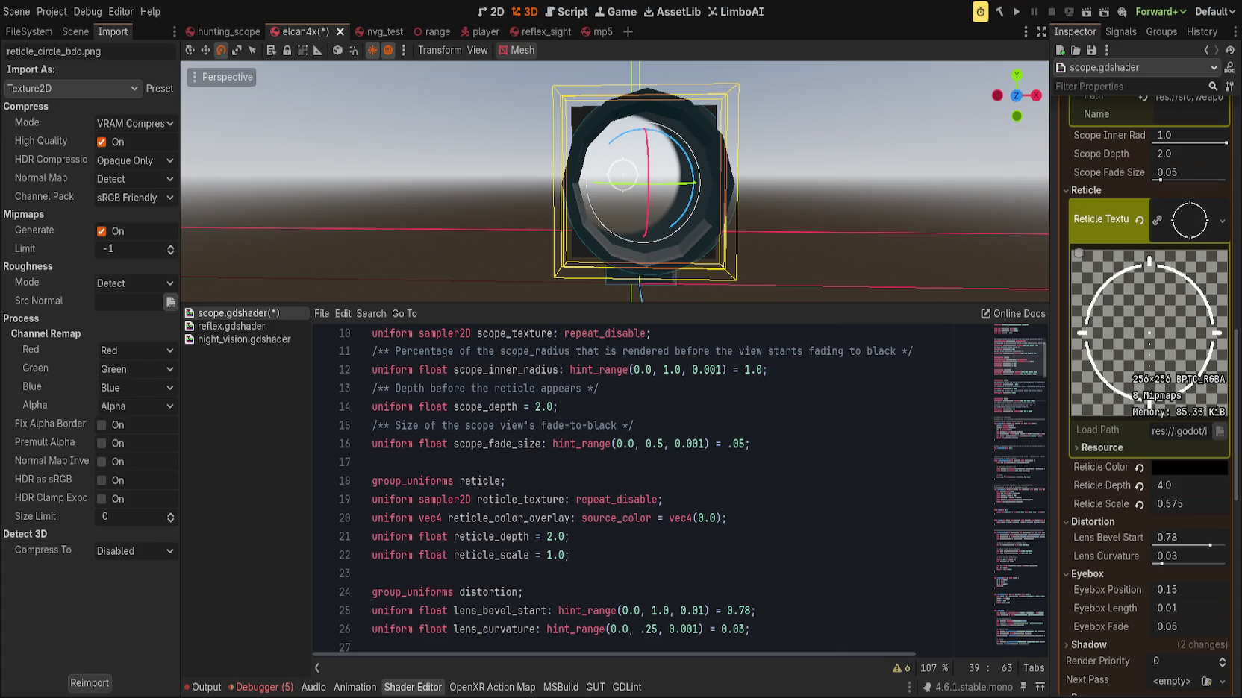
pyautogui.click(609, 484)
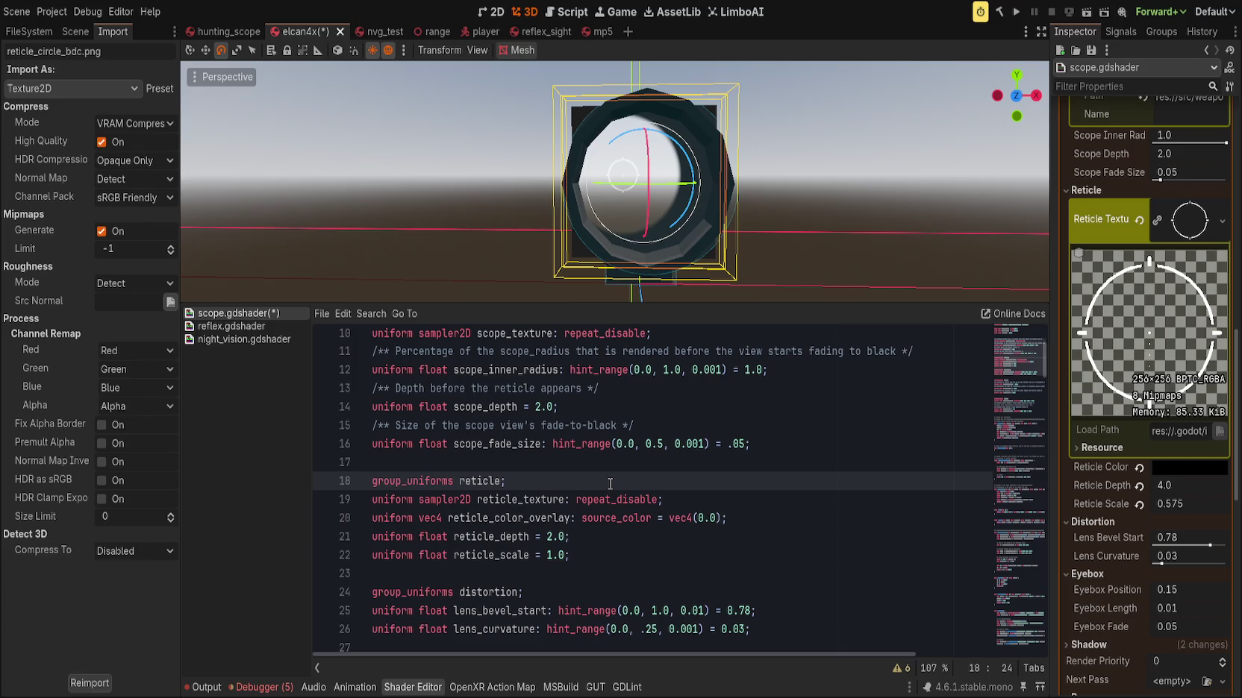
pyautogui.doubleClick(508, 519)
pyautogui.press('Right')
pyautogui.press('BackSpace')
pyautogui.press('BackSpace')
pyautogui.press('BackSpace')
pyautogui.write('ride')
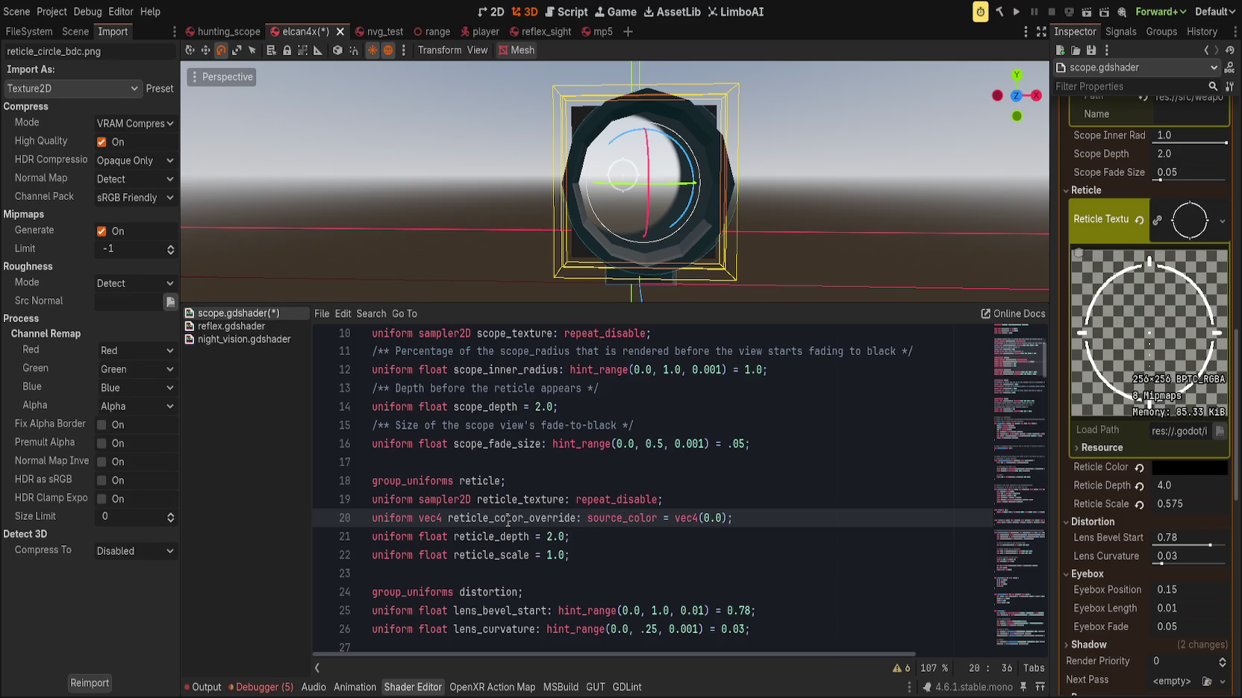
# Add 'uniform float enable_color_override: hint_range(0.0, 1.0, 1.0) = 0.0;' above the colour override
pyautogui.press('End')
pyautogui.press('Left')
pyautogui.press('Left')
pyautogui.press('Left')
pyautogui.hotkey('ctrl', 'z')
pyautogui.write('hint_ran')
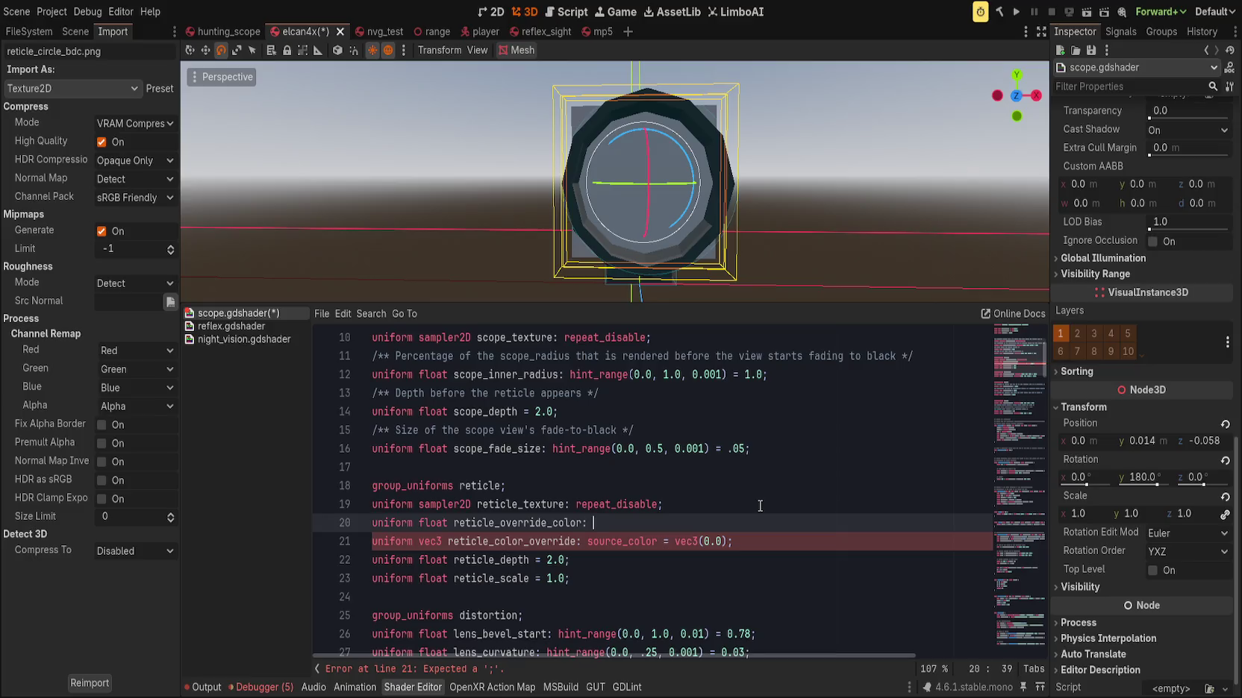
pyautogui.write('ge(0.0')
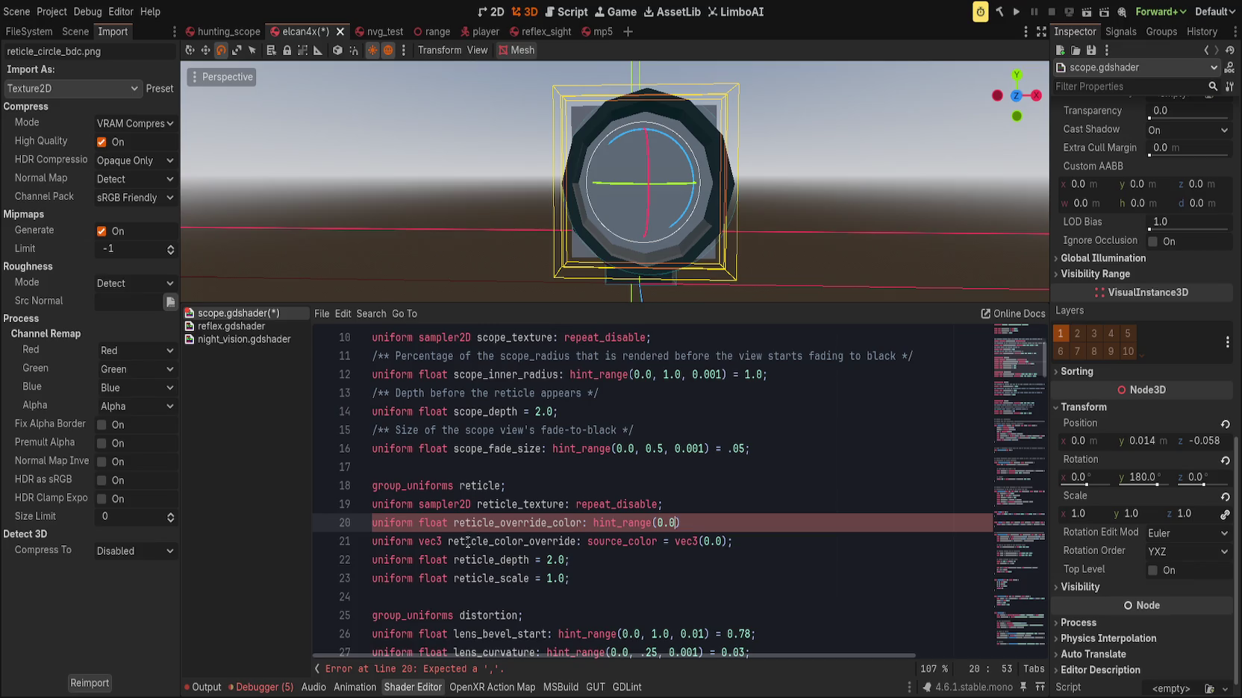
pyautogui.doubleClick(515, 524)
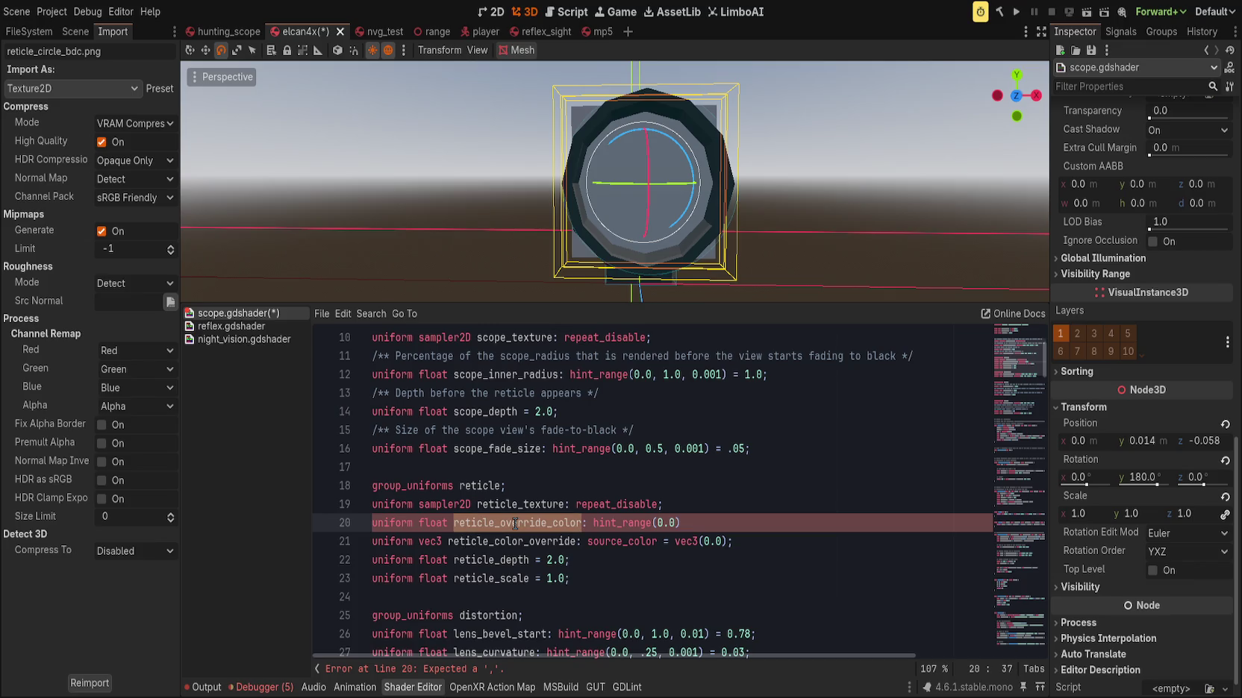
pyautogui.write('enable_col')
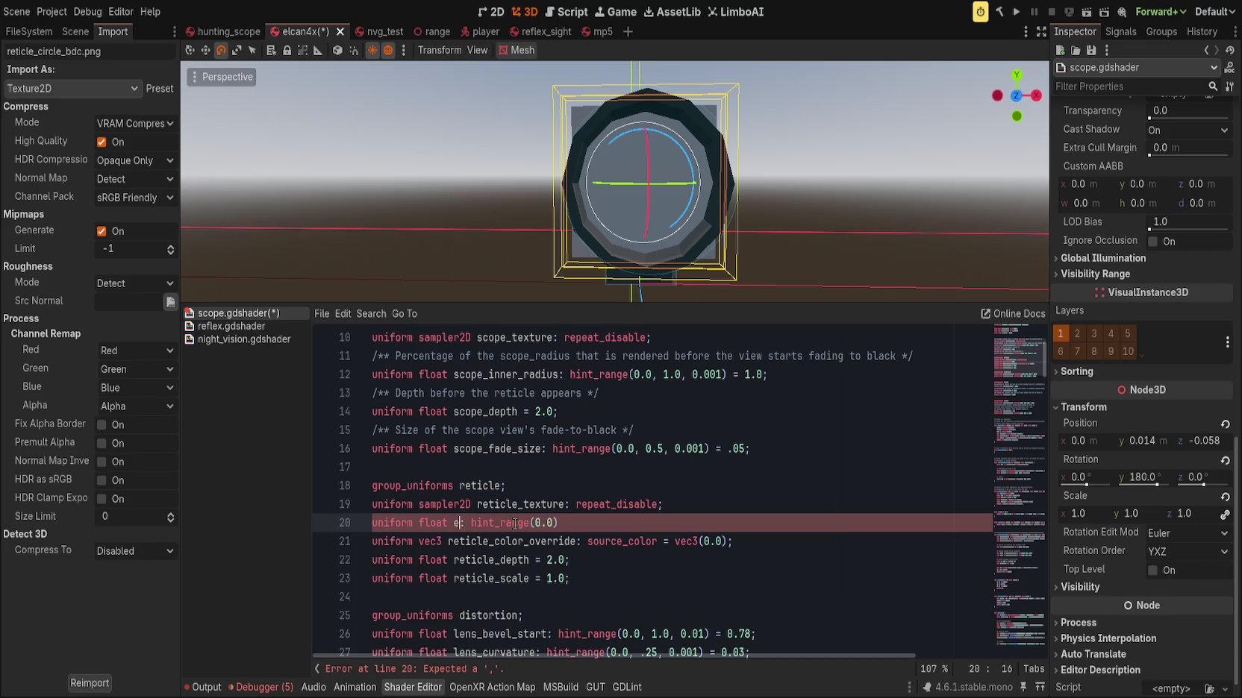
pyautogui.write('or_override')
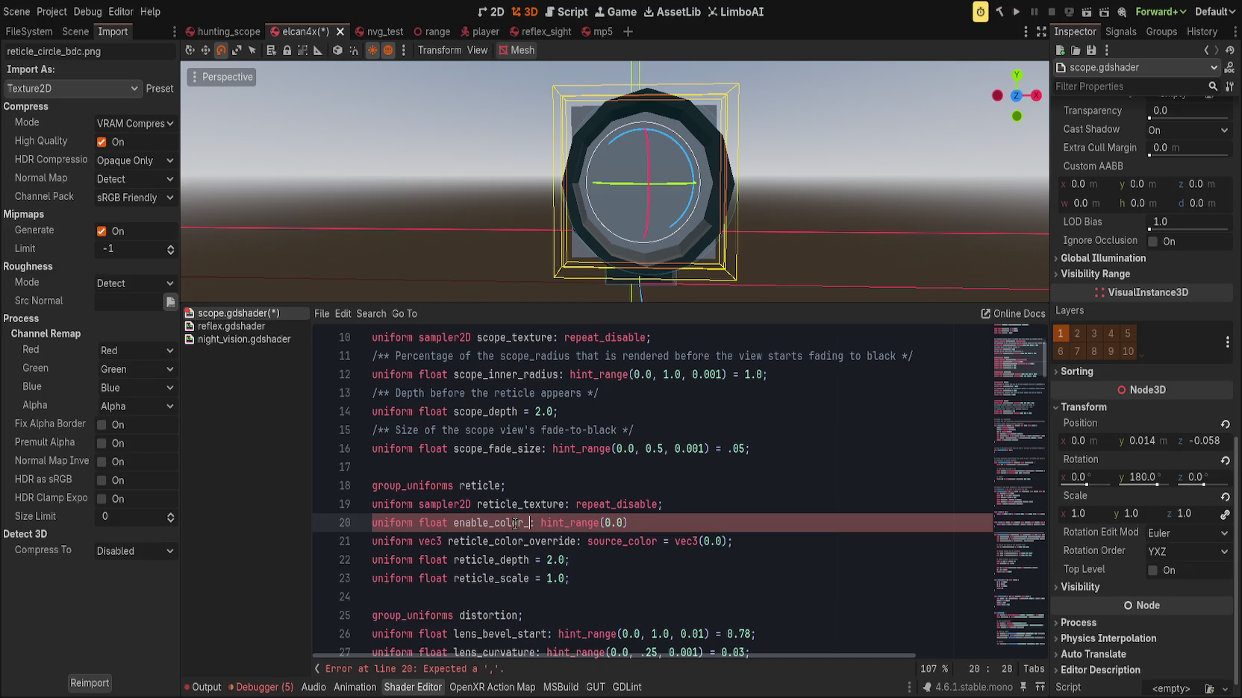
pyautogui.press('End')
pyautogui.press('Left')
pyautogui.write(', 1.0, 1.0')
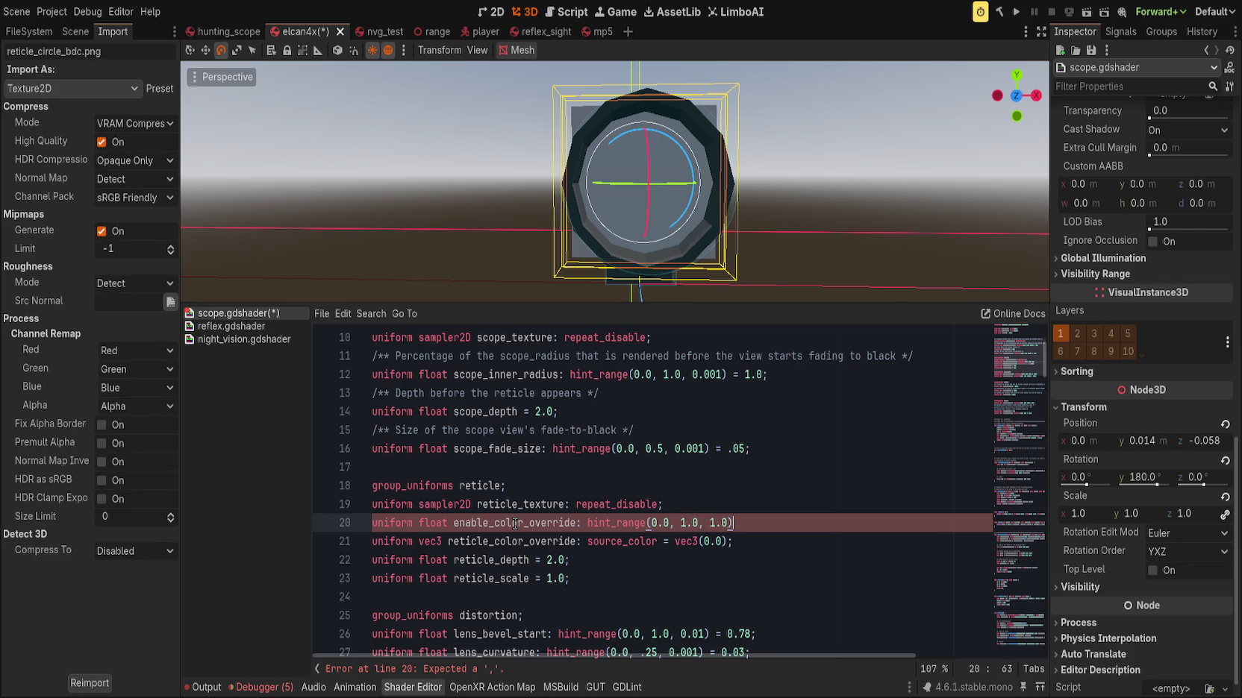
pyautogui.press('Right')
pyautogui.write('= 0.0;')
# Jump to the unknown reticle_color_overlay error and select the mix's sample and overlay arguments
pyautogui.doubleClick(515, 523)
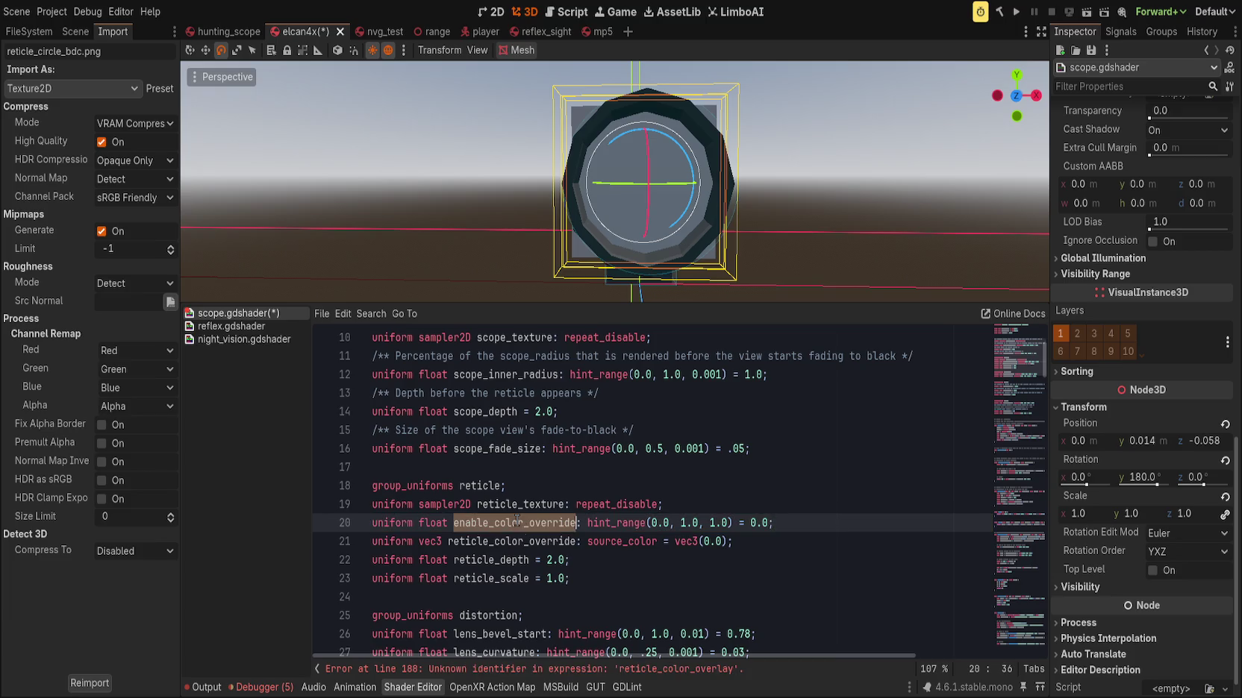
pyautogui.click(622, 669)
pyautogui.click(620, 504)
pyautogui.scroll(1, 542, 547)
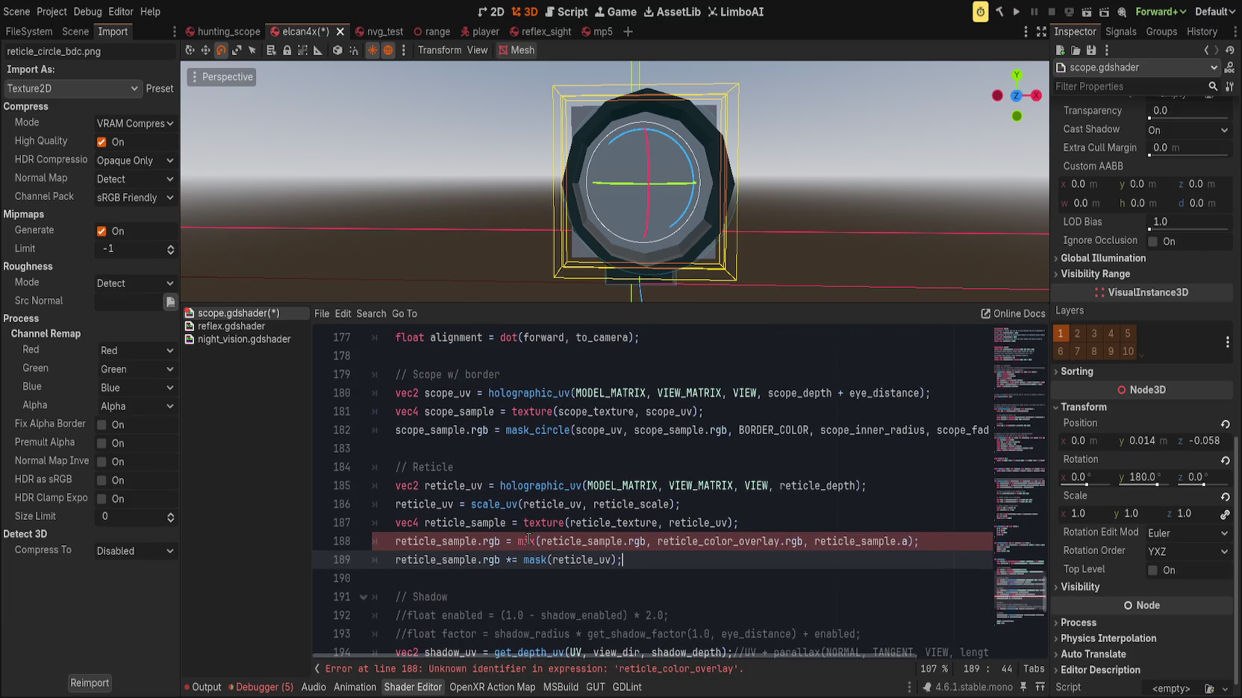
pyautogui.moveTo(541, 543); pyautogui.dragTo(804, 542)
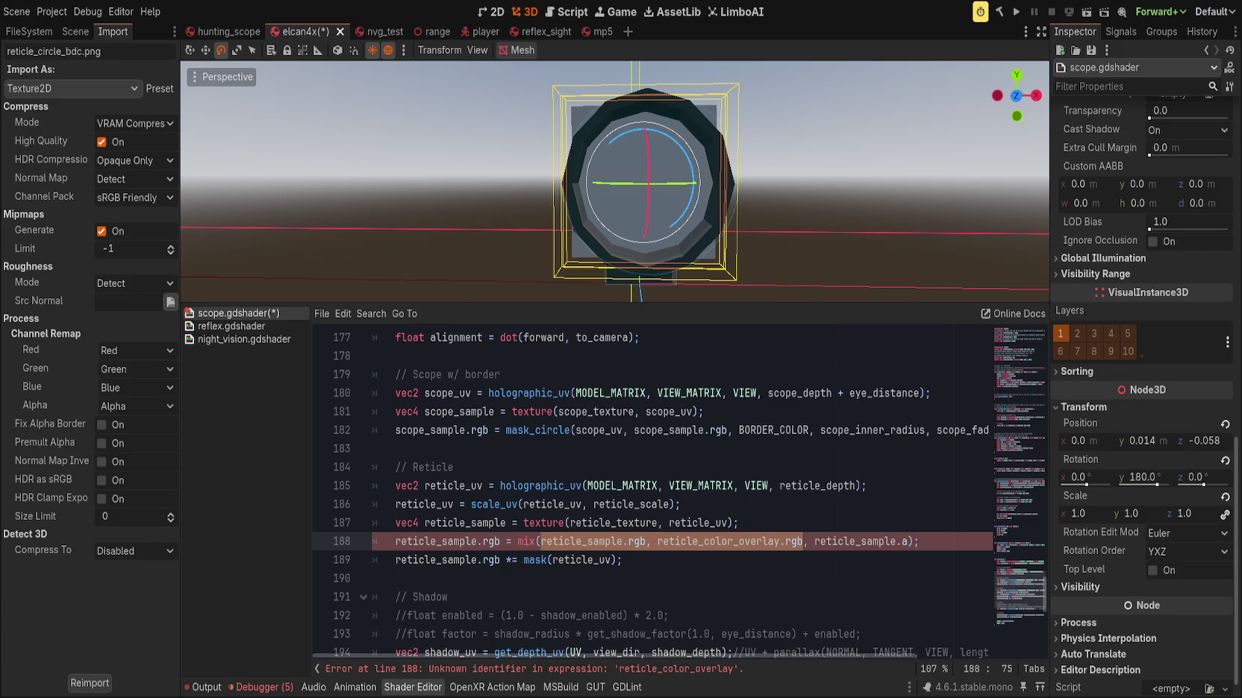
pyautogui.click(654, 469)
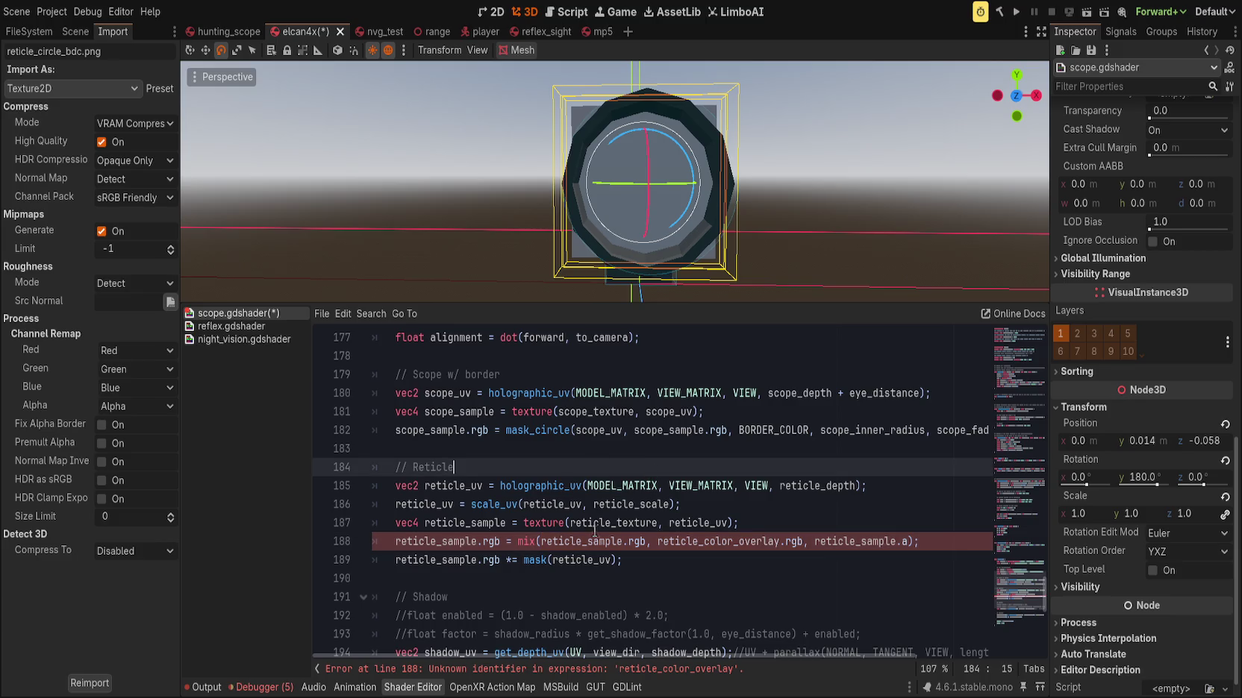
# Add a '// a or b with binary weight' comment and weight the mix by enable_color_override
pyautogui.click(776, 522)
pyautogui.press('Return')
pyautogui.write('//')
pyautogui.hotkey('ctrl', 'space')
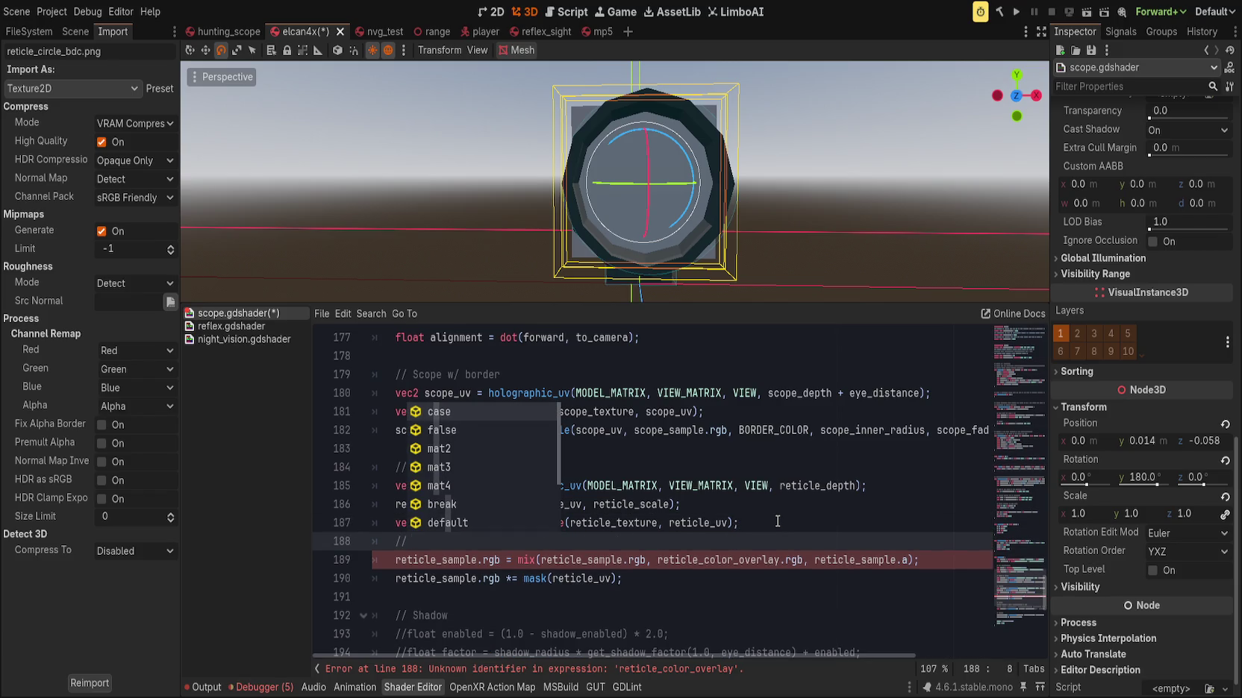
pyautogui.press('Escape')
pyautogui.write('a')
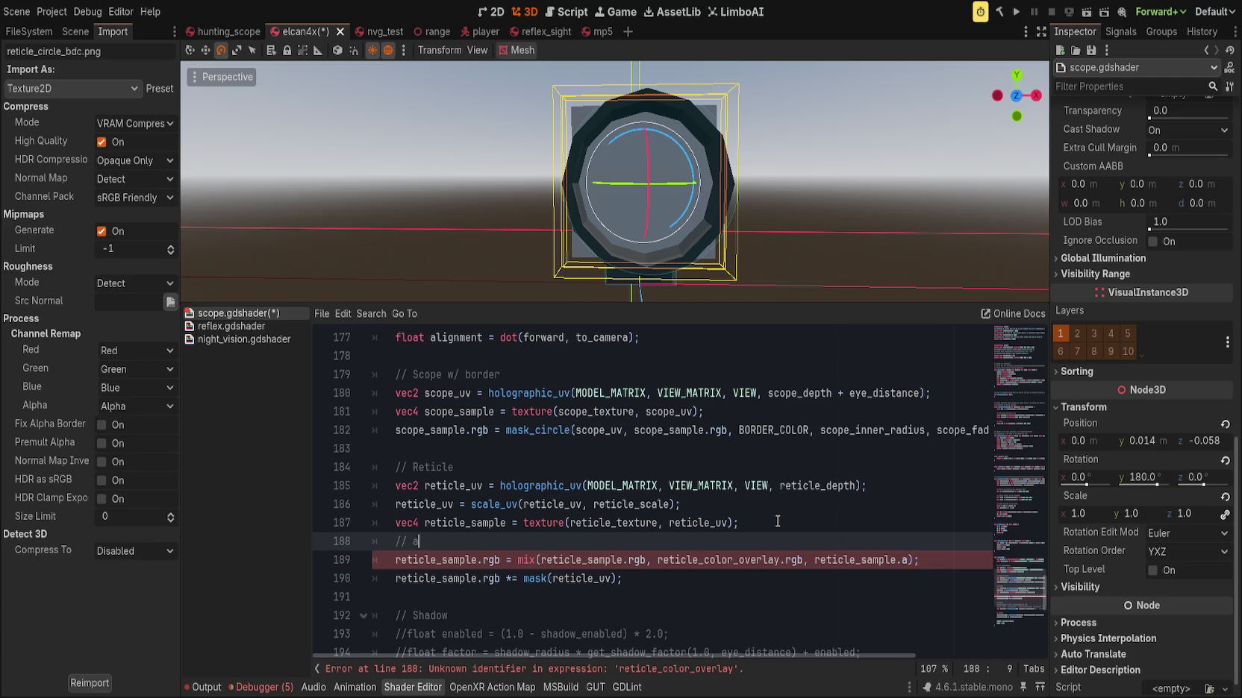
pyautogui.write(' or b wi')
pyautogui.write('th binary we')
pyautogui.write('ight')
pyautogui.moveTo(814, 559); pyautogui.dragTo(909, 564)
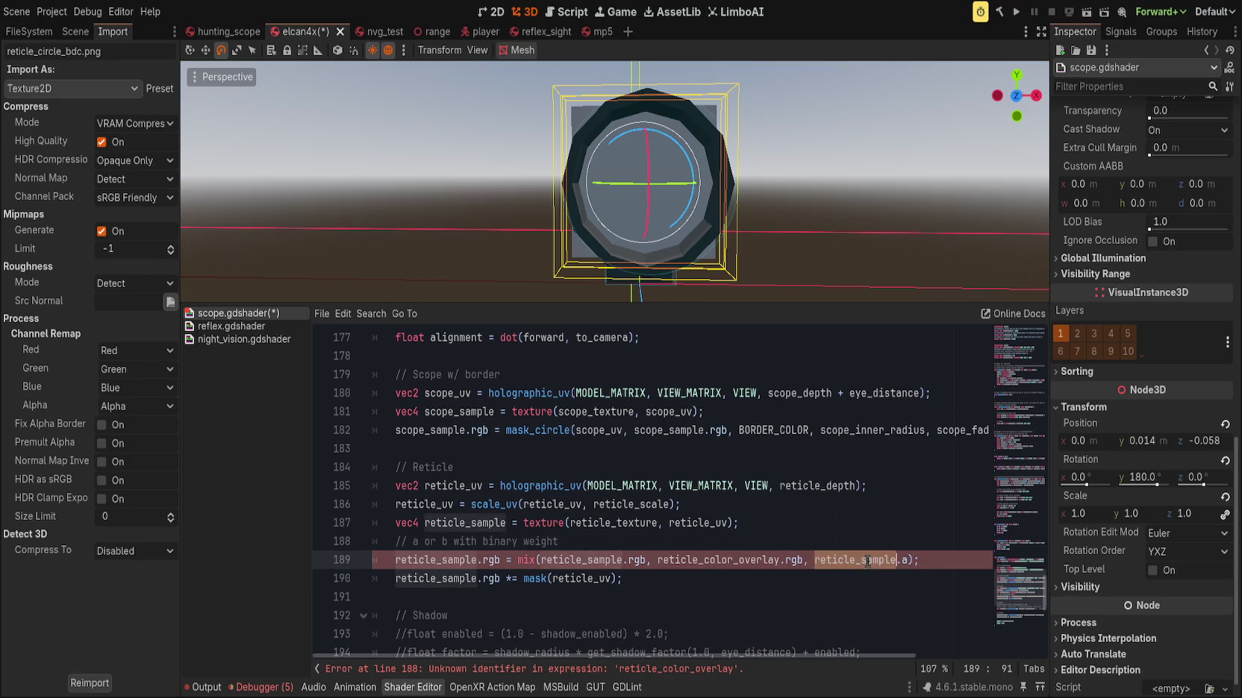
pyautogui.write('e')
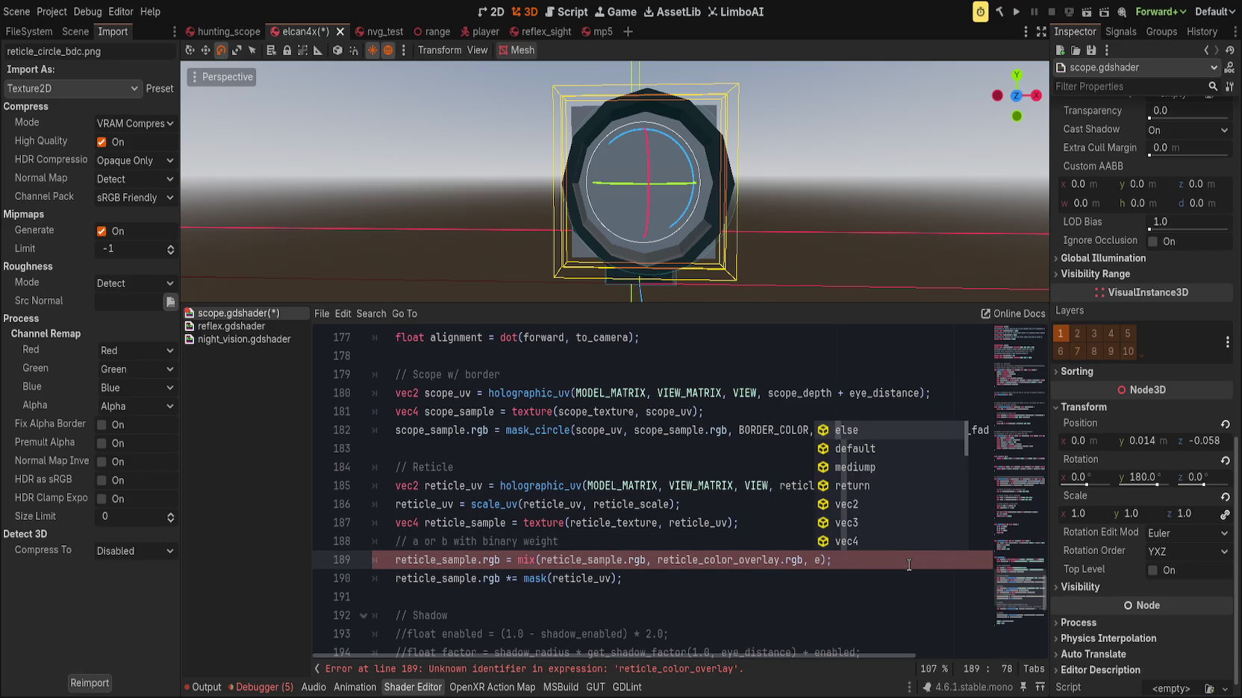
pyautogui.write('nable')
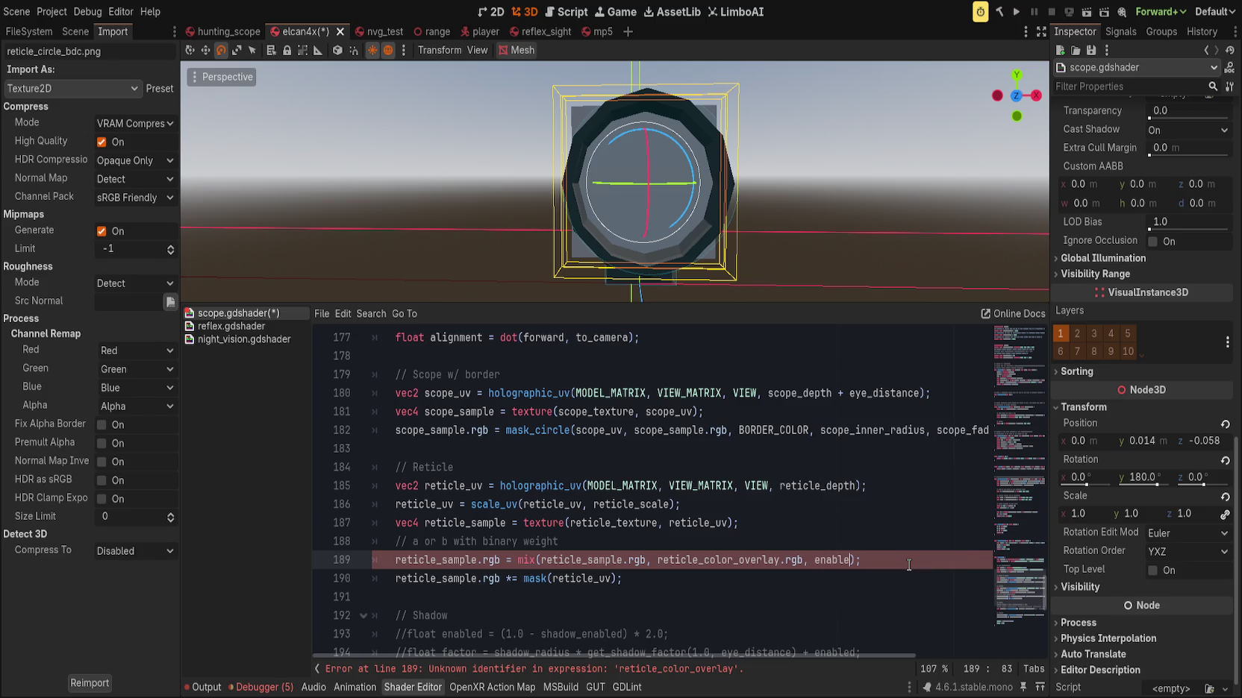
pyautogui.write('_color_overr')
pyautogui.write('ide')
# Rename enable_color_override to reticle_is_color_override in the uniform and the mix call
pyautogui.scroll(10, 718, 565)
pyautogui.scroll(20, 718, 564)
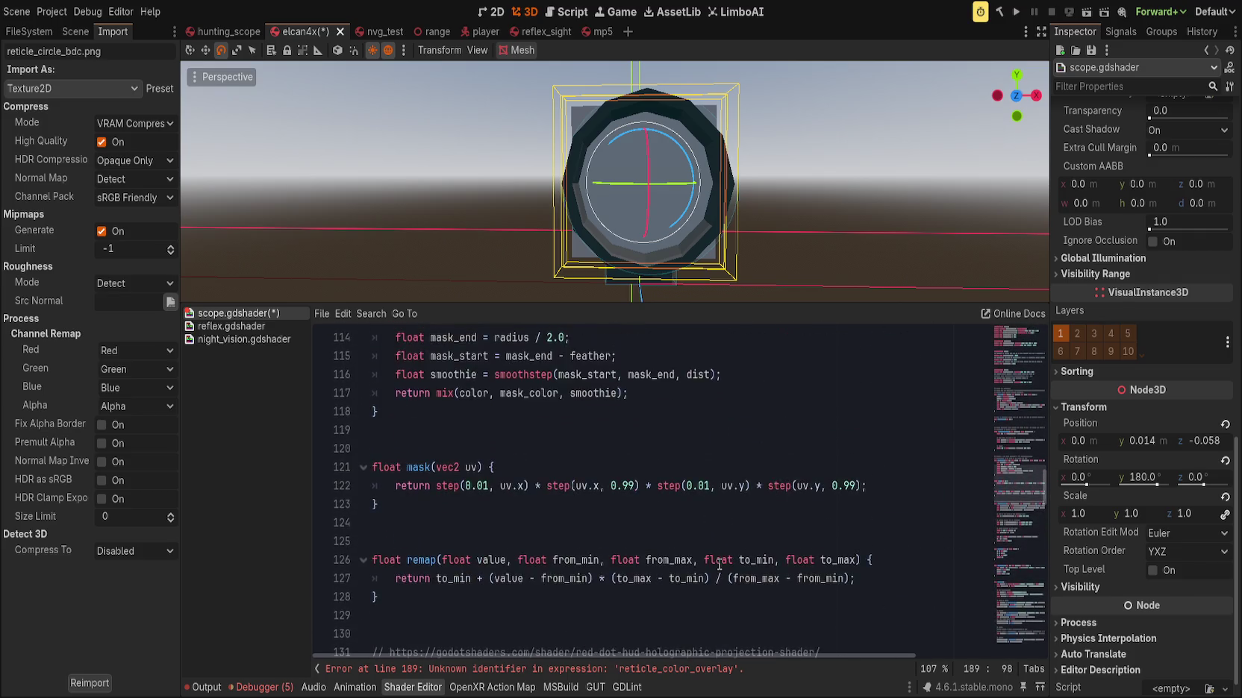
pyautogui.scroll(10, 1019, 404)
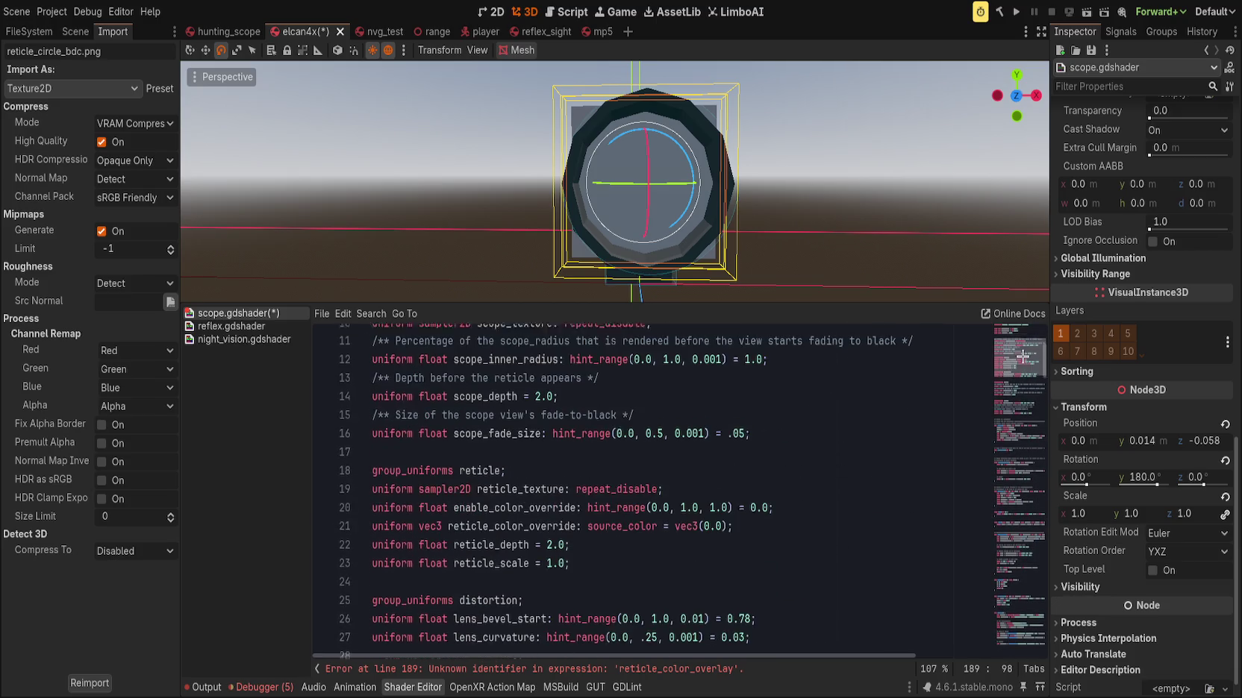
pyautogui.doubleClick(510, 501)
pyautogui.write('reticle')
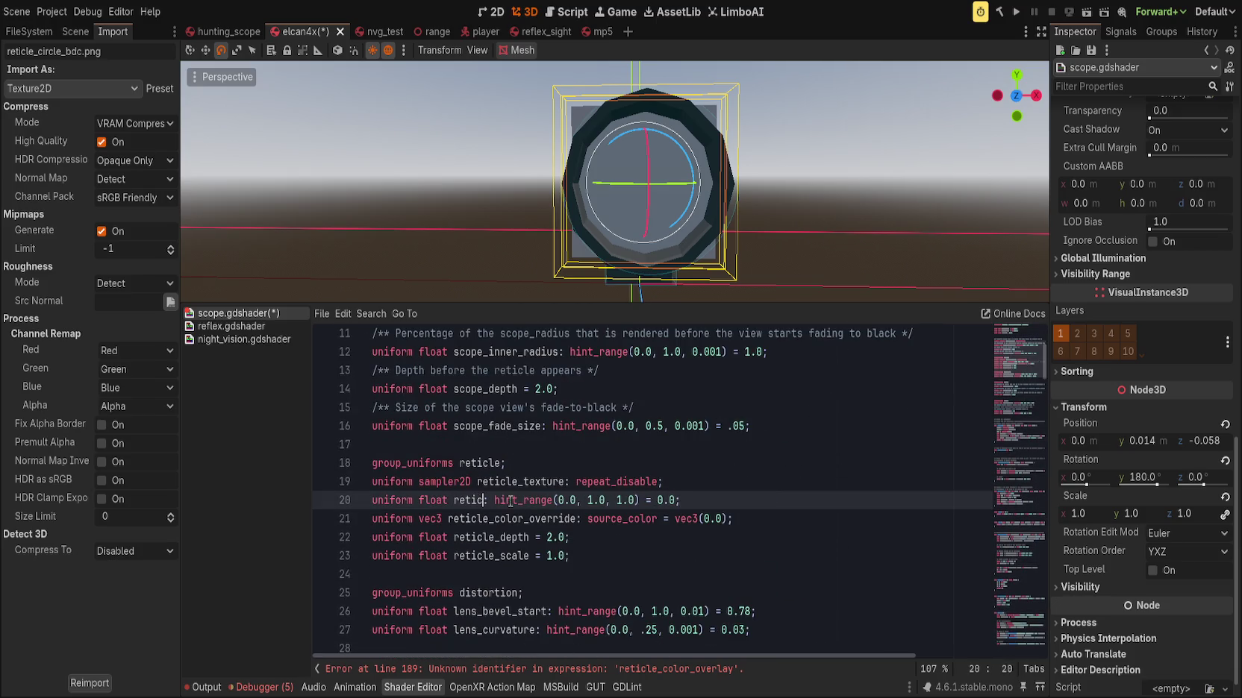
pyautogui.write('_is_color_')
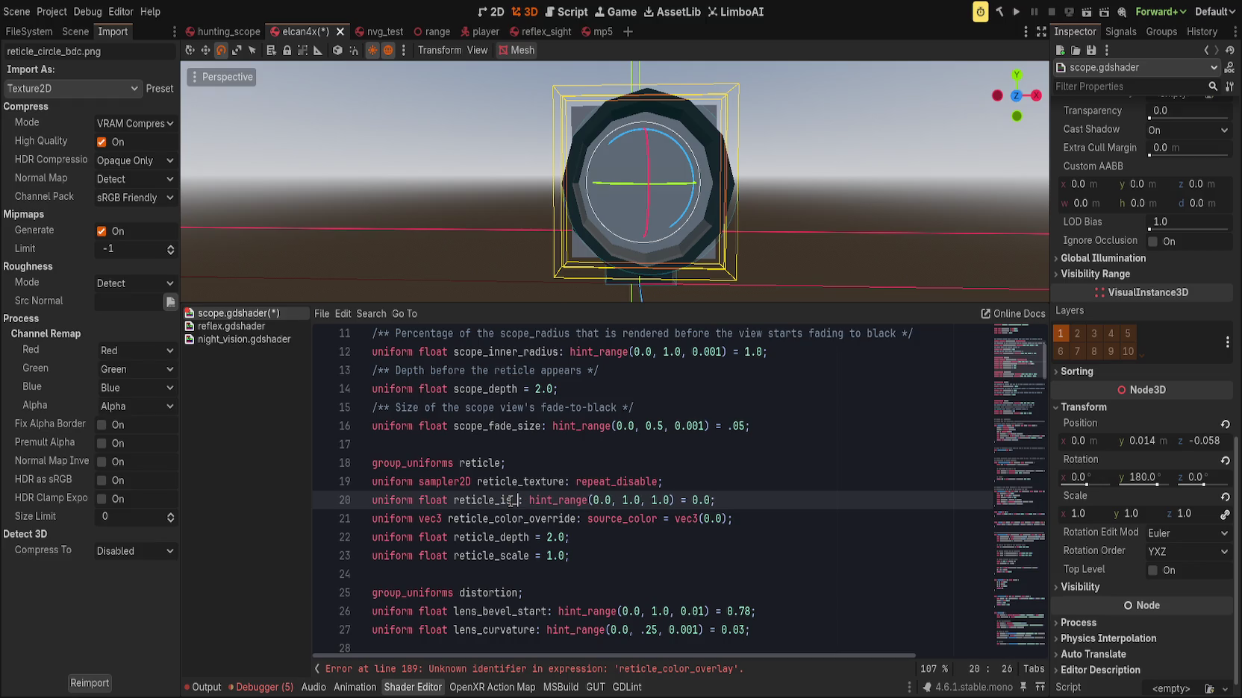
pyautogui.write('override')
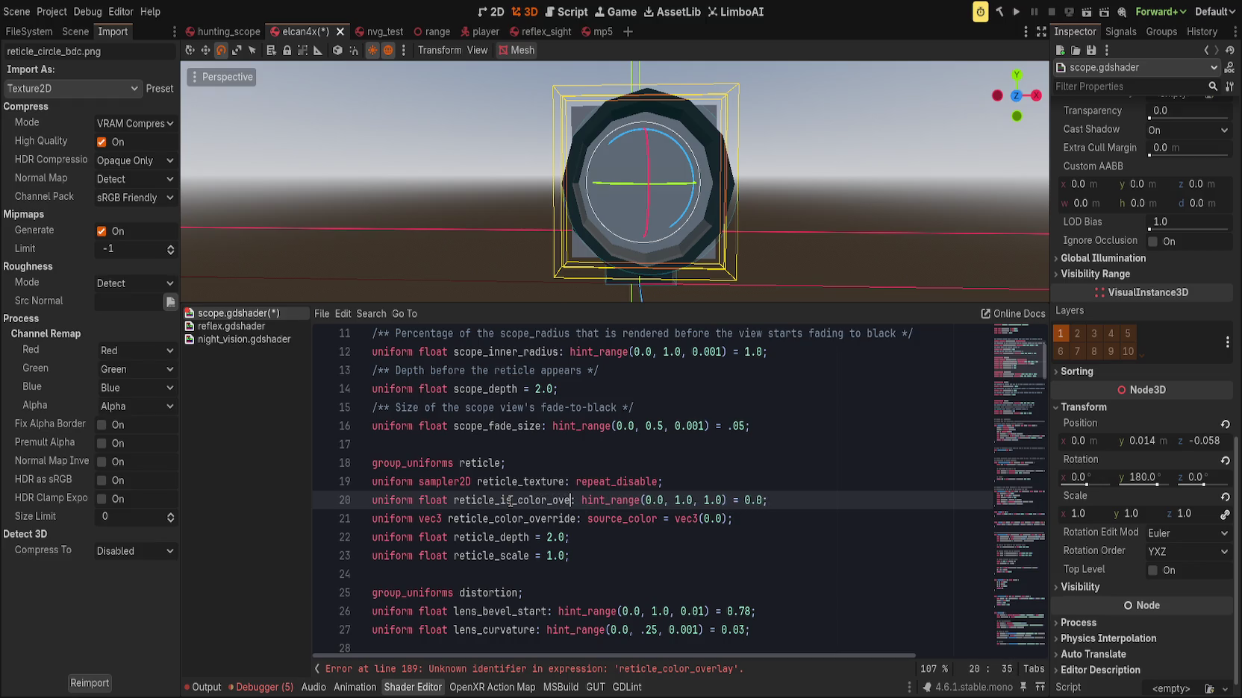
pyautogui.doubleClick(510, 501)
pyautogui.hotkey('ctrl', 'c')
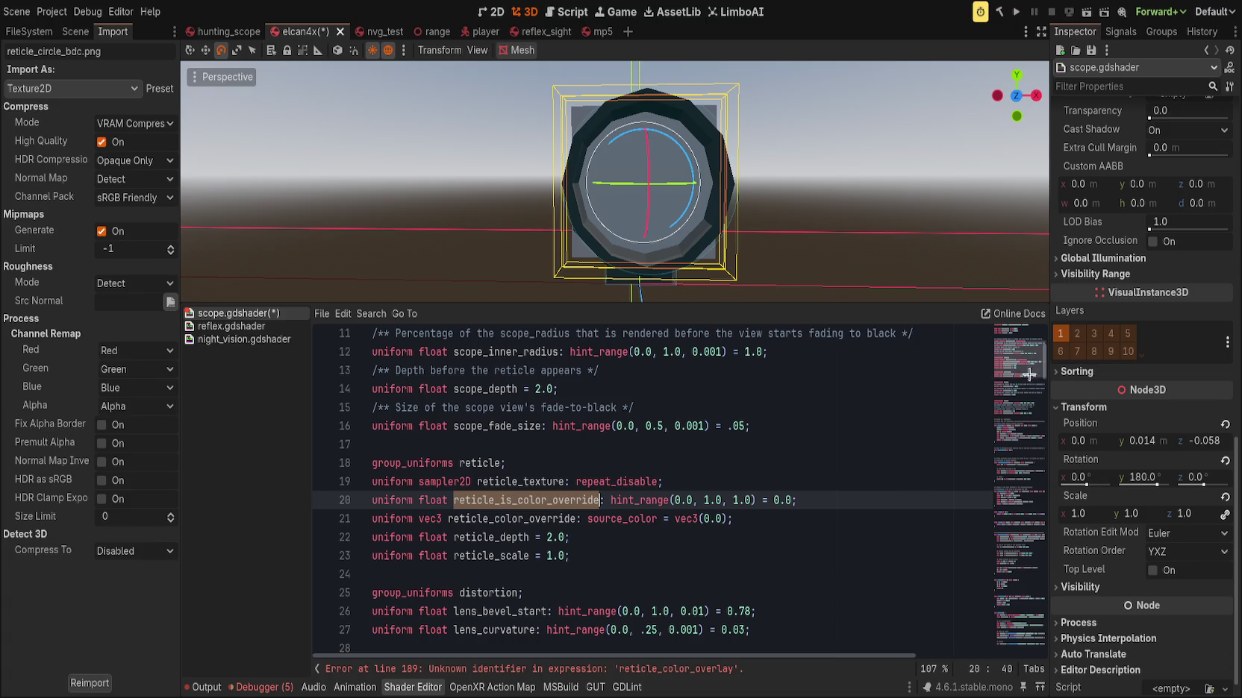
pyautogui.click(523, 668)
pyautogui.click(875, 425)
pyautogui.doubleClick(874, 425)
pyautogui.hotkey('ctrl', 'v')
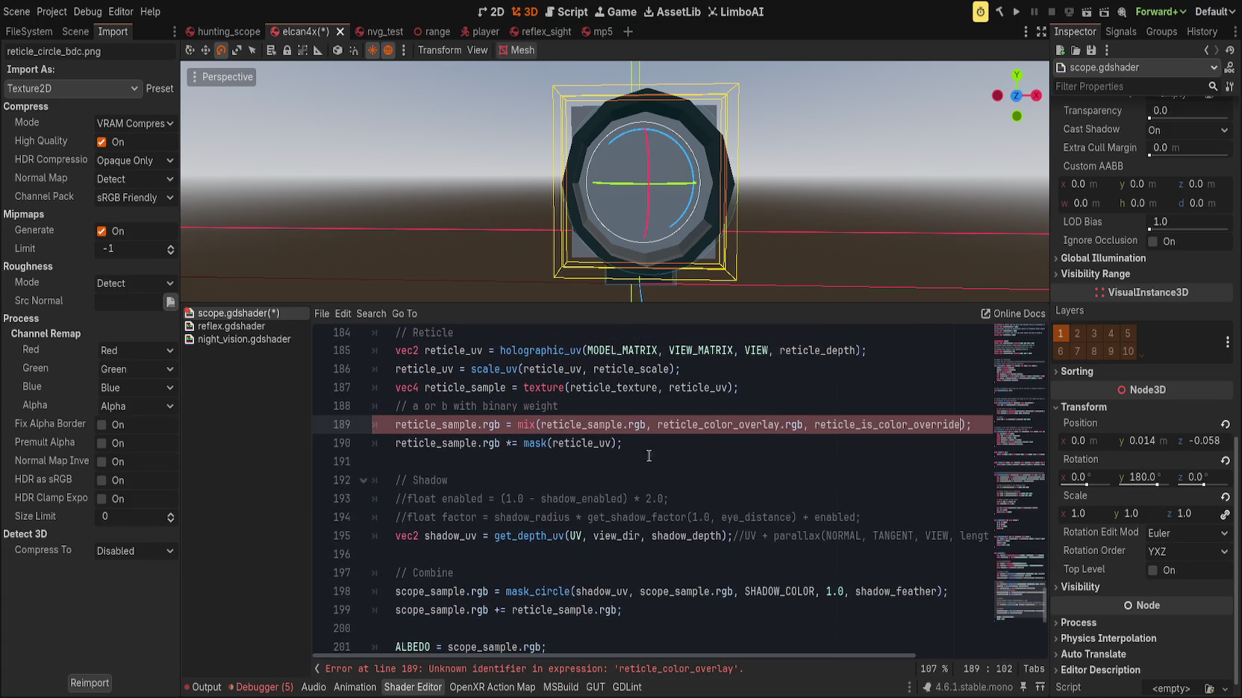
# Change the mix's reticle_color_overlay to reticle_color_override, save, and set Reticle Is Color Override to 1
pyautogui.scroll(1, 703, 494)
pyautogui.doubleClick(569, 481)
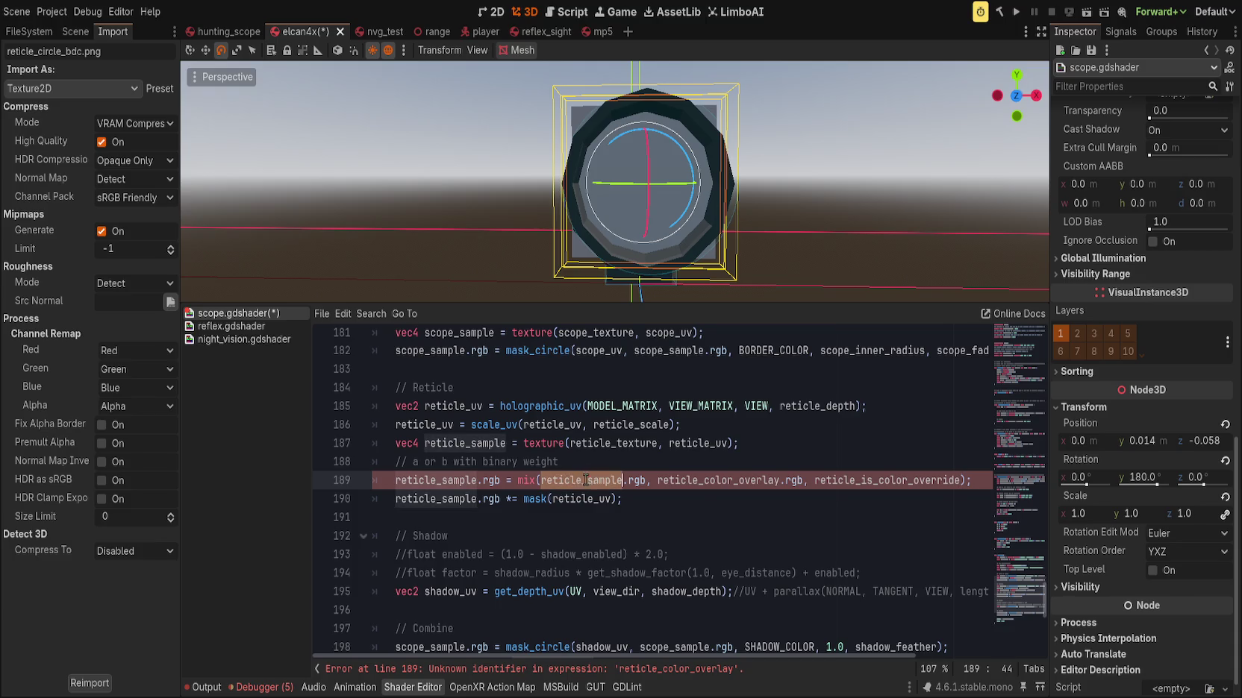
pyautogui.doubleClick(706, 482)
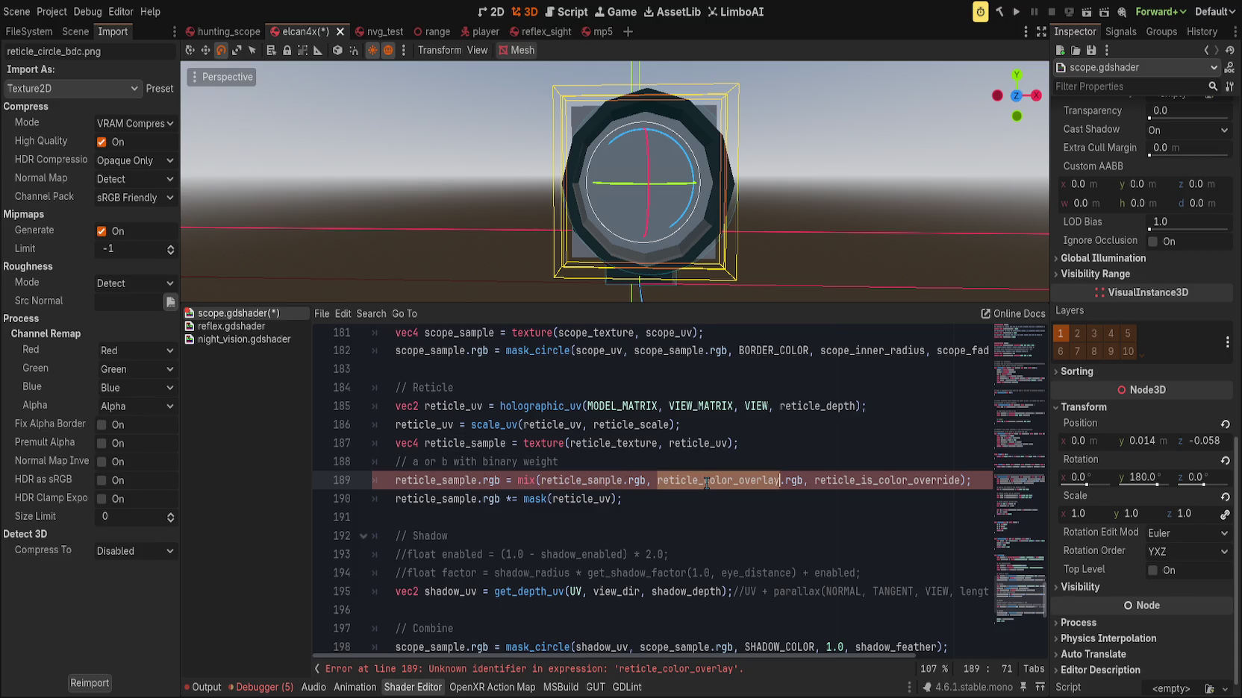
pyautogui.click(768, 481)
pyautogui.press('Delete')
pyautogui.press('Delete')
pyautogui.press('BackSpace')
pyautogui.write('ride')
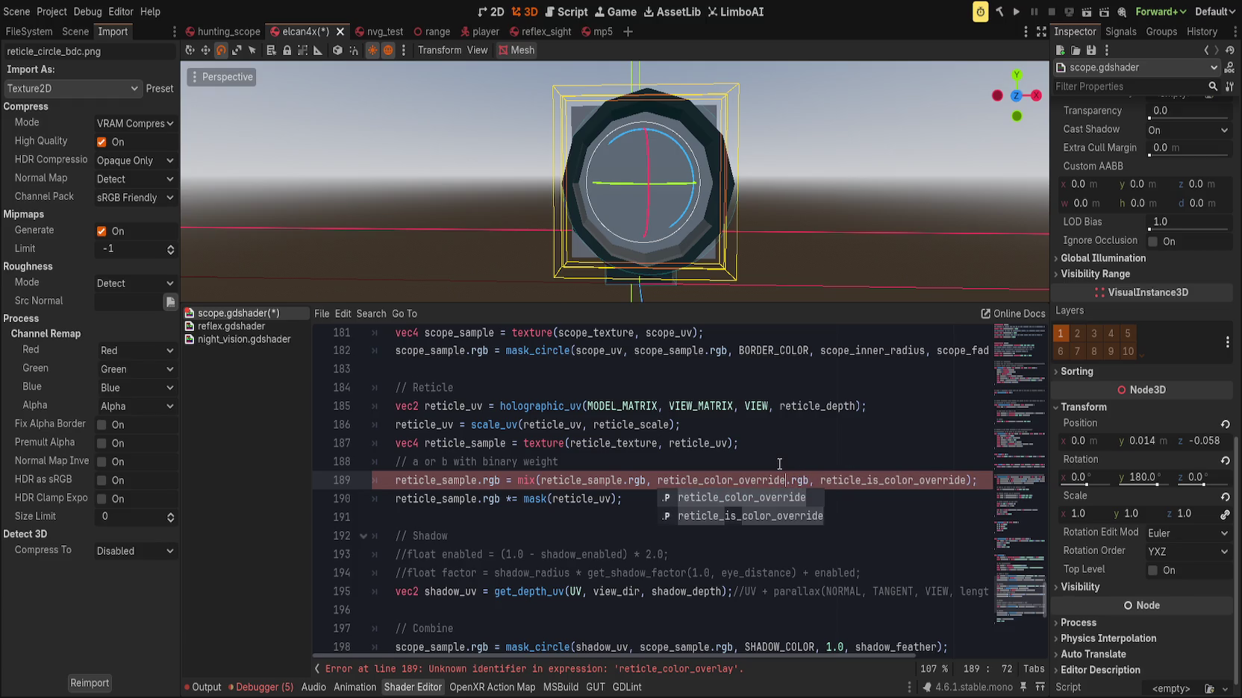
pyautogui.click(779, 463)
pyautogui.hotkey('ctrl', 's')
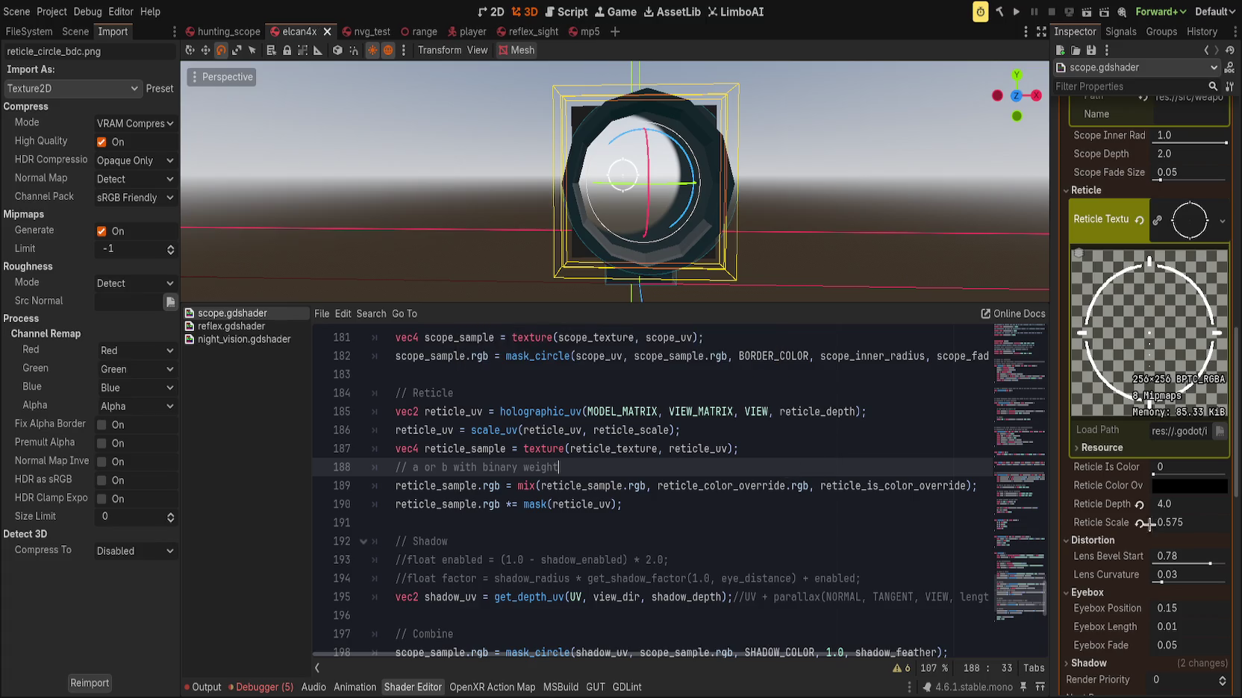
pyautogui.moveTo(1174, 473); pyautogui.dragTo(1225, 475)
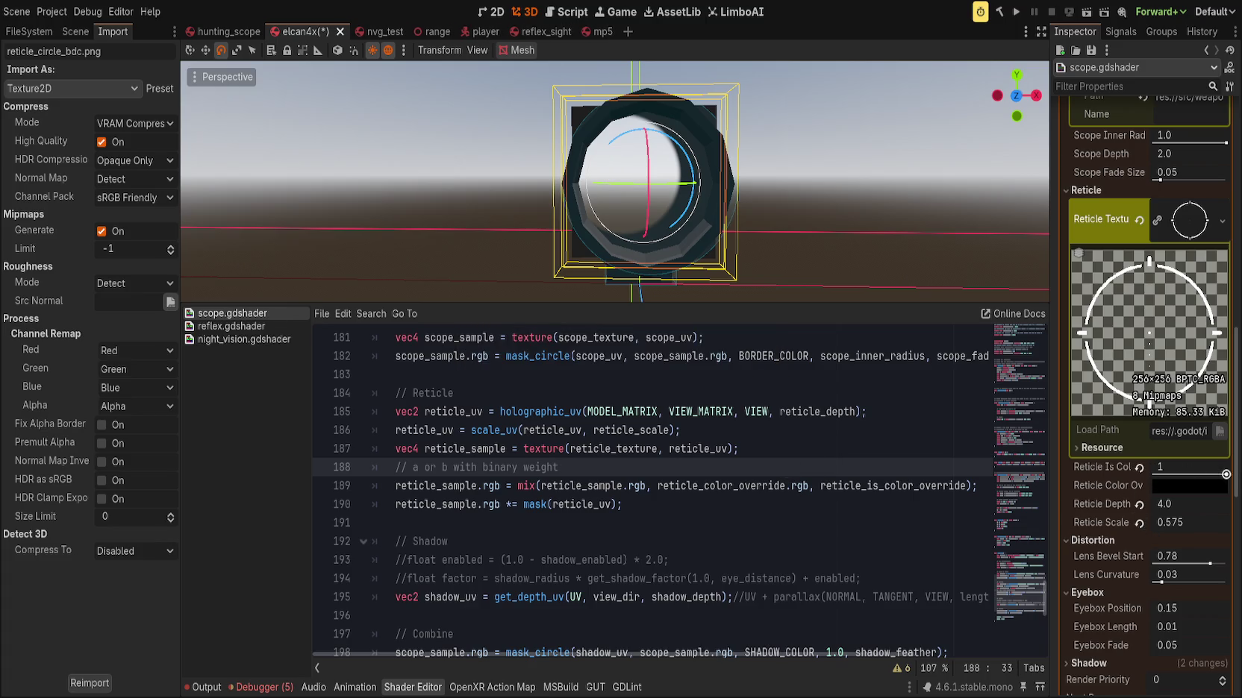
pyautogui.moveTo(870, 216)
pyautogui.mouseDown()
pyautogui.moveTo(800, 252)
pyautogui.moveTo(854, 221)
pyautogui.mouseUp()
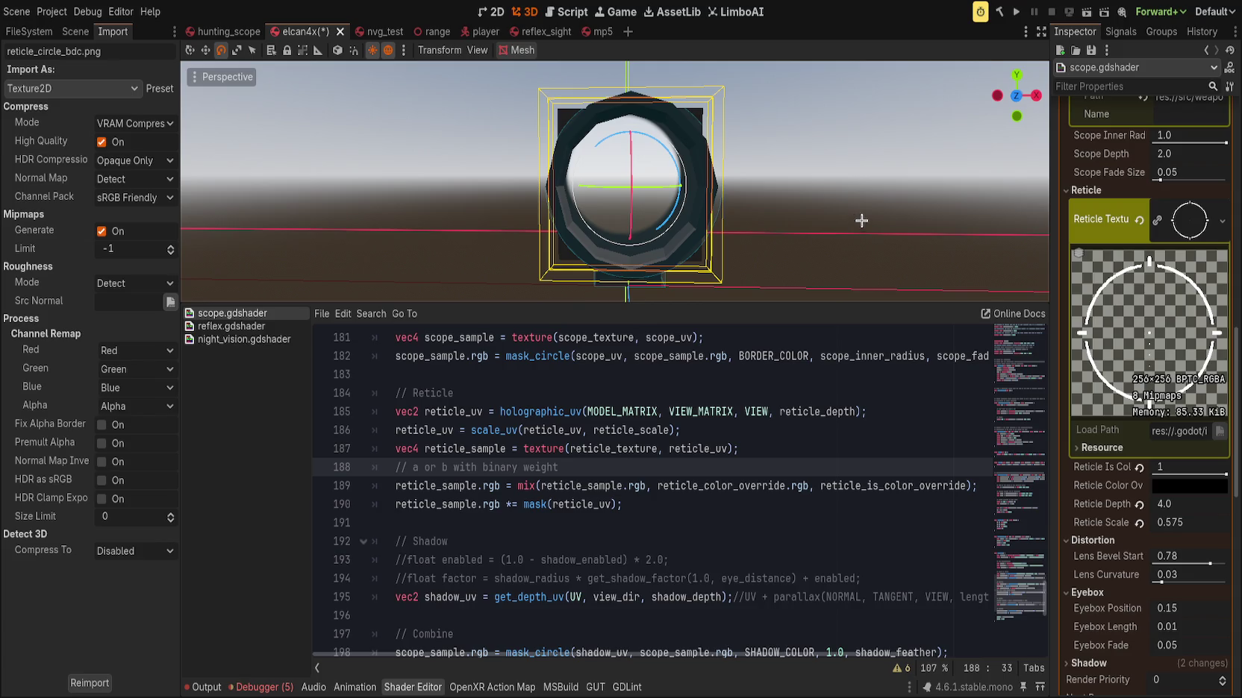
# Comment out the reticle mask on line 190, save, then restore it
pyautogui.click(717, 519)
pyautogui.click(717, 513)
pyautogui.press('Home')
pyautogui.hotkey('ctrl', 'k')
pyautogui.hotkey('ctrl', 's')
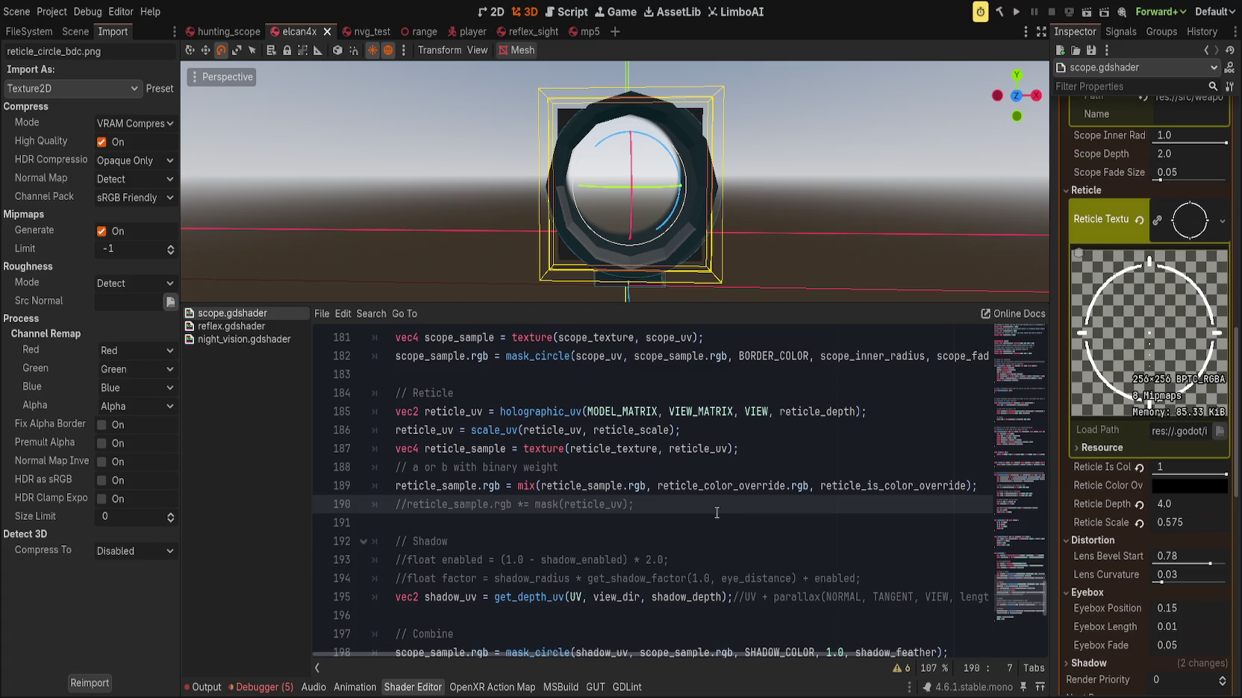
pyautogui.hotkey('ctrl', 'k')
pyautogui.press('End')
# Search for every use of reticle_sample and go to line 199 where it's added
pyautogui.press('Up')
pyautogui.hotkey('ctrl', 'Left')
pyautogui.hotkey('ctrl', 'f')
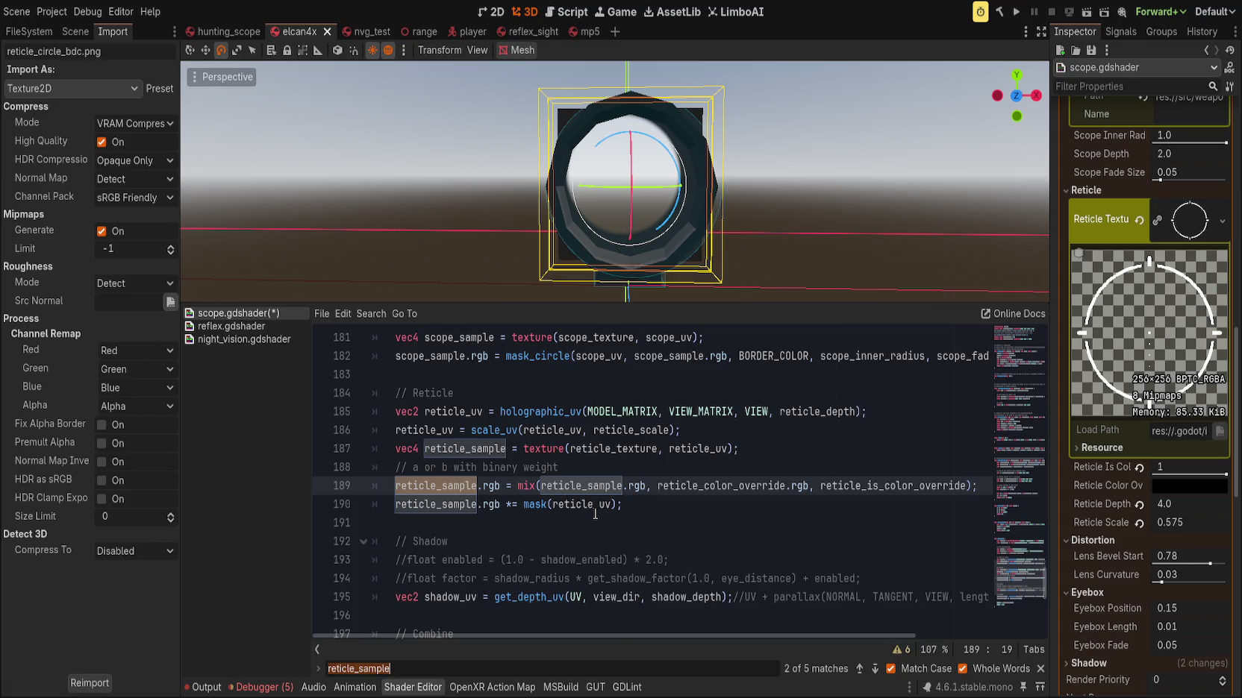
pyautogui.scroll(-3, 595, 514)
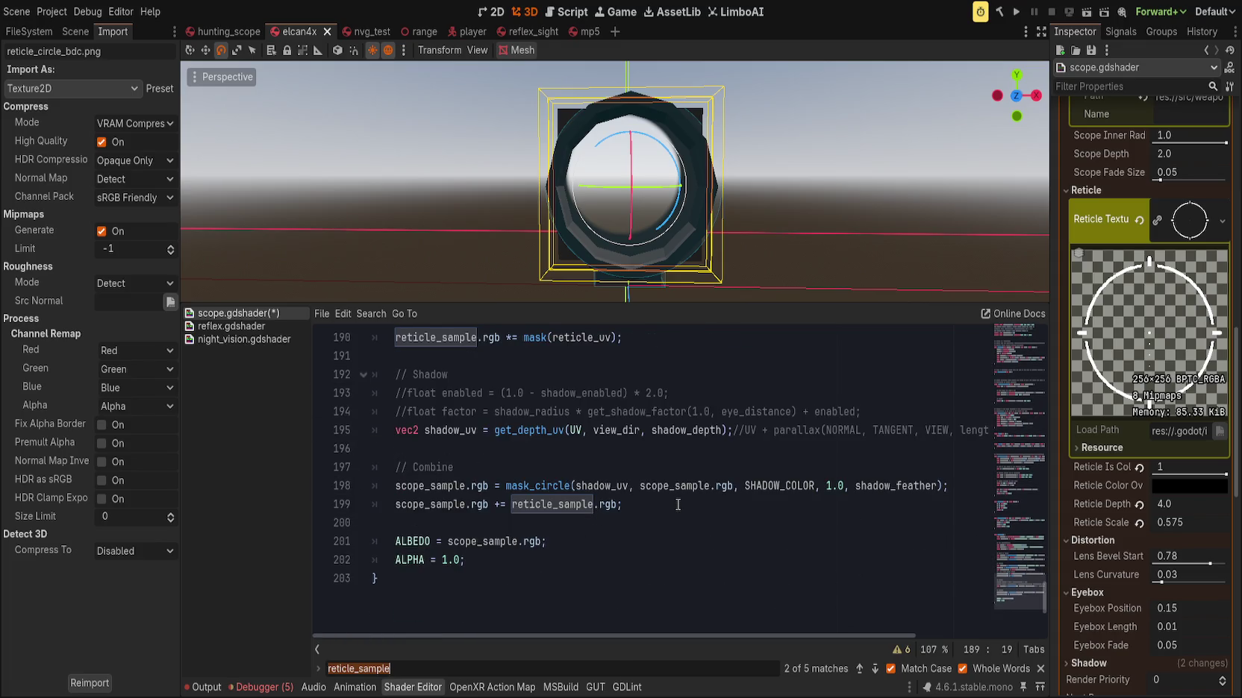
pyautogui.scroll(1, 675, 505)
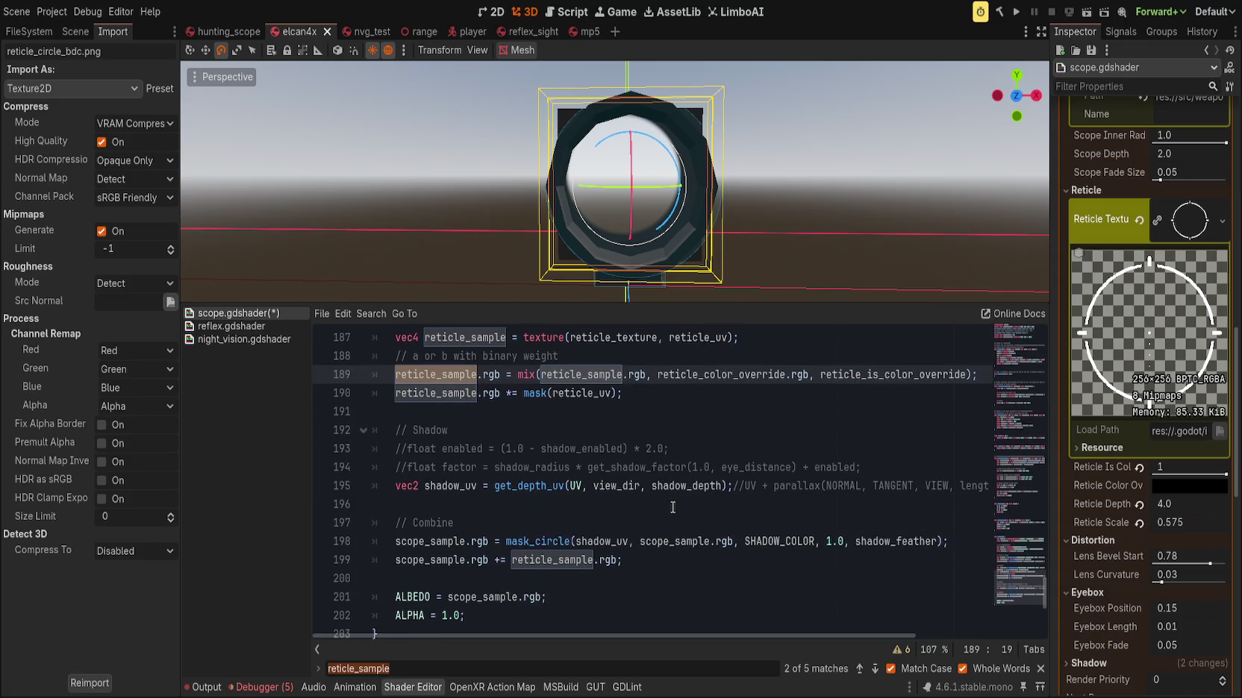
pyautogui.click(664, 564)
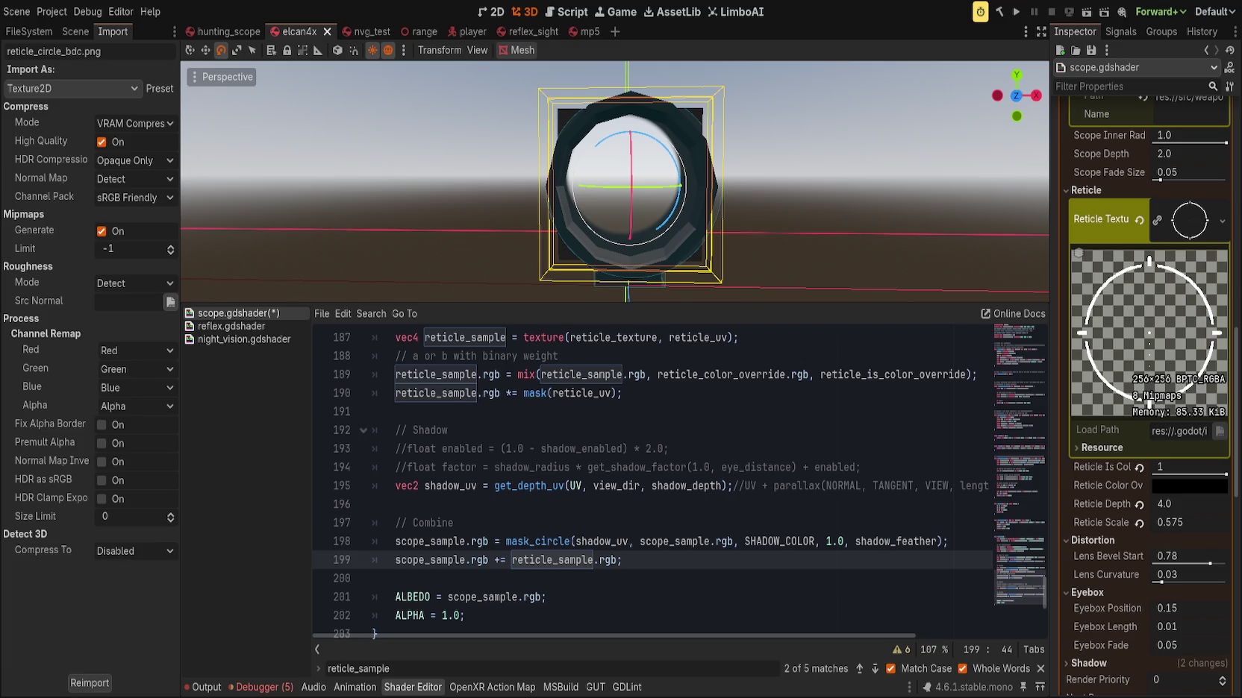
# Change the render mode from blend_add to blend_mix and save
pyautogui.moveTo(1004, 576); pyautogui.dragTo(1004, 339)
pyautogui.scroll(1, 736, 338)
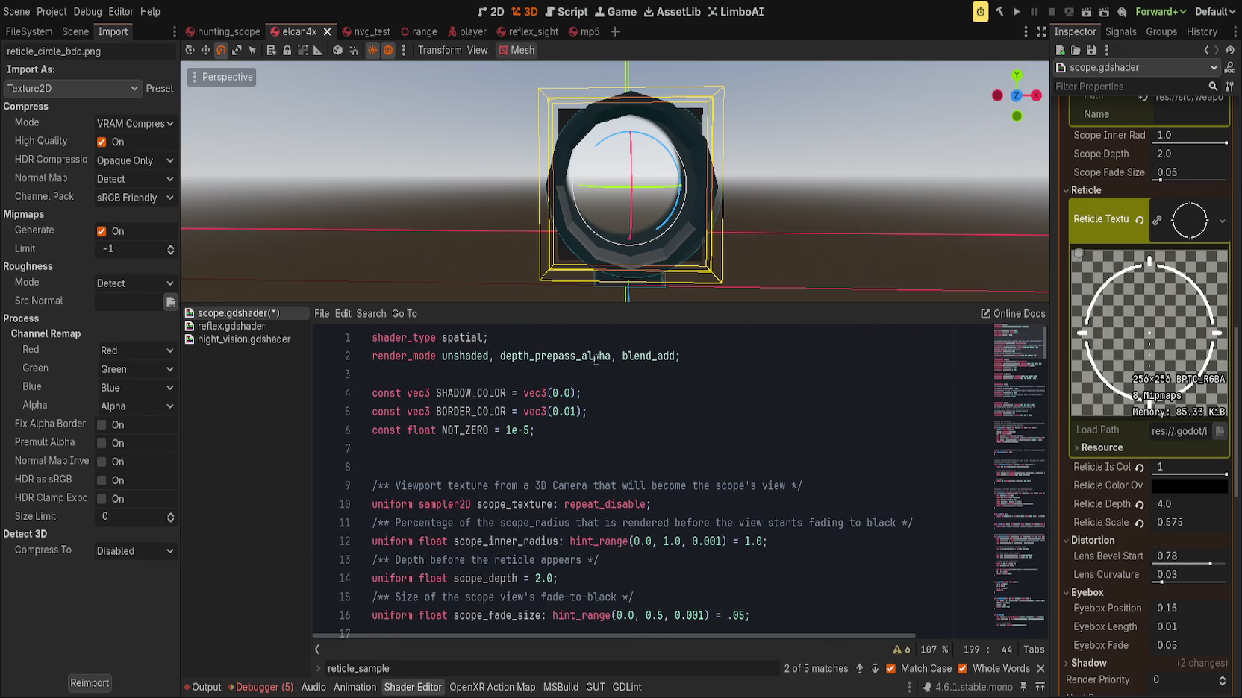
pyautogui.doubleClick(717, 358)
pyautogui.write('blend_mix')
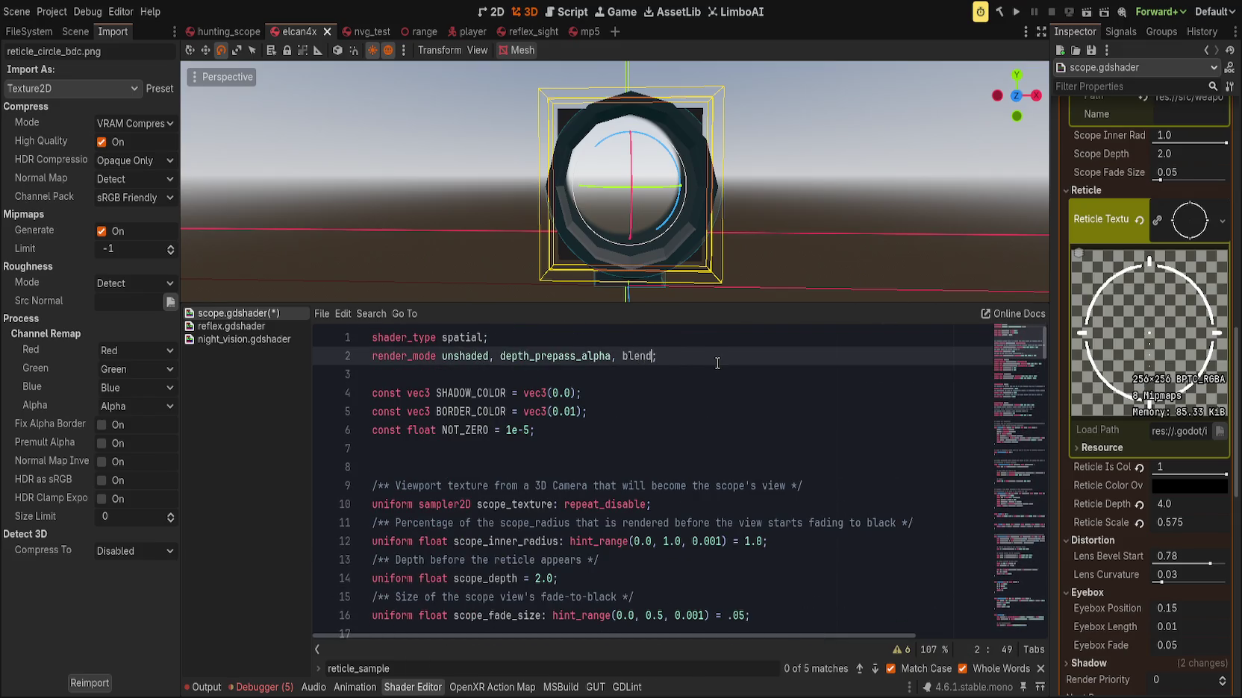
pyautogui.hotkey('ctrl', 's')
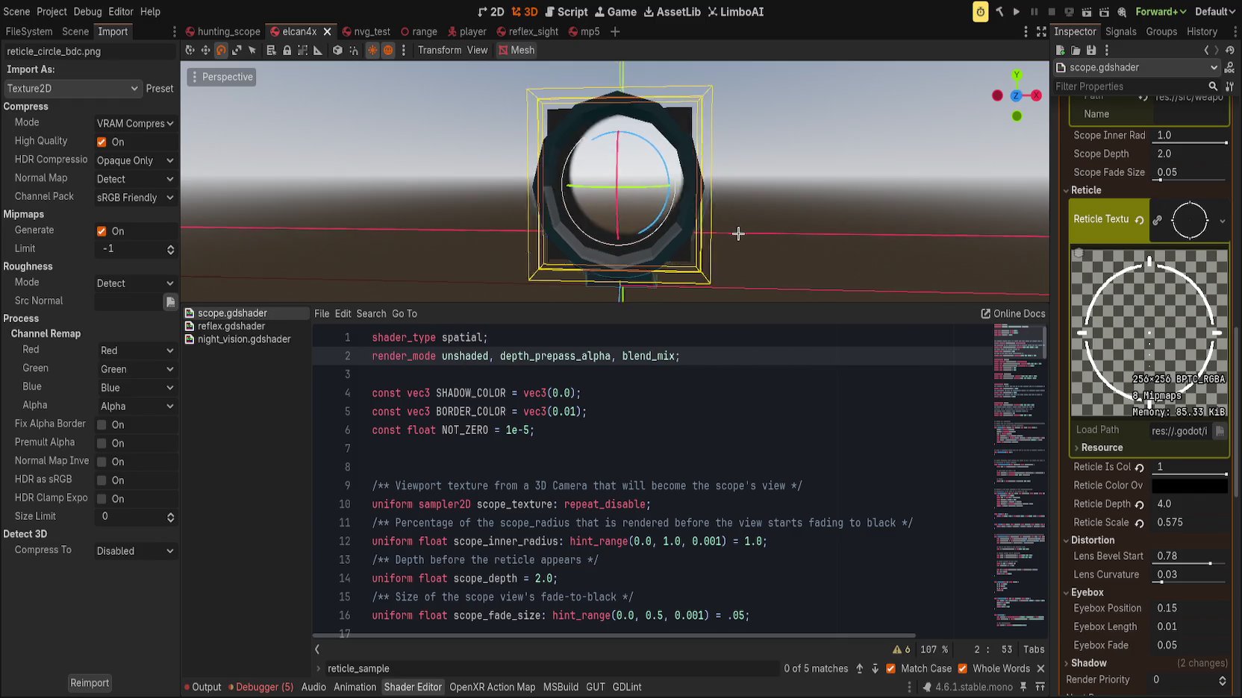
# Compare blend_add and blend_mix by undoing and redoing the change with saves, then reselect blend_mix
pyautogui.hotkey('ctrl', 'z')
pyautogui.hotkey('ctrl', 's')
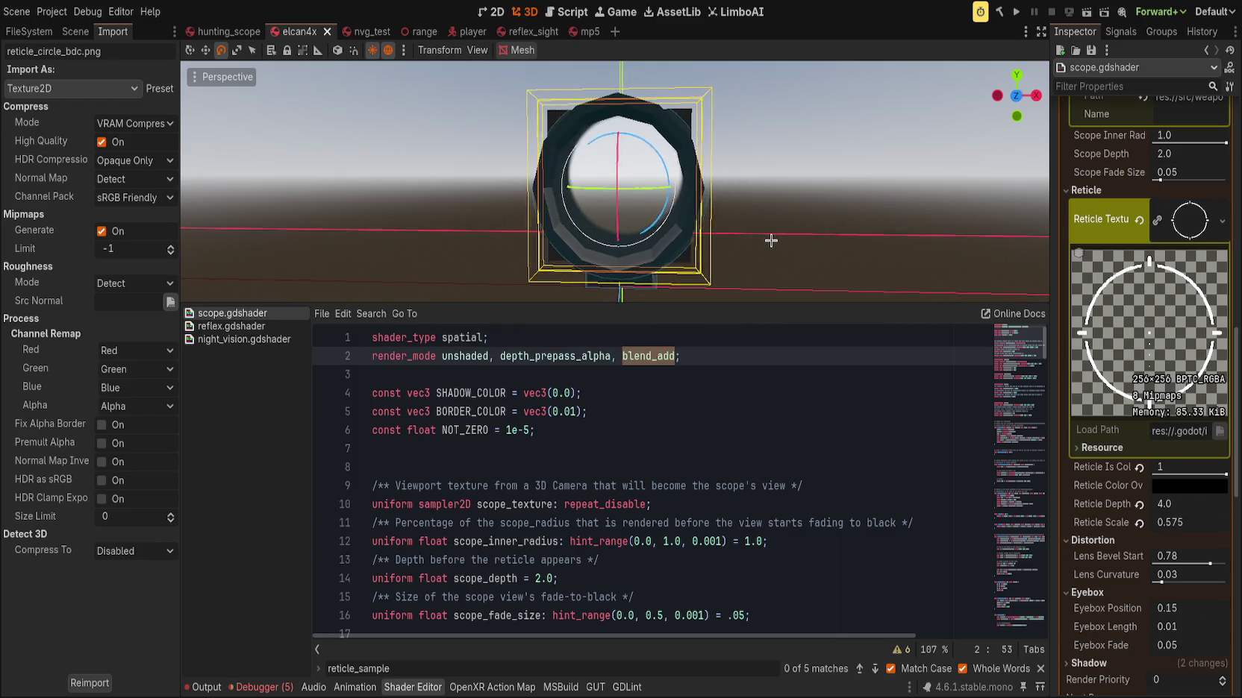
pyautogui.hotkey('ctrl', 'y')
pyautogui.hotkey('ctrl', 's')
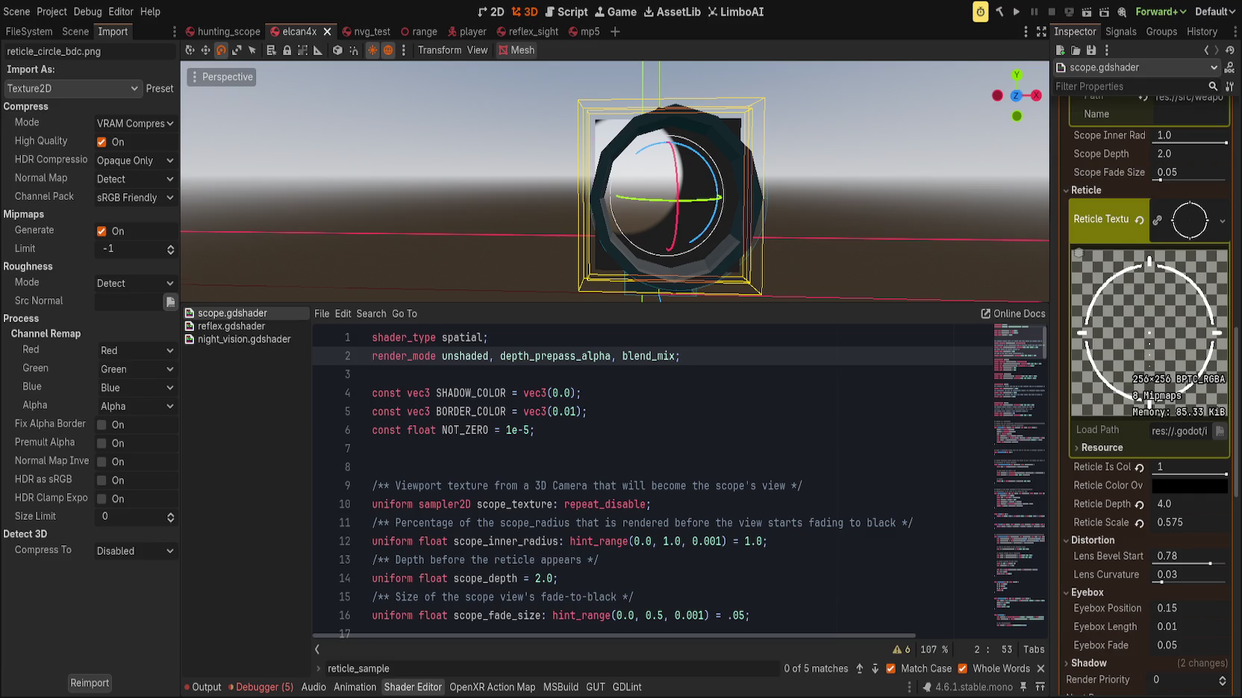
pyautogui.doubleClick(656, 356)
pyautogui.write('n')
pyautogui.press('BackSpace')
pyautogui.write('blend')
pyautogui.press('Down')
pyautogui.press('Down')
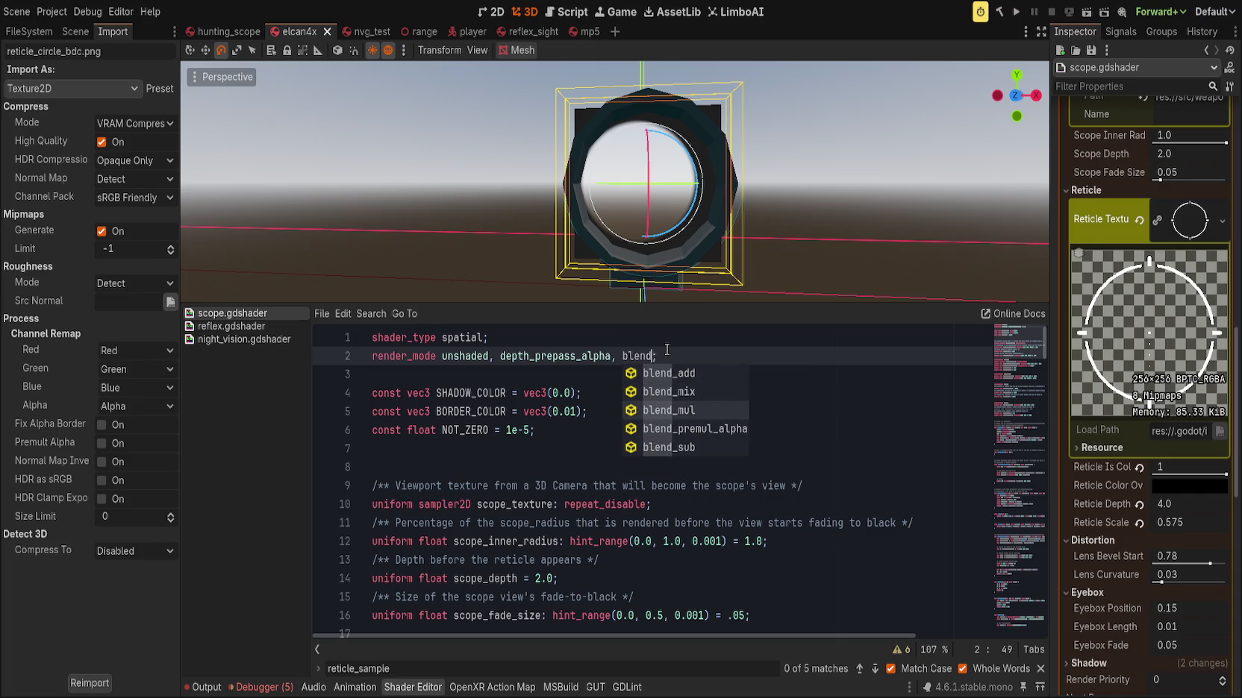
pyautogui.press('Return')
pyautogui.press('BackSpace')
pyautogui.press('BackSpace')
pyautogui.press('BackSpace')
pyautogui.write('_mix')
pyautogui.hotkey('ctrl', 's')
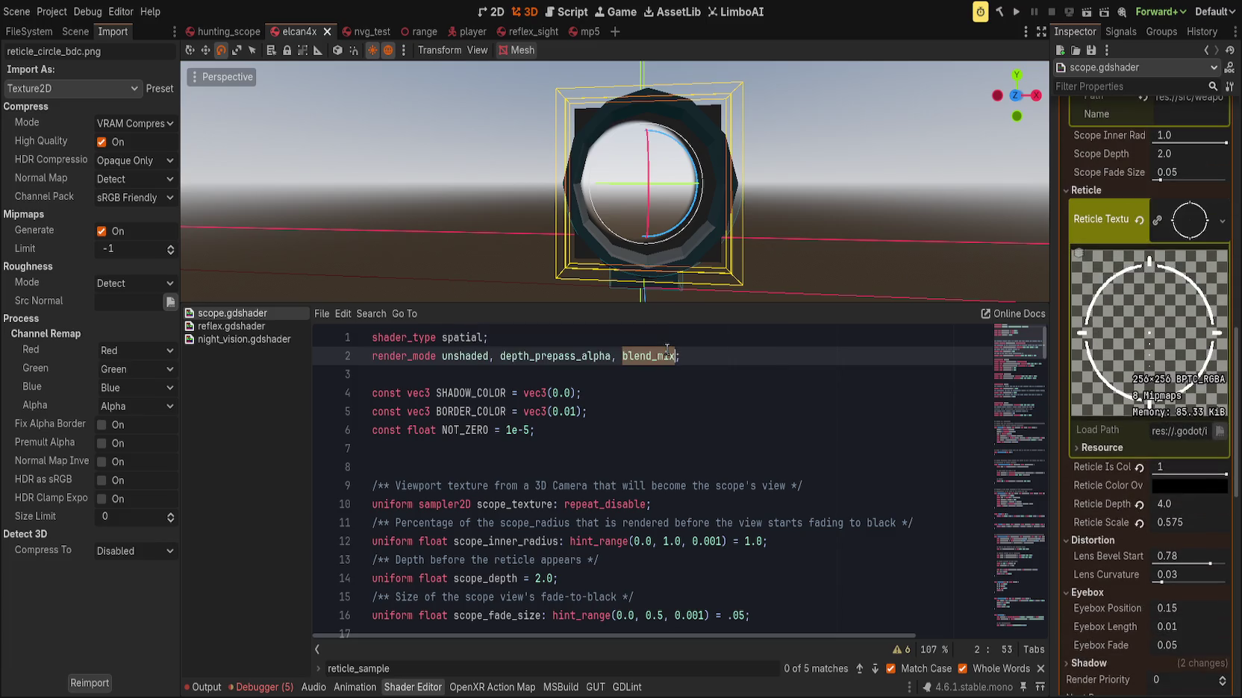
pyautogui.click(1154, 472)
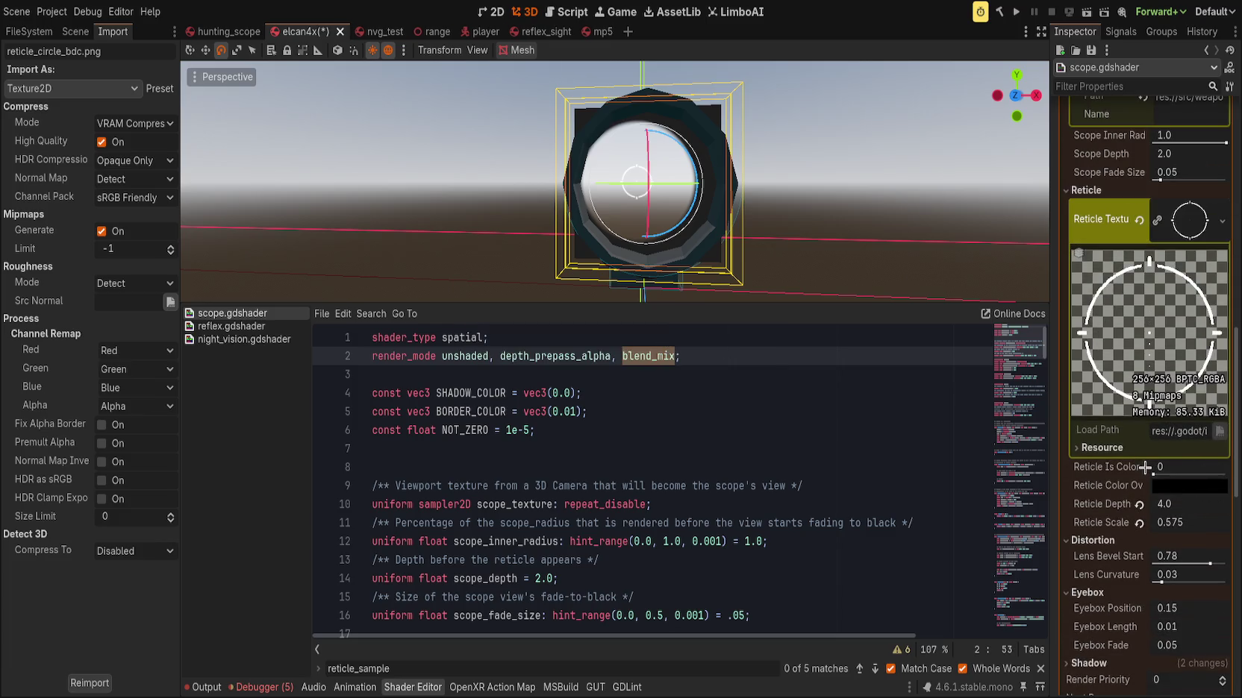
pyautogui.click(1221, 472)
pyautogui.click(991, 468)
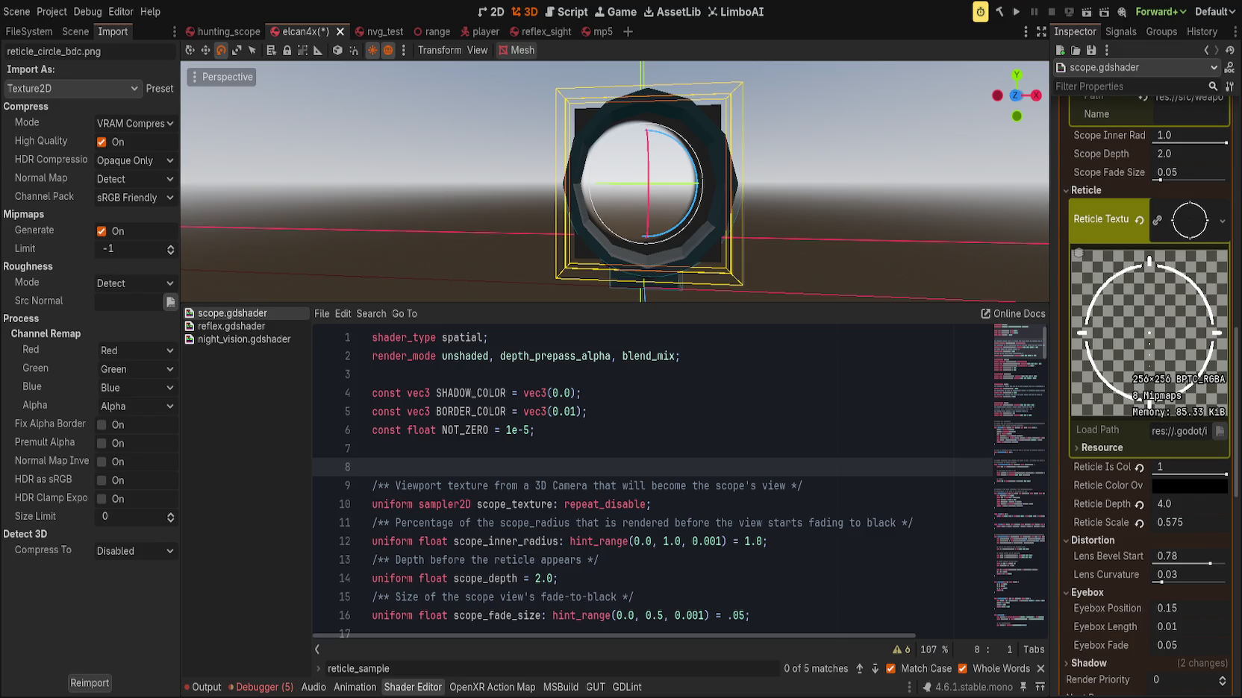
pyautogui.doubleClick(480, 356)
pyautogui.doubleClick(567, 358)
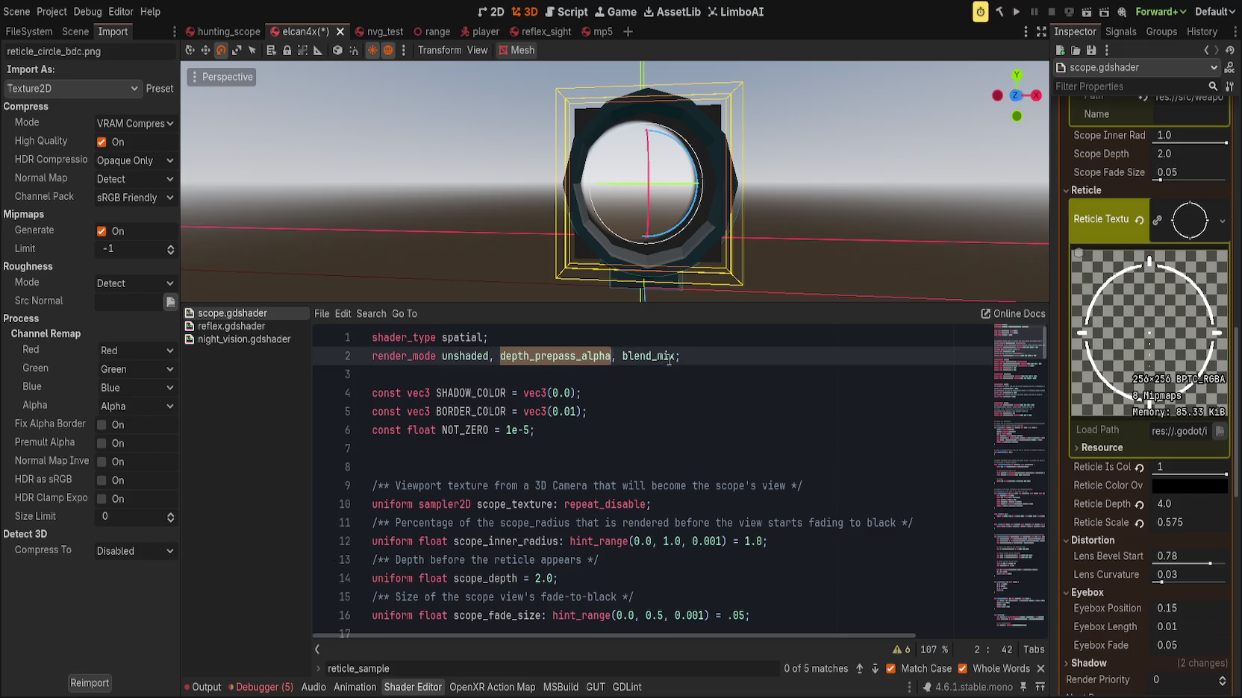
pyautogui.press('BackSpace')
pyautogui.press('BackSpace')
pyautogui.press('BackSpace')
pyautogui.hotkey('ctrl', 's')
pyautogui.hotkey('ctrl', 'z')
pyautogui.hotkey('ctrl', 's')
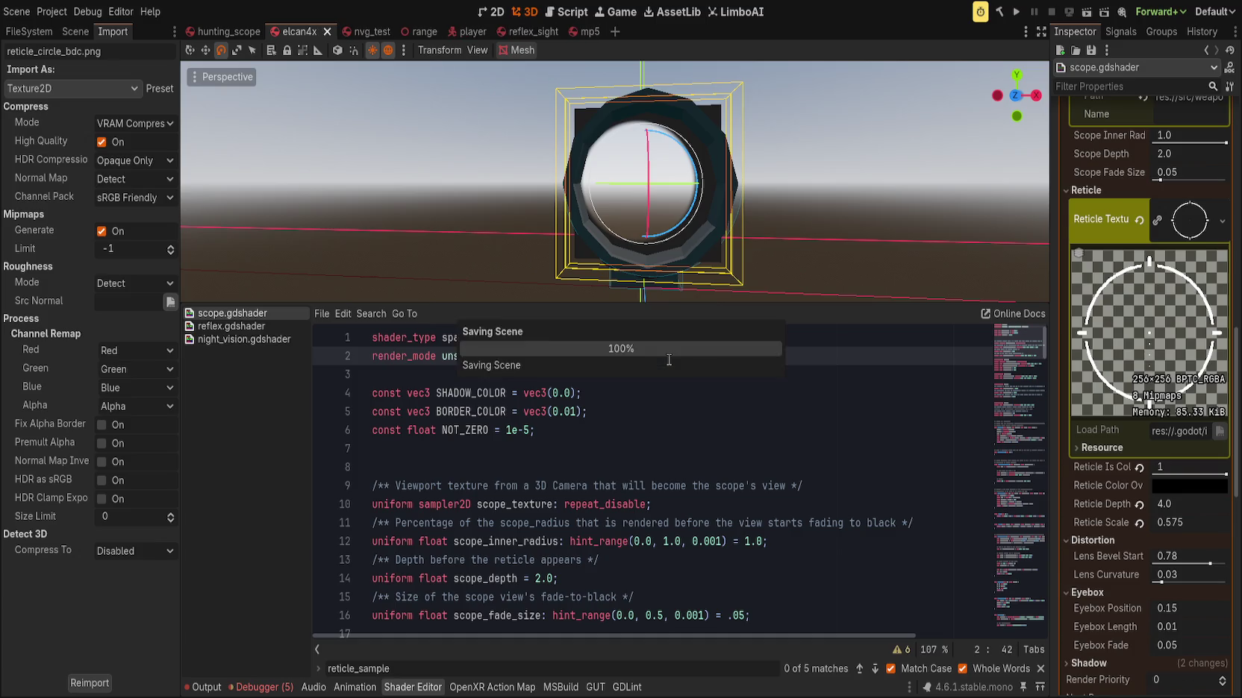
pyautogui.hotkey('ctrl', 'z')
pyautogui.hotkey('ctrl', 's')
pyautogui.hotkey('ctrl', 'z')
pyautogui.hotkey('ctrl', 's')
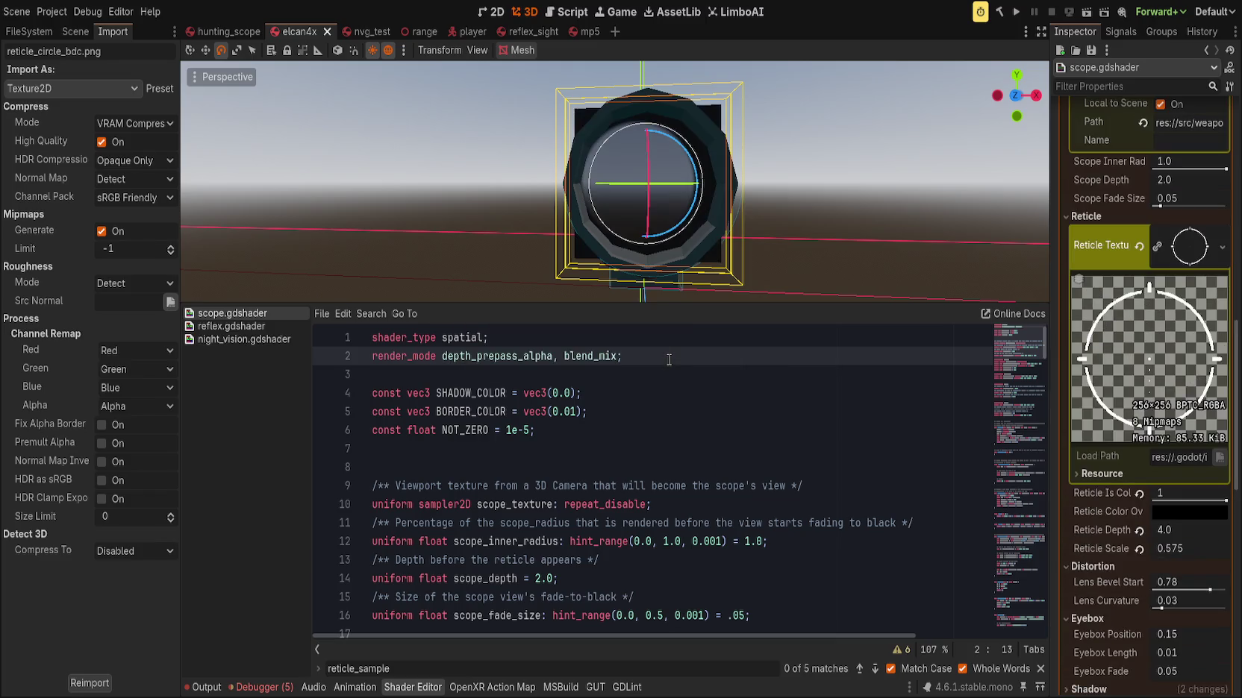
pyautogui.hotkey('ctrl', 'shift', 'z')
pyautogui.doubleClick(668, 359)
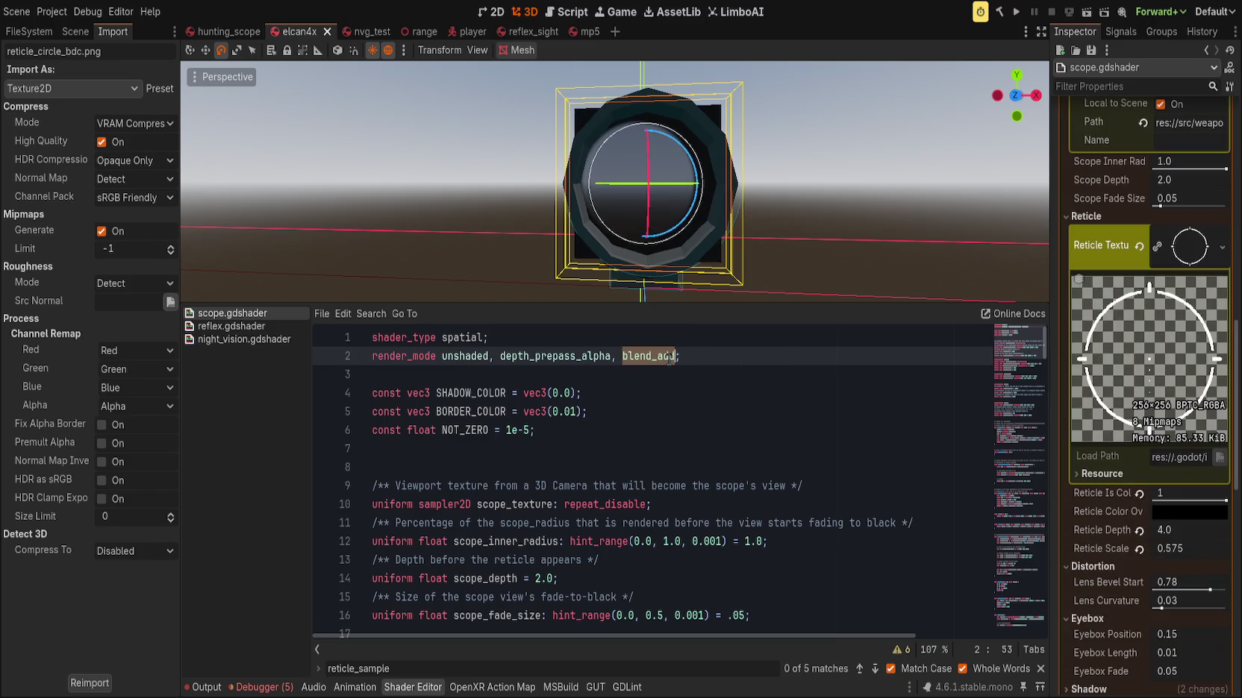
pyautogui.click(668, 359)
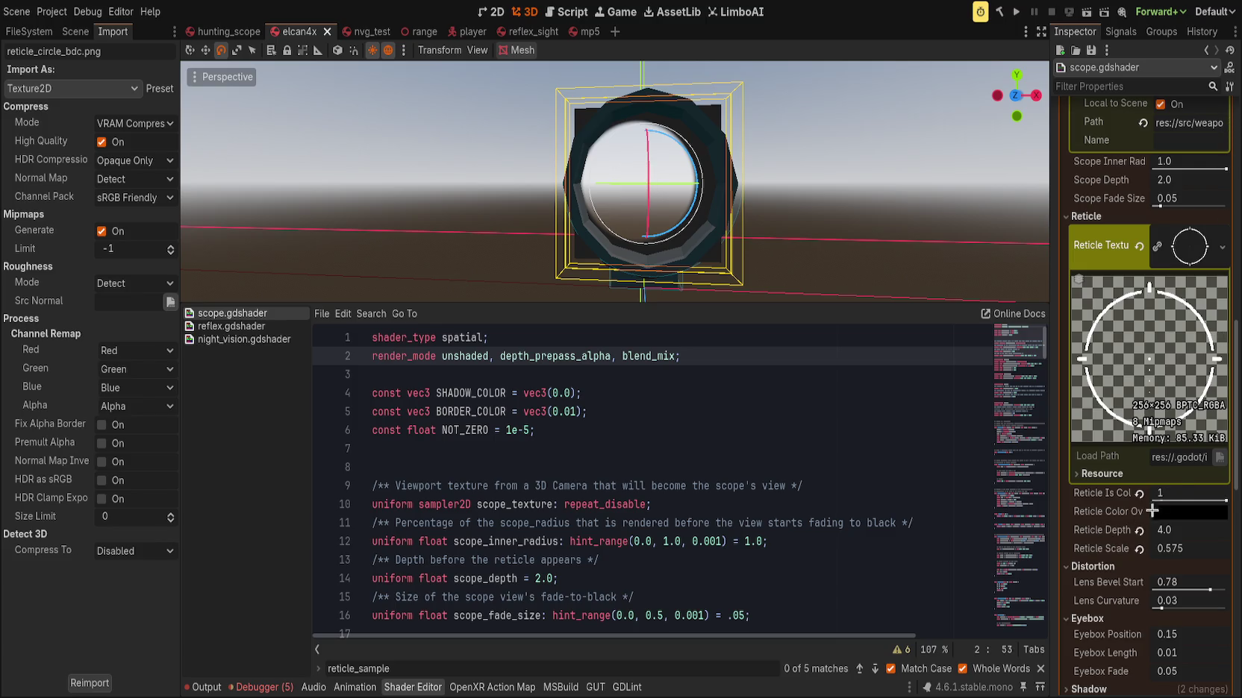
# Toggle Reticle Is Color off and back to 1 in the Inspector, leaving the override colour red
pyautogui.scroll(2, 1111, 522)
pyautogui.click(1185, 328)
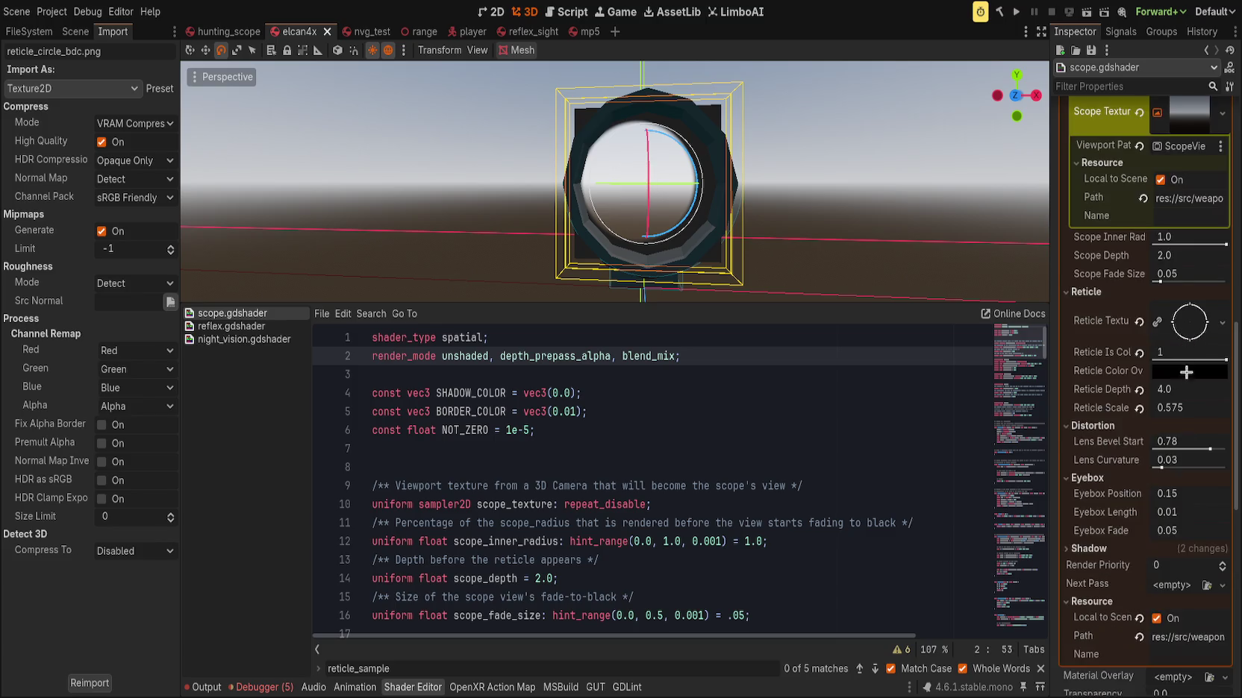
pyautogui.click(1159, 357)
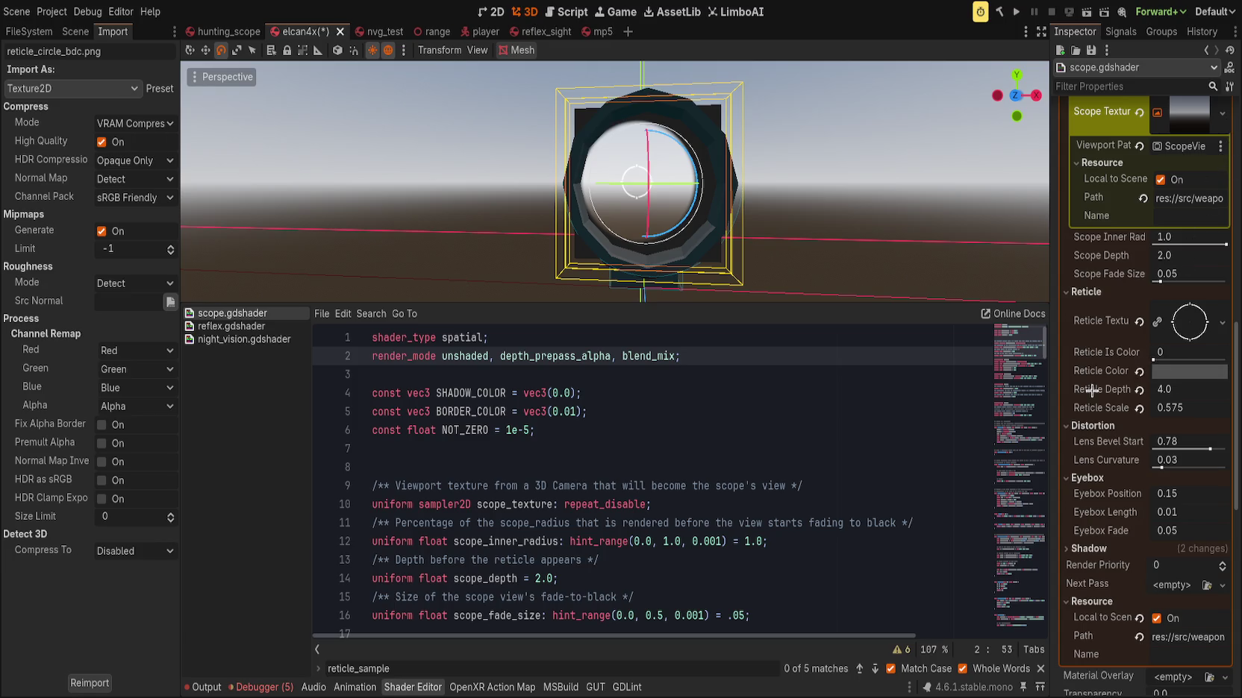
pyautogui.moveTo(1153, 358); pyautogui.dragTo(1217, 358)
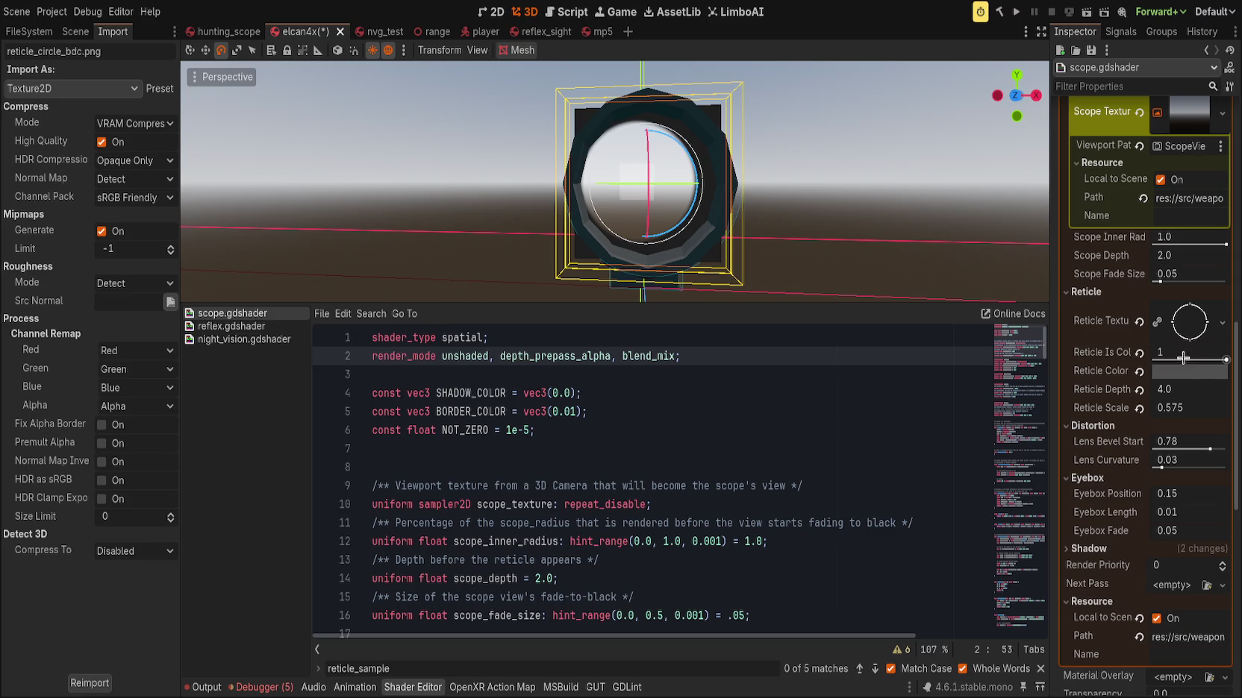
pyautogui.moveTo(1021, 430)
pyautogui.mouseDown()
pyautogui.moveTo(1025, 526)
pyautogui.moveTo(1028, 515)
pyautogui.mouseUp()
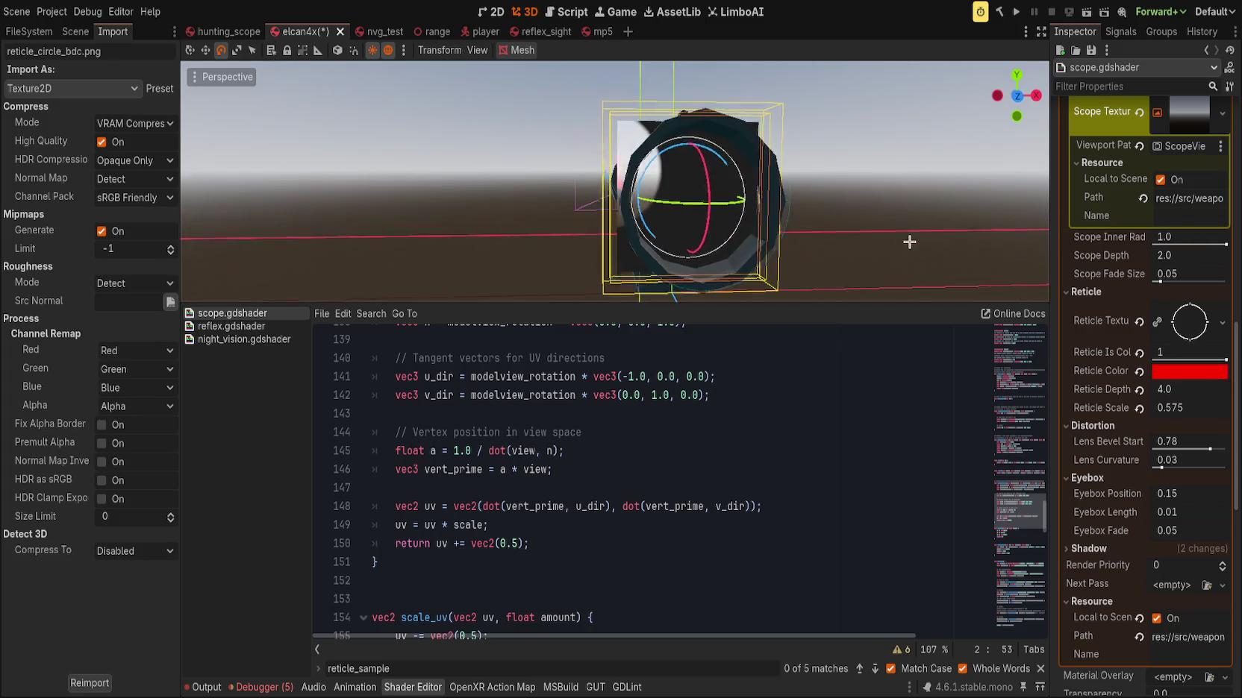
# Try blend_add as the shader render mode and save, then revert to blend_mix
pyautogui.click(1039, 345)
pyautogui.scroll(2, 745, 356)
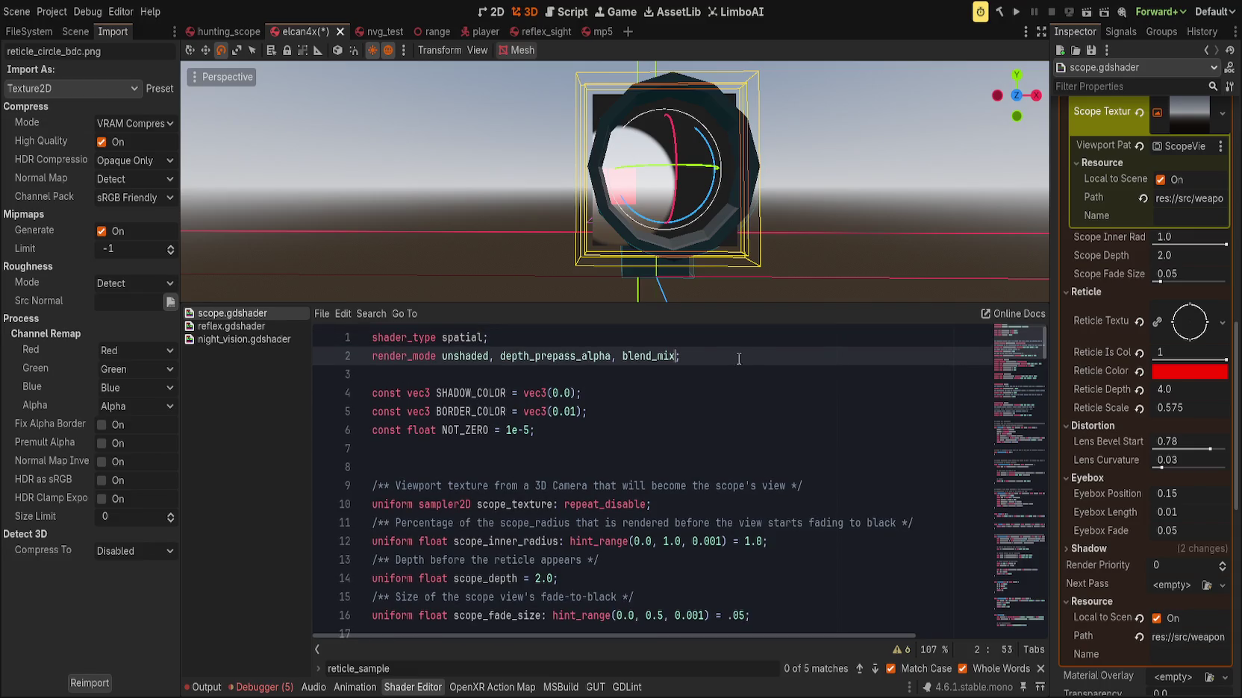
pyautogui.press('BackSpace')
pyautogui.press('BackSpace')
pyautogui.press('BackSpace')
pyautogui.write('add')
pyautogui.hotkey('ctrl', 's')
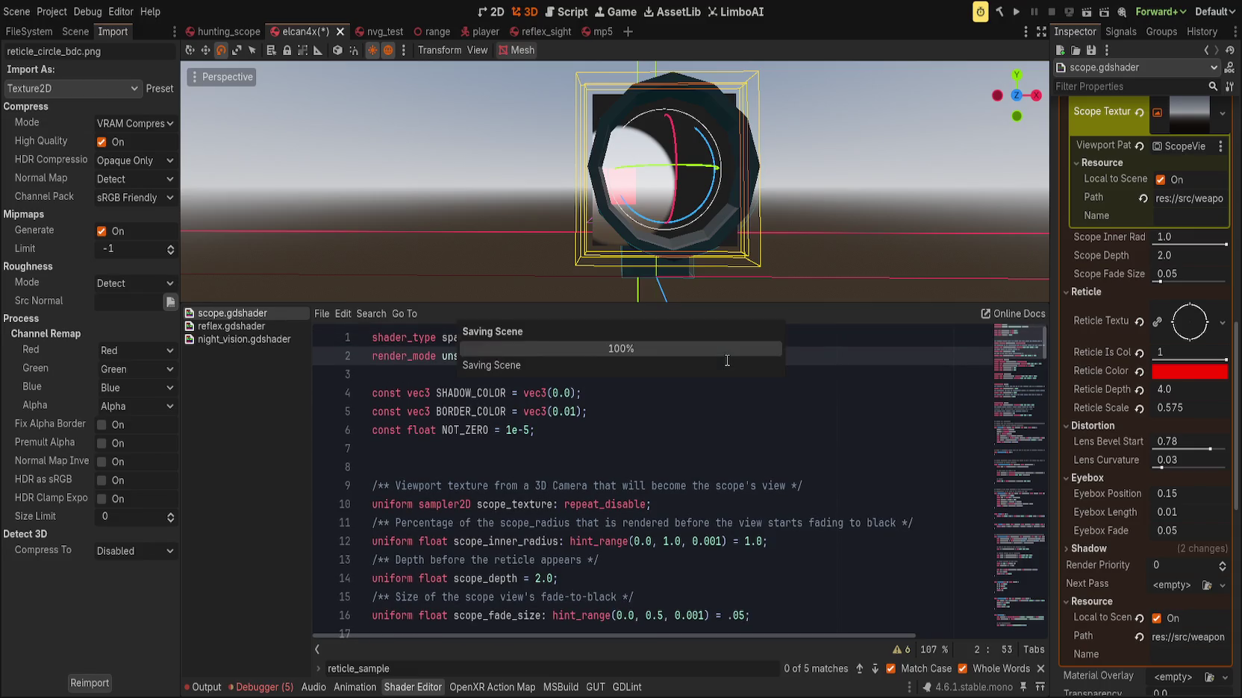
pyautogui.press('BackSpace')
pyautogui.press('BackSpace')
pyautogui.press('BackSpace')
pyautogui.write('mix')
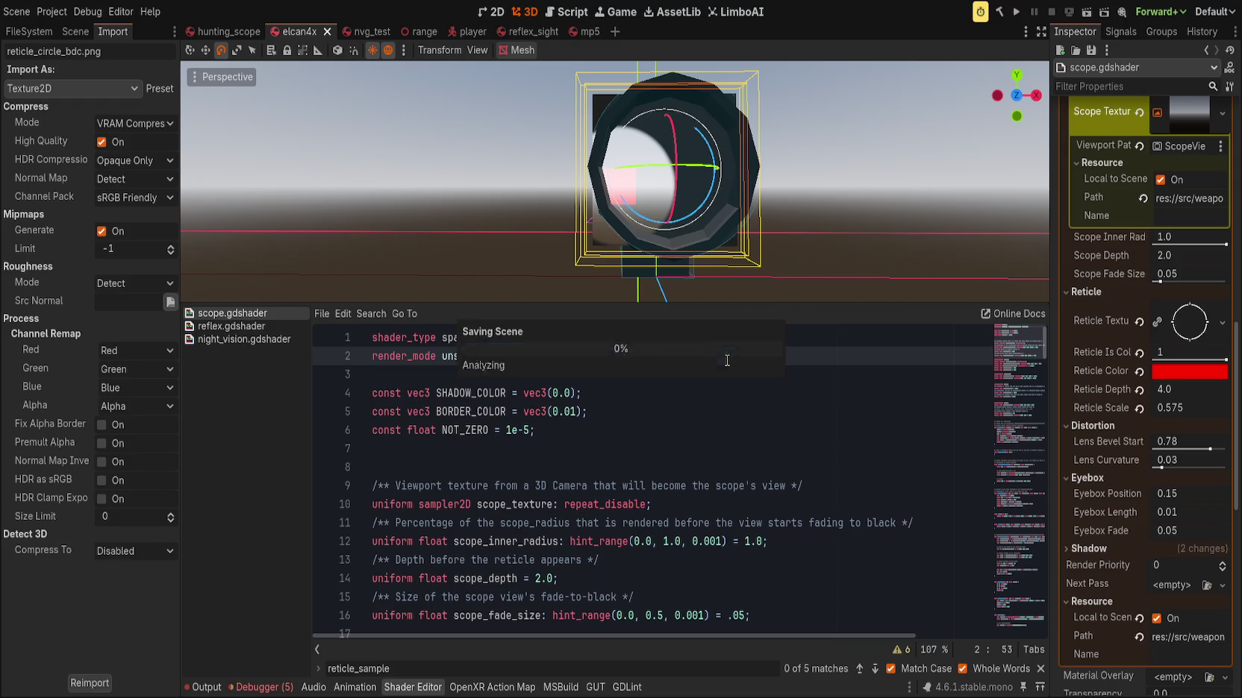
pyautogui.moveTo(692, 240)
pyautogui.mouseDown()
pyautogui.moveTo(741, 255)
pyautogui.moveTo(676, 242)
pyautogui.moveTo(669, 255)
pyautogui.mouseUp()
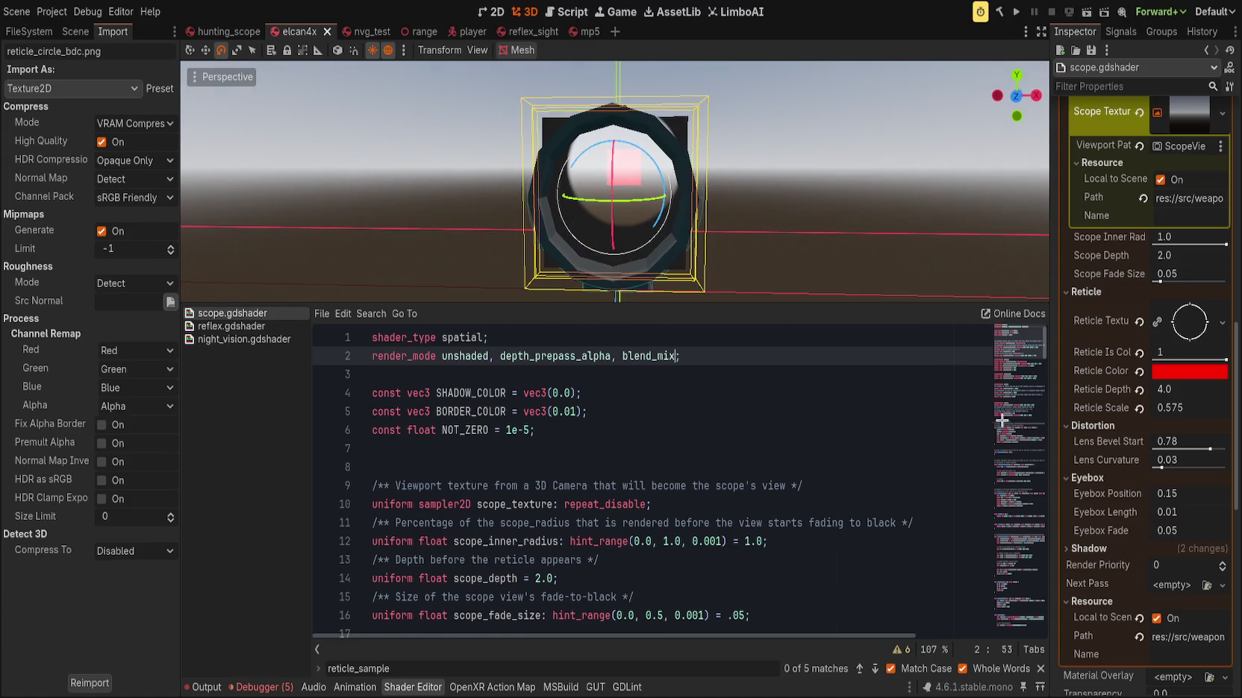
pyautogui.scroll(-3, 1020, 461)
pyautogui.scroll(3, 1021, 460)
pyautogui.scroll(-20, 1020, 461)
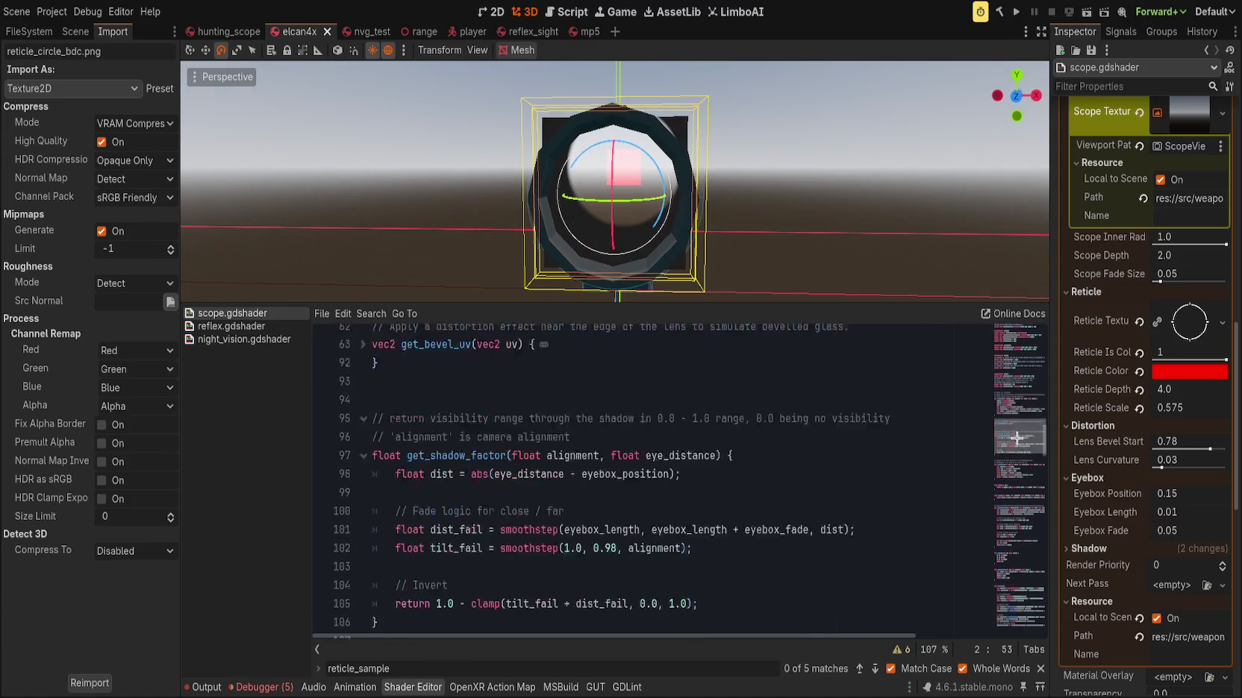
pyautogui.moveTo(1007, 488)
pyautogui.mouseDown()
pyautogui.moveTo(1001, 603)
pyautogui.moveTo(1000, 580)
pyautogui.mouseUp()
pyautogui.doubleClick(464, 468)
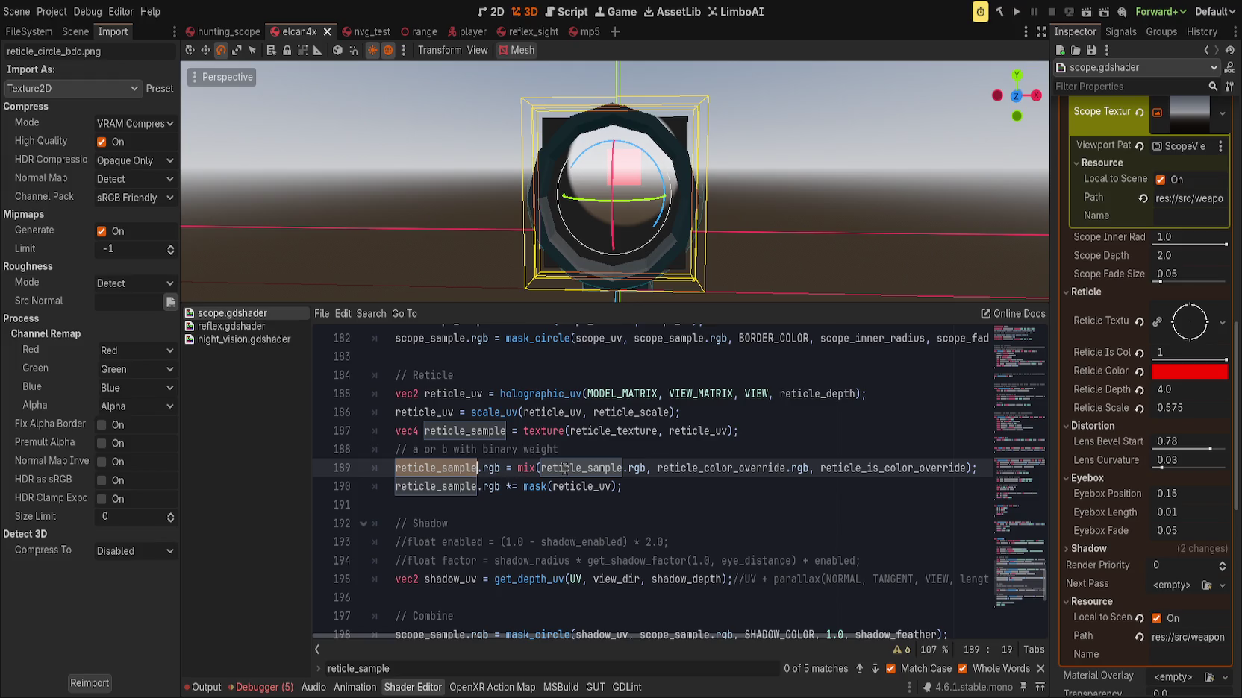
pyautogui.click(917, 468)
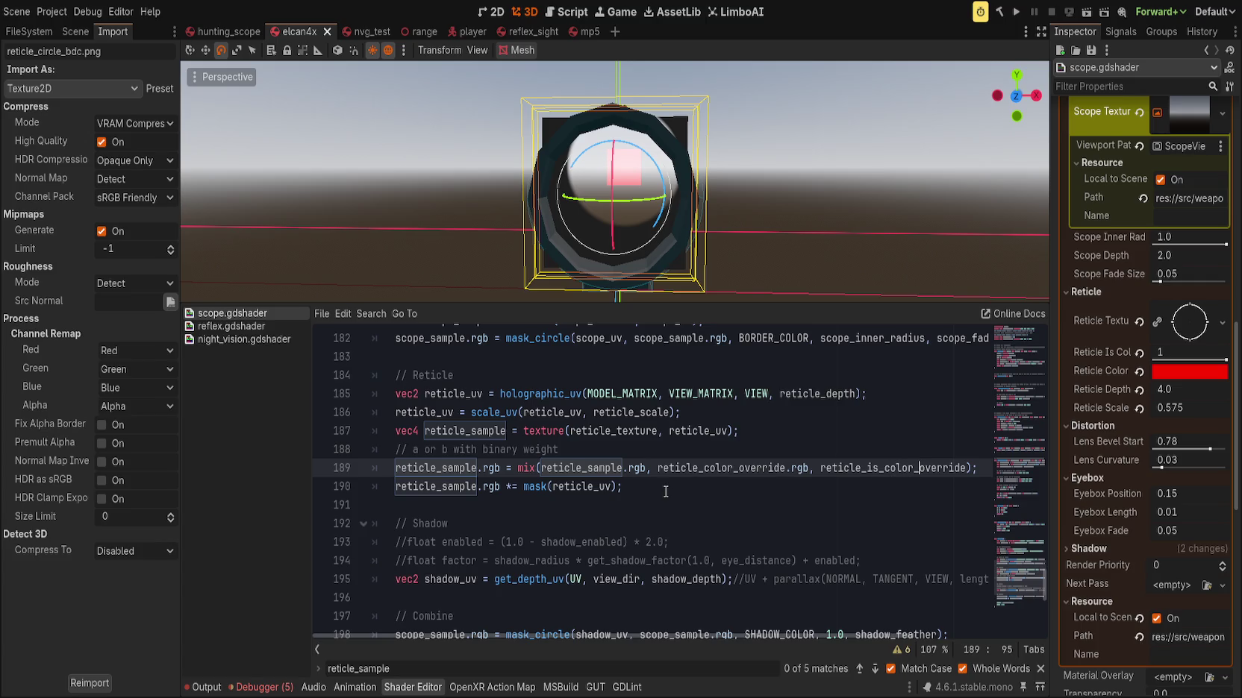
pyautogui.moveTo(672, 250)
pyautogui.mouseDown()
pyautogui.moveTo(686, 222)
pyautogui.moveTo(696, 279)
pyautogui.mouseUp()
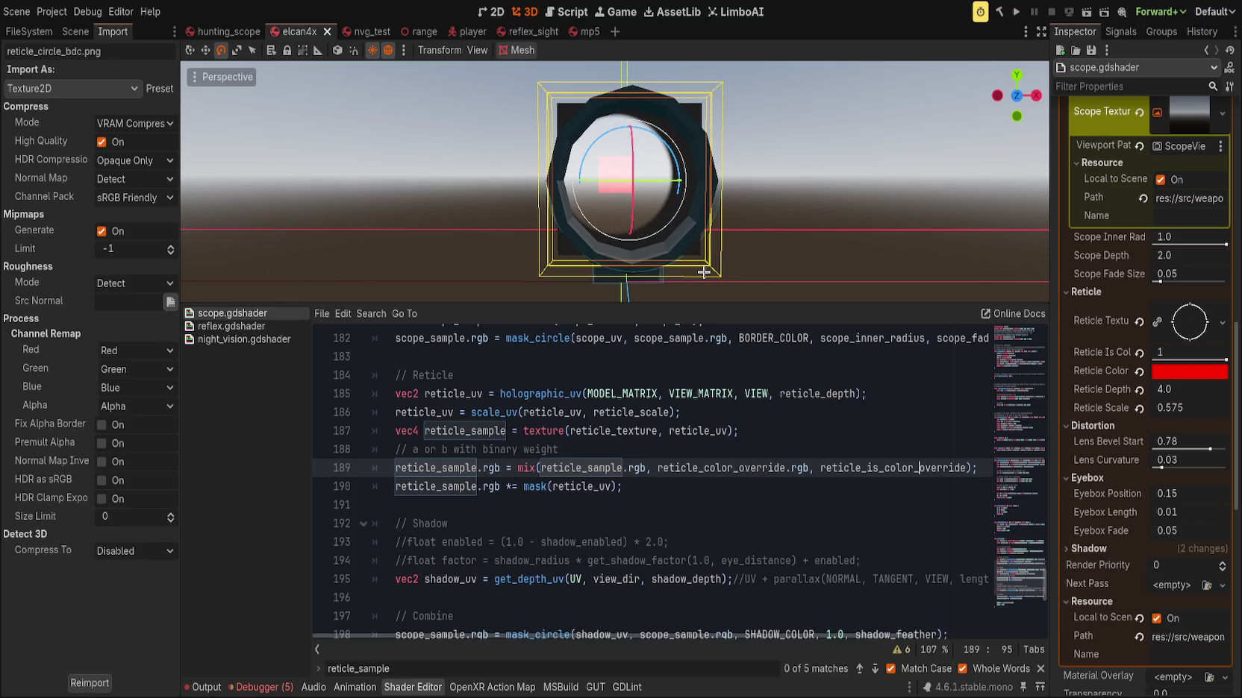
pyautogui.click(702, 486)
pyautogui.press('Return')
pyautogui.write('reticle_sample.a')
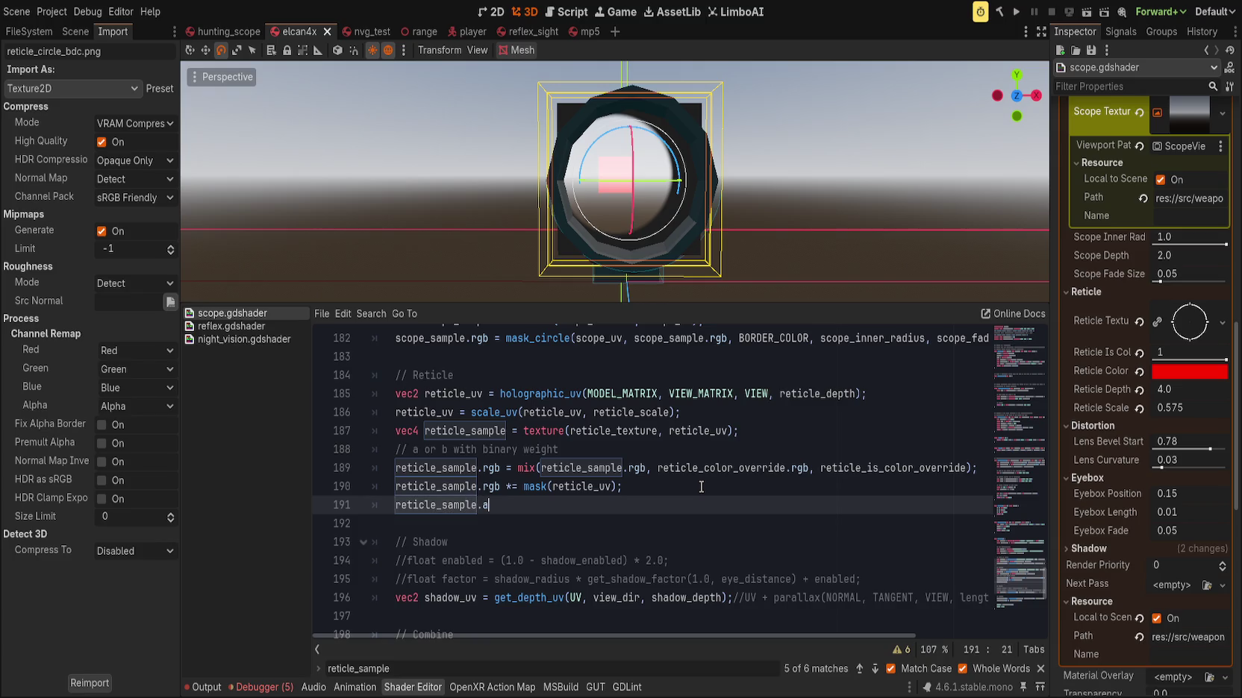
pyautogui.write(' = ')
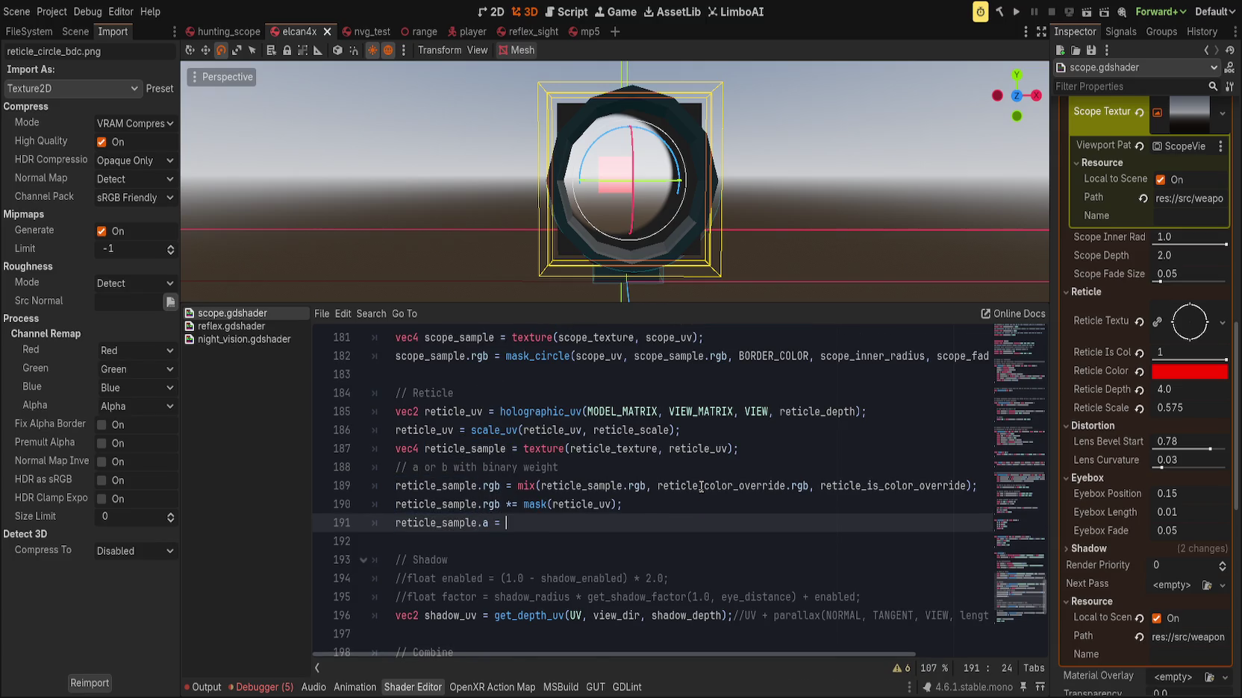
pyautogui.write('reticle_sample.a;')
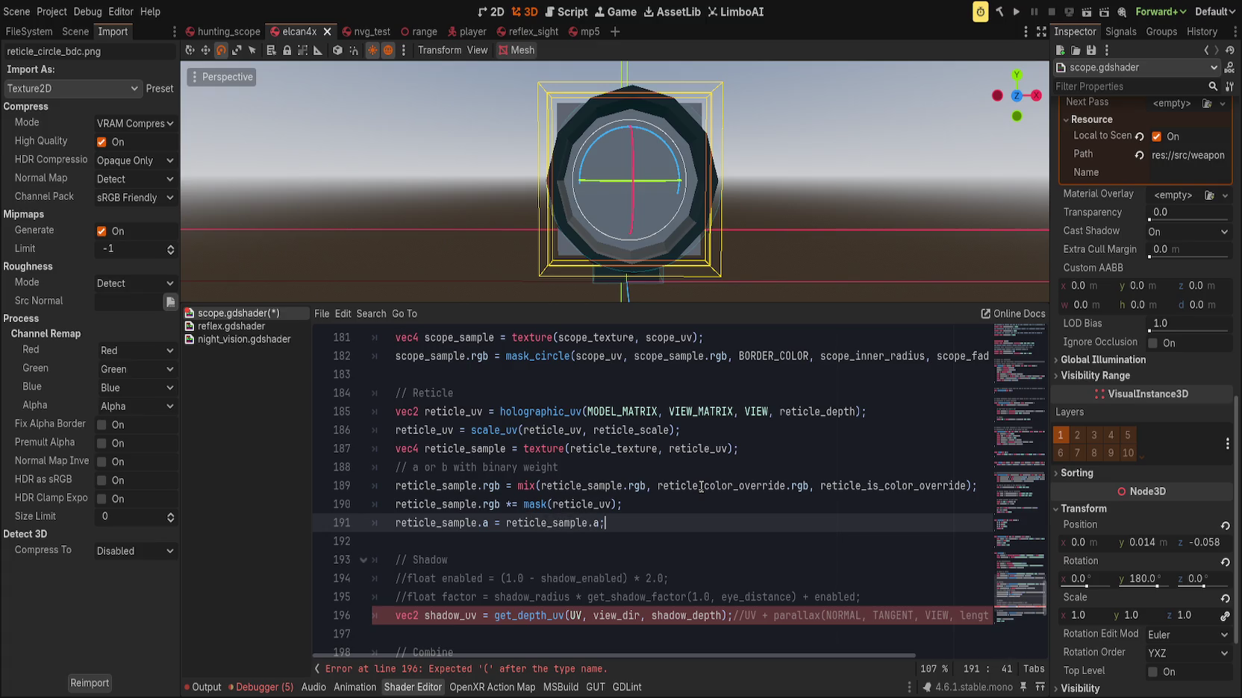
pyautogui.hotkey('ctrl', 's')
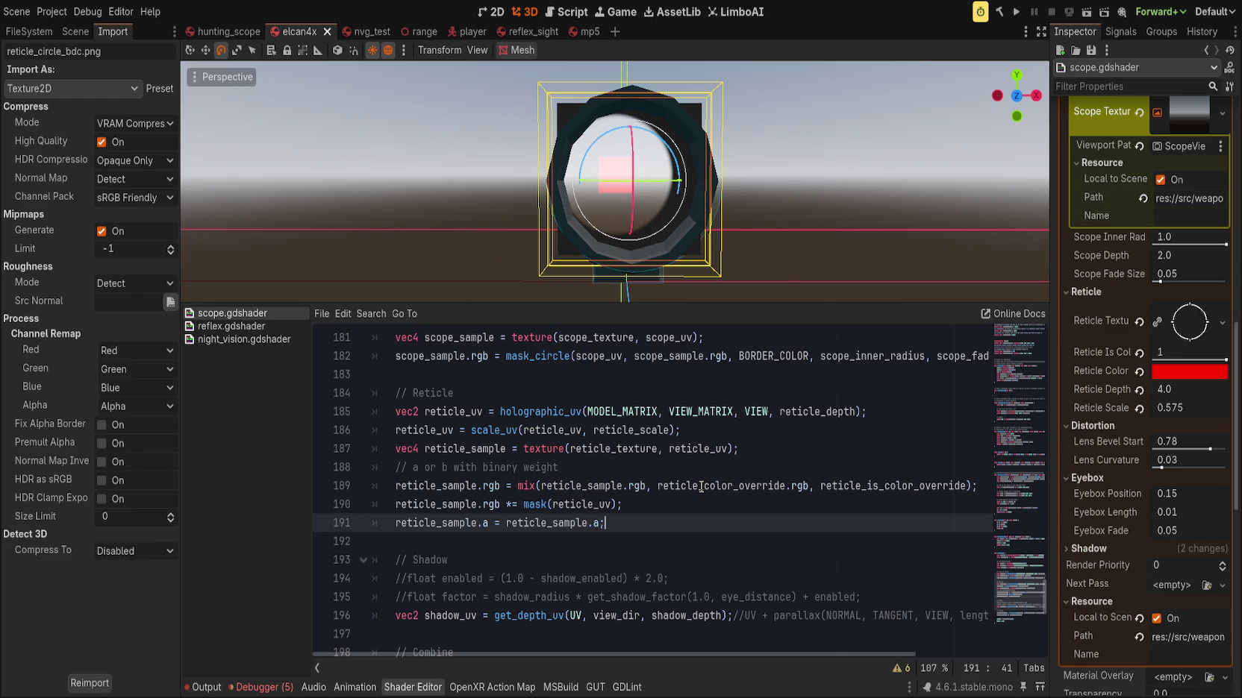
pyautogui.hotkey('ctrl', 'shift', 'k')
pyautogui.hotkey('ctrl', 's')
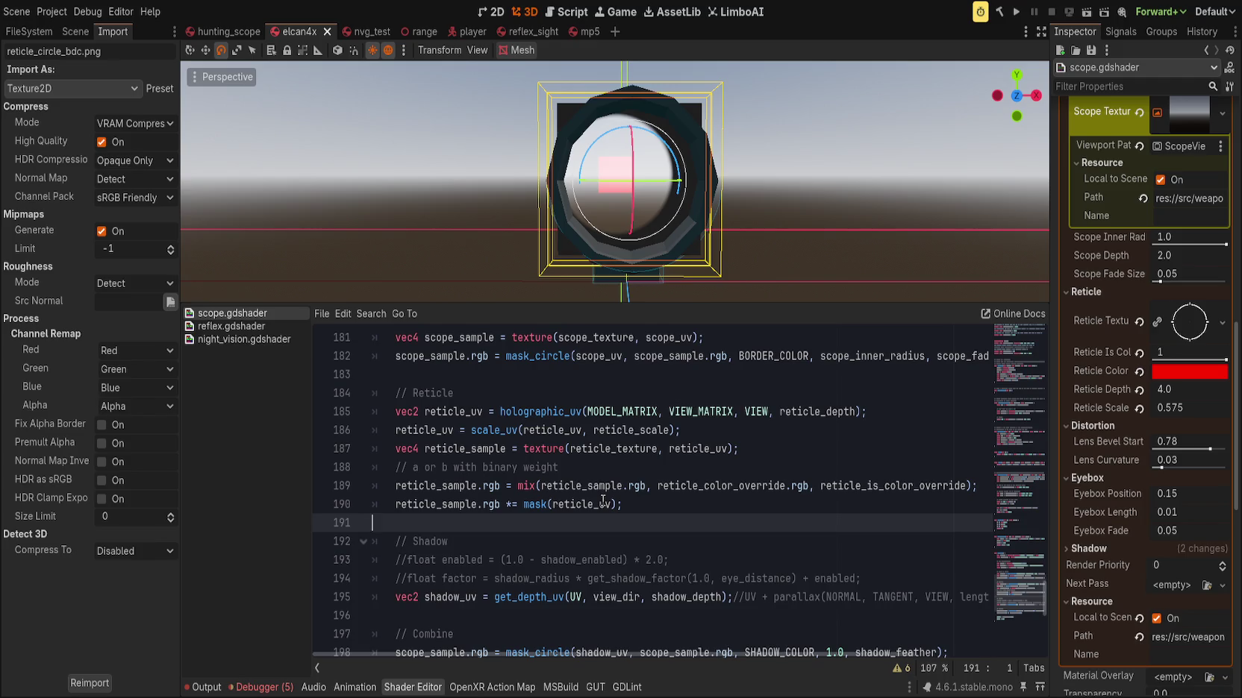
# Change the render mode from blend_mix to blend_add, set Reticle Is Color to 0, and save
pyautogui.scroll(20, 634, 418)
pyautogui.doubleClick(658, 356)
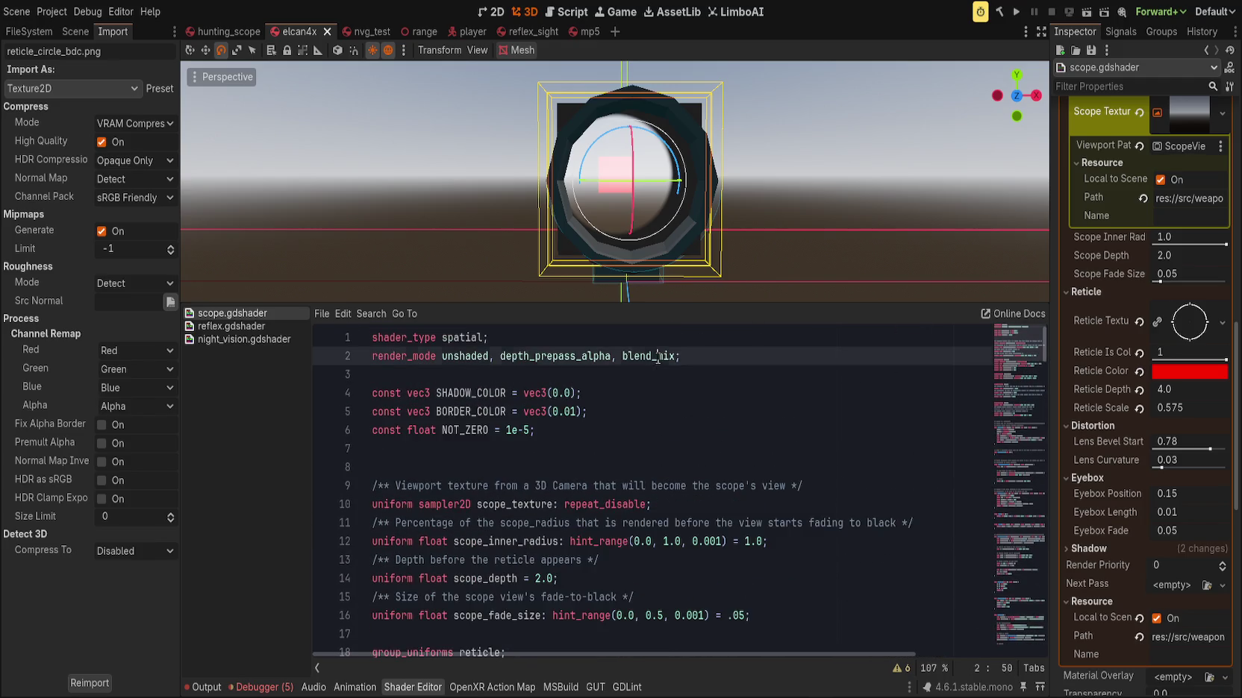
pyautogui.write('blend_add')
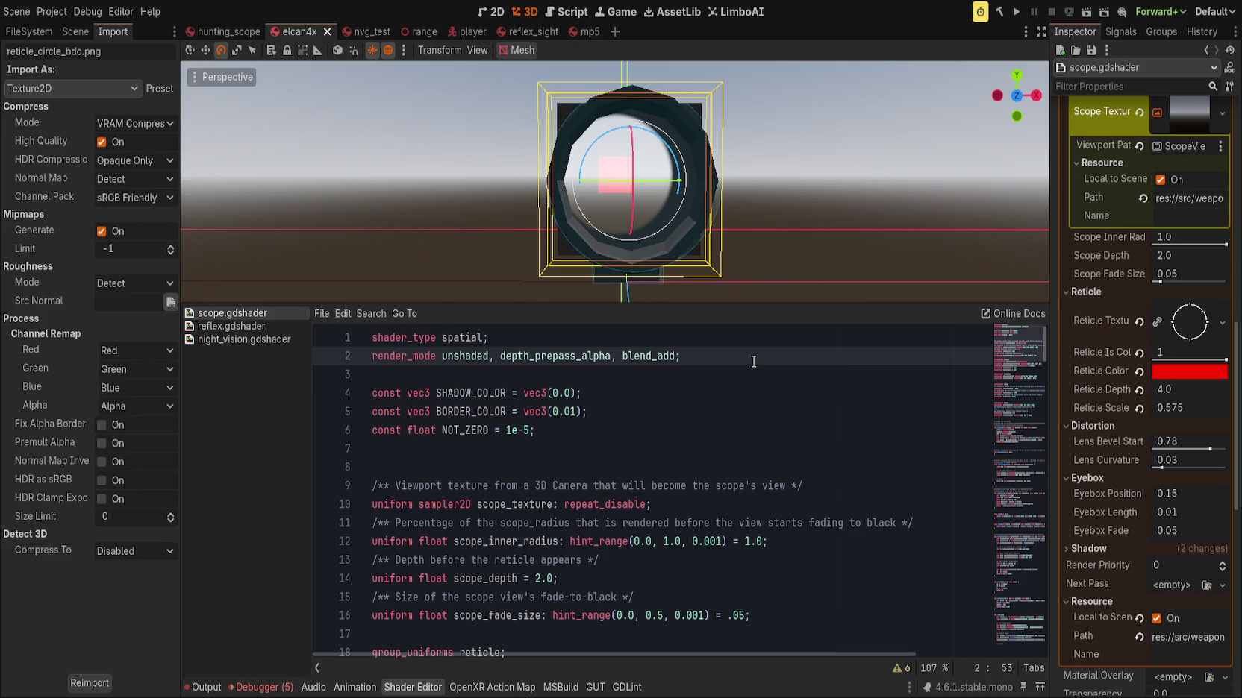
pyautogui.hotkey('ctrl', 'z')
pyautogui.hotkey('ctrl', 's')
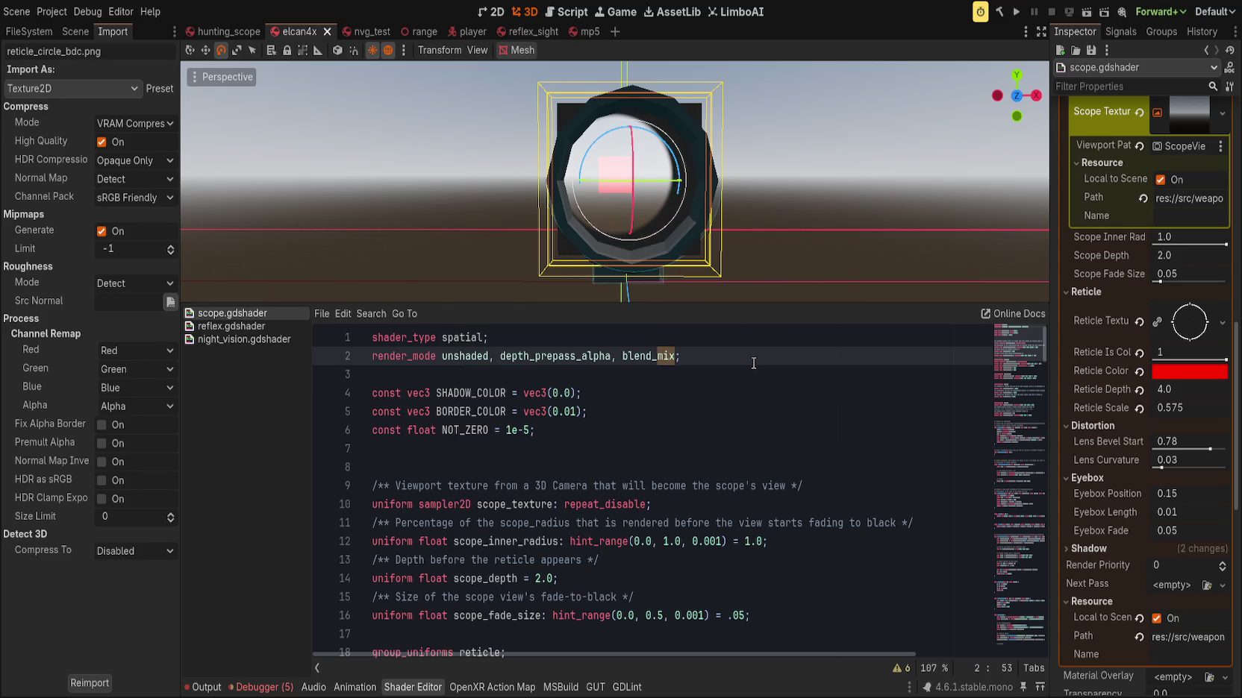
pyautogui.moveTo(1172, 354); pyautogui.dragTo(1153, 354)
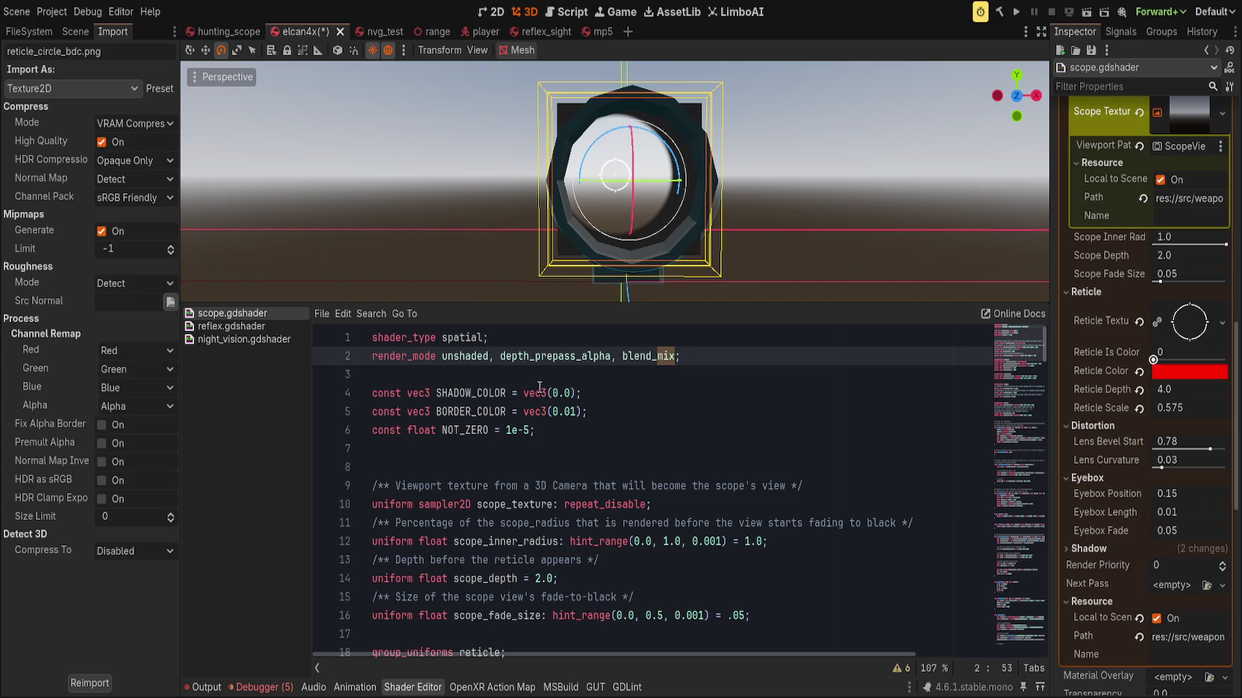
pyautogui.write('a')
pyautogui.write('dd')
pyautogui.hotkey('ctrl', 's')
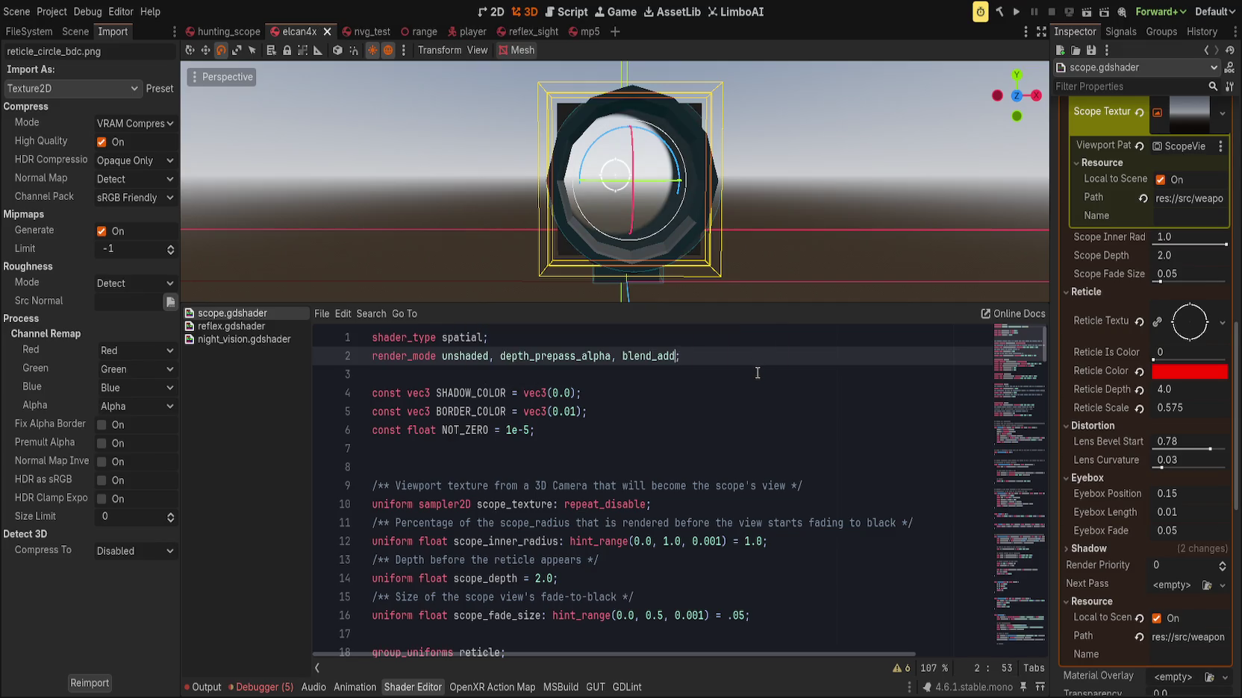
# Insert a blank line after the scope mask_circle line
pyautogui.scroll(-10, 743, 403)
pyautogui.scroll(-20, 741, 410)
pyautogui.scroll(-17, 741, 410)
pyautogui.scroll(-5, 740, 413)
pyautogui.click(748, 486)
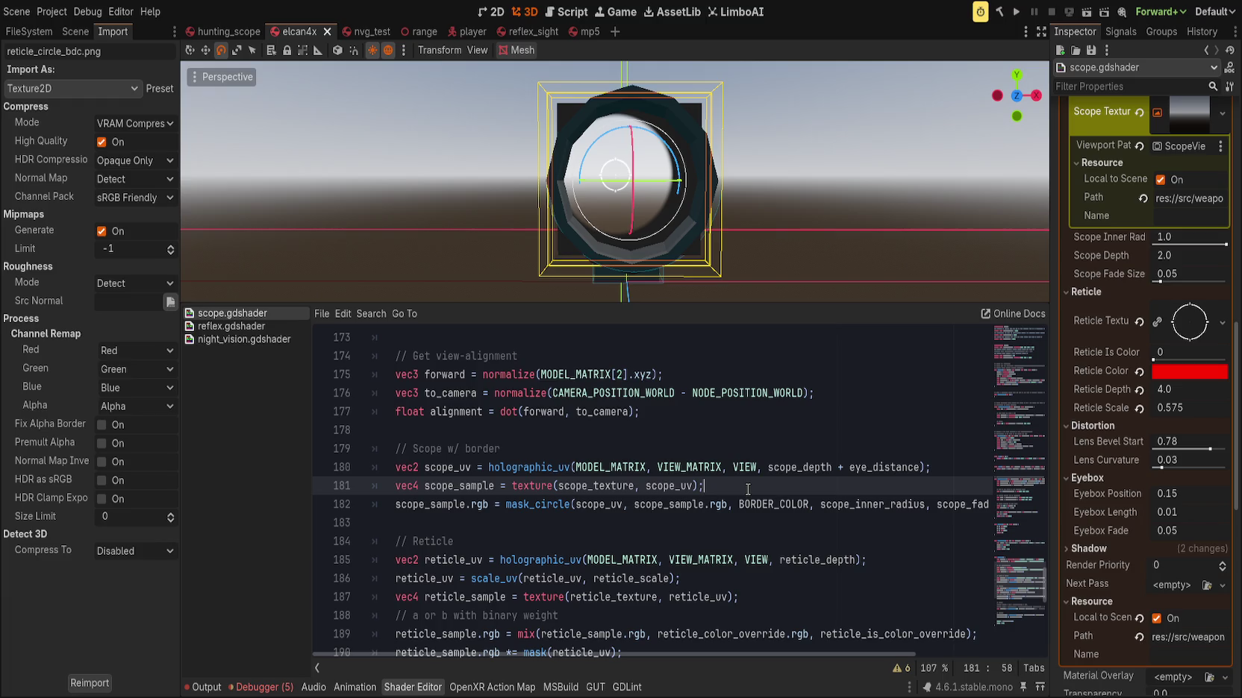
pyautogui.press('Down')
pyautogui.press('End')
pyautogui.press('Return')
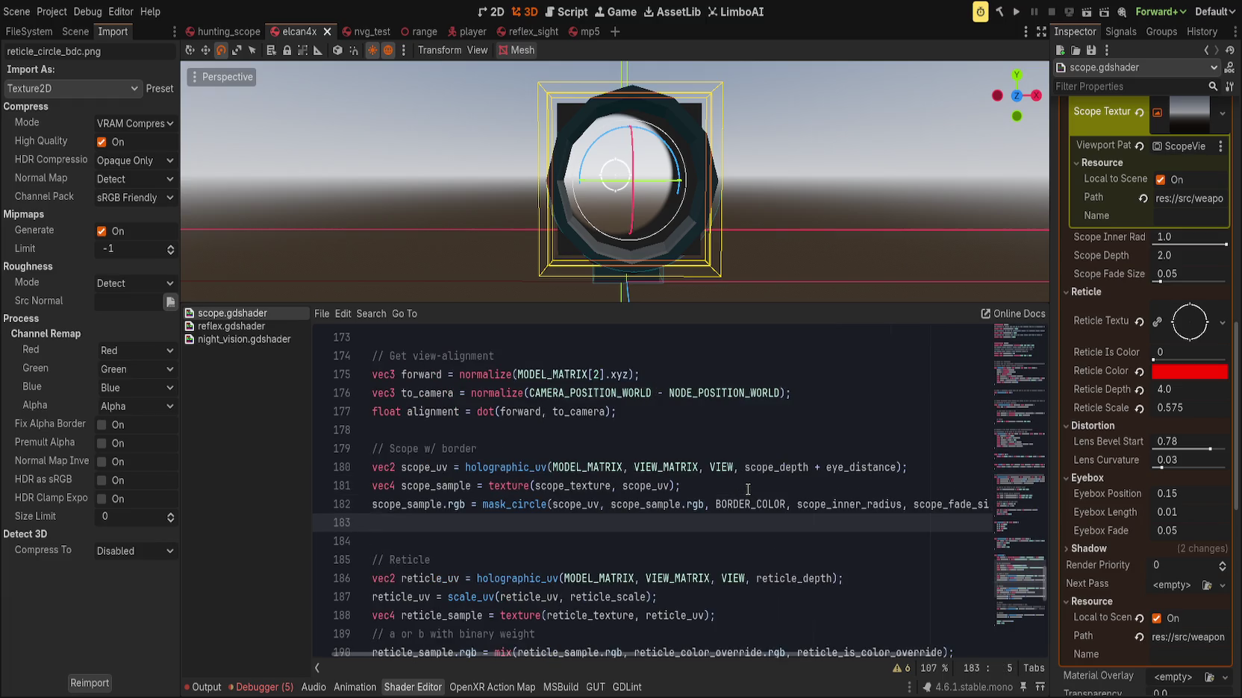
pyautogui.write('scope_sample.rgb += ')
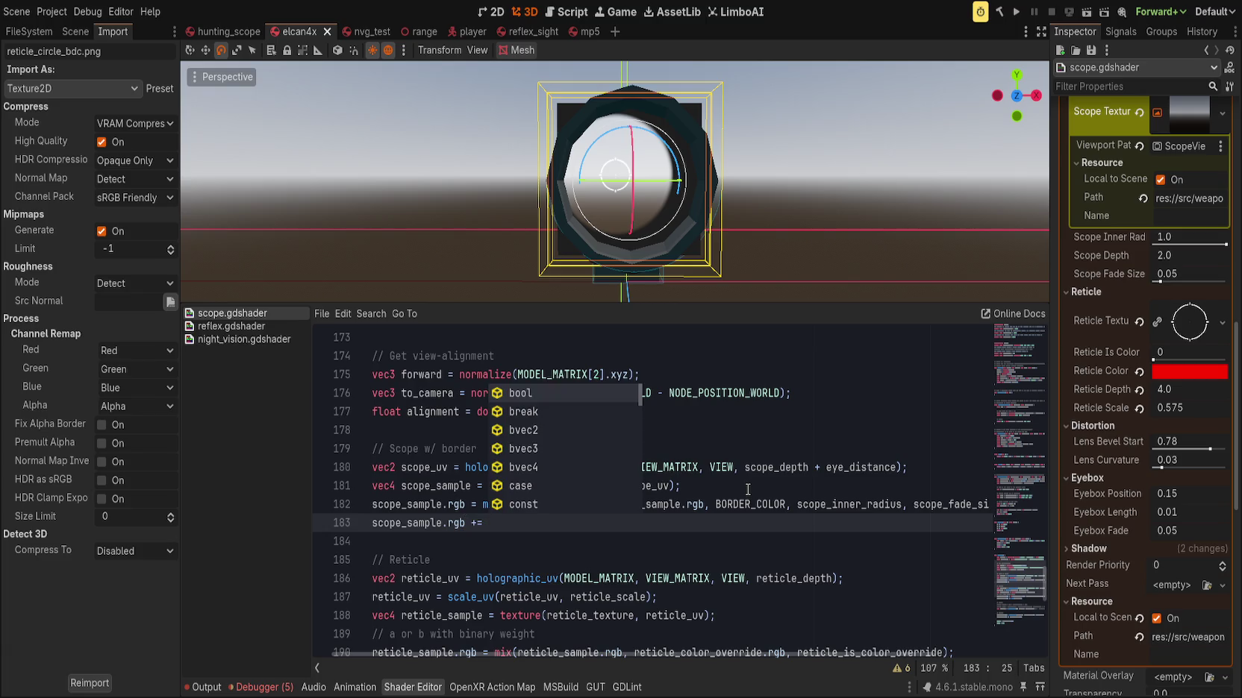
pyautogui.write('reticle_')
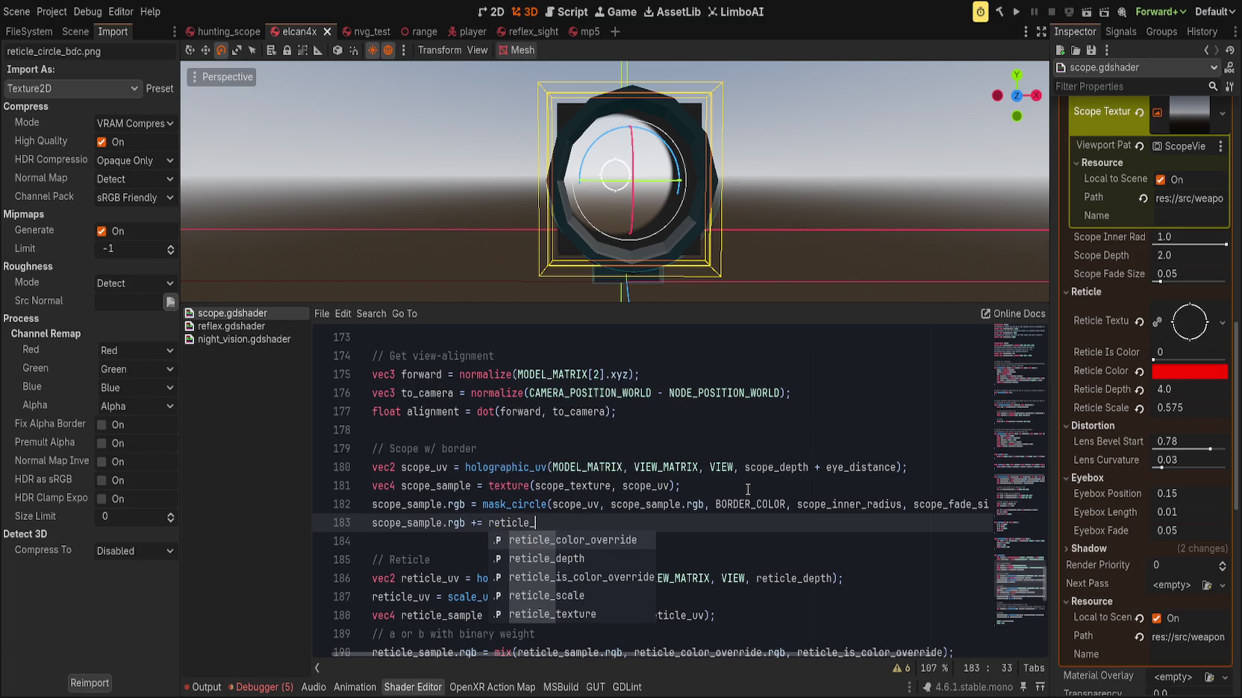
pyautogui.press('Return')
pyautogui.write(';')
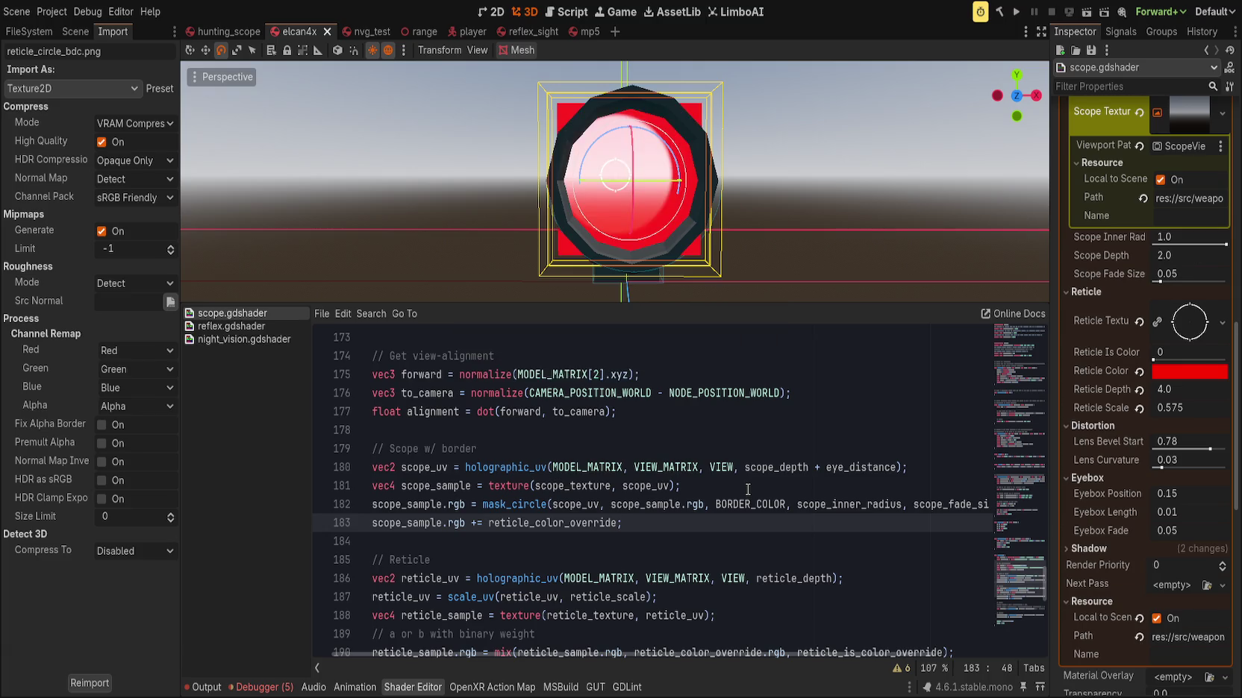
pyautogui.click(441, 523)
pyautogui.click(450, 475)
pyautogui.click(657, 521)
pyautogui.hotkey('ctrl', 'z')
pyautogui.hotkey('ctrl', 'z')
pyautogui.click(652, 544)
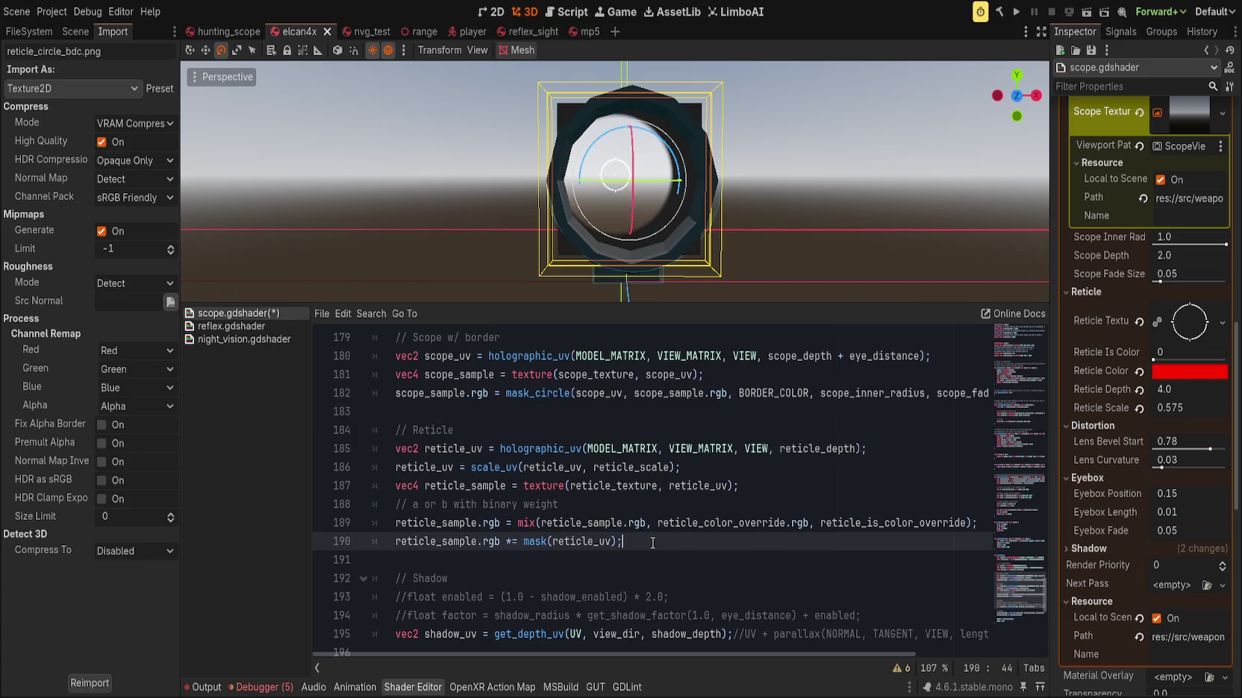
# Change '=' to '+=' on line 189 and toggle Reticle Is Color on and off to test
pyautogui.click(849, 522)
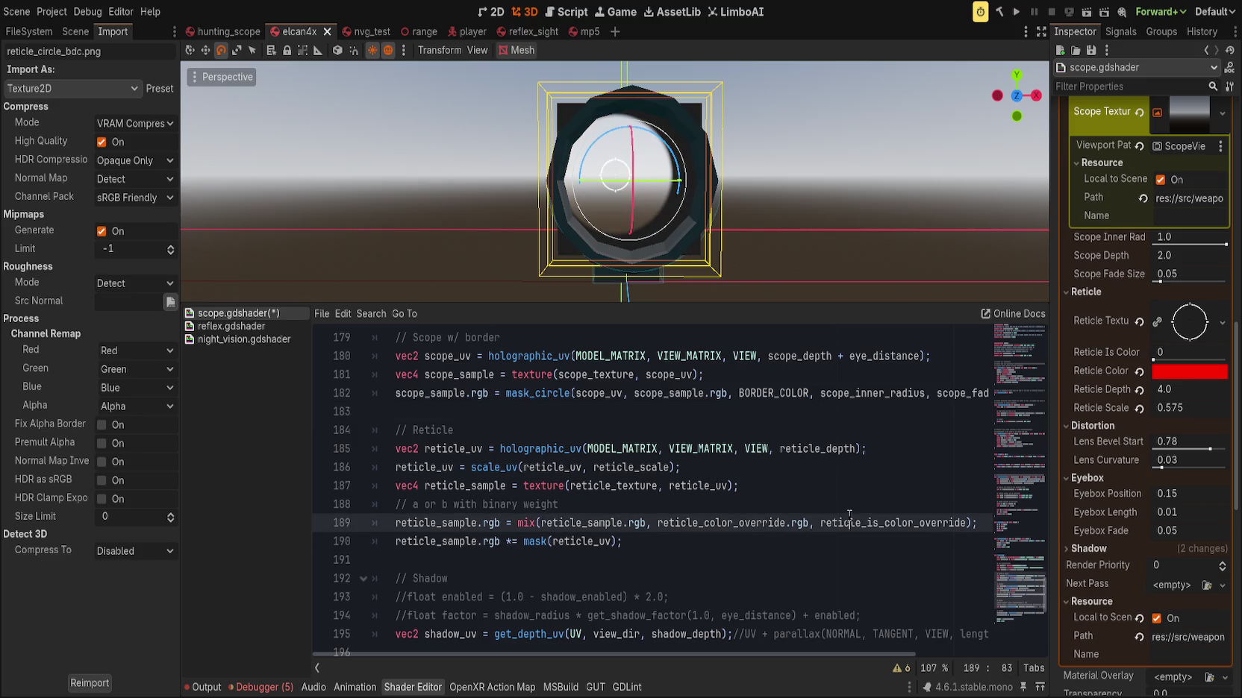
pyautogui.moveTo(1165, 358)
pyautogui.mouseDown()
pyautogui.moveTo(1194, 359)
pyautogui.moveTo(1153, 359)
pyautogui.mouseUp()
pyautogui.click(659, 544)
pyautogui.click(511, 522)
pyautogui.click(507, 522)
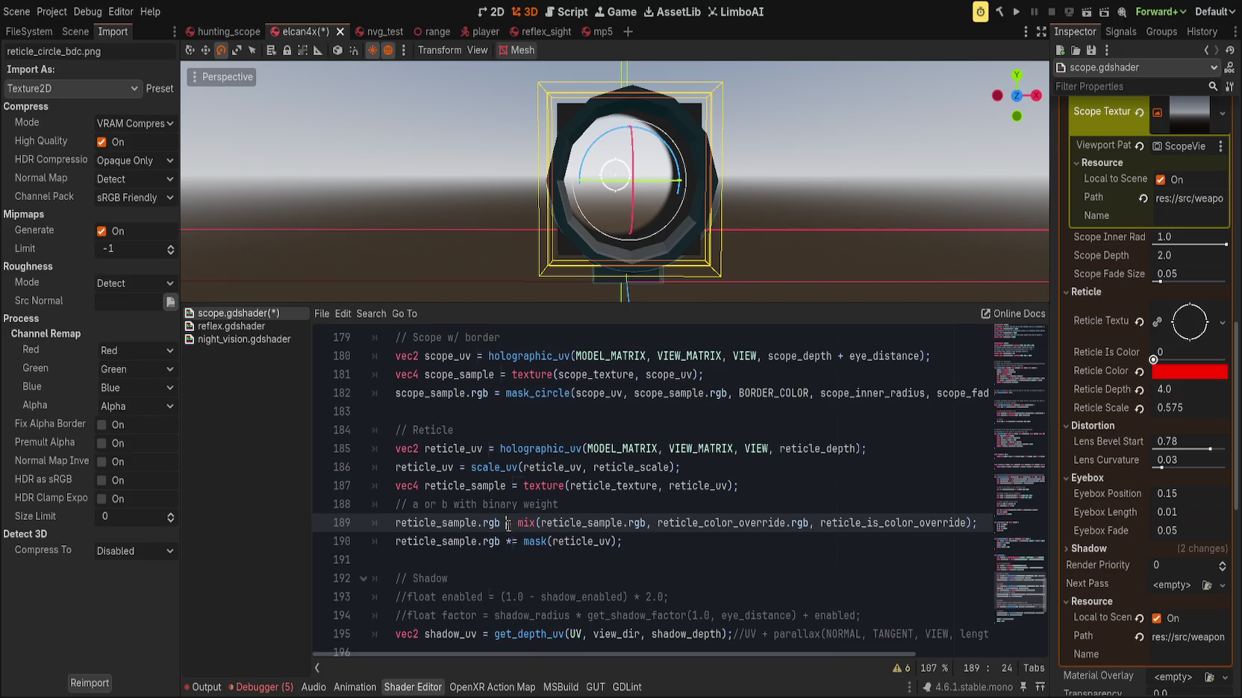
pyautogui.write('+')
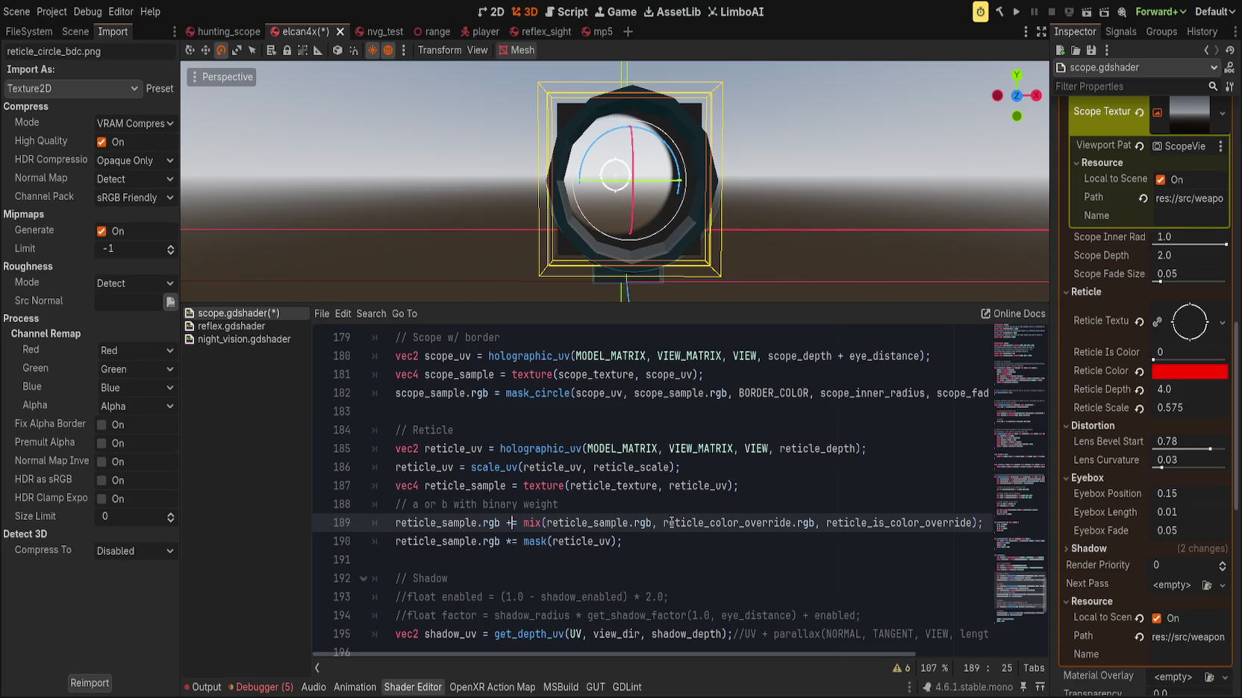
pyautogui.moveTo(1156, 359); pyautogui.dragTo(1227, 360)
pyautogui.moveTo(1223, 358)
pyautogui.mouseDown()
pyautogui.moveTo(1155, 358)
pyautogui.moveTo(1227, 358)
pyautogui.mouseUp()
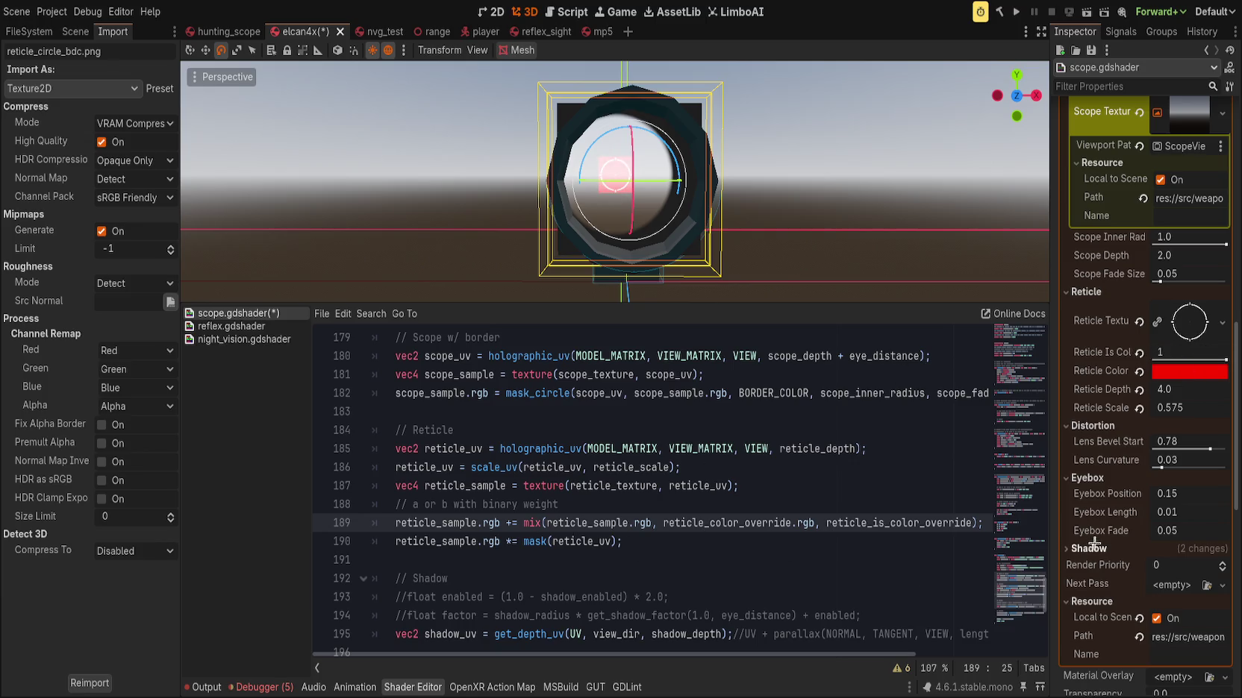
# Review the mix call's arguments, set Reticle Is Color to 0, and open reflex.gdshader
pyautogui.moveTo(1050, 530)
pyautogui.mouseDown()
pyautogui.moveTo(1072, 531)
pyautogui.moveTo(1050, 530)
pyautogui.mouseUp()
pyautogui.doubleClick(609, 522)
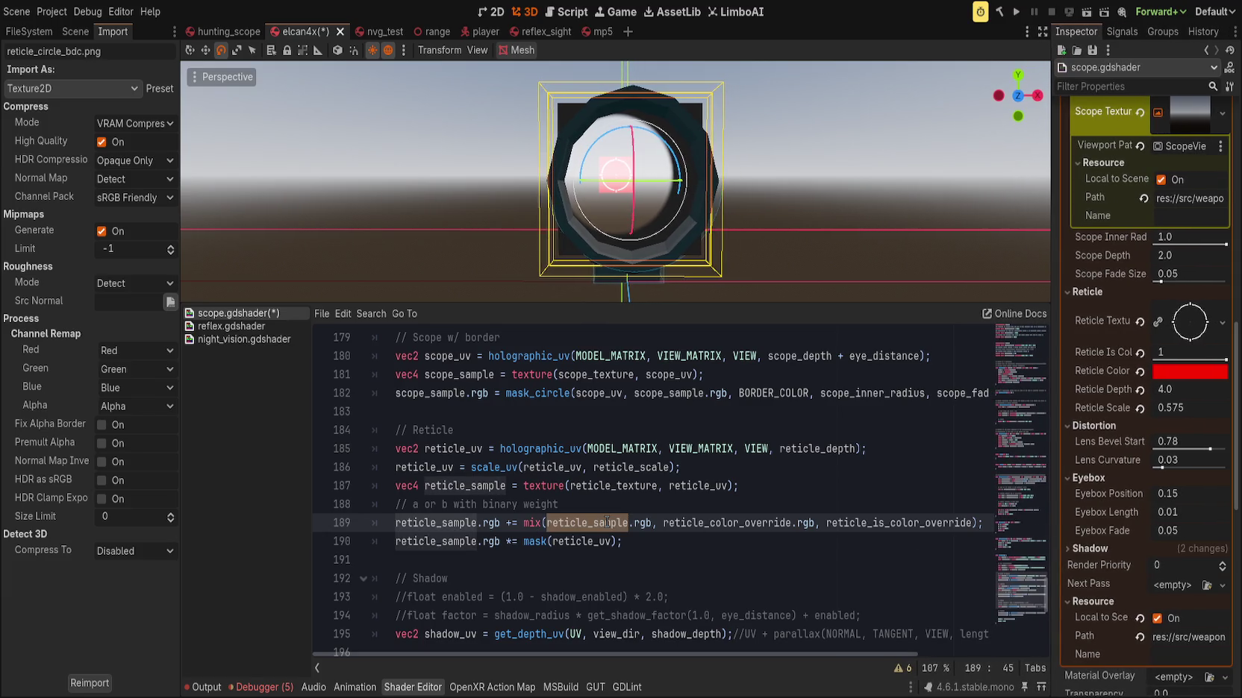
pyautogui.click(692, 523)
pyautogui.doubleClick(643, 522)
pyautogui.click(696, 524)
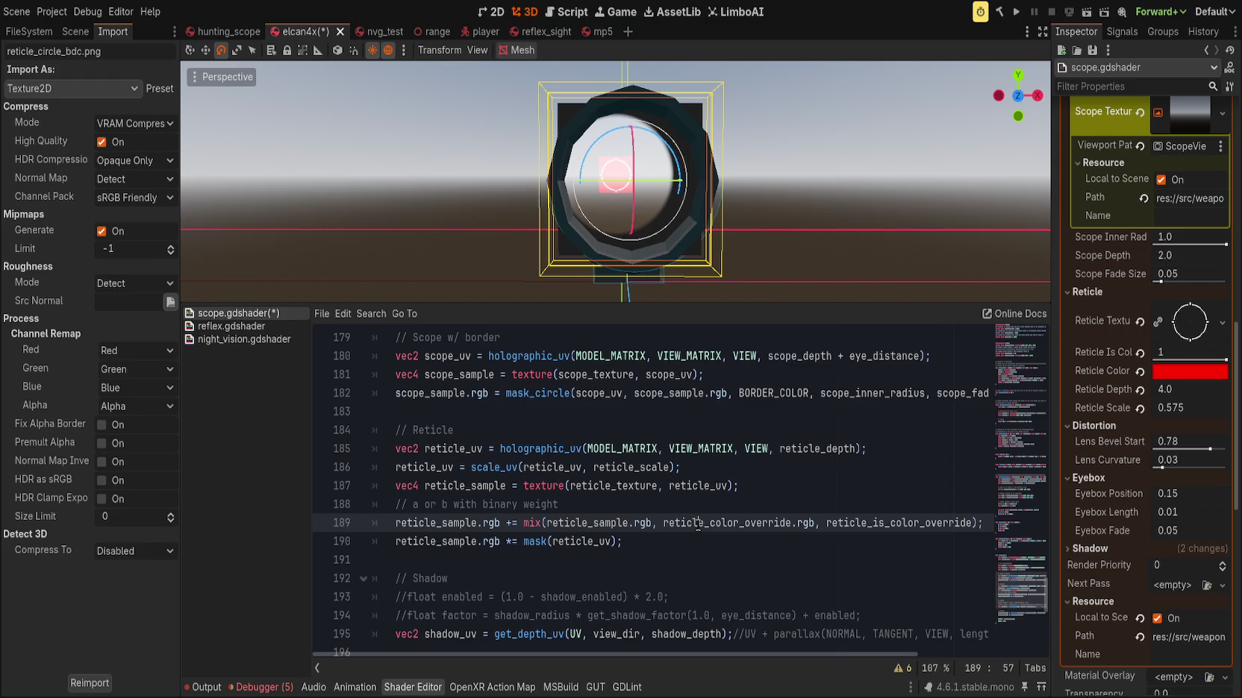
pyautogui.moveTo(1186, 353); pyautogui.dragTo(1129, 364)
pyautogui.click(828, 467)
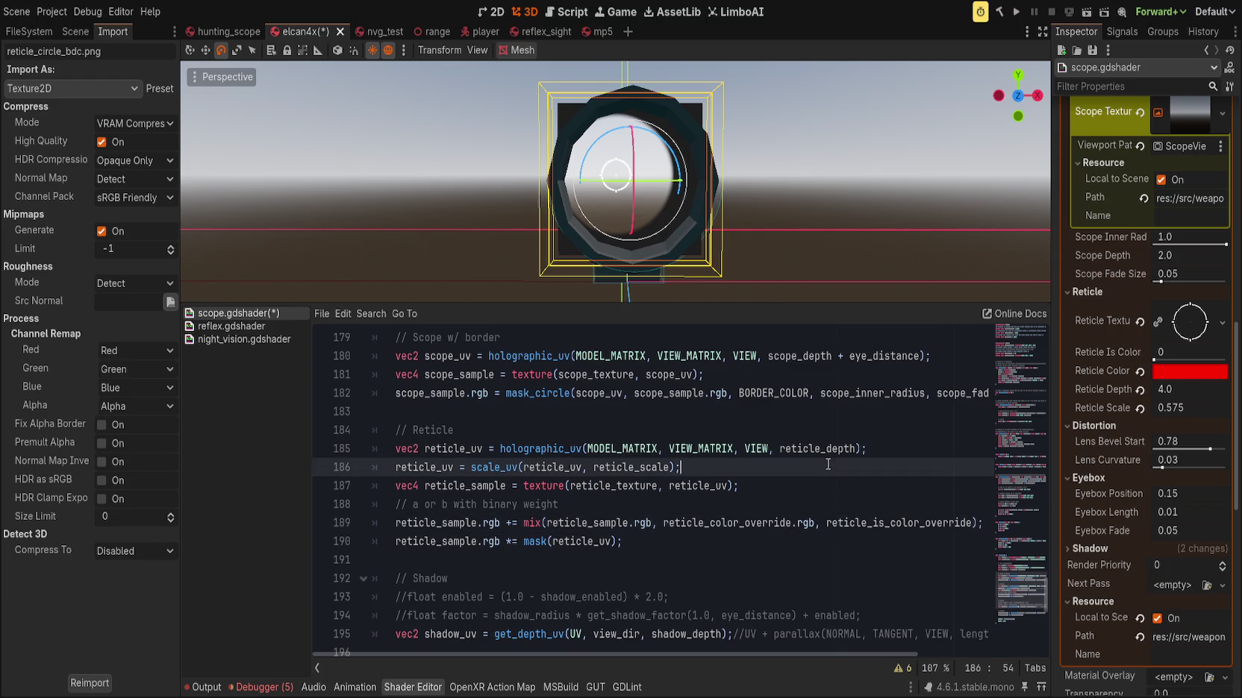
pyautogui.click(627, 541)
pyautogui.press('Home')
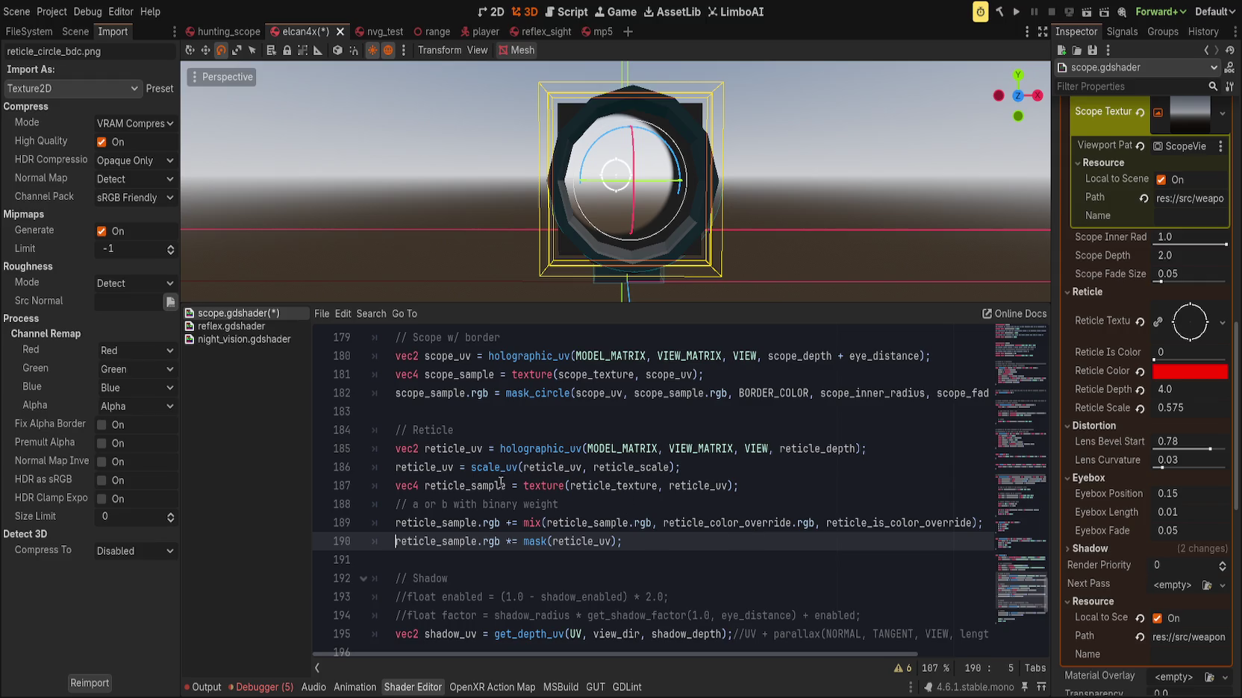
pyautogui.click(276, 327)
pyautogui.scroll(-20, 680, 552)
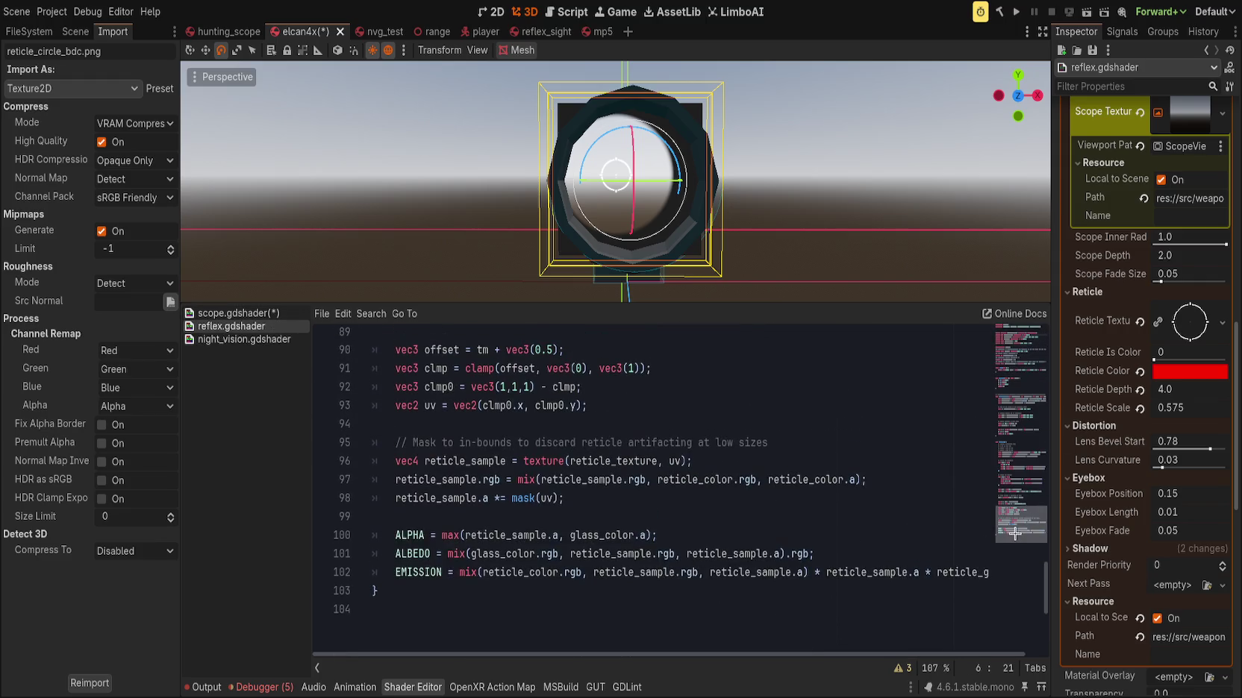
# Inspect reflex.gdshader's ALPHA, ALBEDO and reticle_color blending lines
pyautogui.click(701, 535)
pyautogui.doubleClick(415, 535)
pyautogui.doubleClick(523, 553)
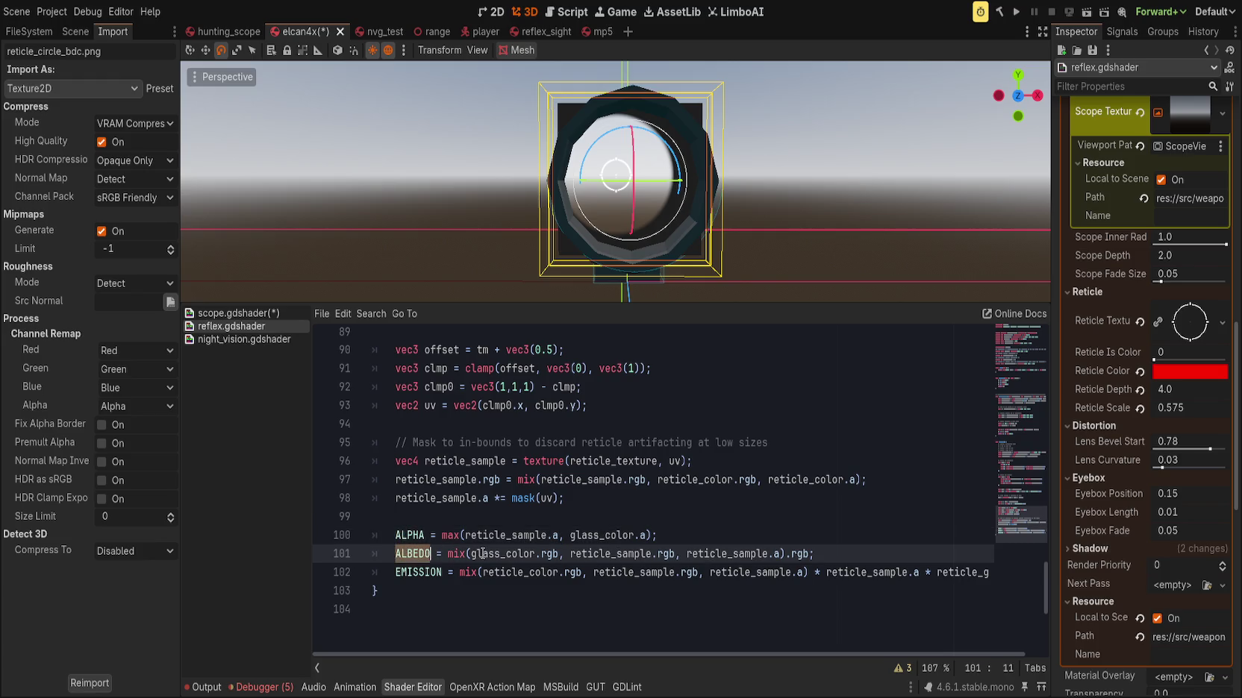
pyautogui.moveTo(571, 553); pyautogui.dragTo(664, 552)
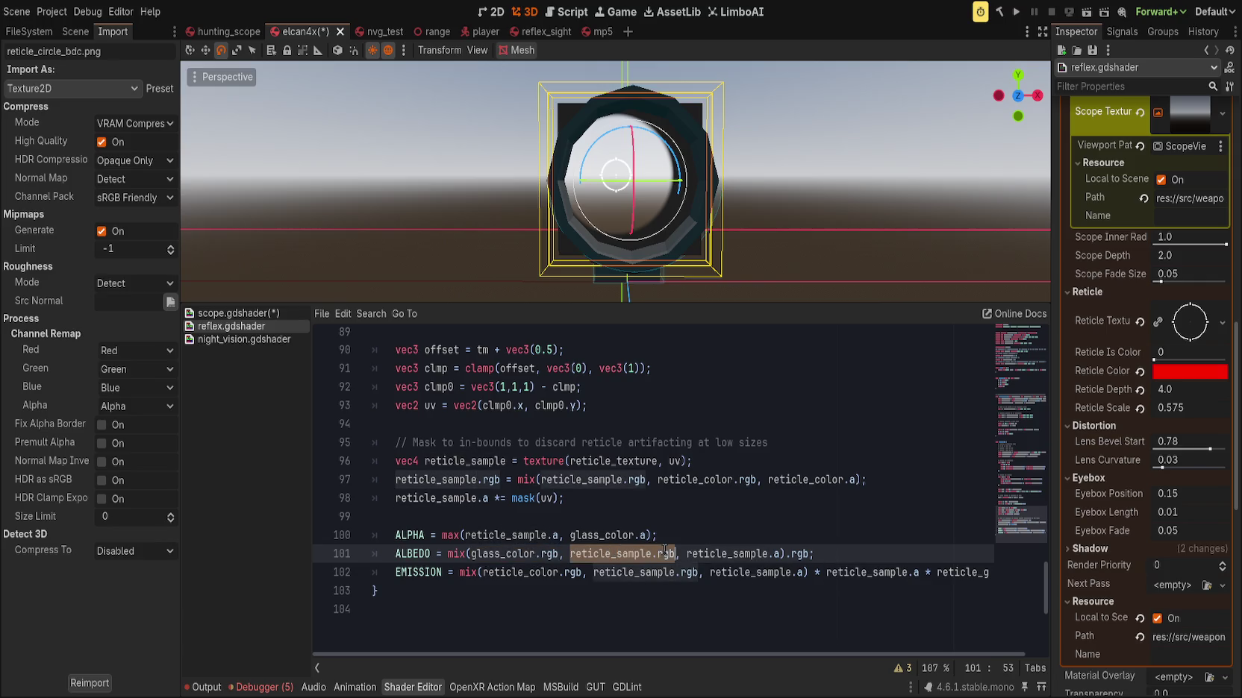
pyautogui.doubleClick(749, 554)
pyautogui.doubleClick(415, 554)
pyautogui.scroll(1, 462, 550)
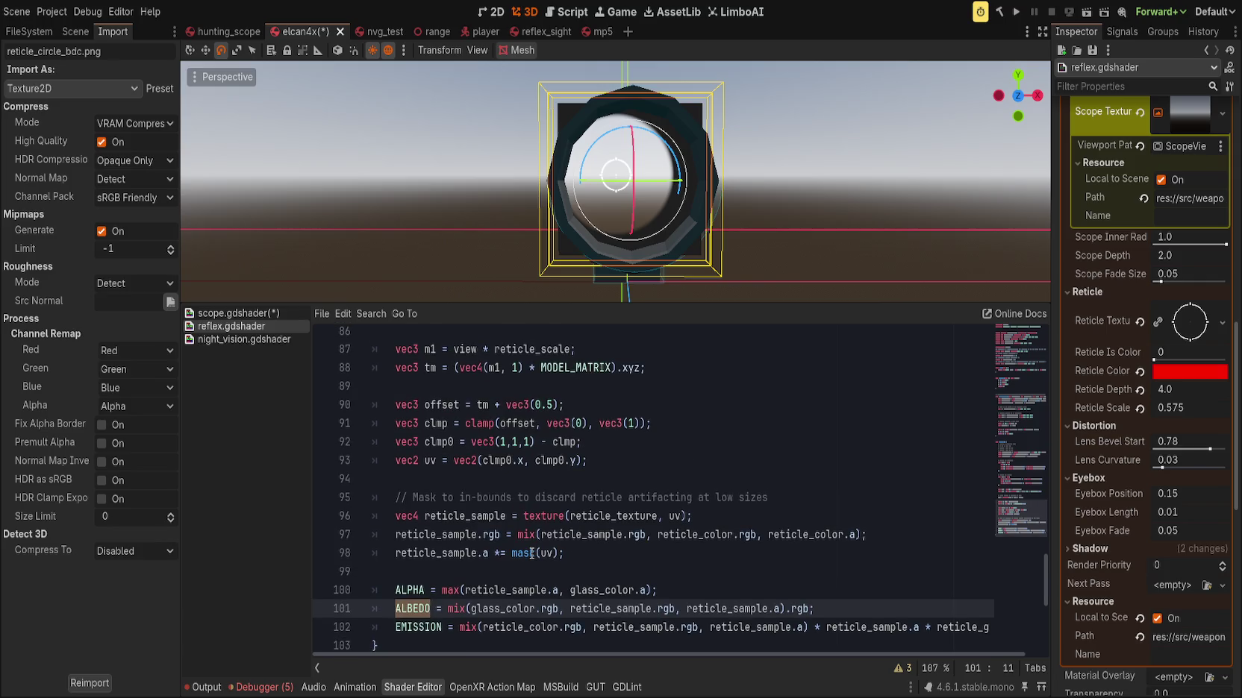
pyautogui.doubleClick(453, 516)
pyautogui.doubleClick(543, 535)
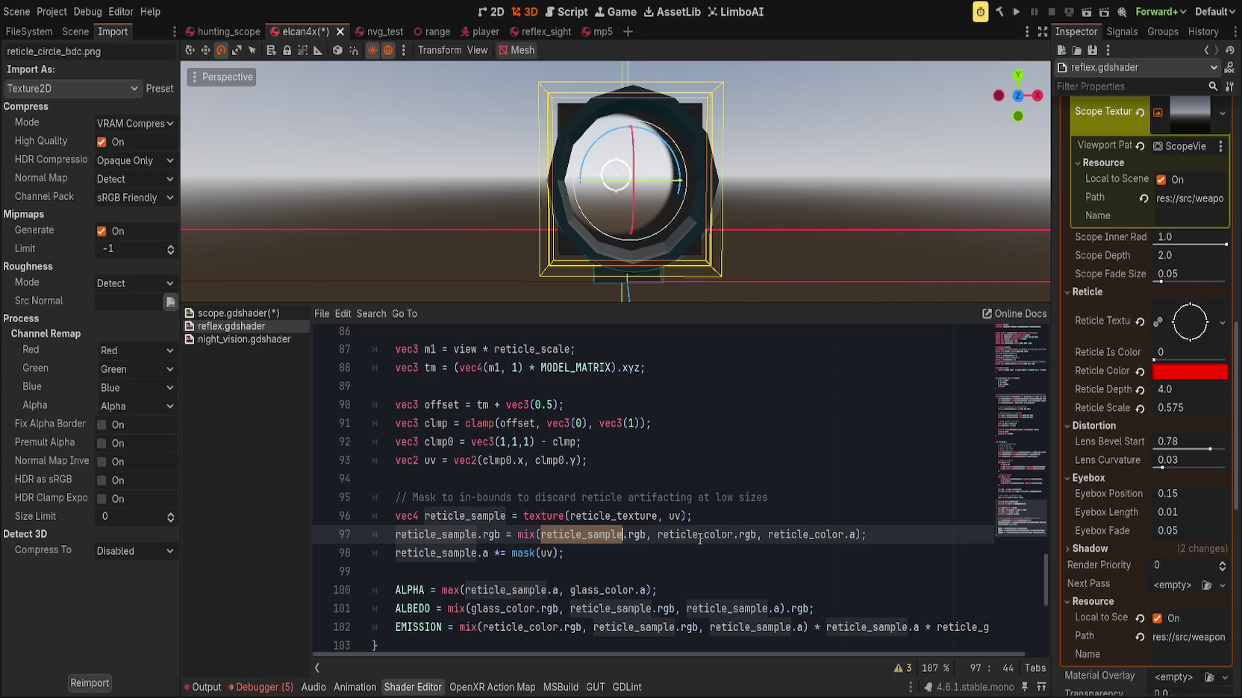
pyautogui.doubleClick(830, 535)
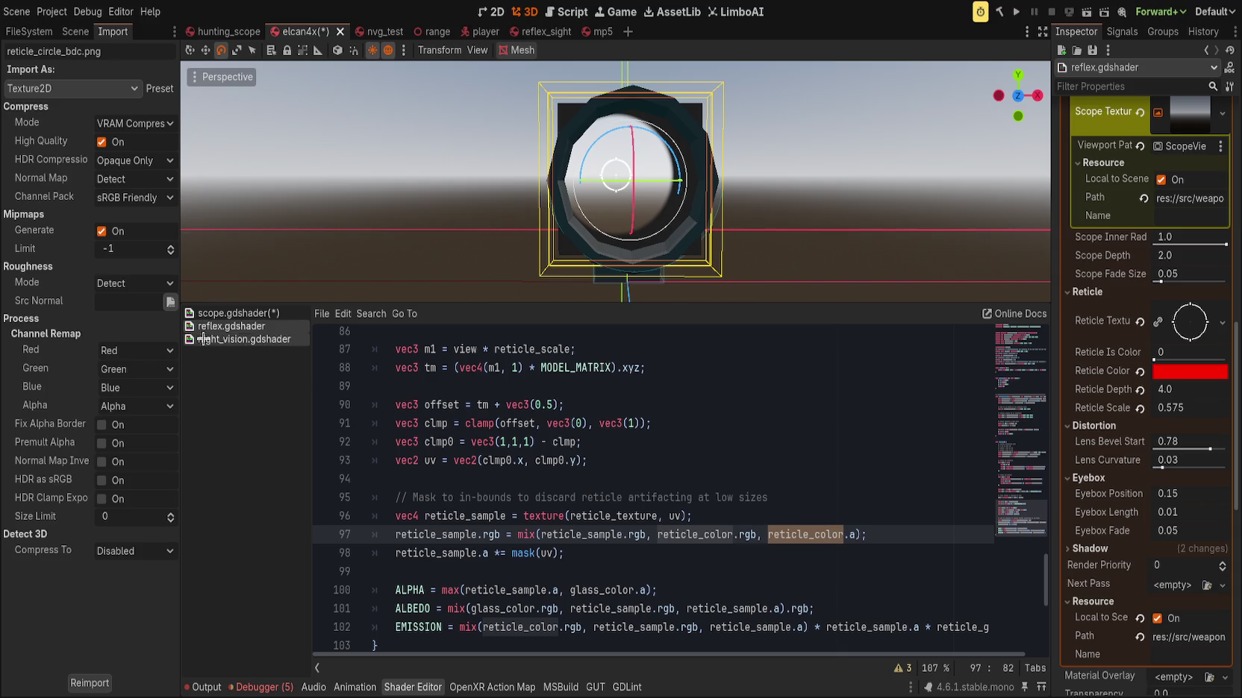
# Compare scope.gdshader and reflex.gdshader, ending on scope.gdshader's reticle code
pyautogui.click(231, 312)
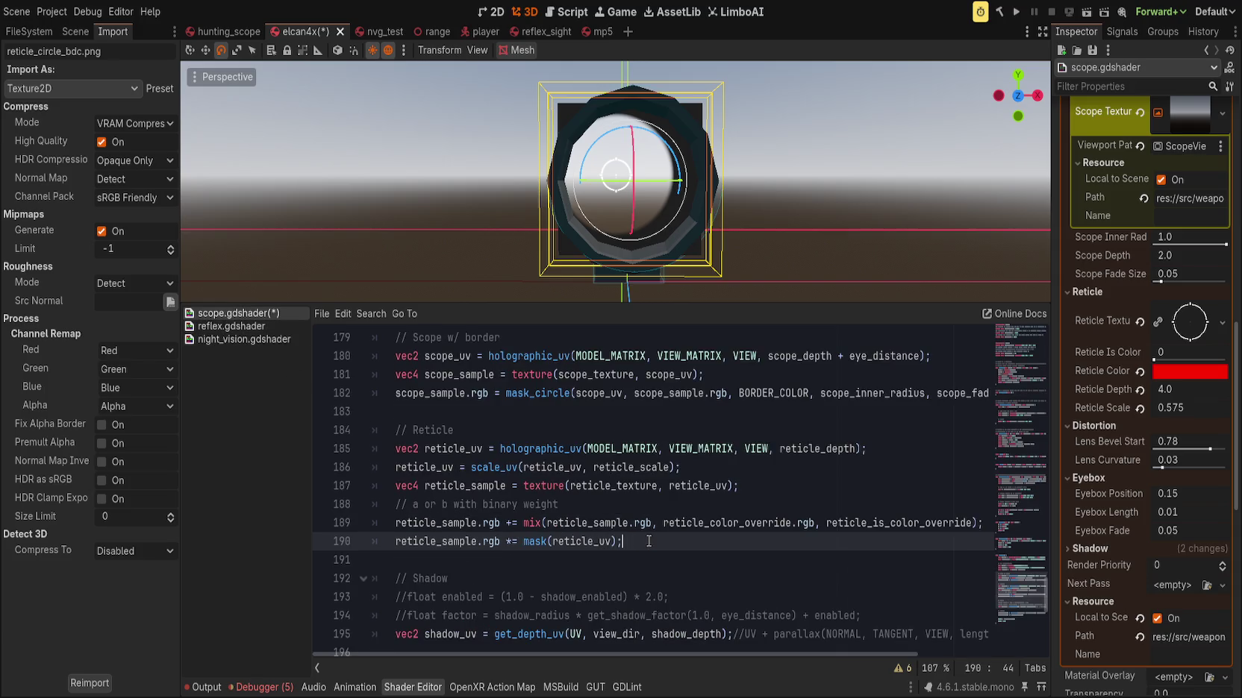
pyautogui.click(250, 327)
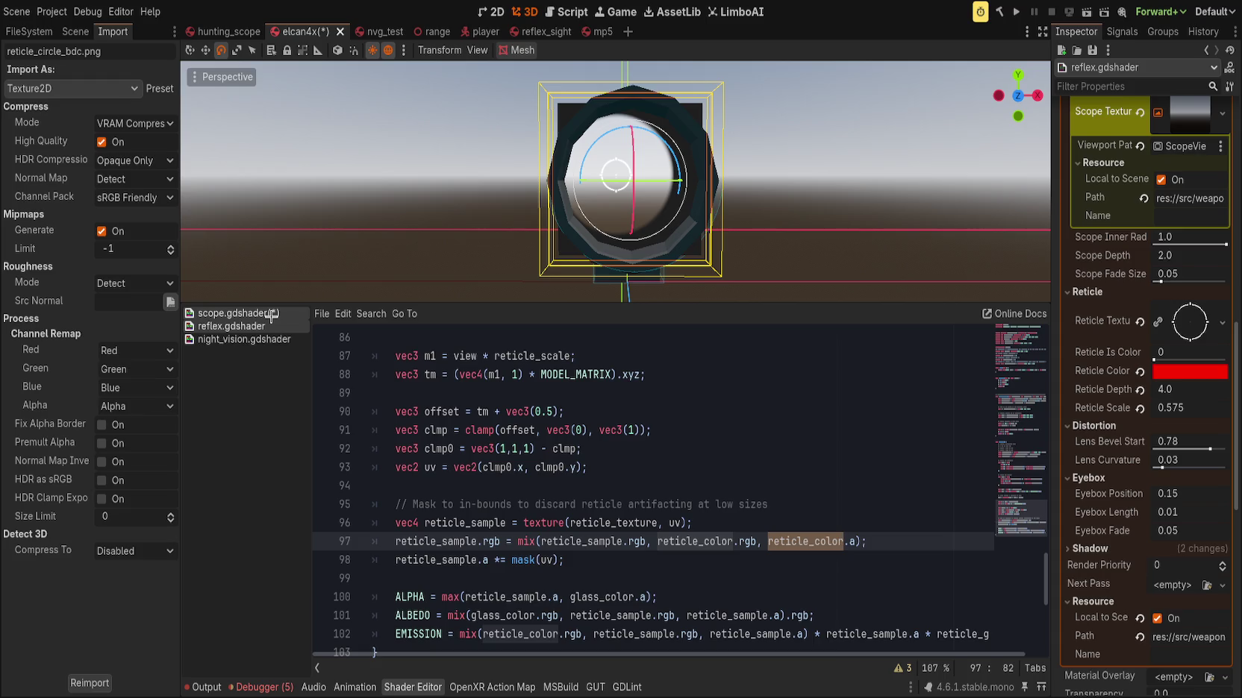
pyautogui.click(582, 458)
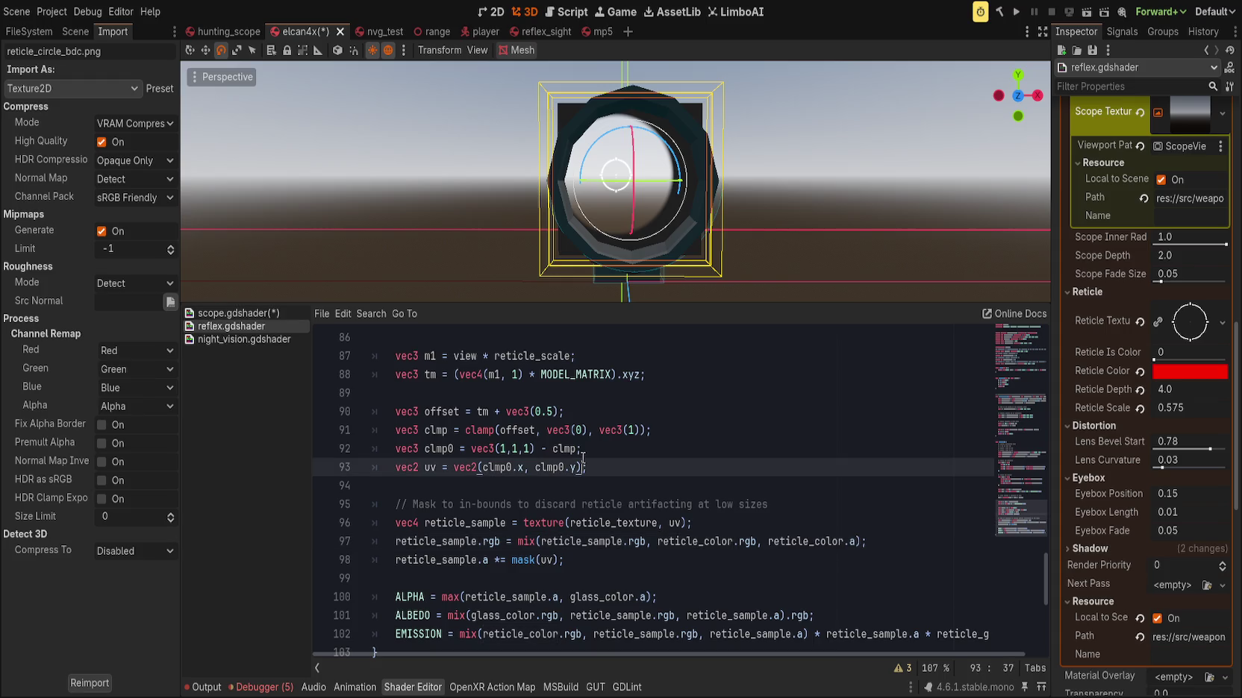
pyautogui.scroll(3, 570, 500)
pyautogui.scroll(-3, 499, 563)
pyautogui.click(237, 312)
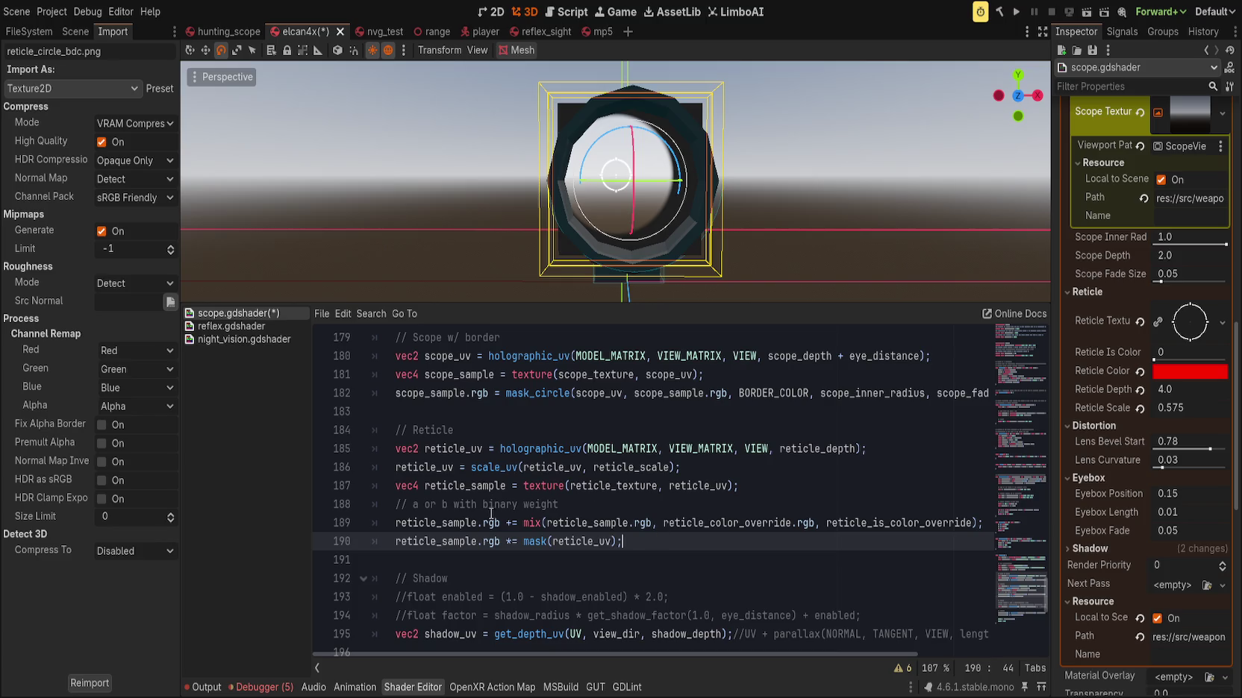
# Comment out the reticle colour-override mix on line 189 with //
pyautogui.click(238, 326)
pyautogui.click(237, 313)
pyautogui.click(506, 523)
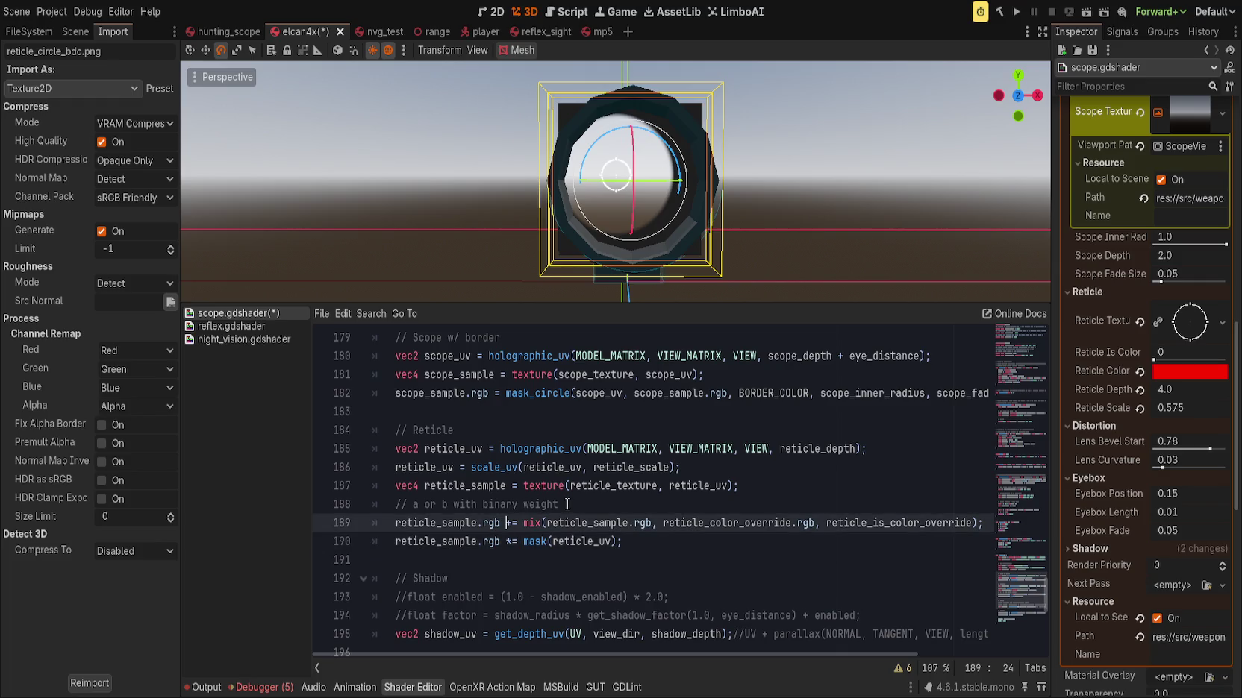
pyautogui.write('//')
pyautogui.press('BackSpace')
pyautogui.press('BackSpace')
pyautogui.press('Home')
pyautogui.write('//')
# Add 'reticle_sample.rgb = vec3(0.0);' on a new line 190 and save
pyautogui.press('End')
pyautogui.press('Return')
pyautogui.write('ret')
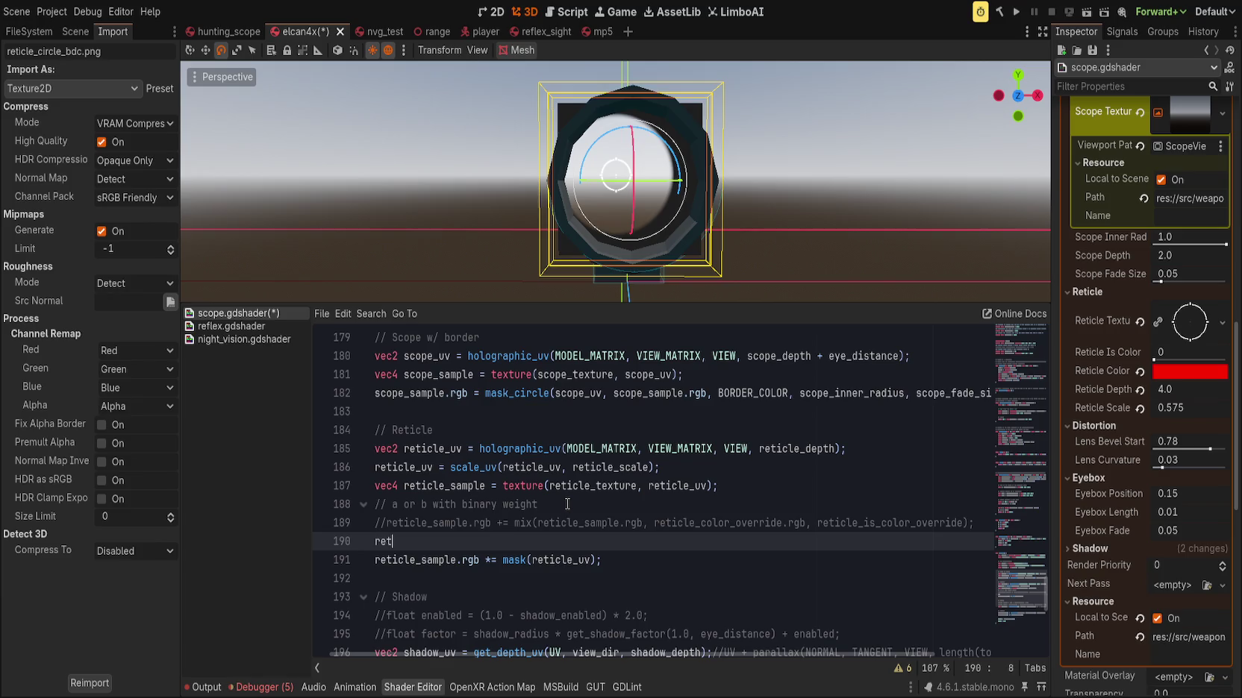
pyautogui.write('icle_sample.rgb = ')
pyautogui.write('vec4')
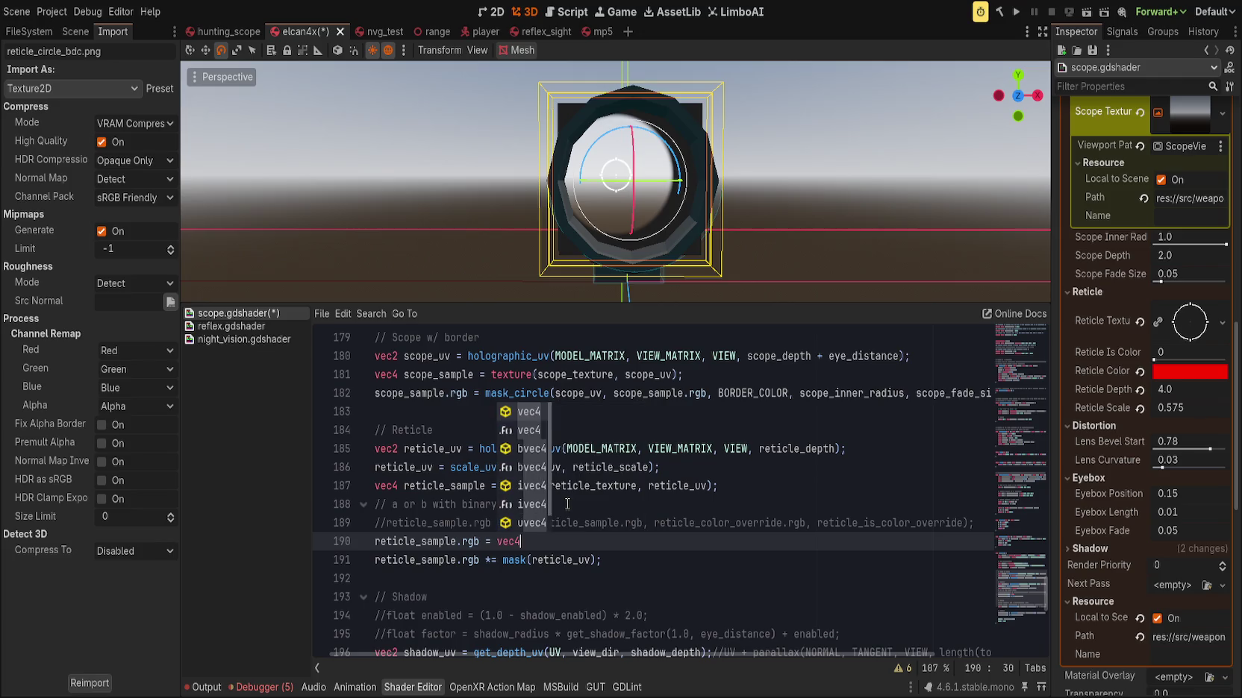
pyautogui.press('BackSpace')
pyautogui.write('3(1.0)')
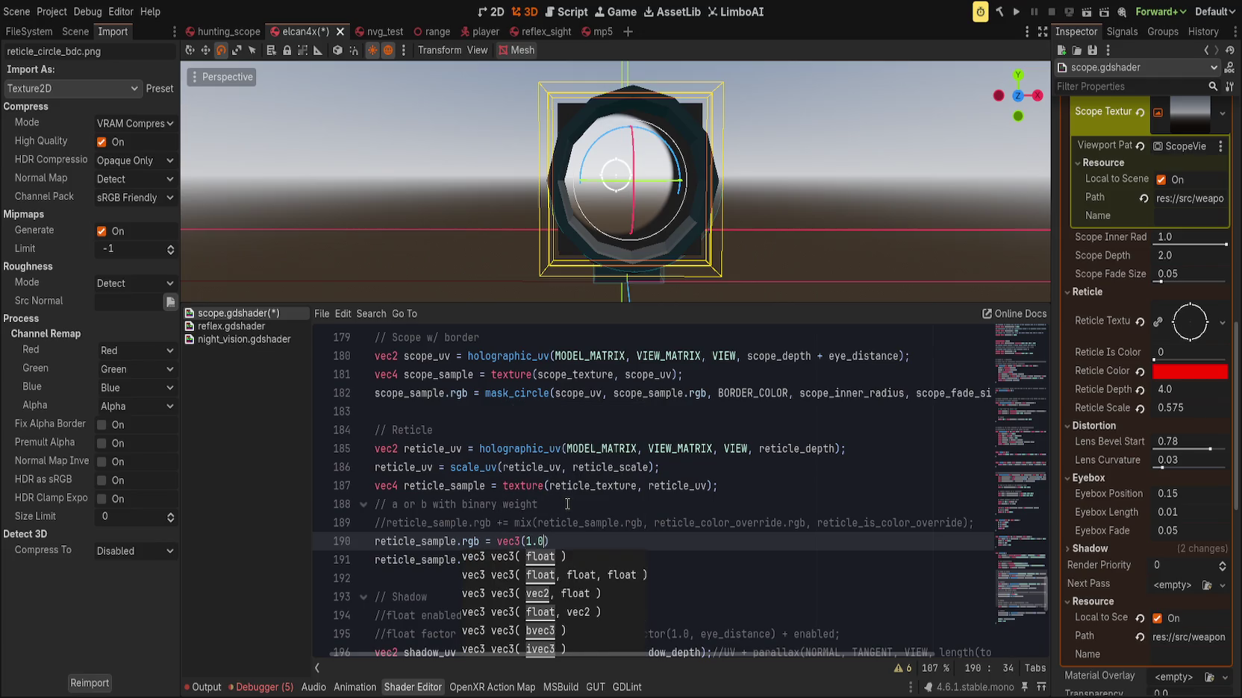
pyautogui.press('BackSpace')
pyautogui.press('BackSpace')
pyautogui.press('BackSpace')
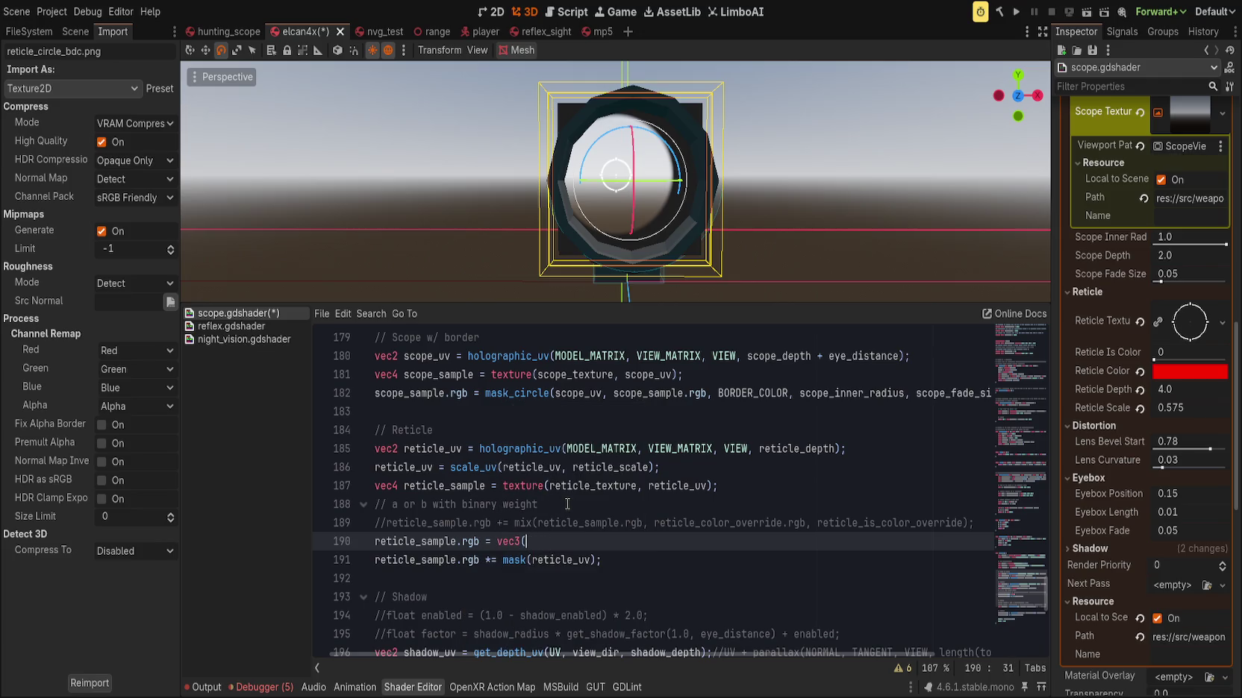
pyautogui.write('0.0);')
pyautogui.hotkey('ctrl', 's')
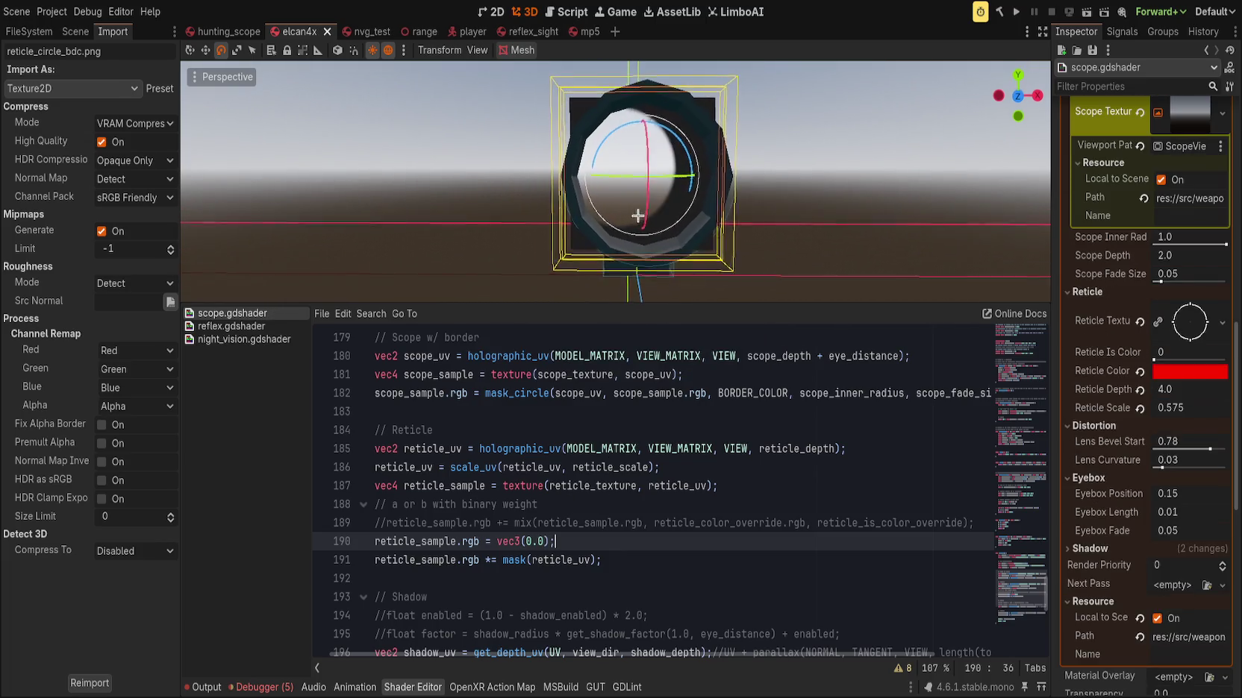
pyautogui.click(718, 511)
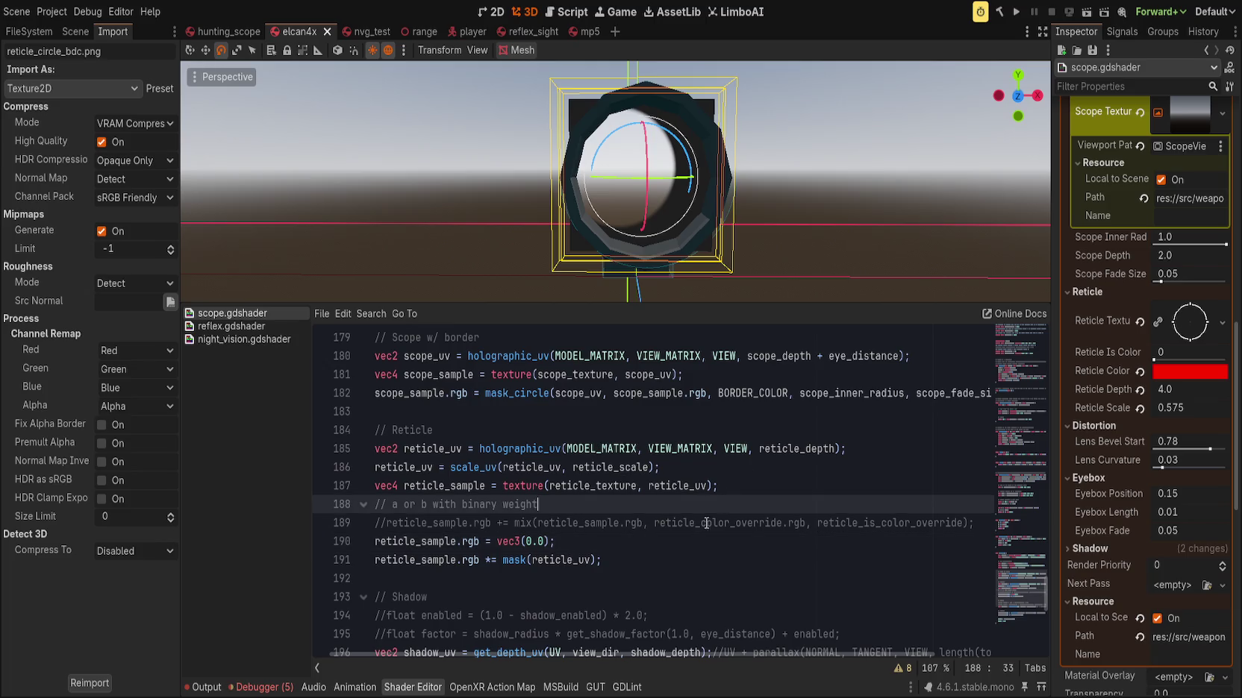
pyautogui.scroll(-4, 708, 550)
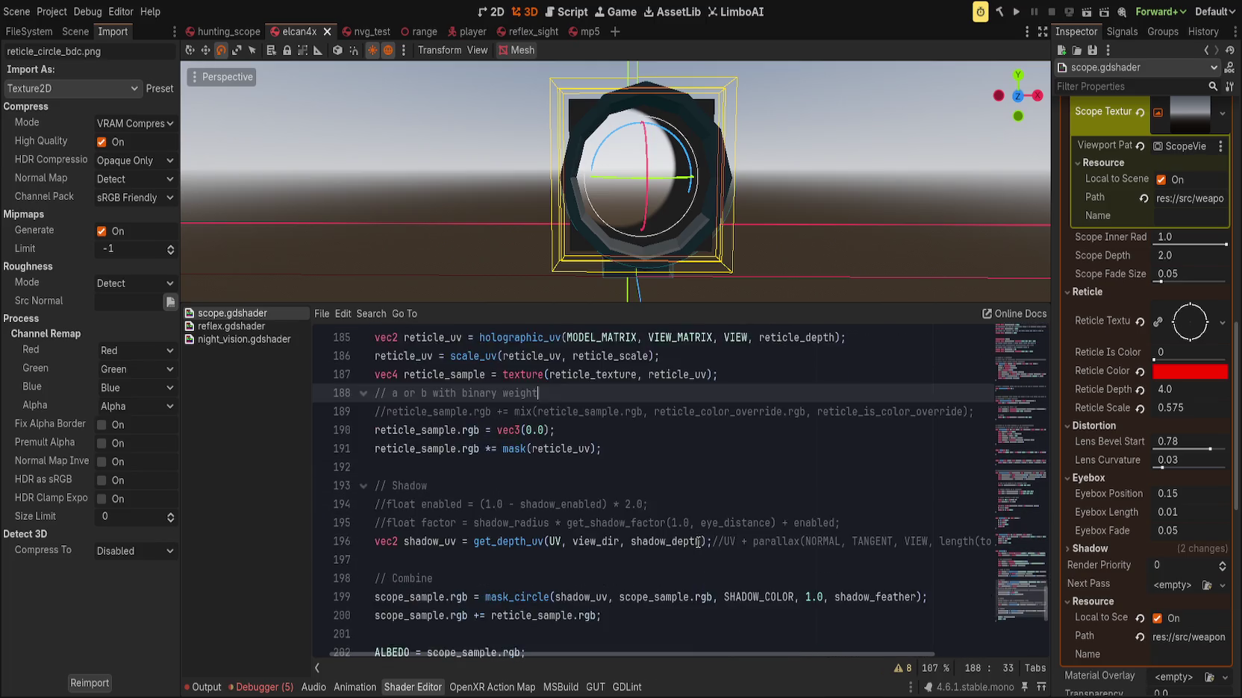
# Check where SHADOW_COLOR is used, including line 199
pyautogui.scroll(2, 699, 541)
pyautogui.scroll(4, 1025, 445)
pyautogui.moveTo(1025, 445); pyautogui.dragTo(1026, 300)
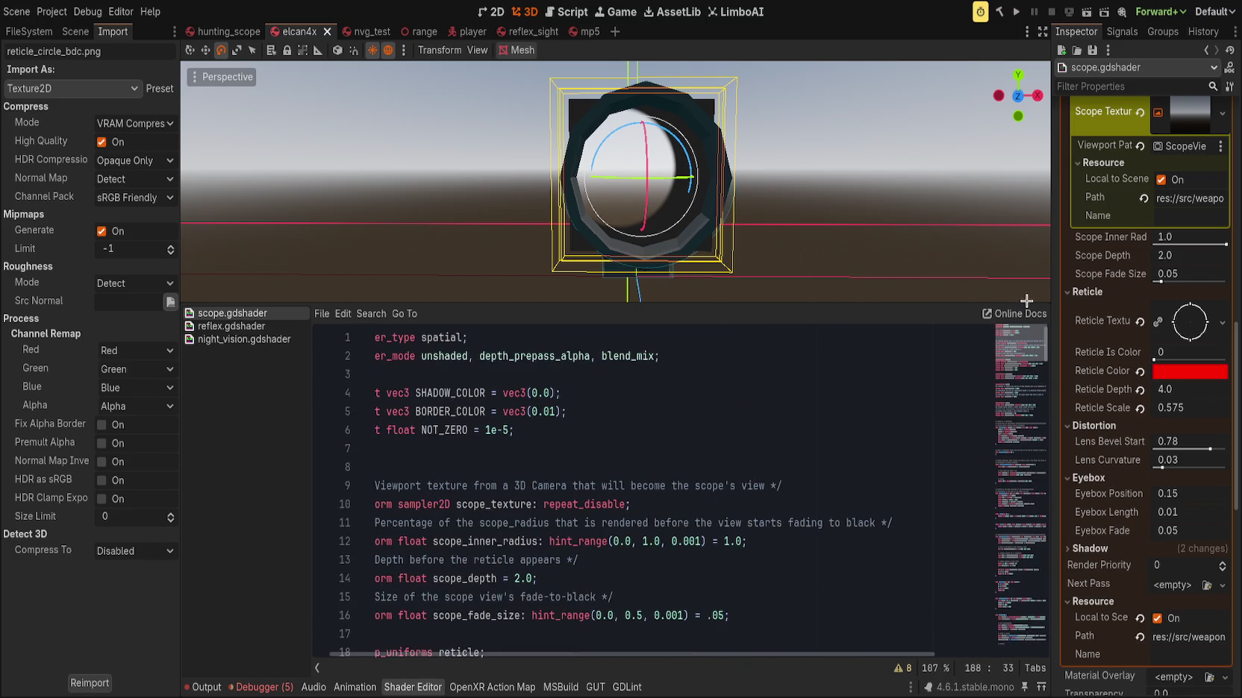
pyautogui.doubleClick(450, 393)
pyautogui.moveTo(621, 655); pyautogui.dragTo(602, 655)
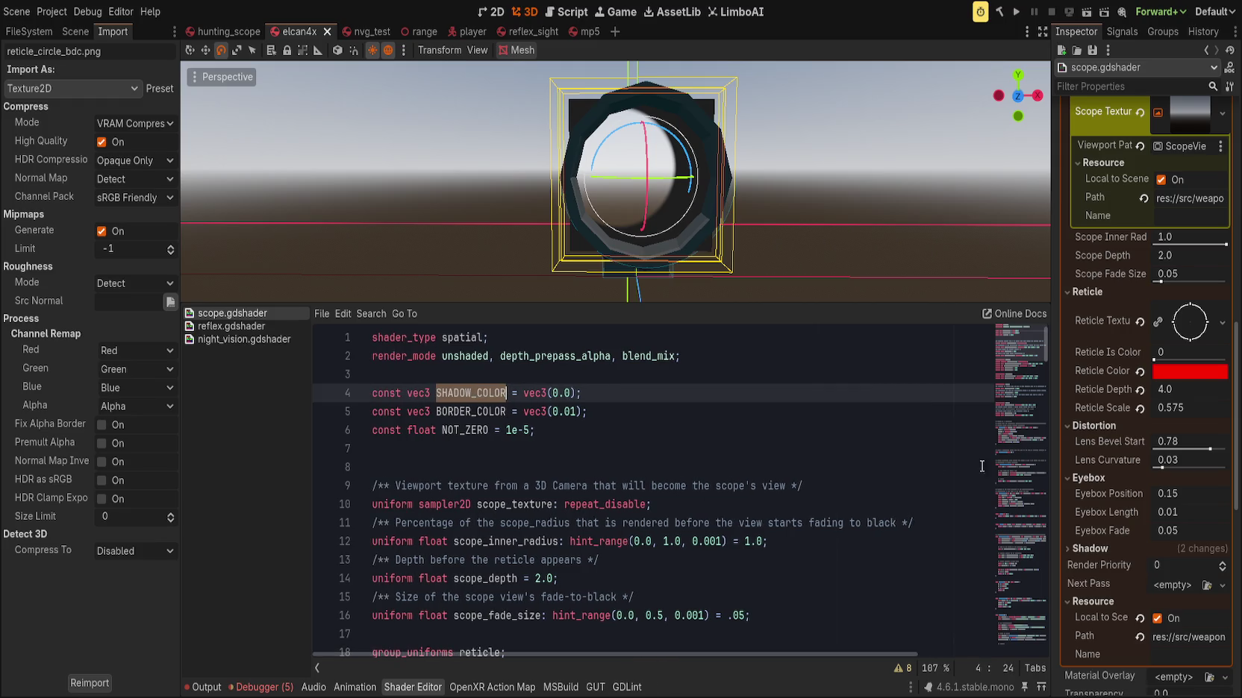
pyautogui.moveTo(1045, 344)
pyautogui.mouseDown()
pyautogui.moveTo(1046, 624)
pyautogui.moveTo(1044, 609)
pyautogui.mouseUp()
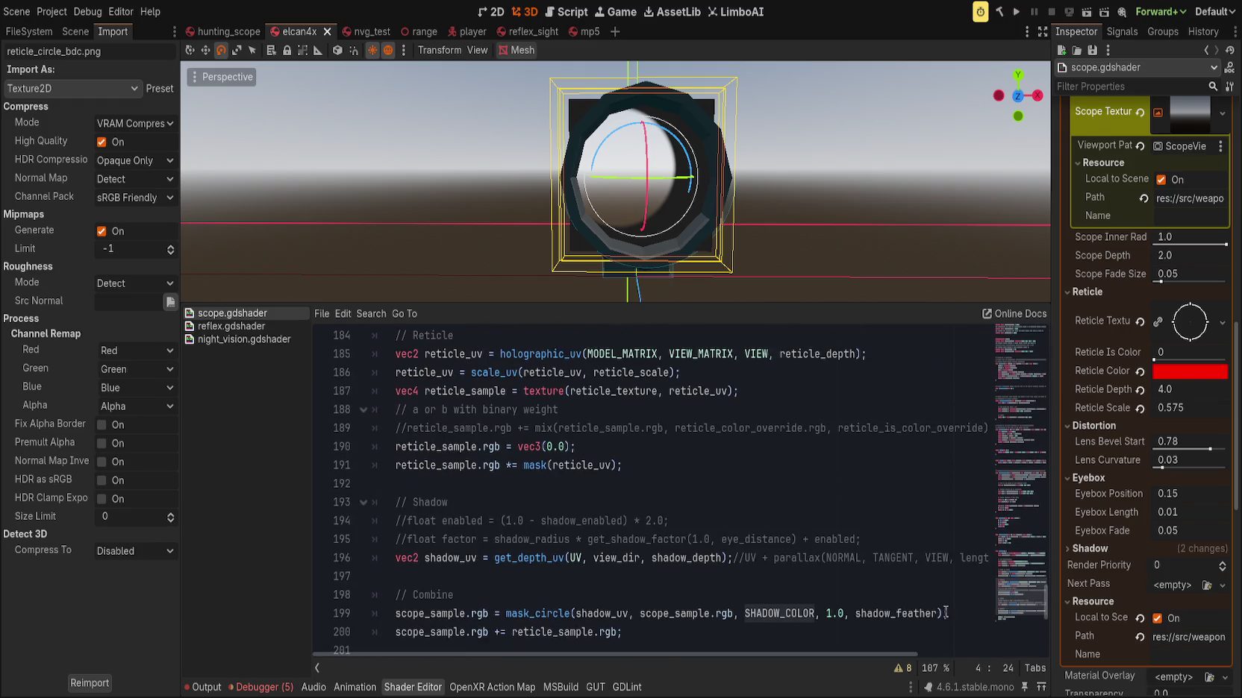
pyautogui.doubleClick(776, 613)
# Highlight the color and mask_color parameter uses in the mask_circle function
pyautogui.scroll(5, 785, 585)
pyautogui.scroll(18, 785, 586)
pyautogui.scroll(9, 783, 584)
pyautogui.scroll(8, 776, 585)
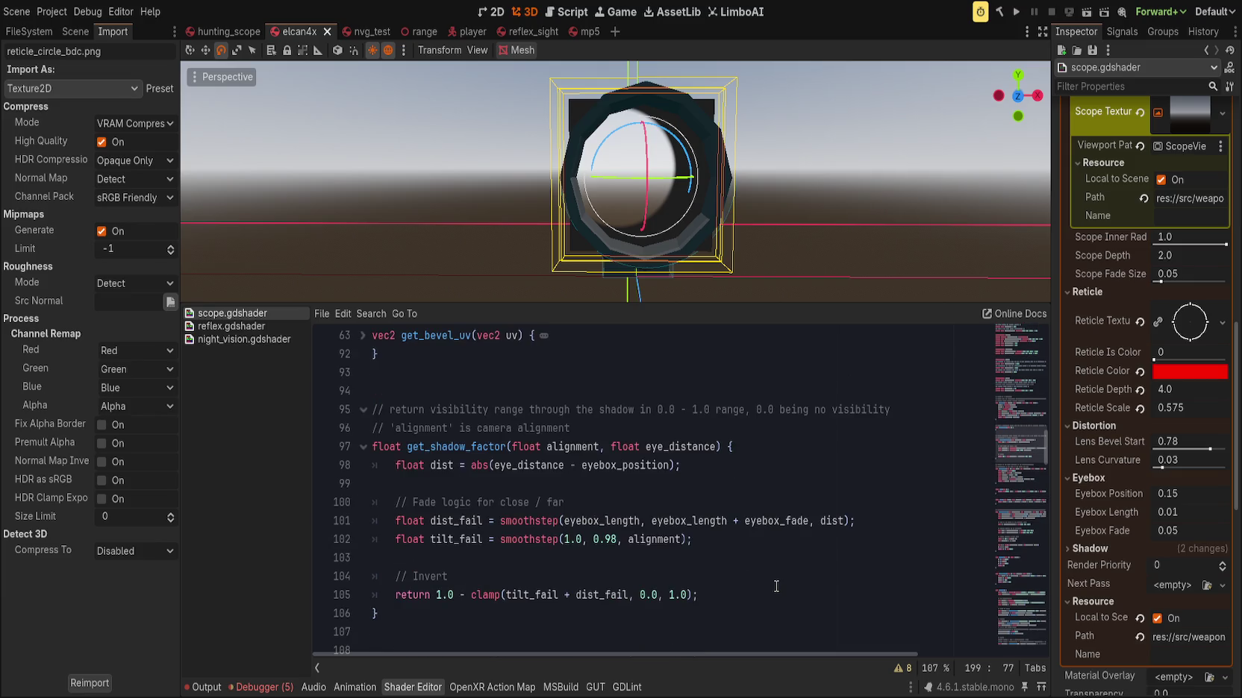
pyautogui.scroll(-20, 774, 585)
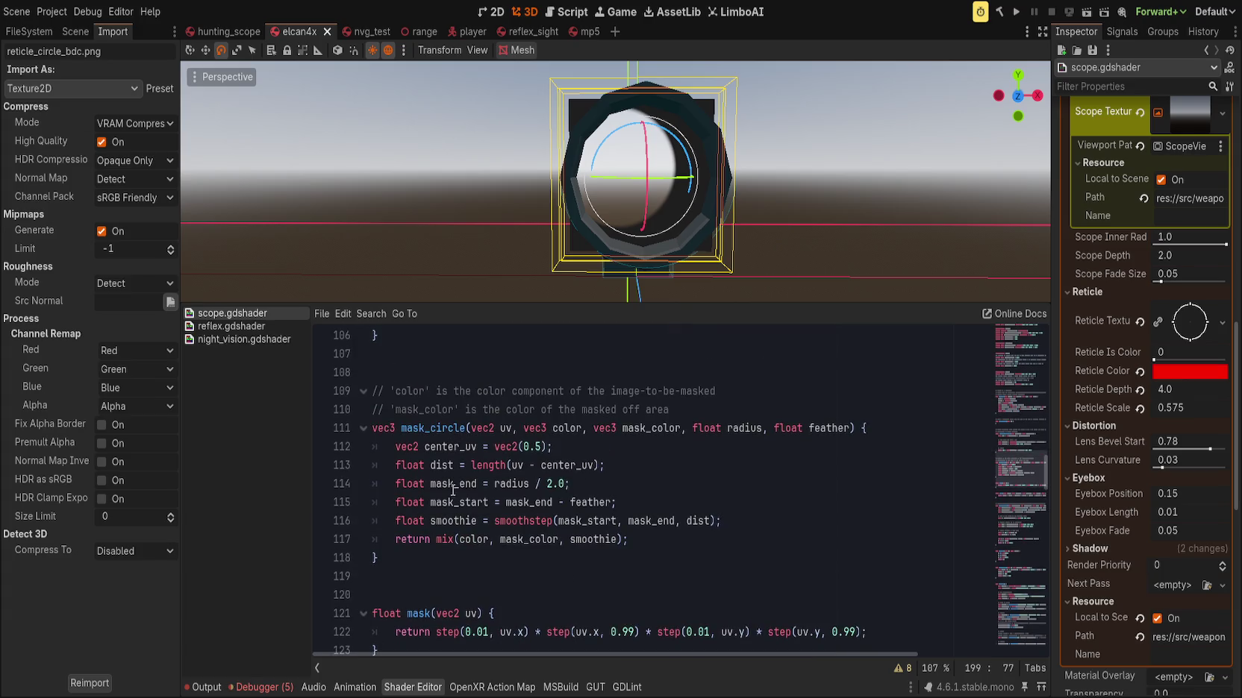
pyautogui.click(514, 428)
pyautogui.click(559, 428)
pyautogui.doubleClick(560, 429)
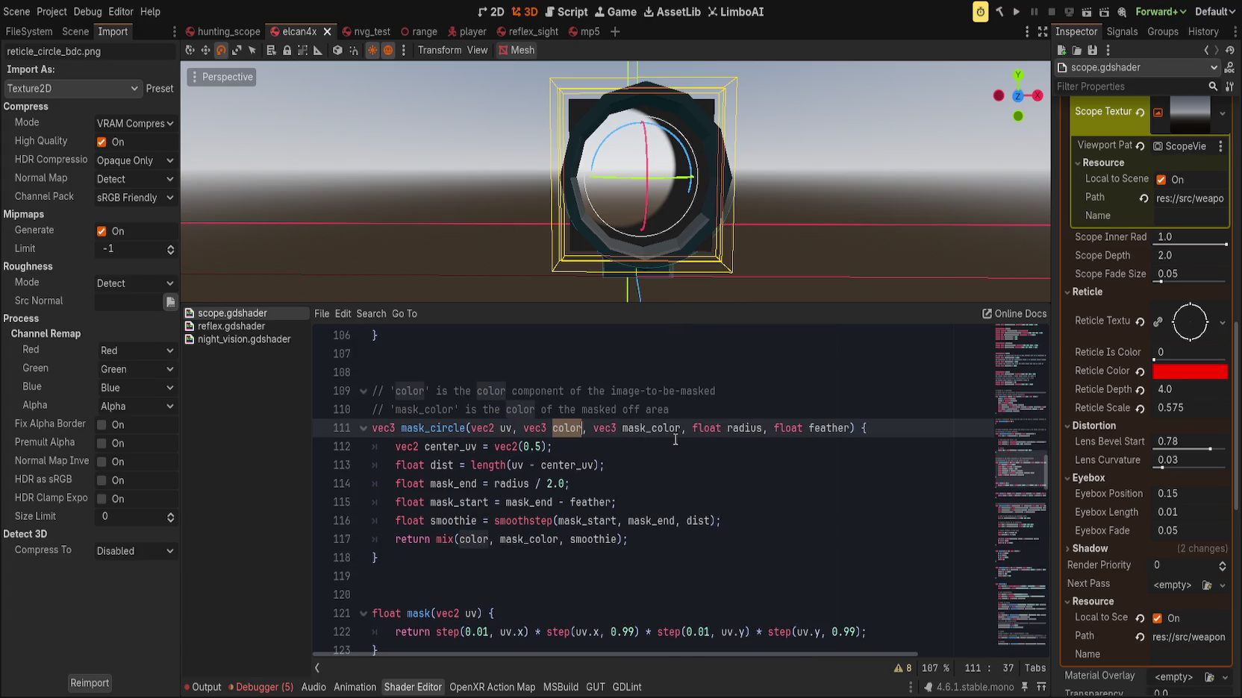
pyautogui.doubleClick(665, 429)
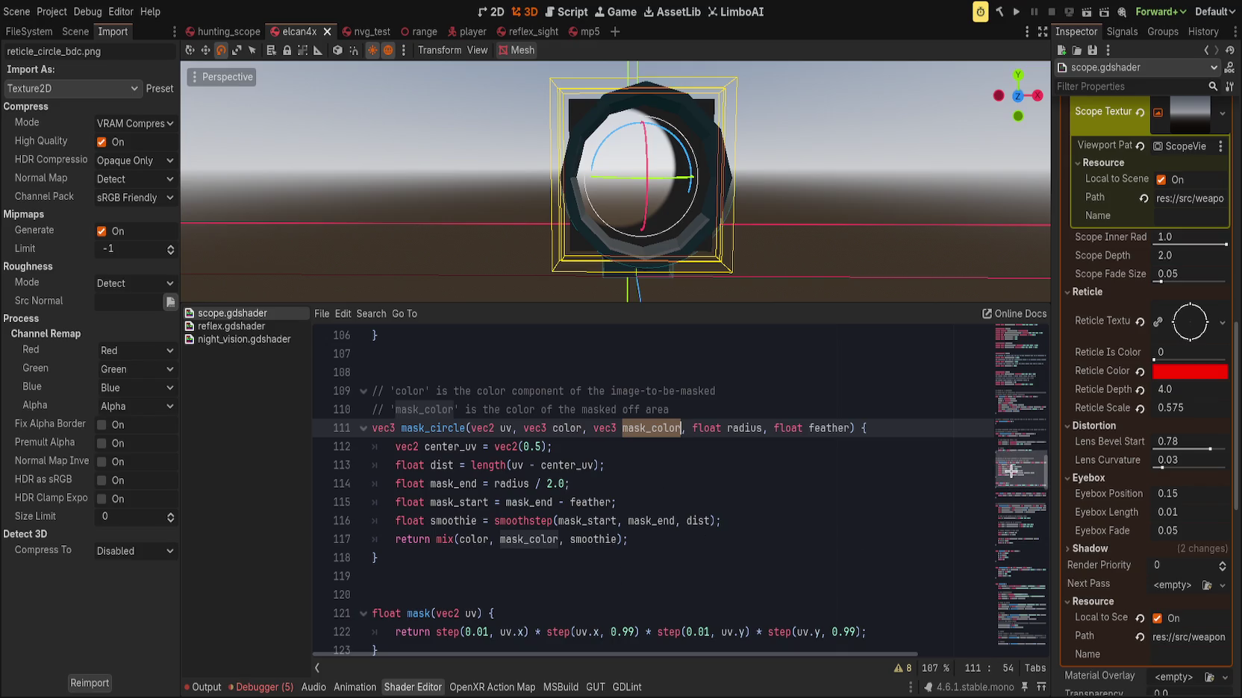
pyautogui.moveTo(1010, 470); pyautogui.dragTo(1015, 609)
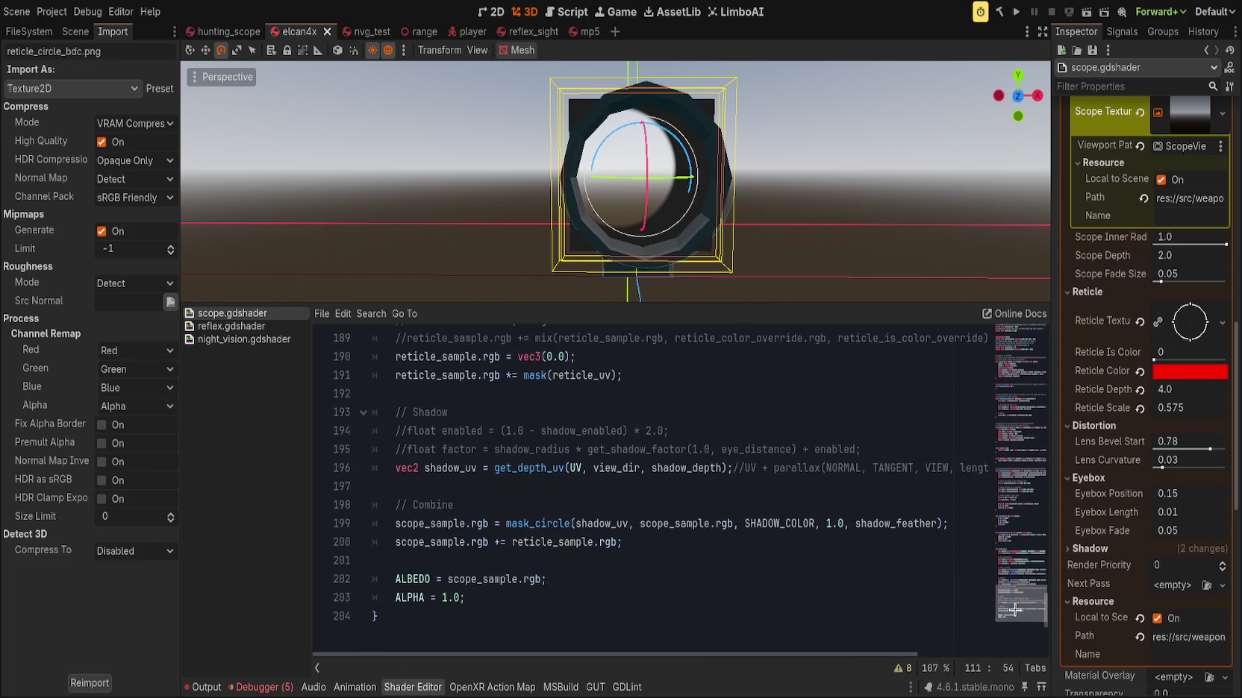
# Comment out the reticle mask line with Ctrl+K, save, and select line 190's colour value
pyautogui.scroll(2, 706, 480)
pyautogui.click(706, 480)
pyautogui.press('Home')
pyautogui.hotkey('ctrl', 'k')
pyautogui.hotkey('ctrl', 's')
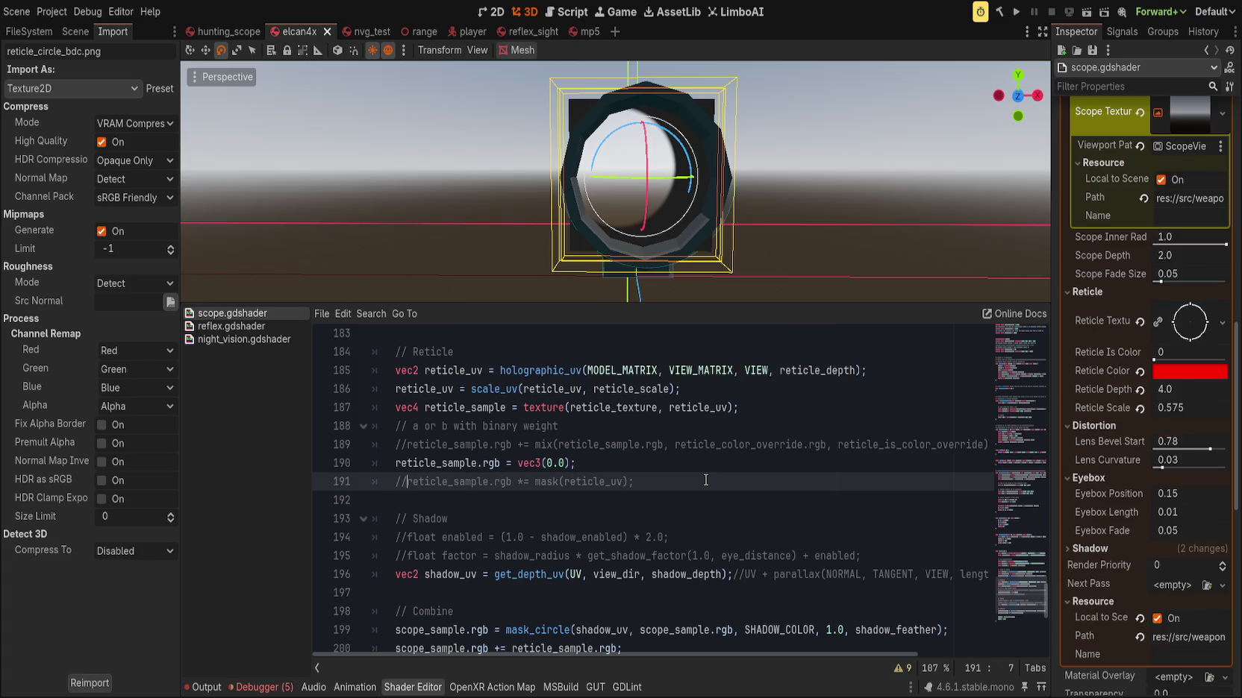
pyautogui.press('Up')
pyautogui.press('End')
pyautogui.hotkey('ctrl', 's')
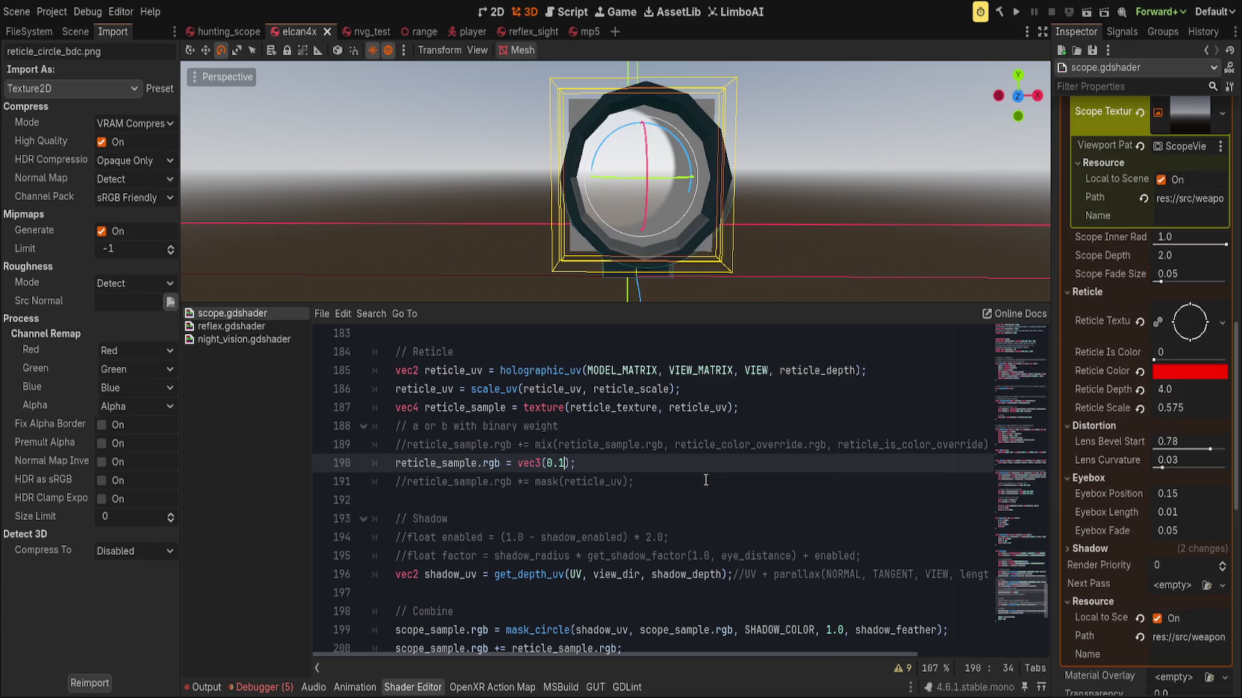
pyautogui.moveTo(513, 463); pyautogui.dragTo(649, 457)
# Rewrite line 190 as mix(reticle_sample.rgb, reticle_color_override.rgb, reticle_sample.a)
pyautogui.write('mix(reticle_sample')
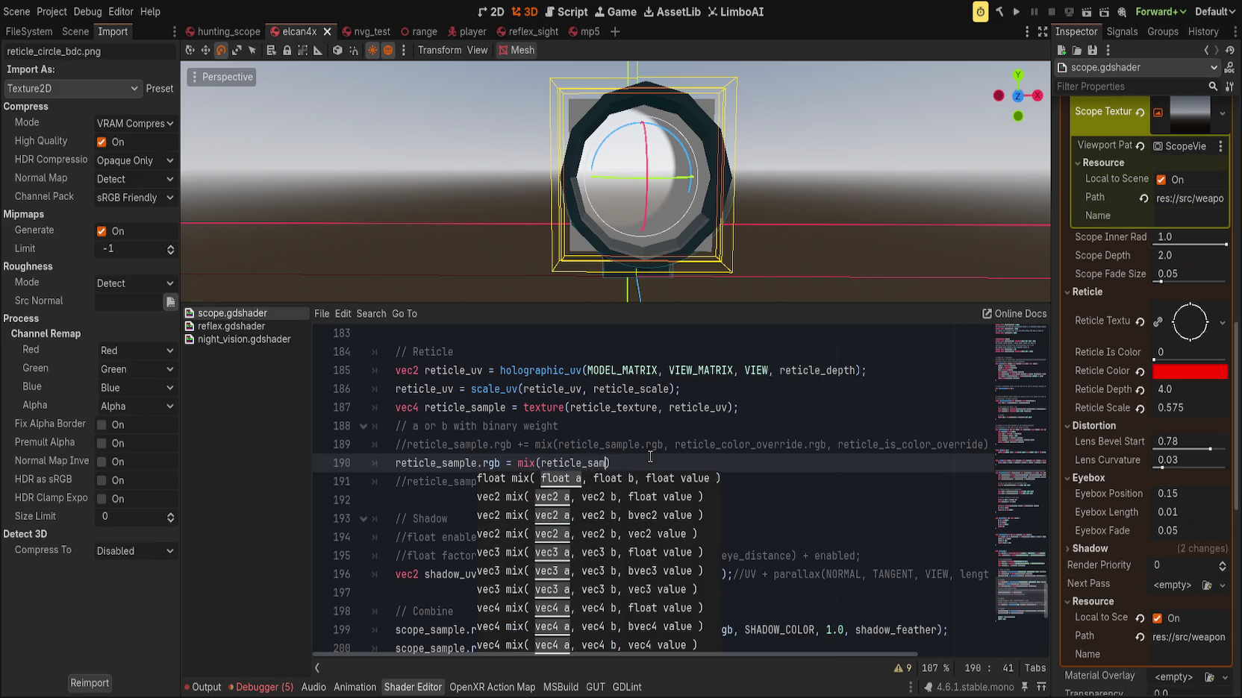
pyautogui.write('.rgb, reti')
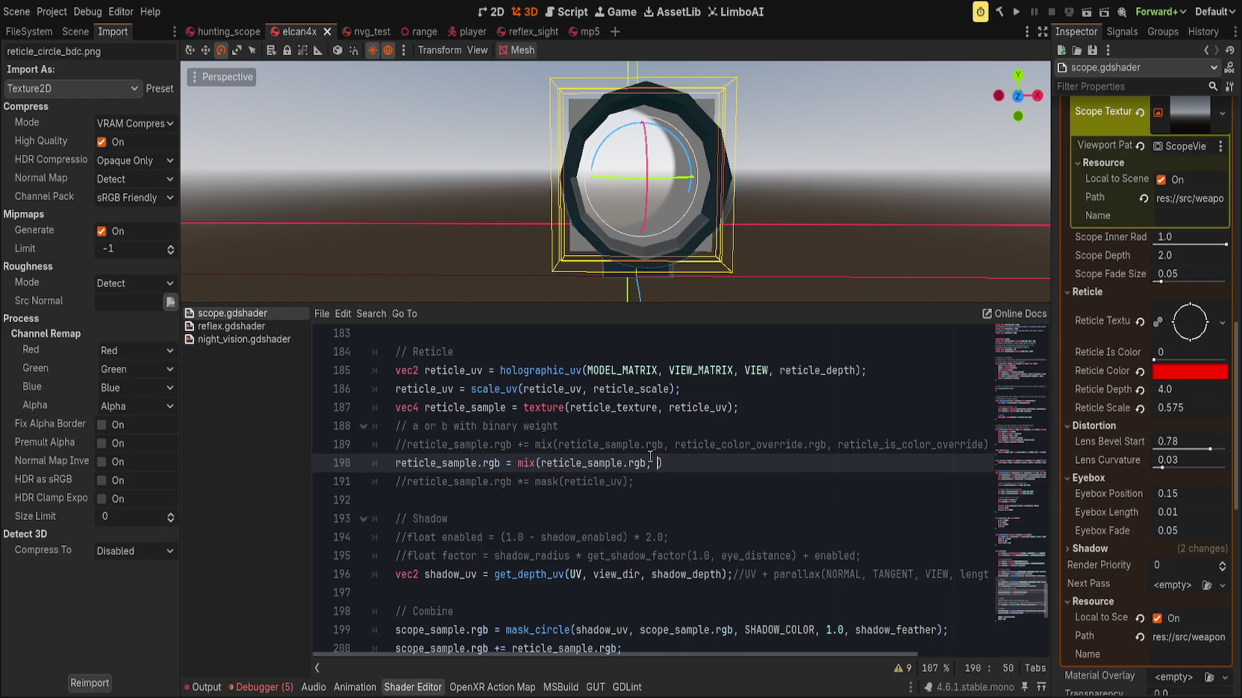
pyautogui.write('cle')
pyautogui.press('BackSpace')
pyautogui.press('BackSpace')
pyautogui.press('BackSpace')
pyautogui.write('vec3')
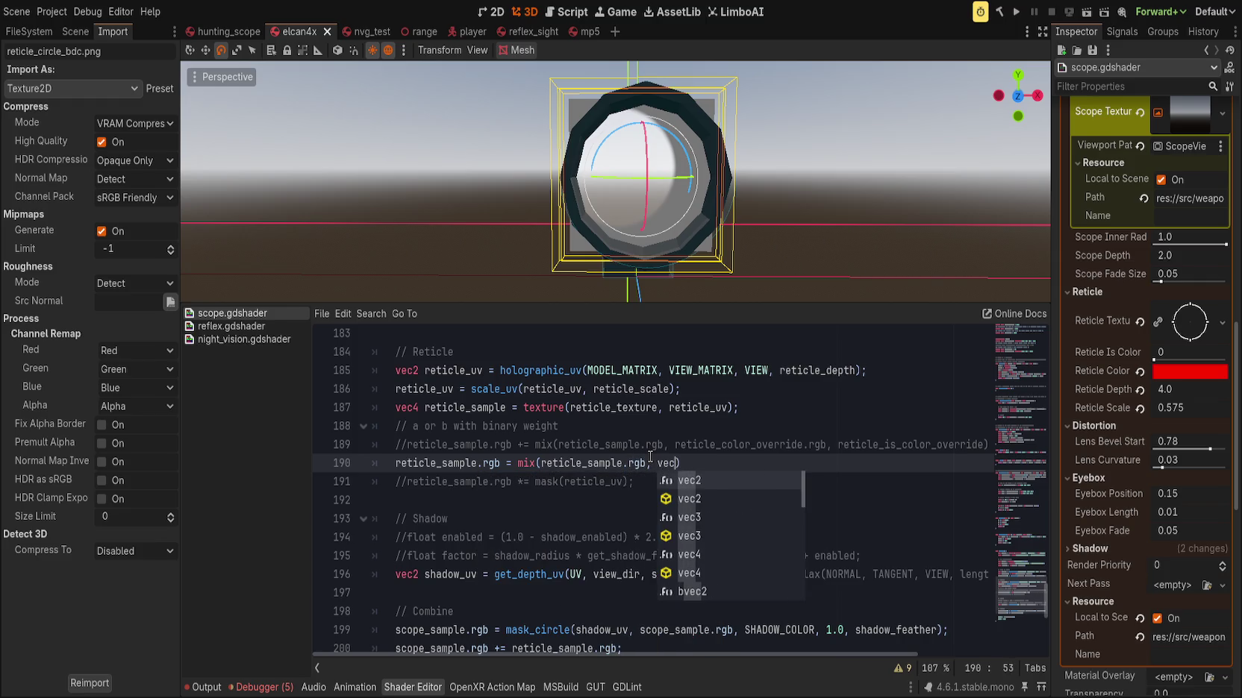
pyautogui.write('(0.1), reticle_sample.a);')
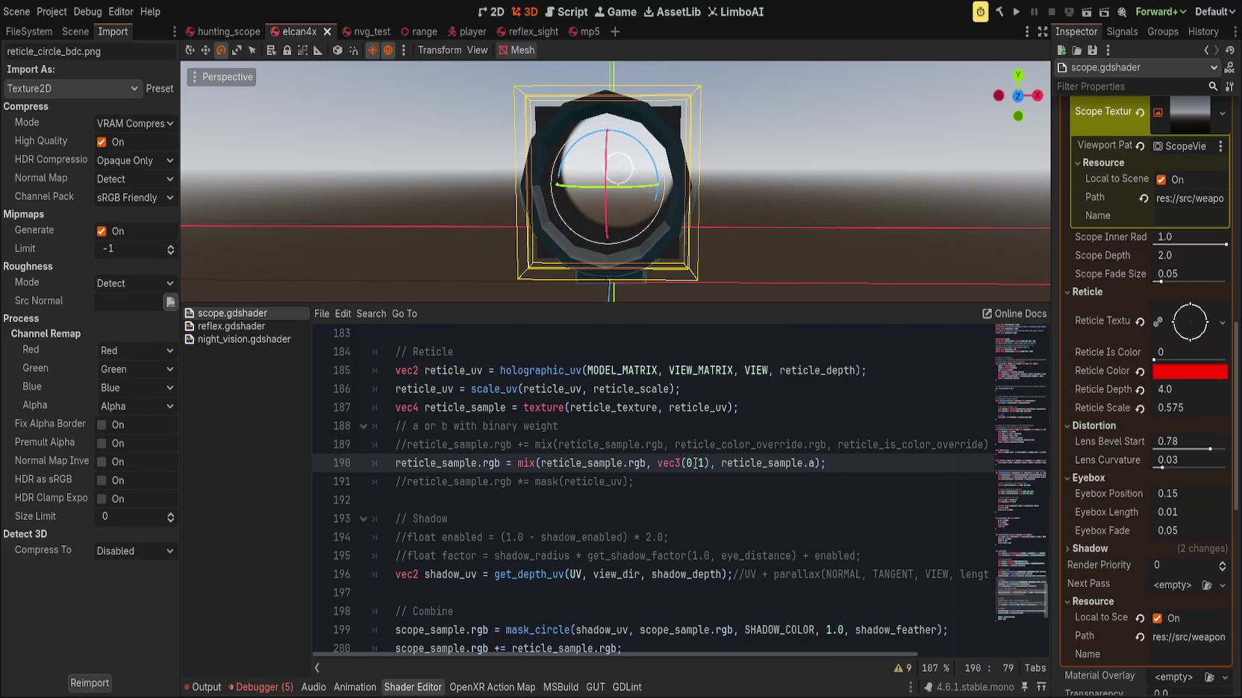
pyautogui.doubleClick(759, 443)
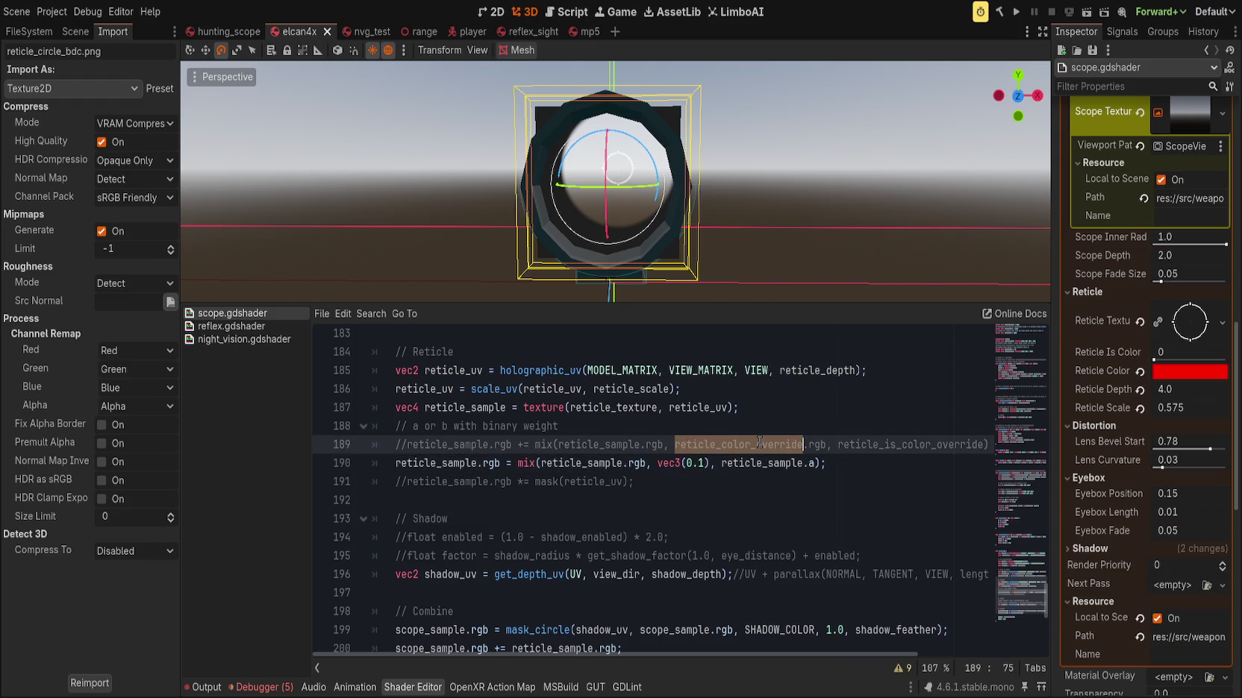
pyautogui.keyDown('shift'); pyautogui.click(826, 444); pyautogui.keyUp('shift')
pyautogui.hotkey('ctrl', 'c')
pyautogui.moveTo(658, 463); pyautogui.dragTo(710, 462)
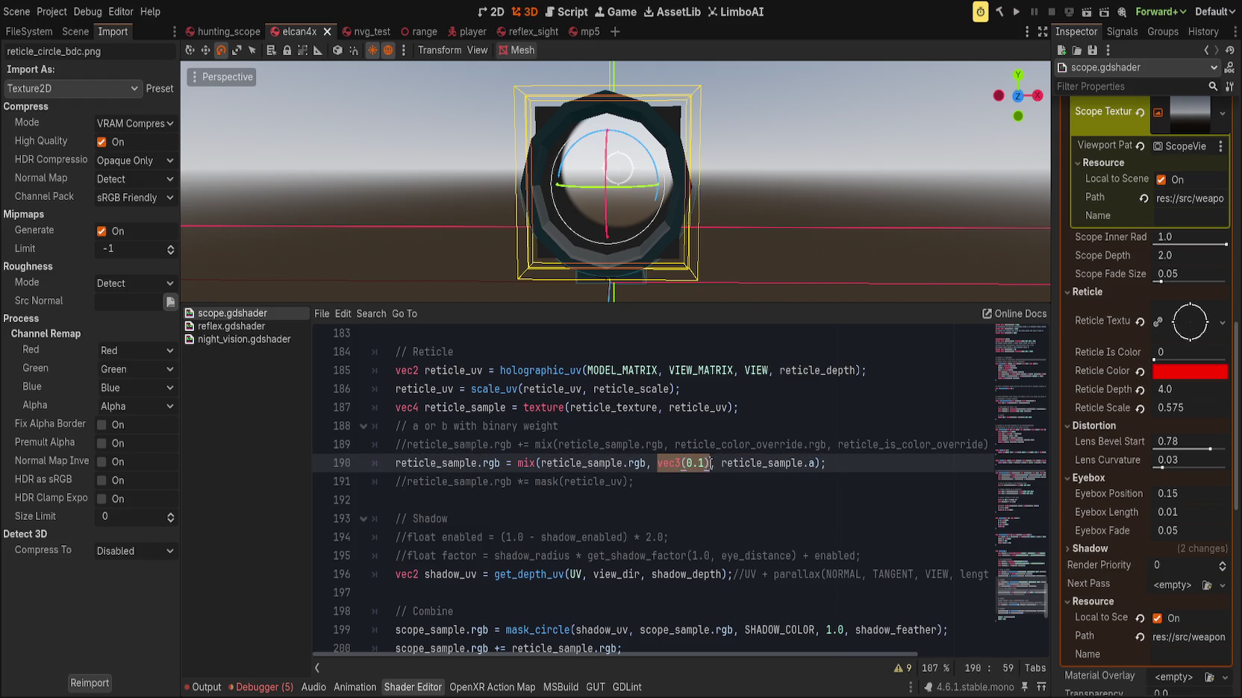
pyautogui.hotkey('ctrl', 'v')
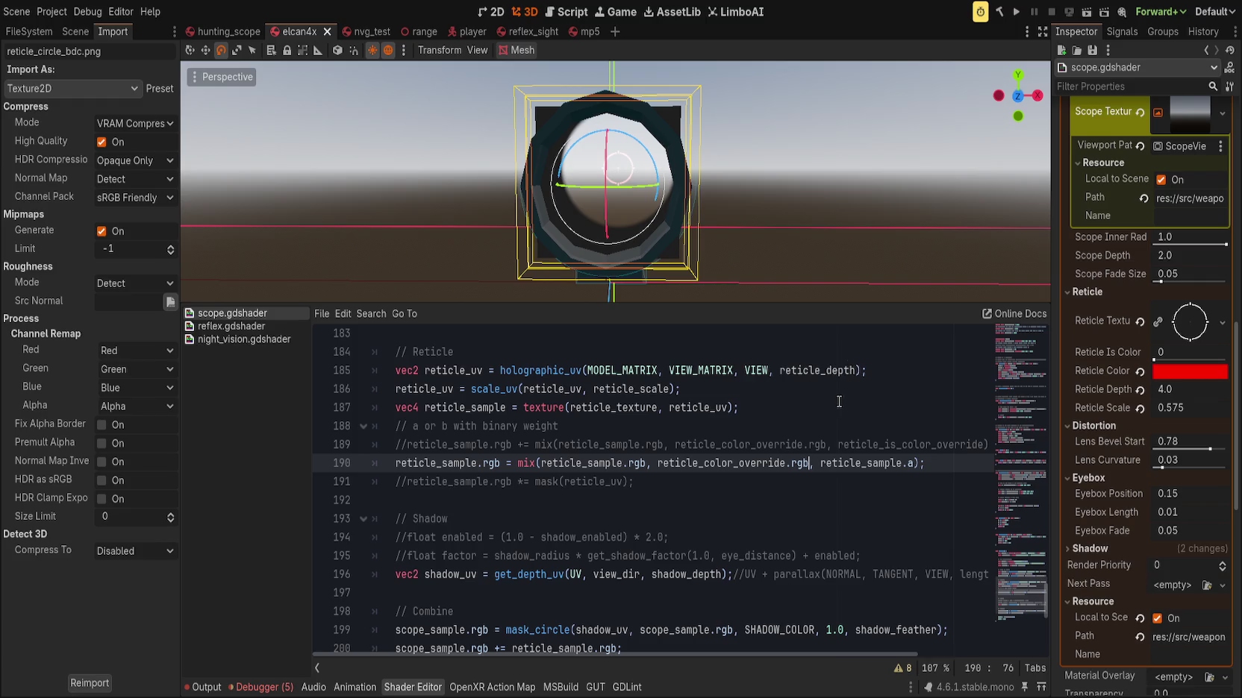
# Reset the reticle colour, briefly test a vec3(0.1) assignment on line 190, then remove it
pyautogui.click(1139, 371)
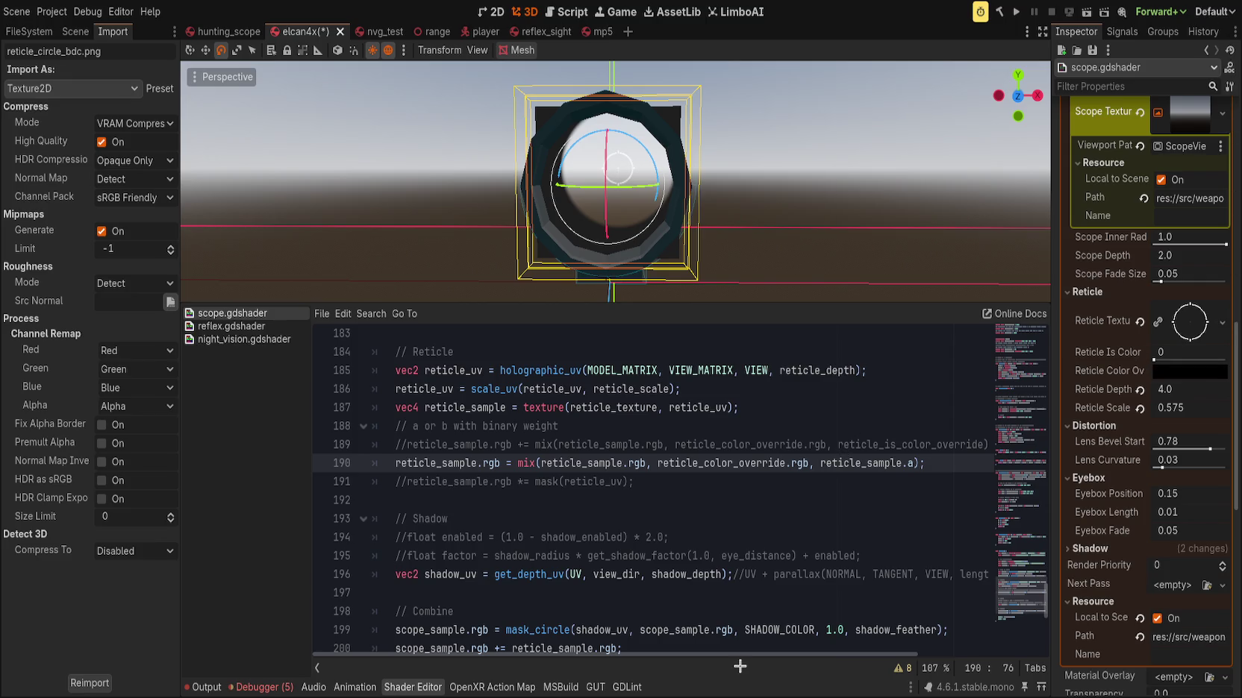
pyautogui.click(732, 481)
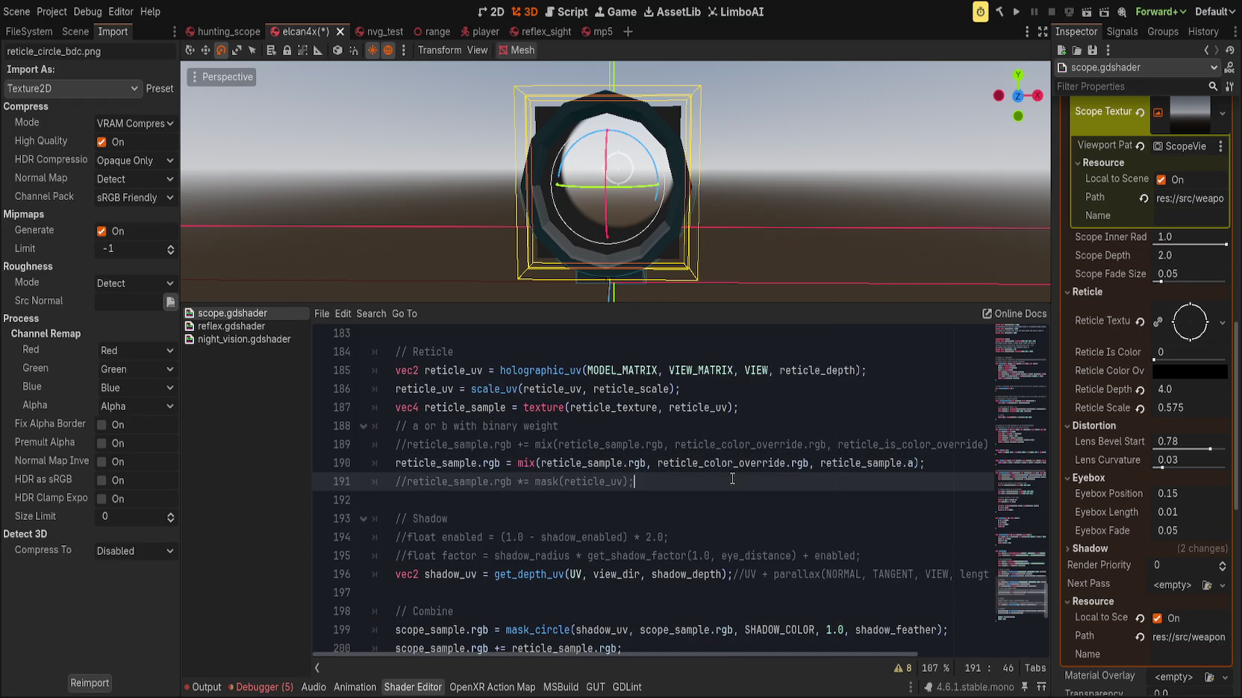
pyautogui.moveTo(743, 653)
pyautogui.mouseDown()
pyautogui.moveTo(841, 652)
pyautogui.moveTo(743, 652)
pyautogui.mouseUp()
pyautogui.click(517, 463)
pyautogui.write('vec3(1.0')
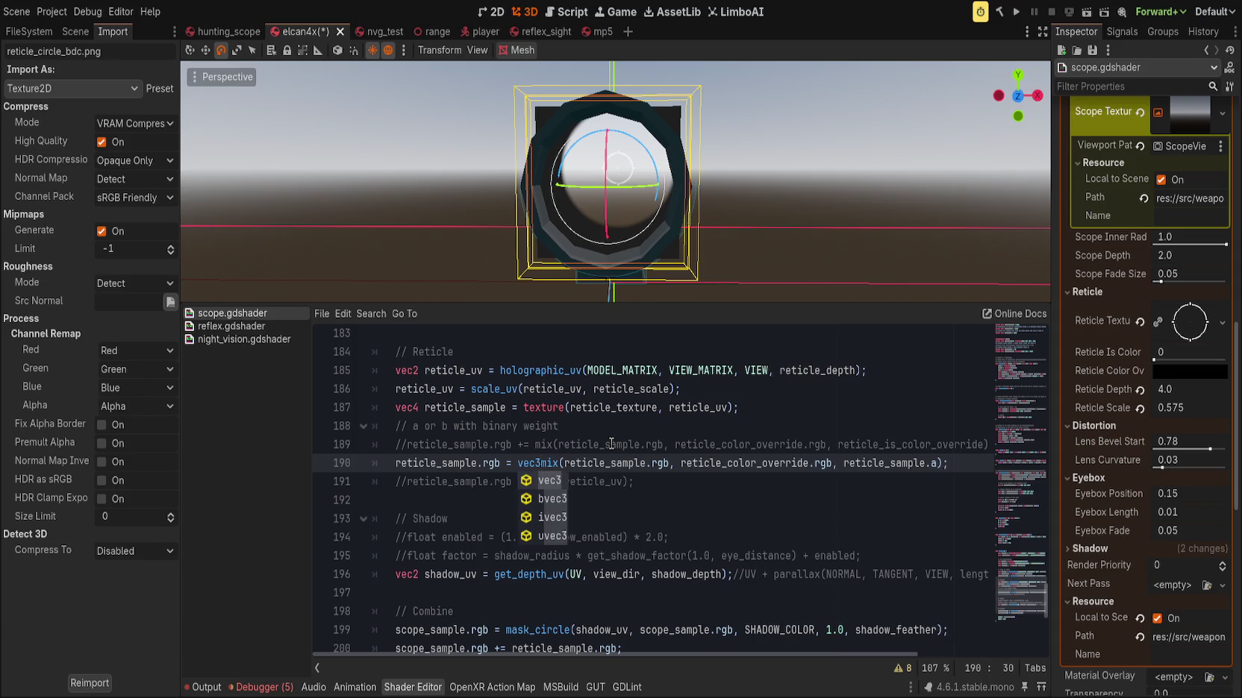
pyautogui.press('BackSpace')
pyautogui.press('BackSpace')
pyautogui.press('BackSpace')
pyautogui.write('0.1);')
pyautogui.hotkey('ctrl', 's')
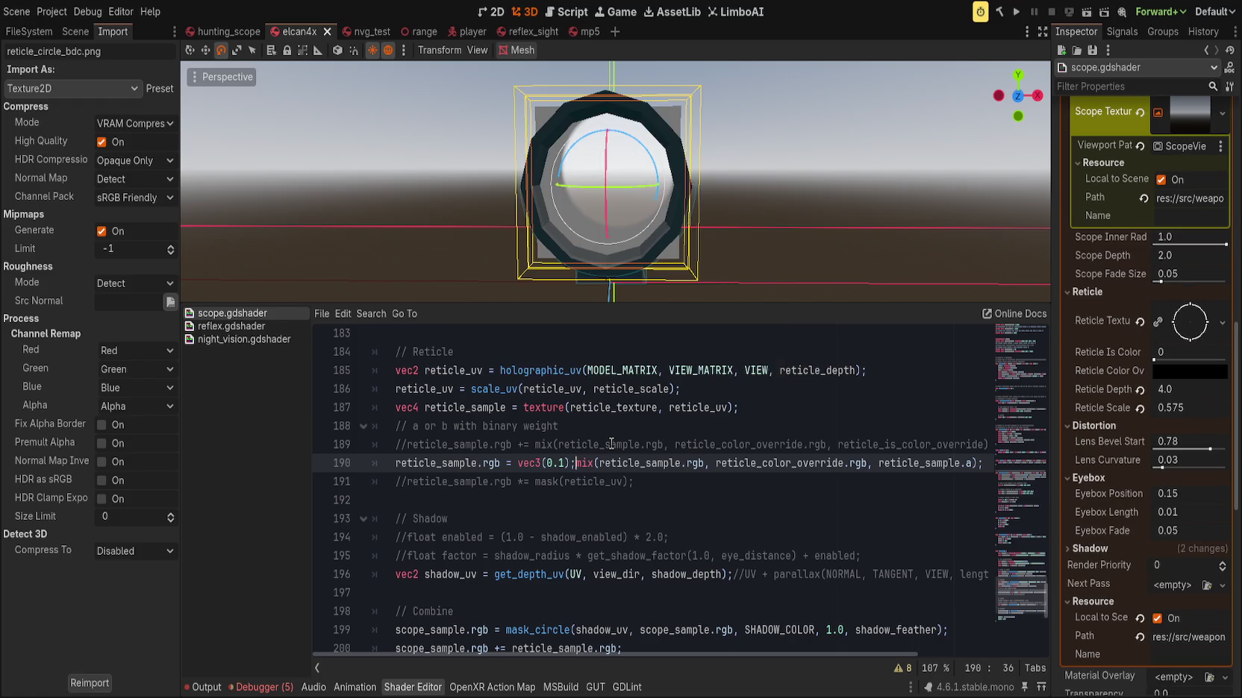
pyautogui.write('//')
pyautogui.hotkey('ctrl', 's')
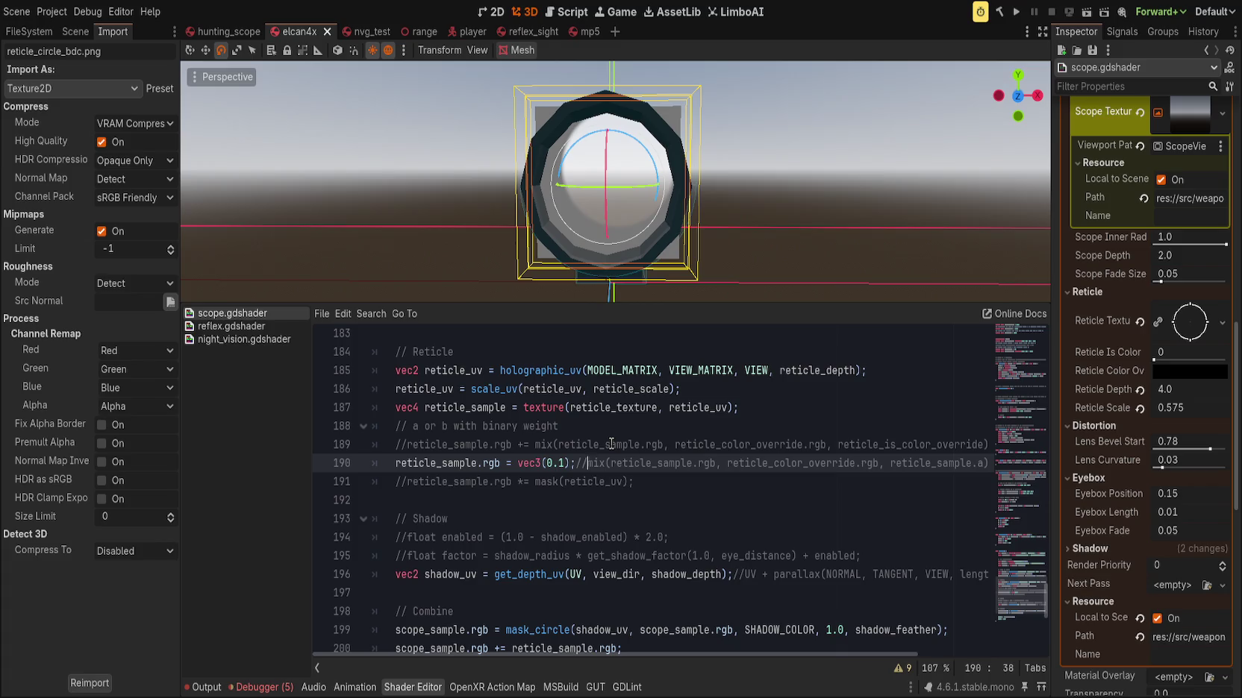
pyautogui.press('BackSpace')
pyautogui.press('BackSpace')
pyautogui.press('BackSpace')
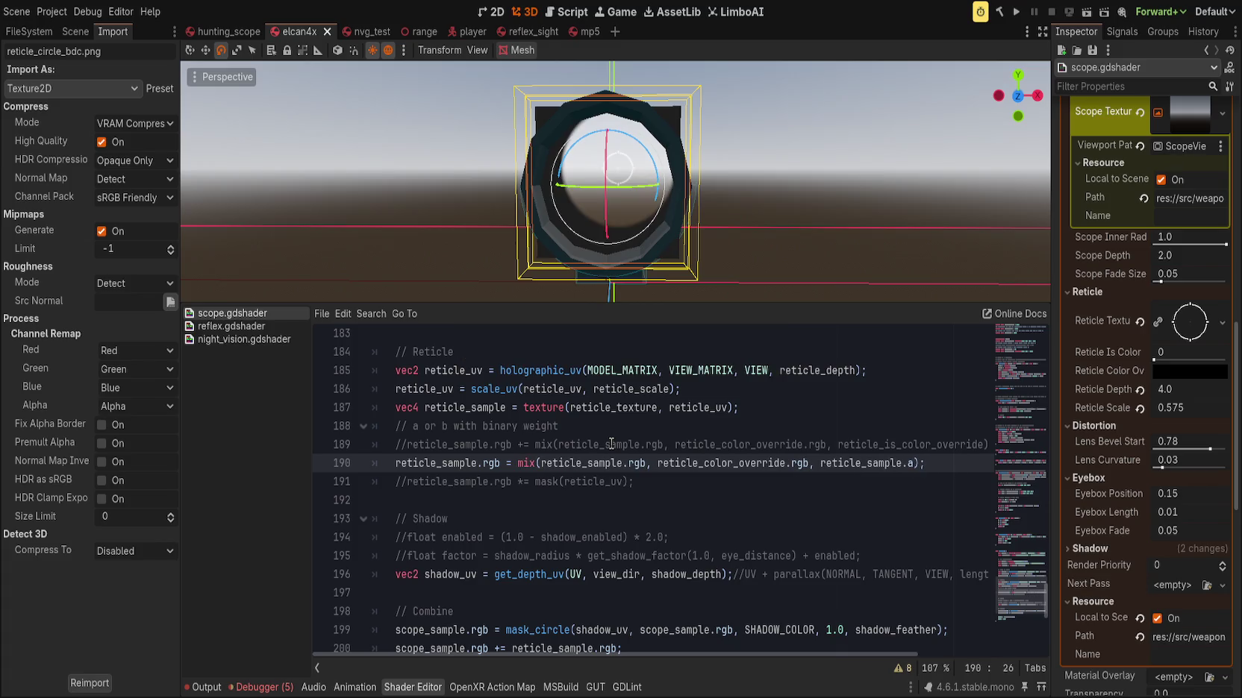
pyautogui.moveTo(636, 237); pyautogui.dragTo(647, 236)
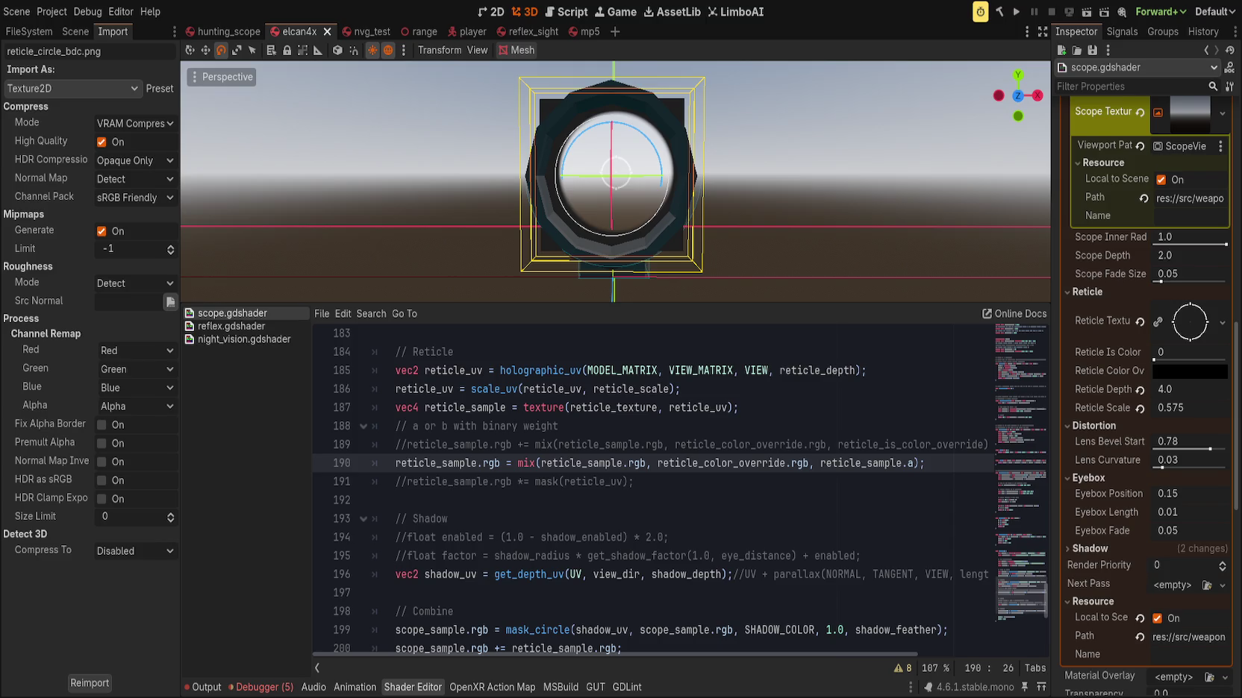
# Replace depth_prepass_alpha with depth_draw_opaque in the line 2 render mode
pyautogui.scroll(20, 557, 365)
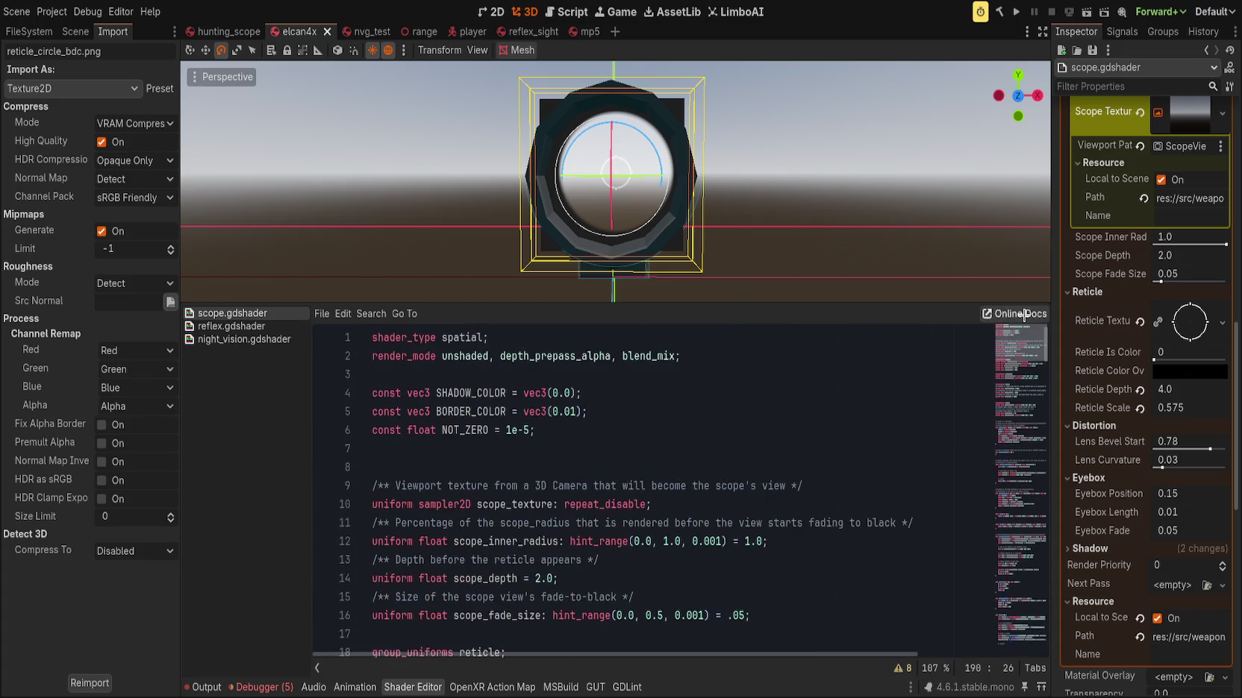
pyautogui.doubleClick(560, 356)
pyautogui.write('depth_da')
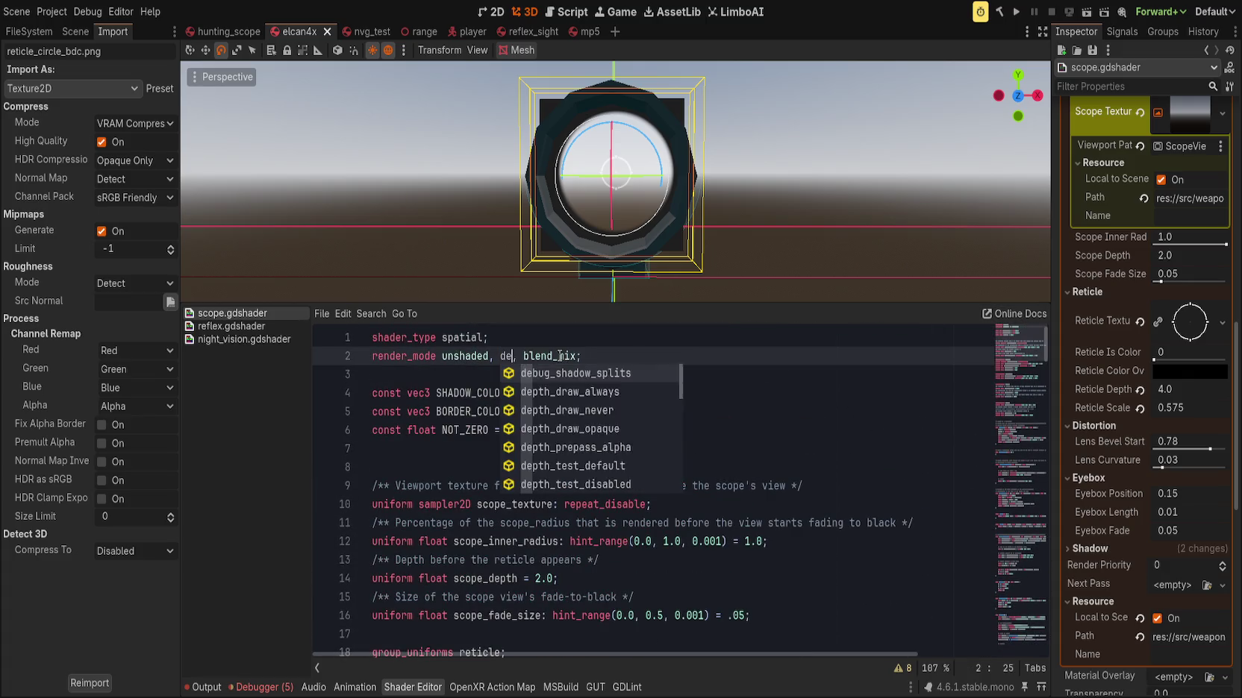
pyautogui.press('BackSpace')
pyautogui.write('raw')
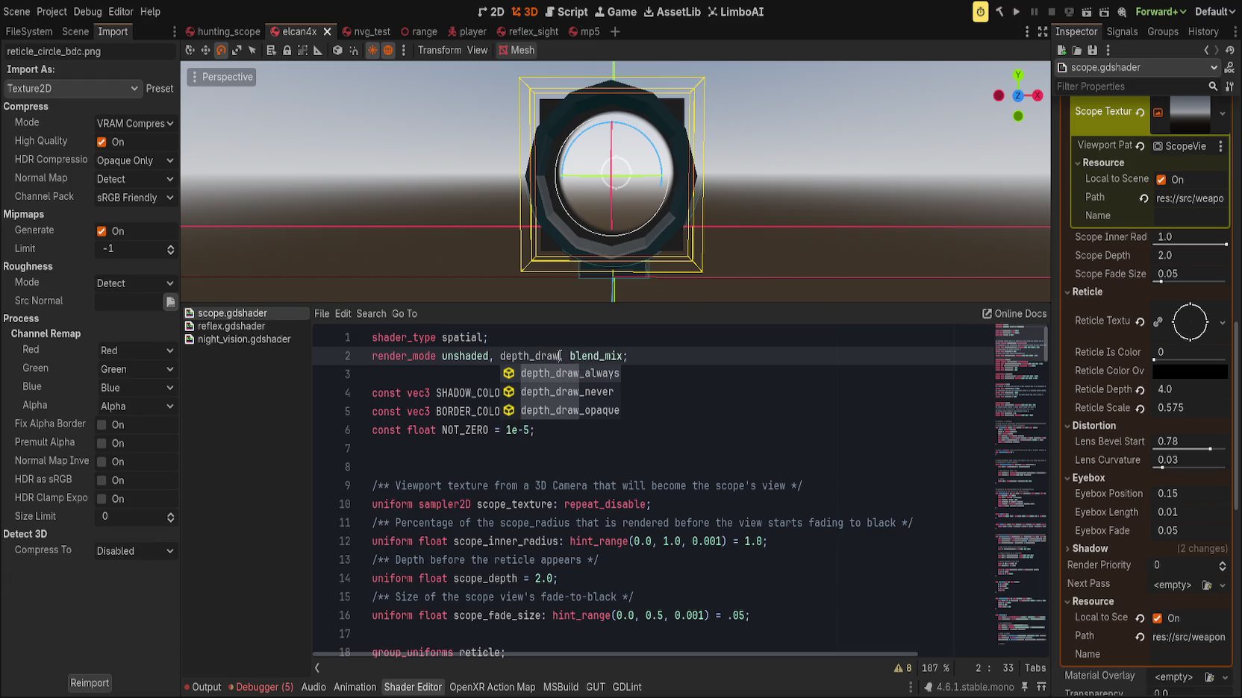
pyautogui.press('Down')
pyautogui.press('Down')
pyautogui.press('Return')
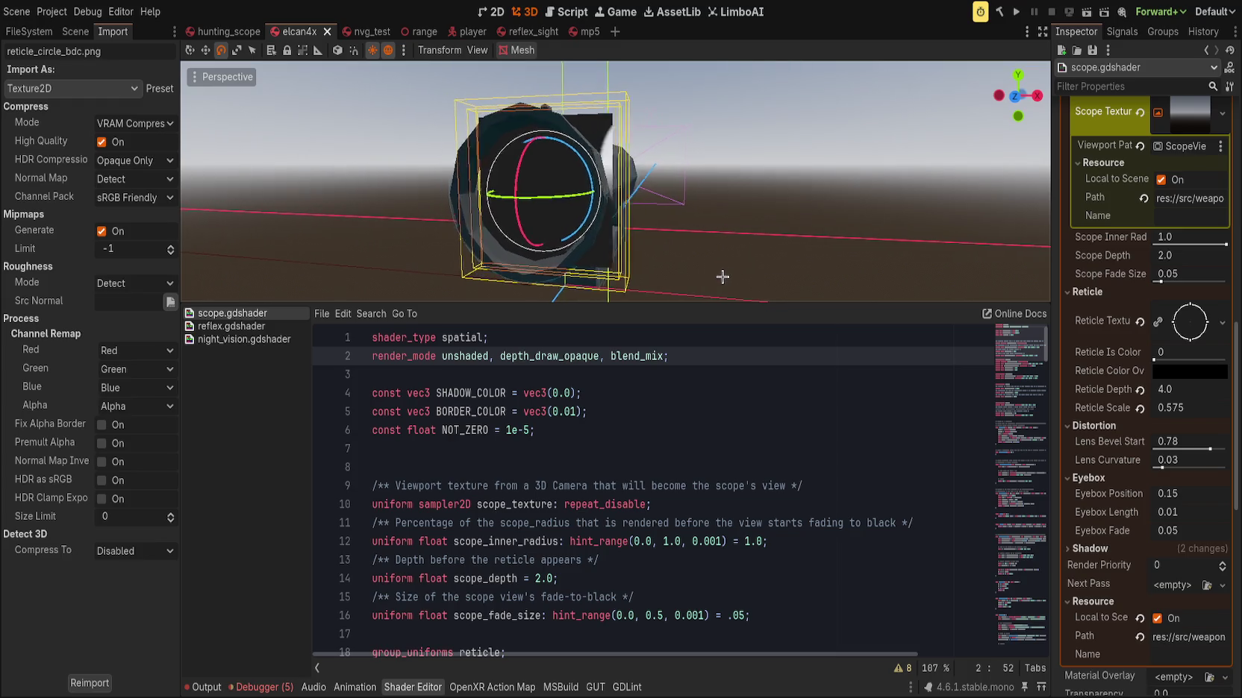
# Change blend_mix to blend_add, recompile the shader, and view the scope head-on
pyautogui.click(611, 356)
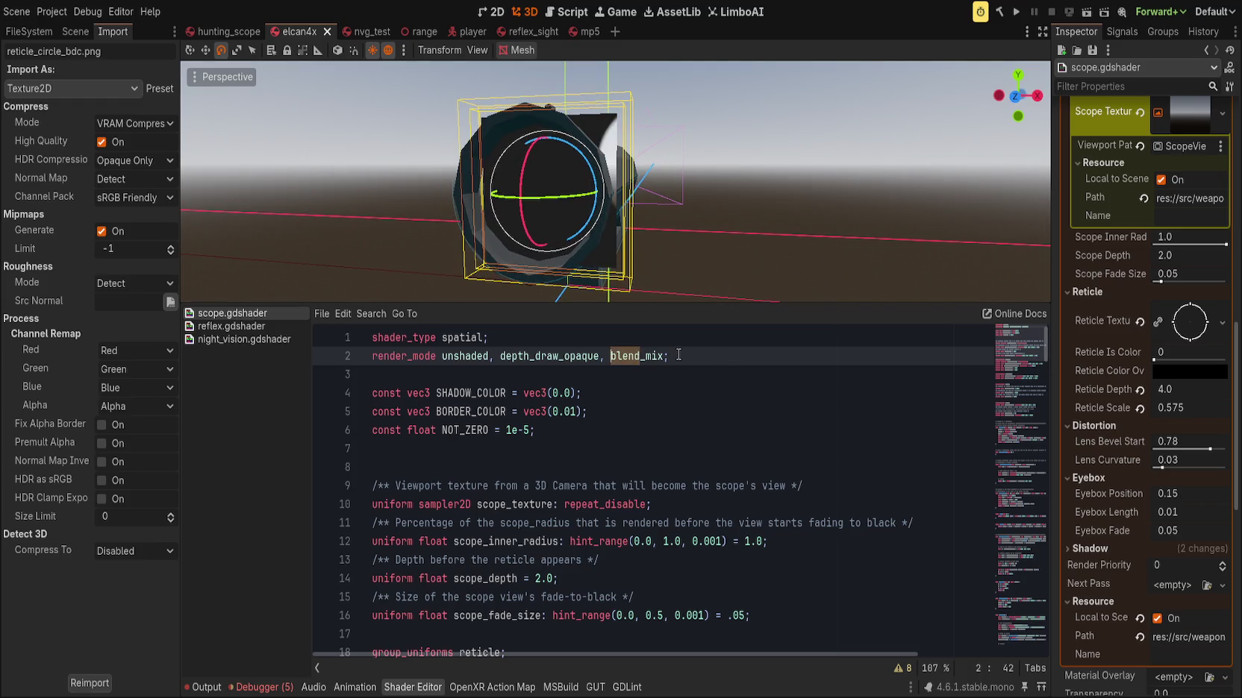
pyautogui.press('Right')
pyautogui.press('Right')
pyautogui.press('Right')
pyautogui.press('Delete')
pyautogui.press('Delete')
pyautogui.press('Delete')
pyautogui.write('add')
pyautogui.hotkey('ctrl', 's')
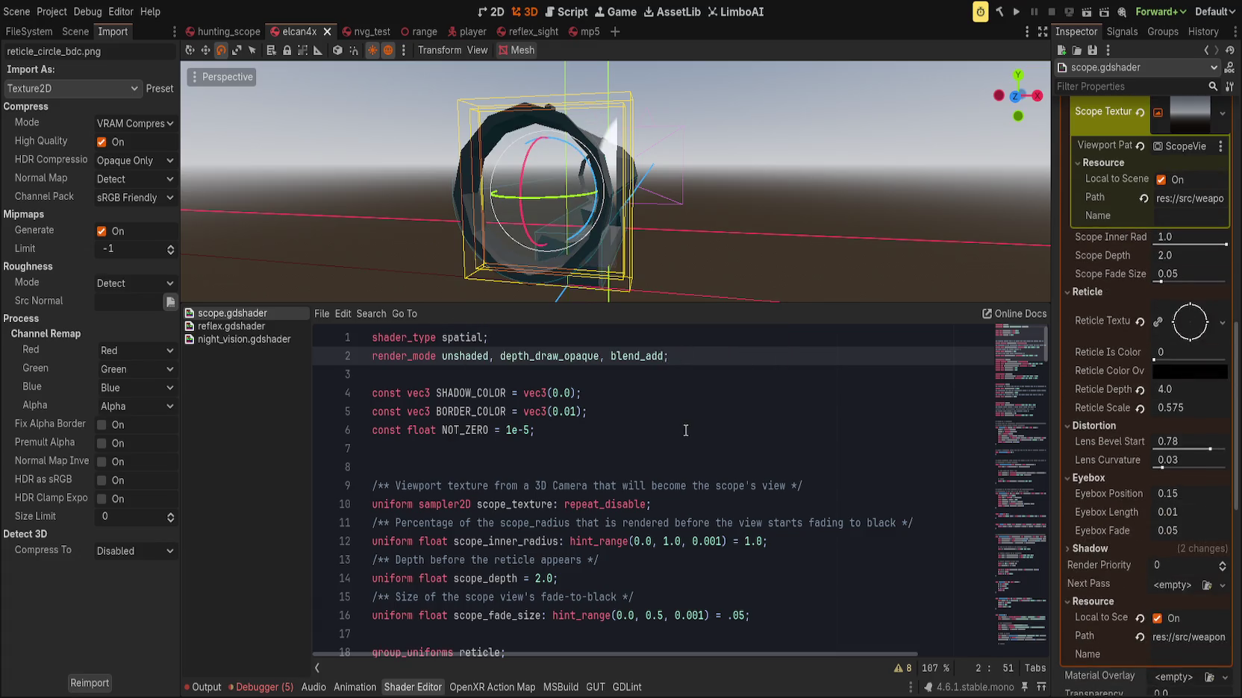
pyautogui.press('KP_1')
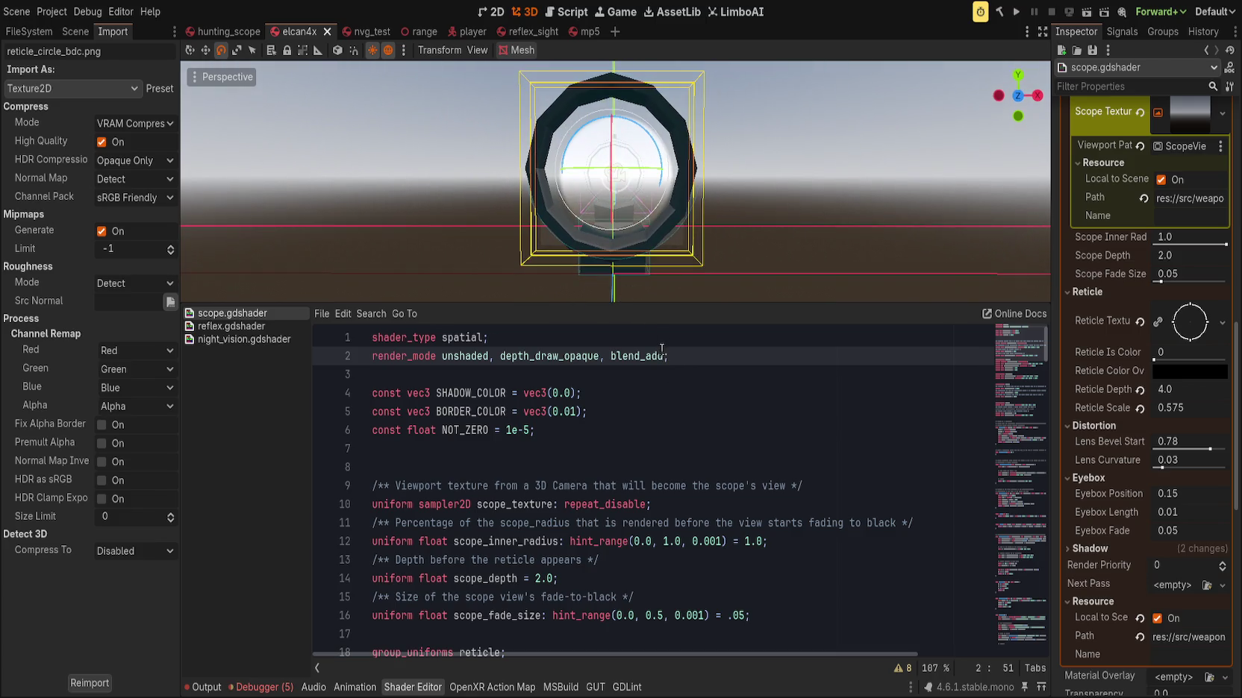
# Try blend_mix and subtractive blending, then start retyping the additive blend mode as blend_ad
pyautogui.press('BackSpace')
pyautogui.press('BackSpace')
pyautogui.write('ix')
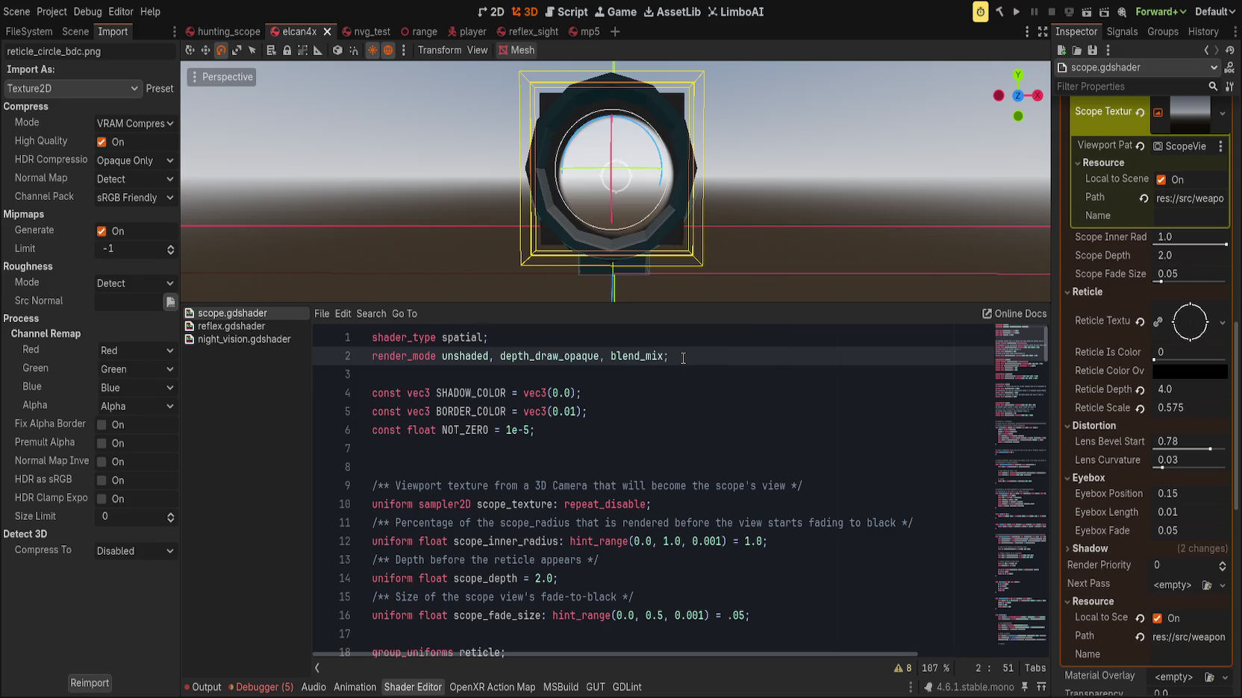
pyautogui.hotkey('ctrl', 'z')
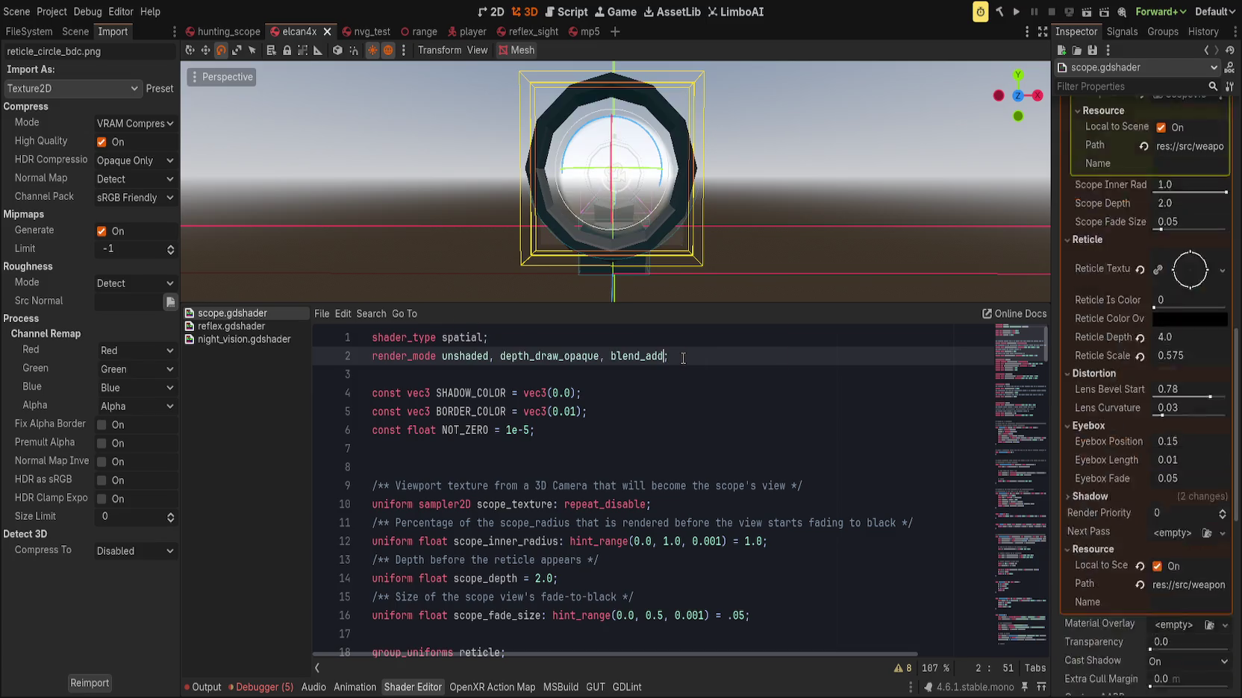
pyautogui.press('BackSpace')
pyautogui.write('ix')
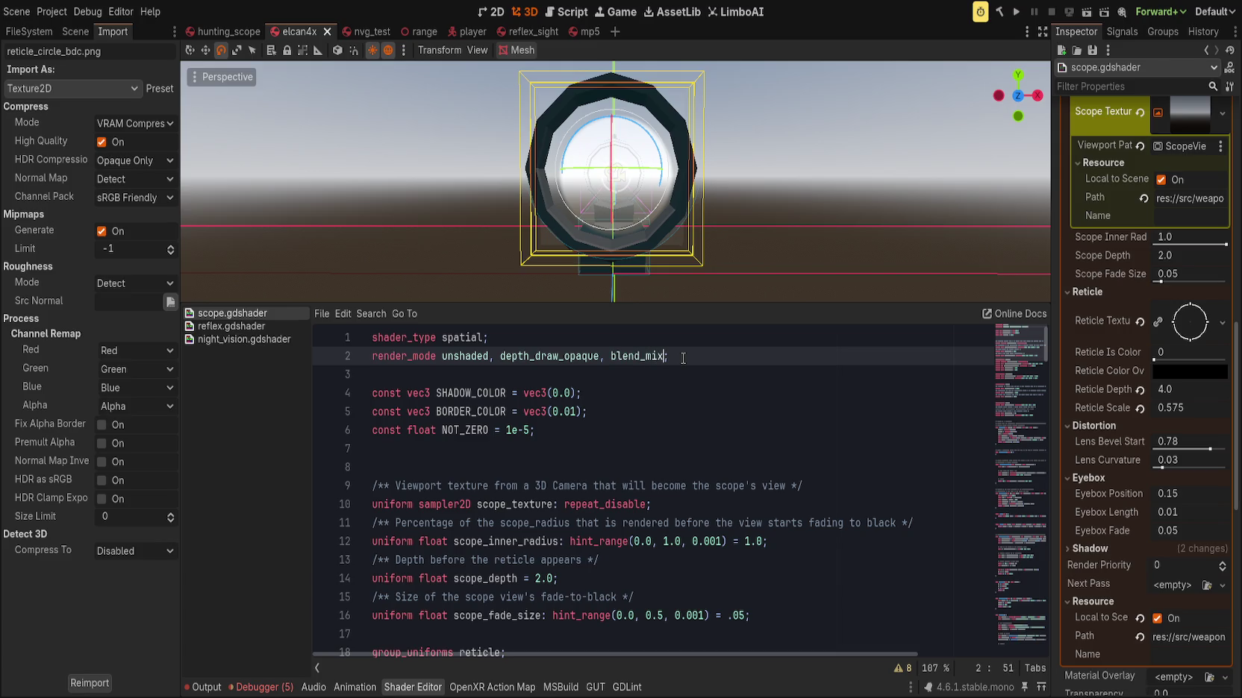
pyautogui.press('BackSpace')
pyautogui.press('BackSpace')
pyautogui.press('BackSpace')
pyautogui.press('BackSpace')
pyautogui.press('BackSpace')
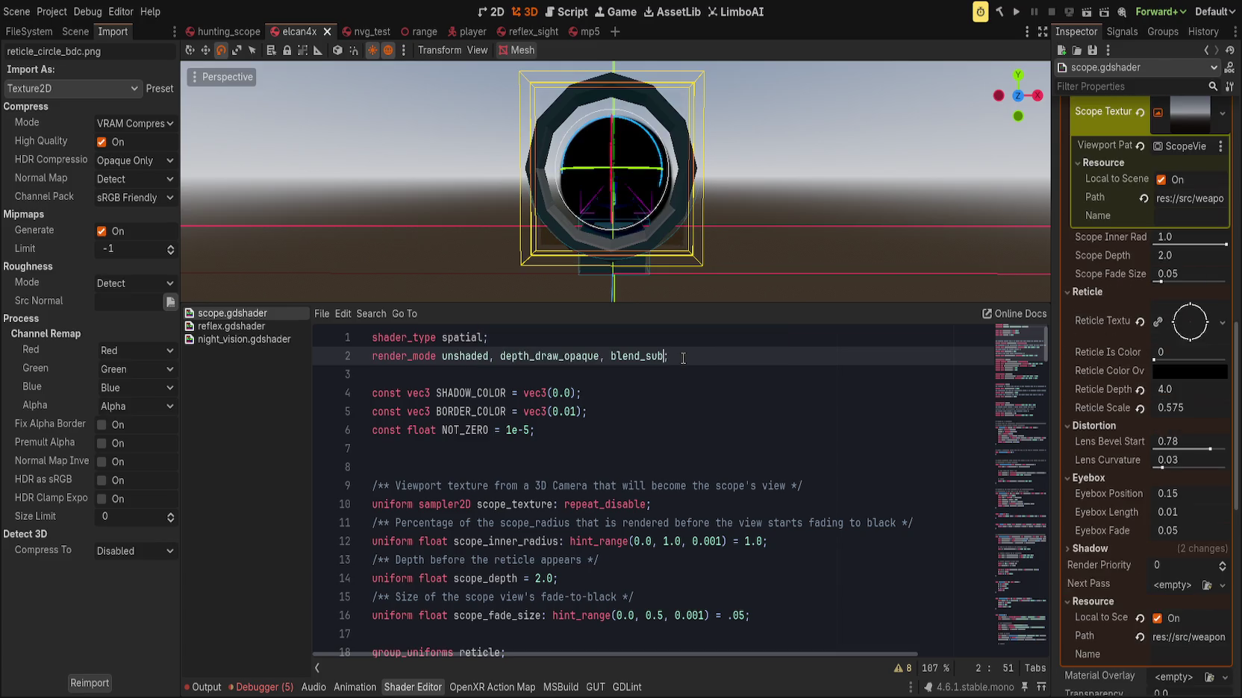
pyautogui.write('dd')
pyautogui.moveTo(653, 246); pyautogui.dragTo(663, 251)
# Set the blend mode to blend_mix and start retyping the depth mode as depth_prepass_alpha
pyautogui.press('Left')
pyautogui.press('BackSpace')
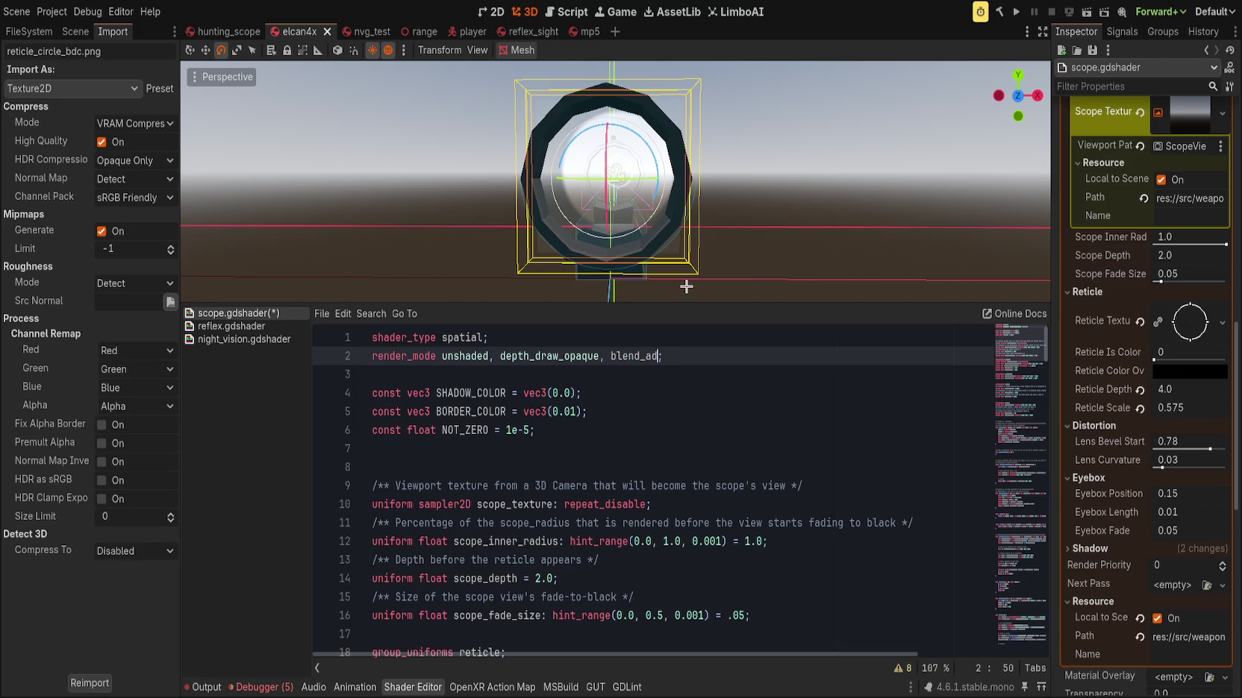
pyautogui.write('mix')
pyautogui.click(596, 358)
pyautogui.press('Delete')
pyautogui.hotkey('ctrl', 'BackSpace')
pyautogui.write('pre')
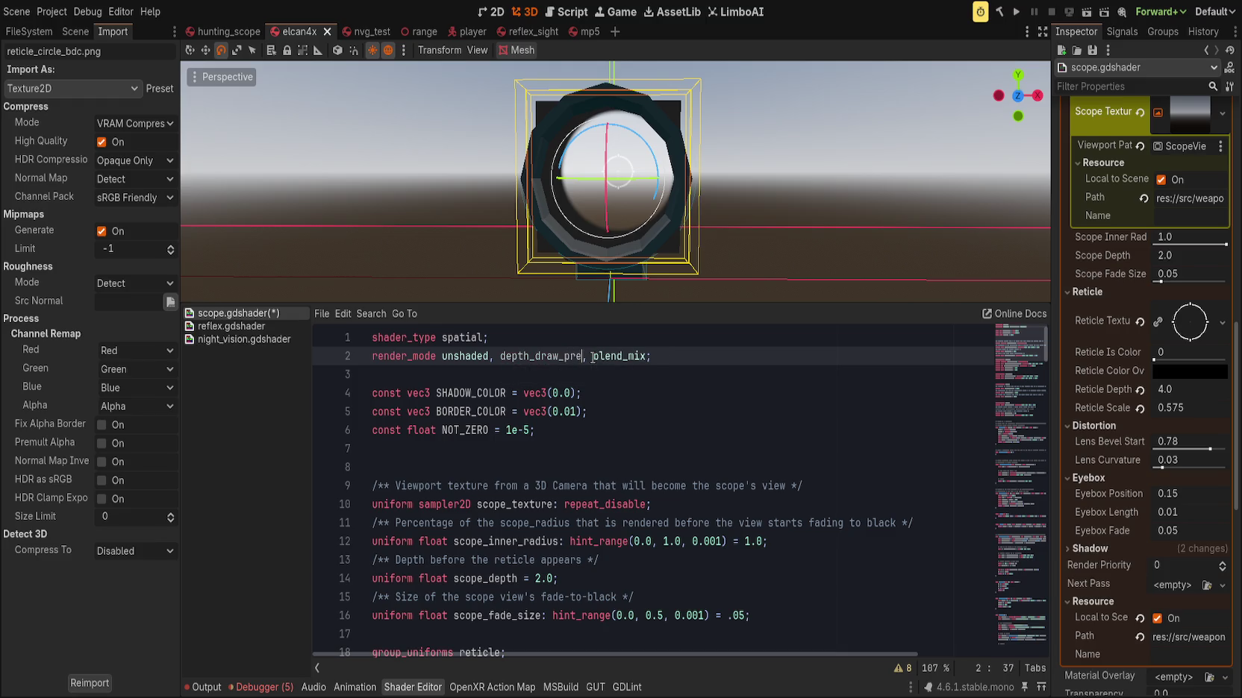
pyautogui.hotkey('ctrl', 'BackSpace')
pyautogui.hotkey('ctrl', 'BackSpace')
pyautogui.hotkey('ctrl', 'BackSpace')
pyautogui.write('depth')
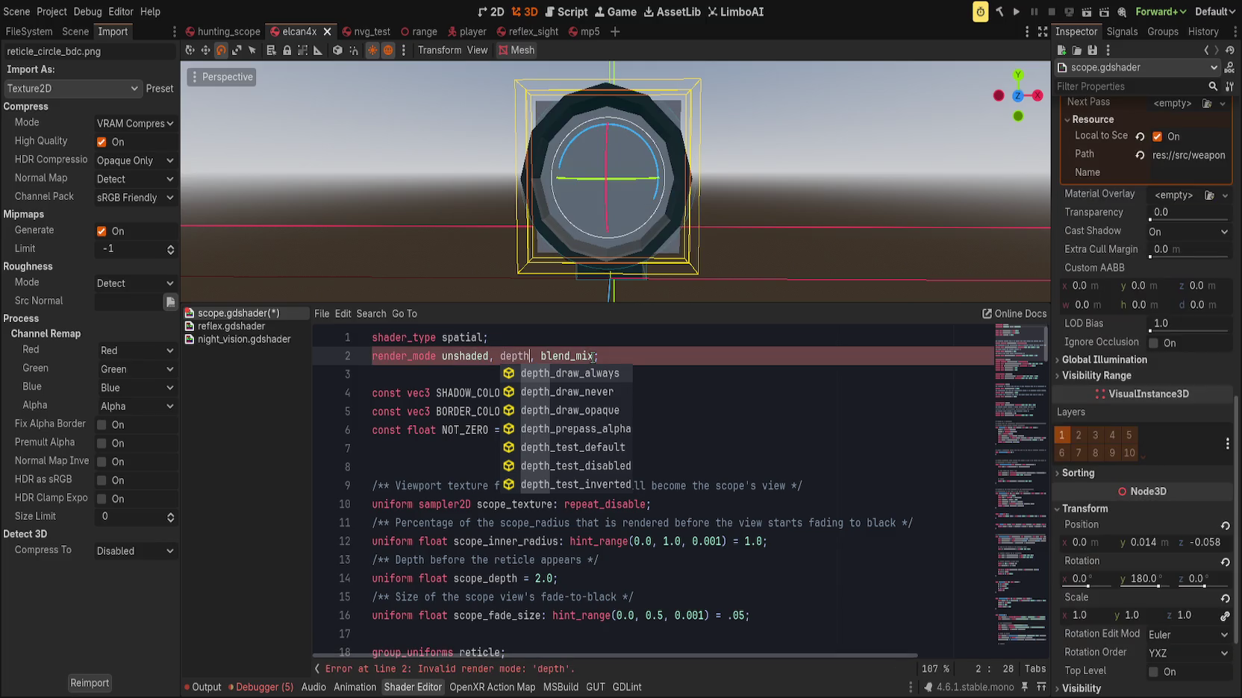
pyautogui.write('prepass_alpha')
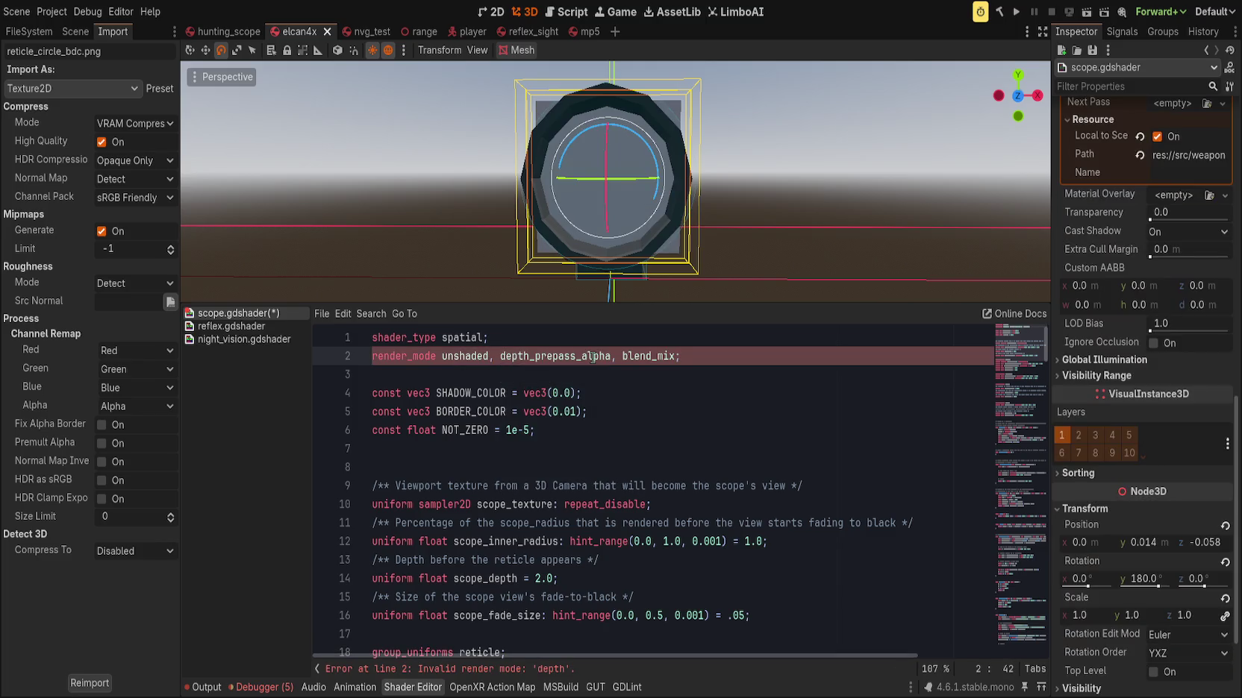
# Use depth_prepass_alpha with blend_add, recompile, and check the scope at an angle
pyautogui.press('Left')
pyautogui.press('BackSpace')
pyautogui.press('BackSpace')
pyautogui.press('BackSpace')
pyautogui.write('add')
pyautogui.hotkey('ctrl', 's')
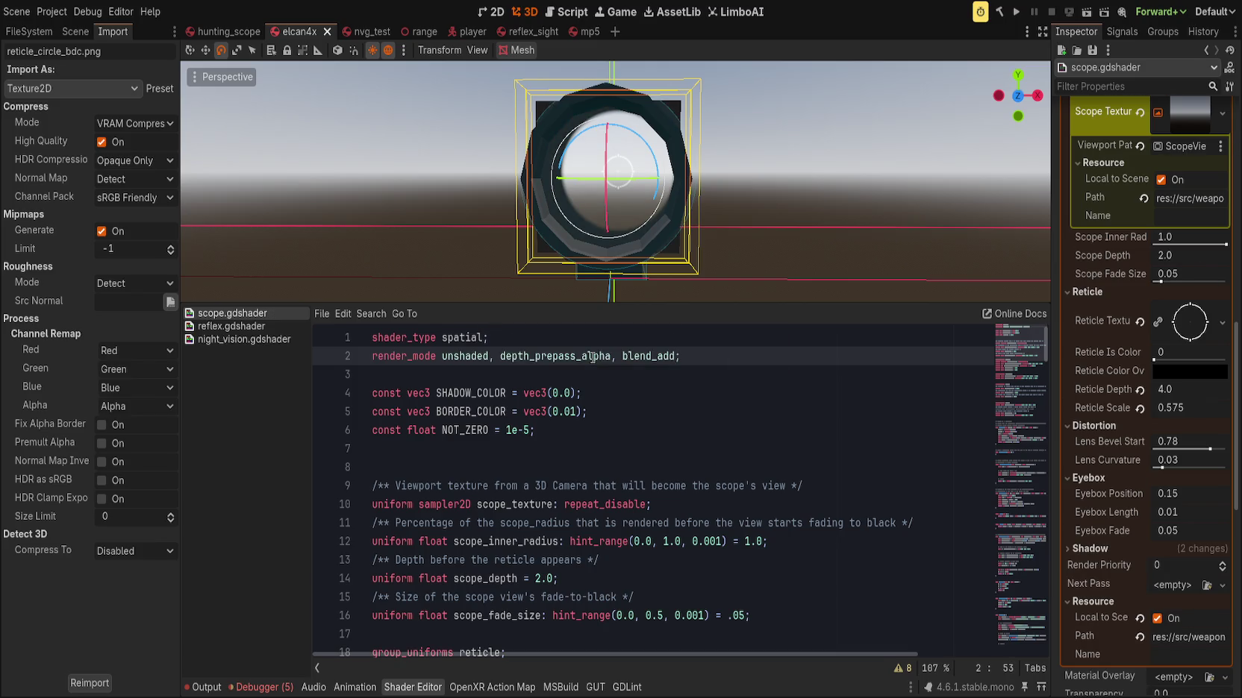
pyautogui.moveTo(701, 263)
pyautogui.mouseDown()
pyautogui.moveTo(681, 251)
pyautogui.moveTo(705, 266)
pyautogui.moveTo(727, 247)
pyautogui.moveTo(651, 281)
pyautogui.mouseUp()
# Set the render mode to depth_draw_opaque with blend_mix and recompile
pyautogui.press('BackSpace')
pyautogui.press('BackSpace')
pyautogui.press('BackSpace')
pyautogui.write('mix')
pyautogui.press('Left')
pyautogui.press('Left')
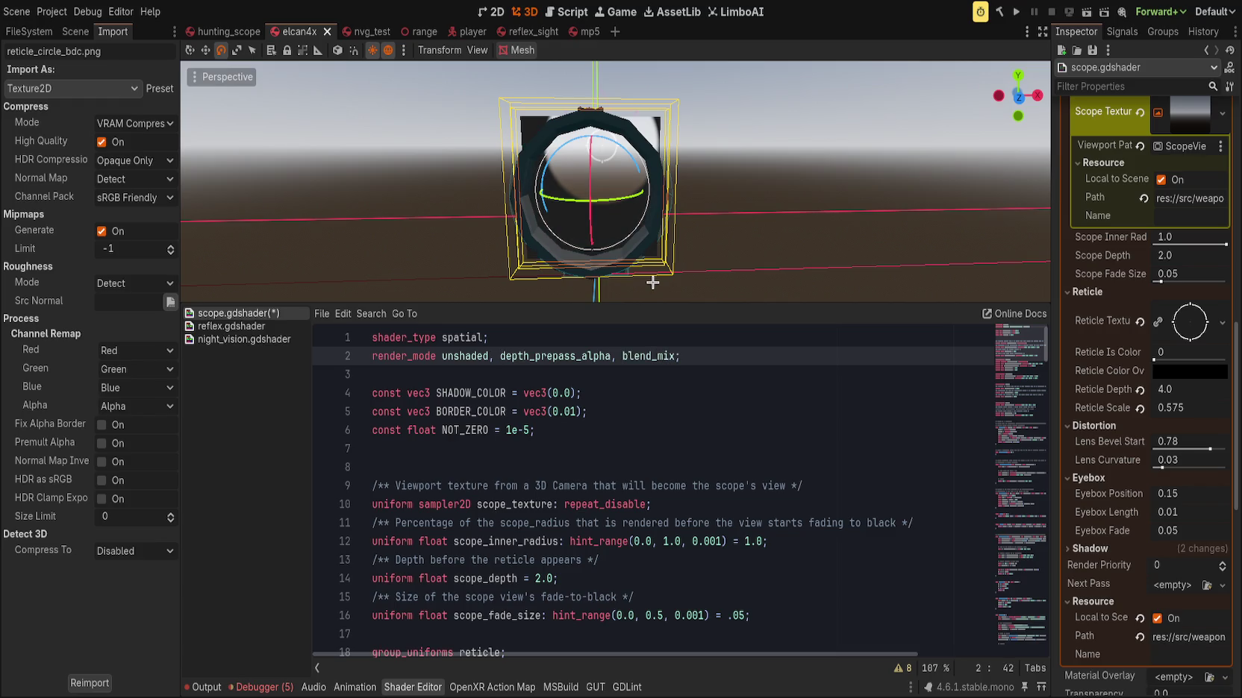
pyautogui.hotkey('ctrl', 'BackSpace')
pyautogui.write('depthdr')
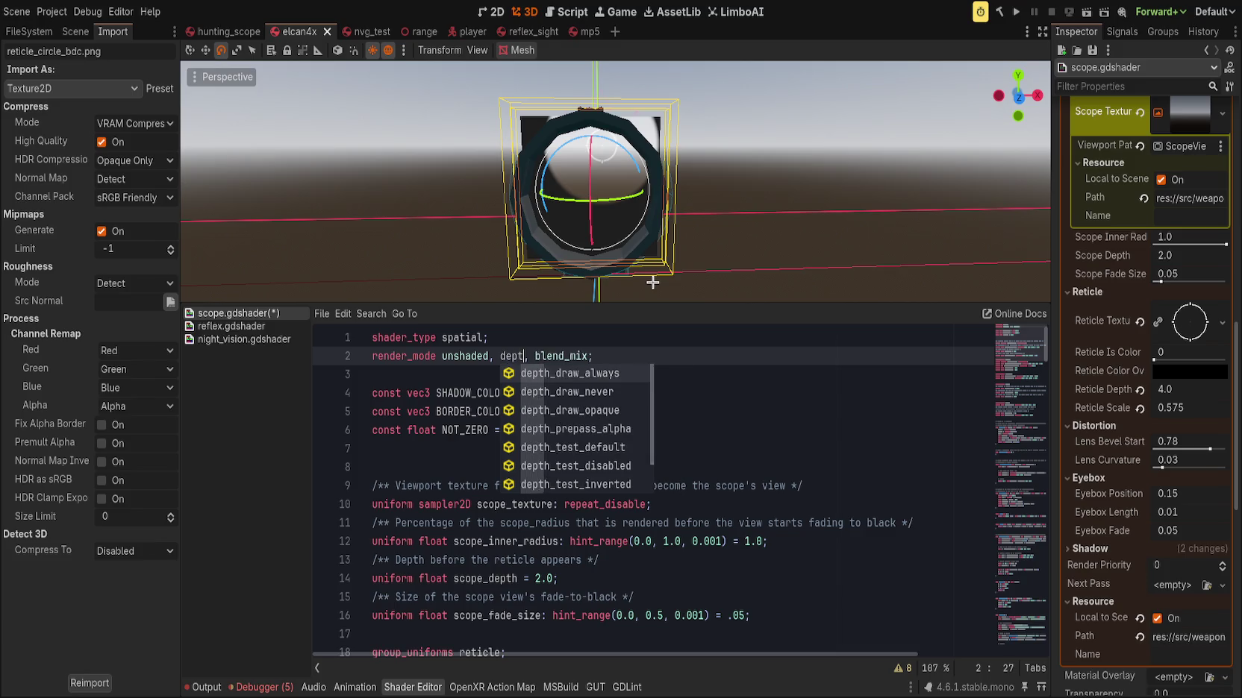
pyautogui.write('awo')
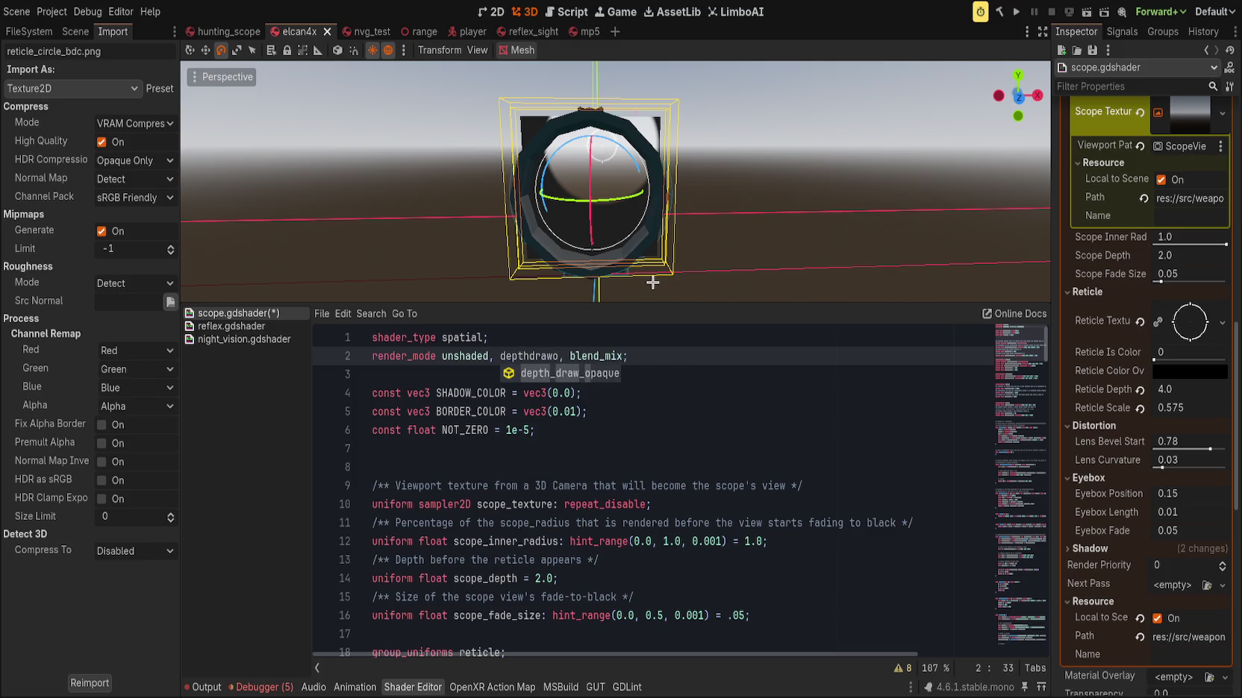
pyautogui.press('Return')
pyautogui.hotkey('ctrl', 's')
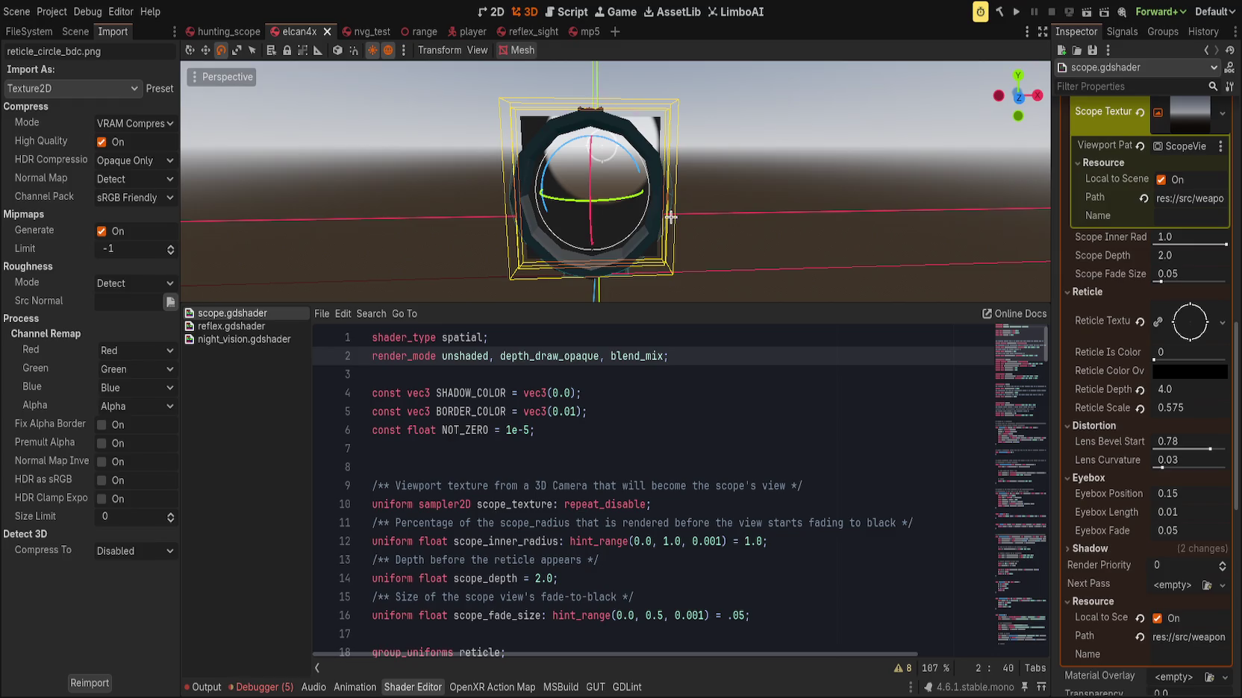
# Compare depth_prepass_alpha against depth_draw_opaque, keeping depth_draw_opaque saved
pyautogui.hotkey('ctrl', 'z')
pyautogui.hotkey('ctrl', 'z')
pyautogui.hotkey('ctrl', 'z')
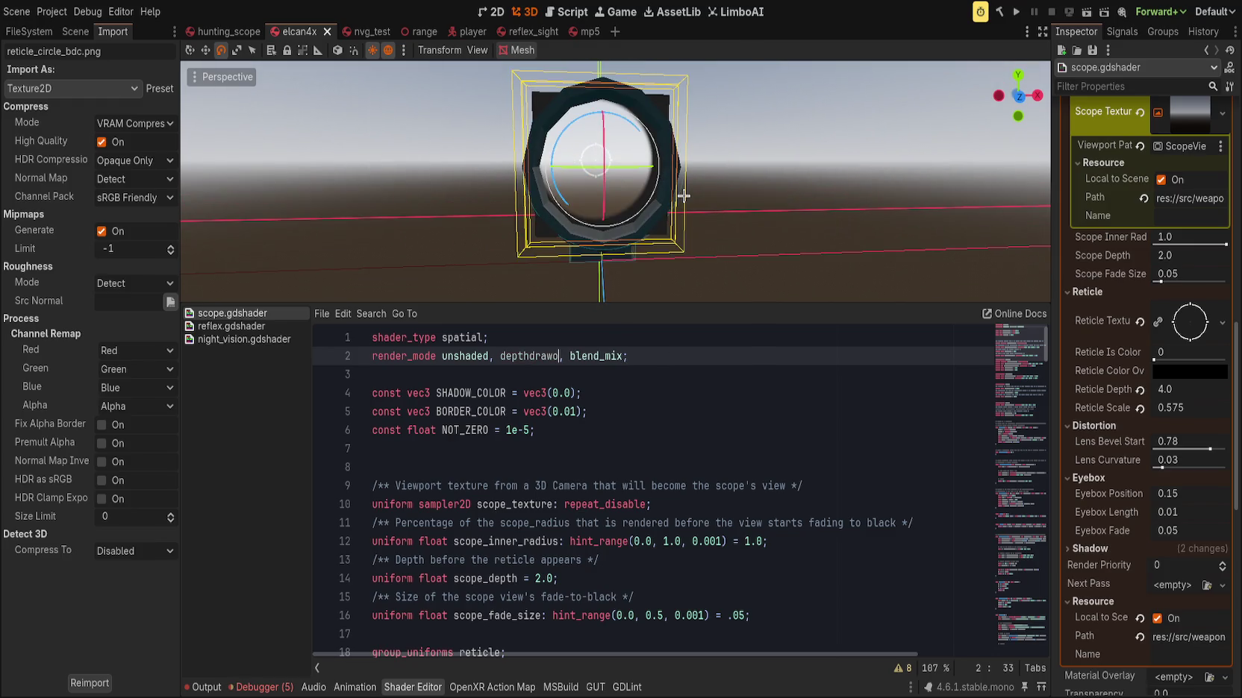
pyautogui.hotkey('ctrl', 's')
pyautogui.hotkey('ctrl', 'shift', 'z')
pyautogui.hotkey('ctrl', 'shift', 'z')
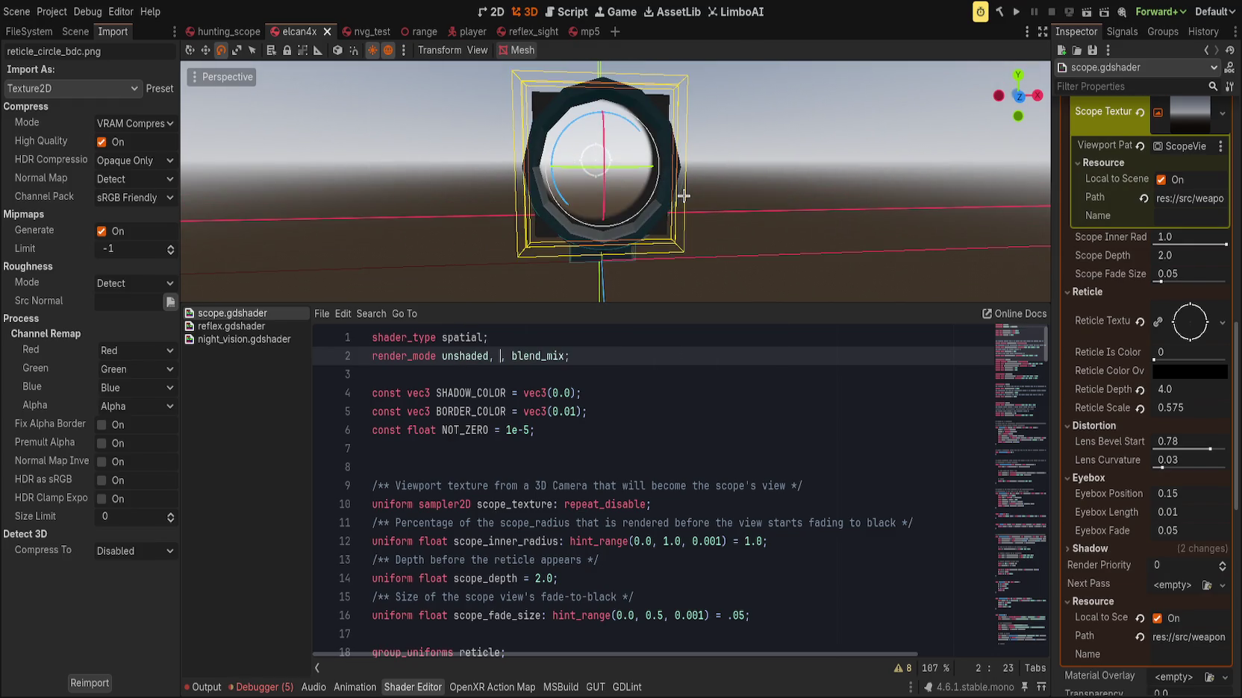
pyautogui.write('depth_draw_opaque')
pyautogui.hotkey('ctrl', 's')
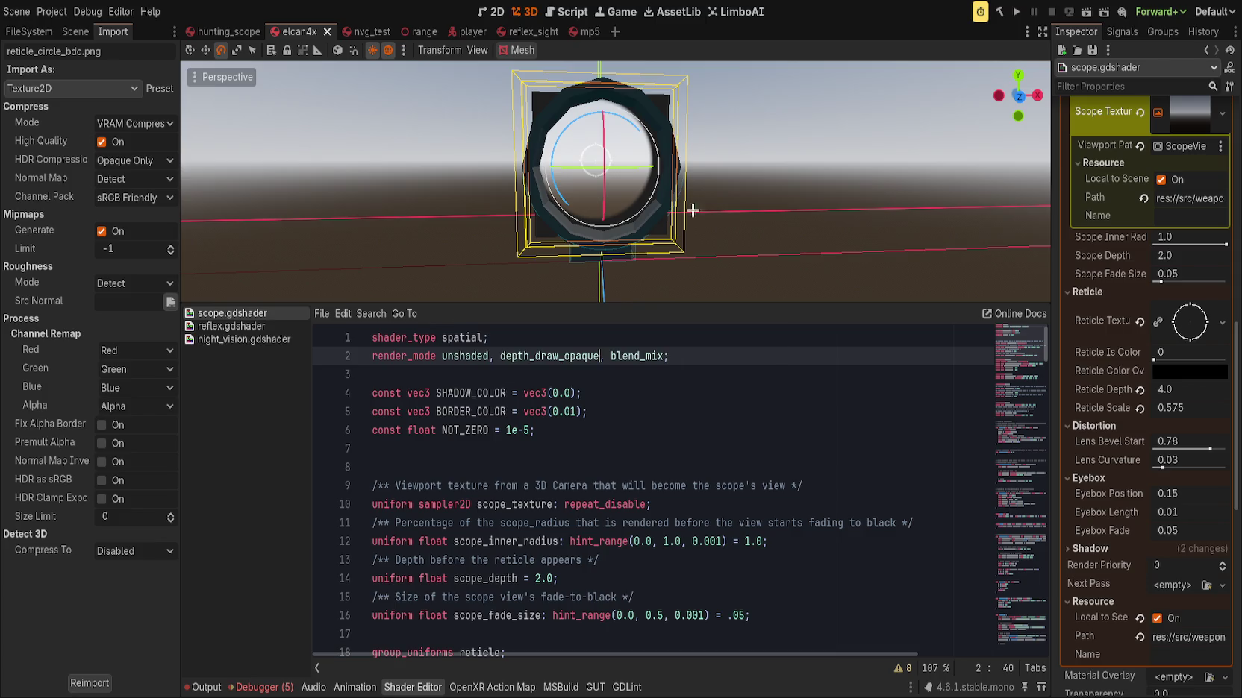
pyautogui.scroll(-15, 649, 485)
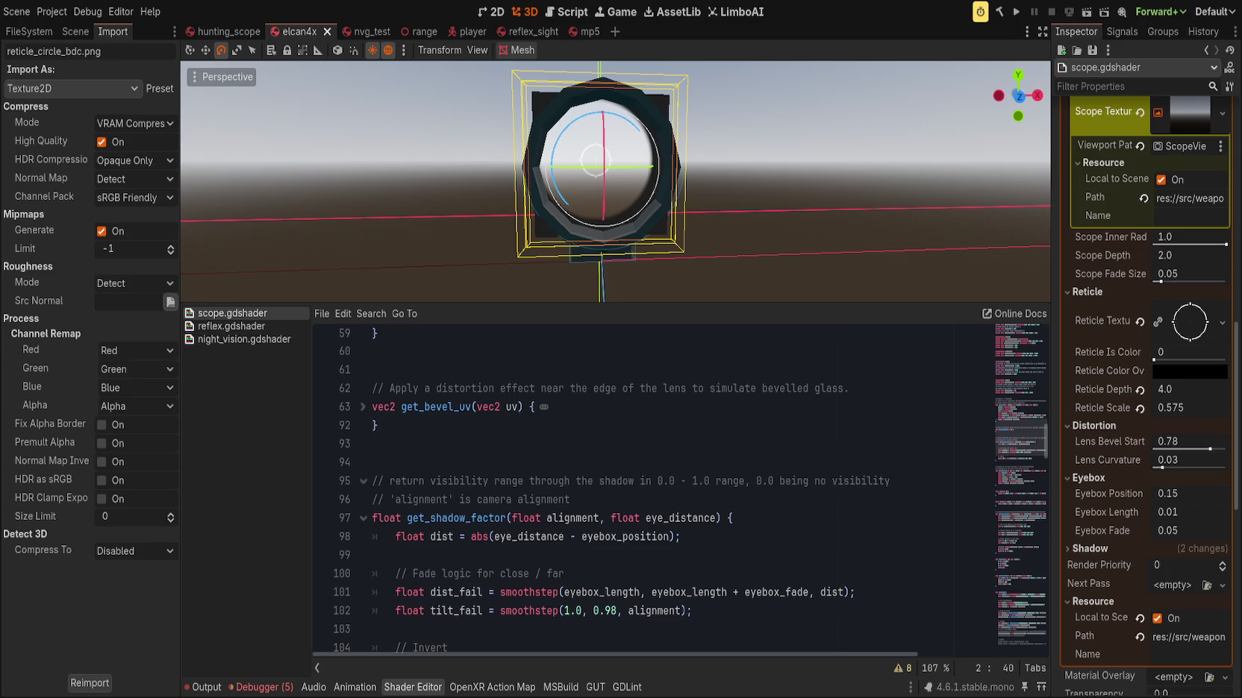
# Paste the darken(vec4 base, vec4 blend) helper function just below get_bevel_uv
pyautogui.click(552, 462)
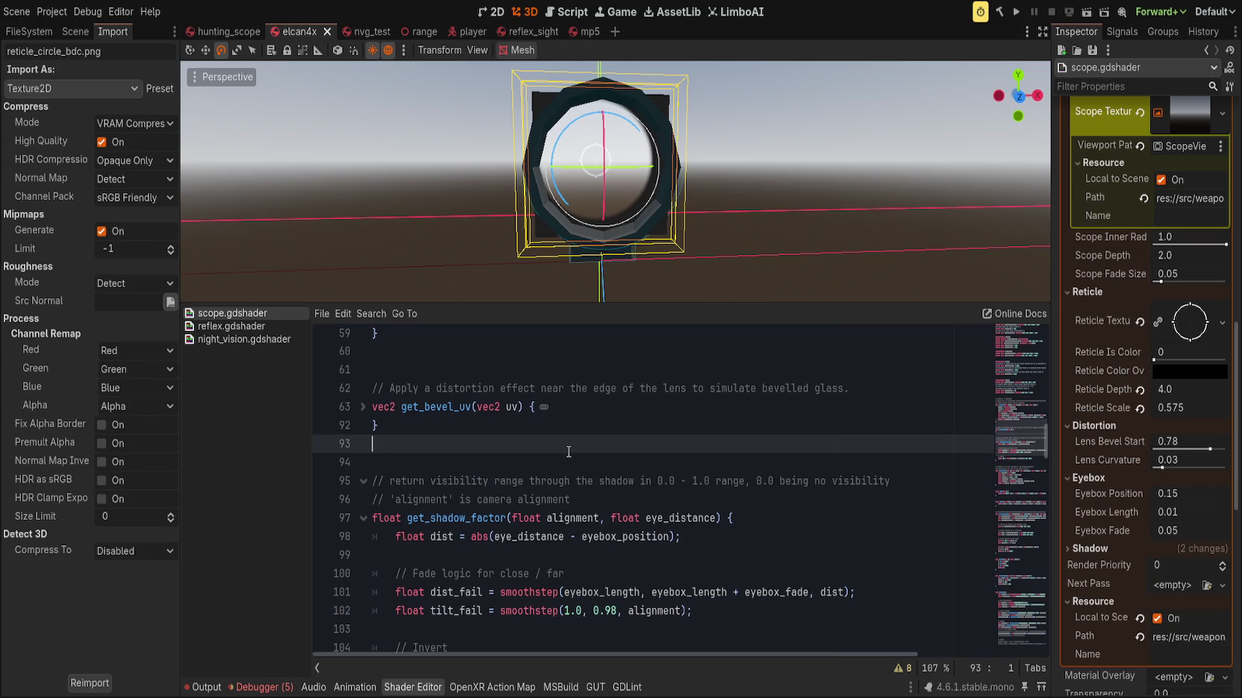
pyautogui.hotkey('ctrl', 'v')
pyautogui.scroll(-20, 574, 446)
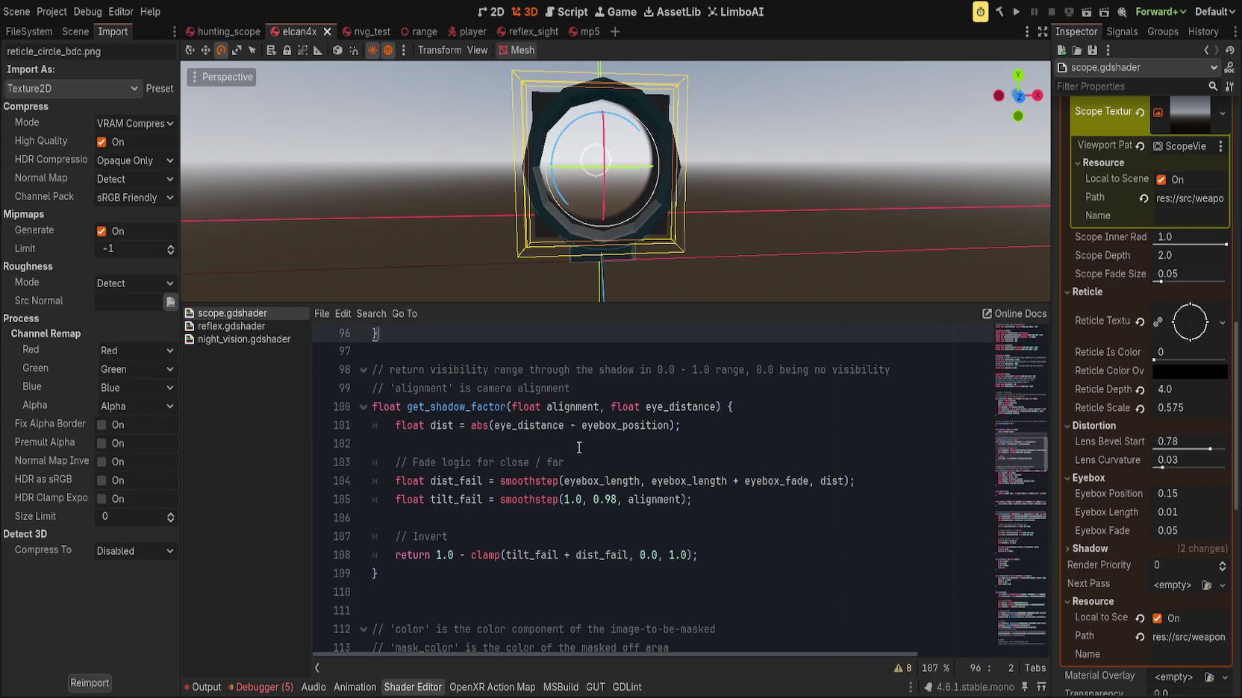
pyautogui.scroll(-9, 610, 515)
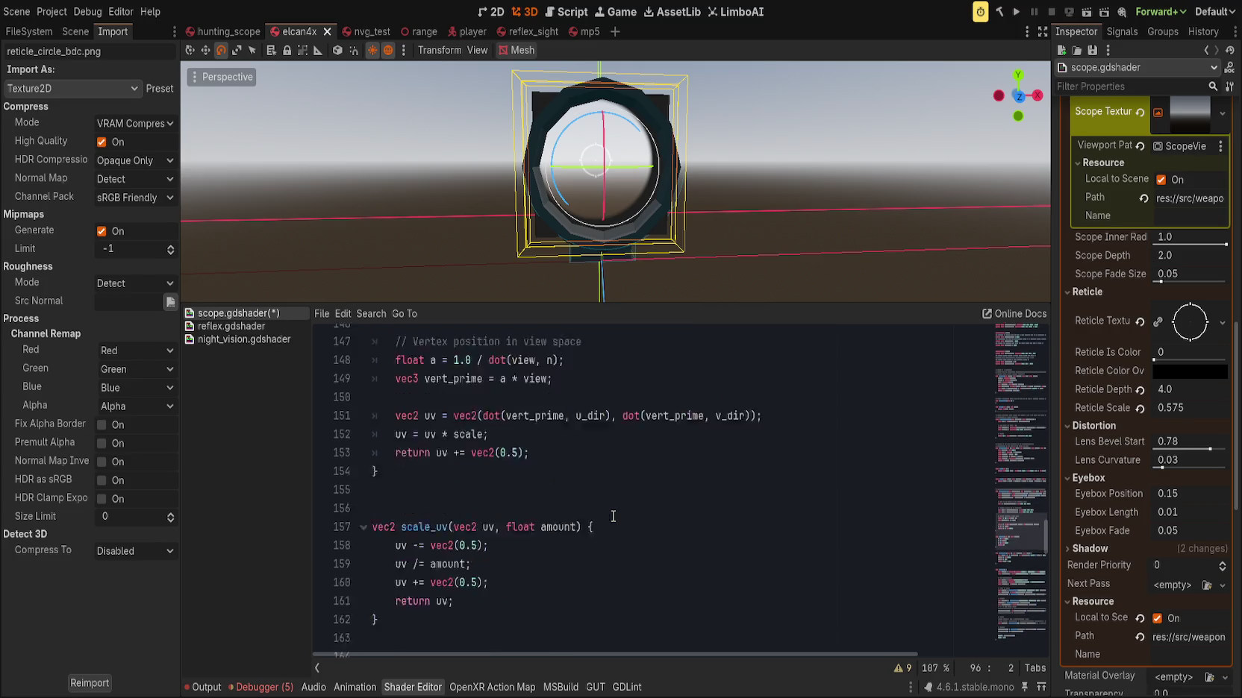
# Move to the Combine section and begin rewriting the reticle_sample assignment on line 193
pyautogui.moveTo(1027, 567)
pyautogui.mouseDown()
pyautogui.moveTo(1028, 634)
pyautogui.moveTo(1028, 605)
pyautogui.mouseUp()
pyautogui.click(543, 506)
pyautogui.click(653, 544)
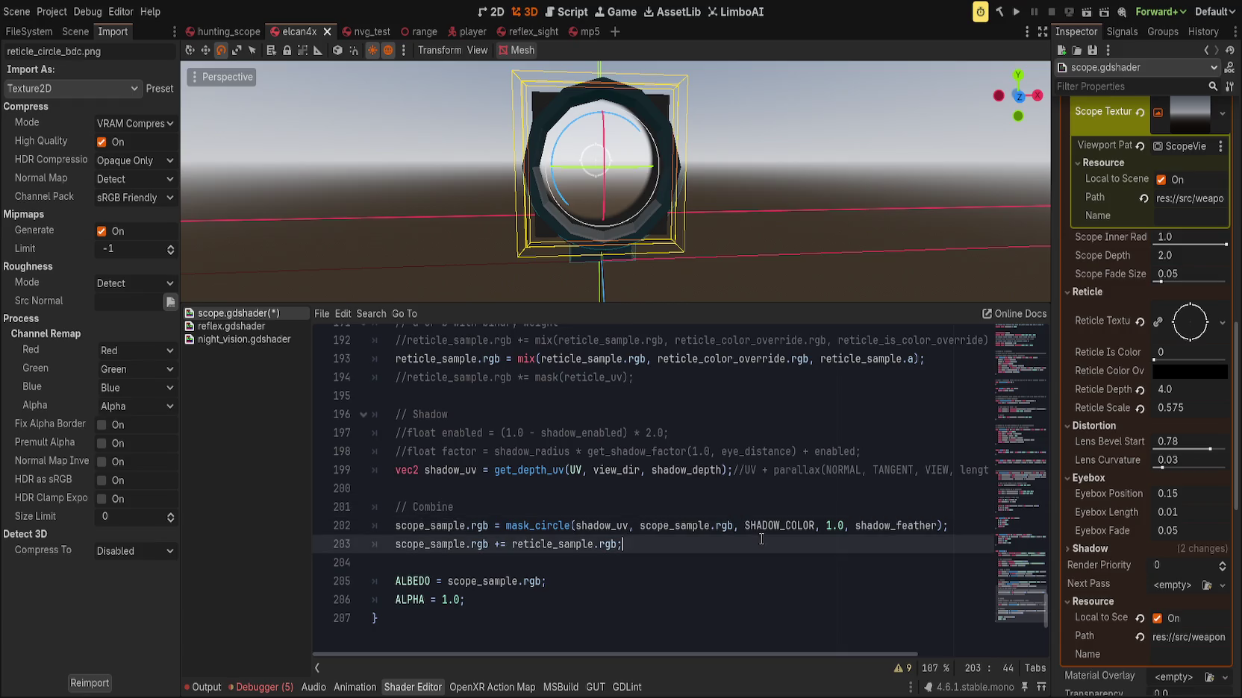
pyautogui.click(753, 527)
pyautogui.click(473, 507)
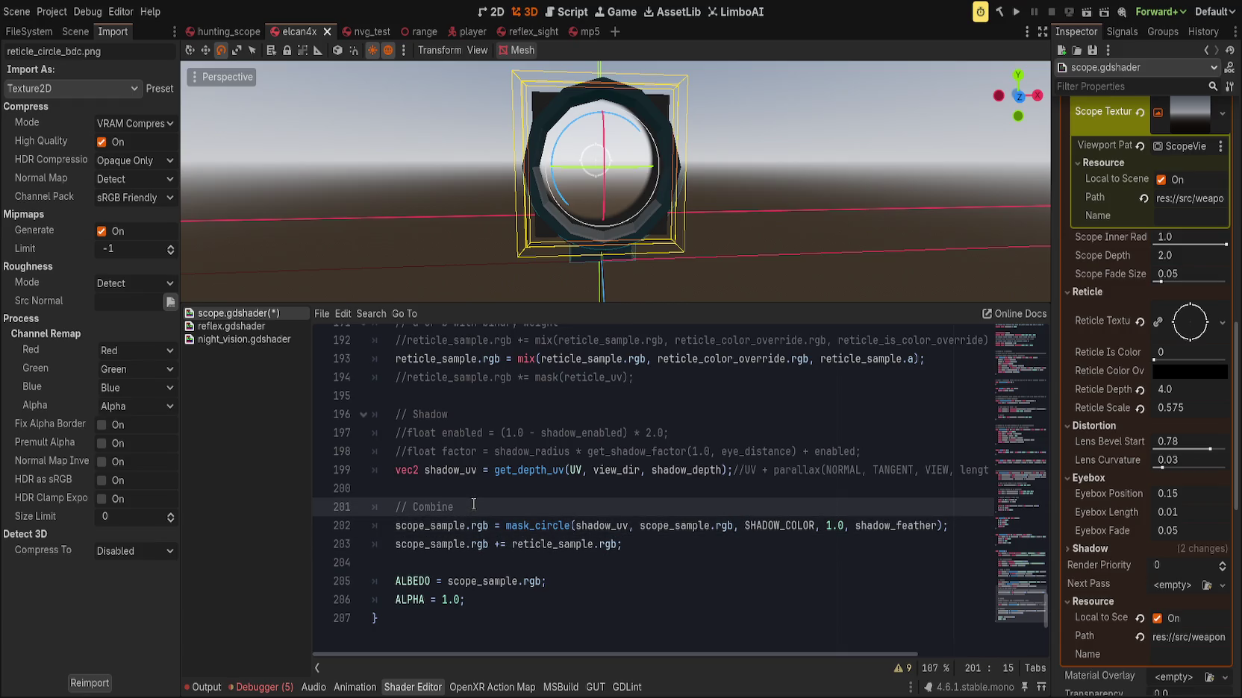
pyautogui.doubleClick(499, 544)
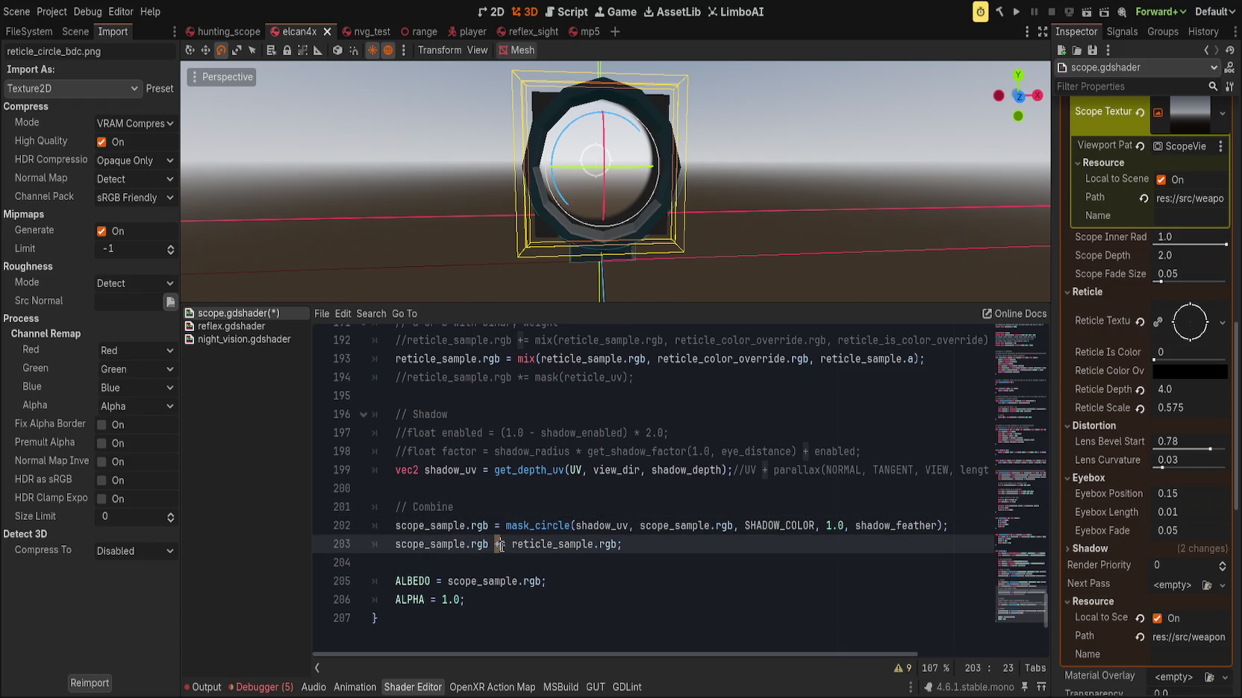
pyautogui.scroll(2, 517, 538)
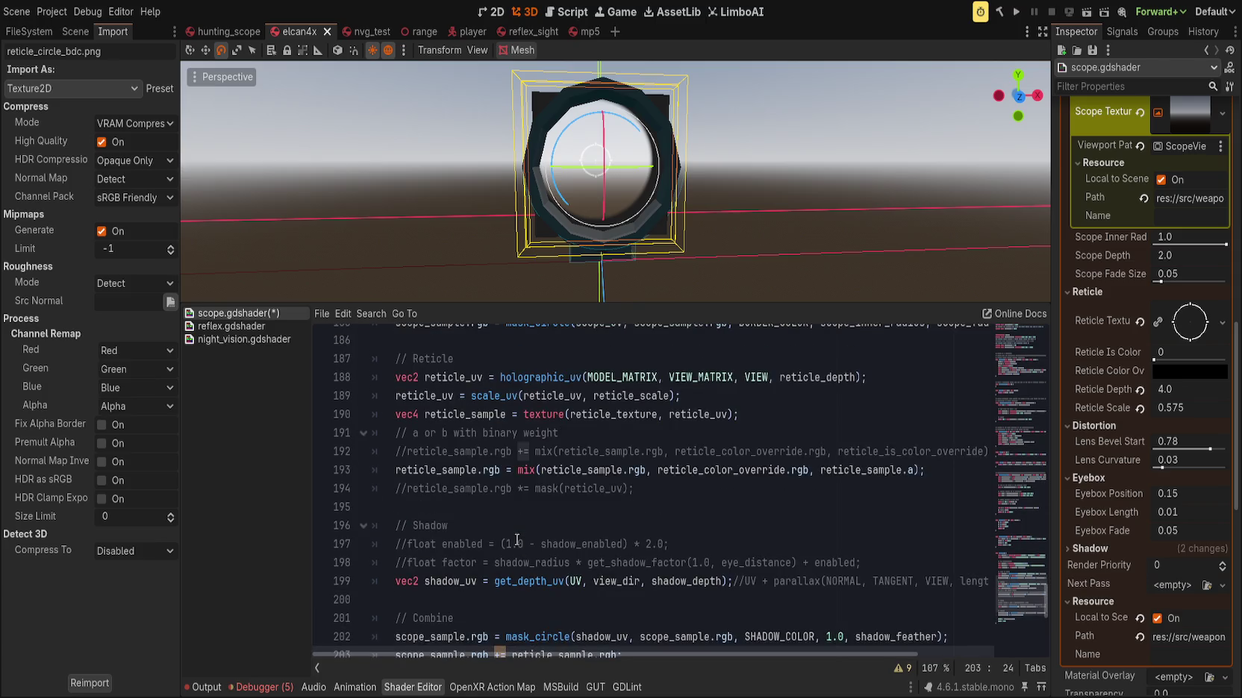
pyautogui.click(513, 470)
pyautogui.press('BackSpace')
pyautogui.press('BackSpace')
pyautogui.press('BackSpace')
# Replace line 193's mix call with darken(reticle_color_override, vec4(1.0))
pyautogui.write('a = darken(')
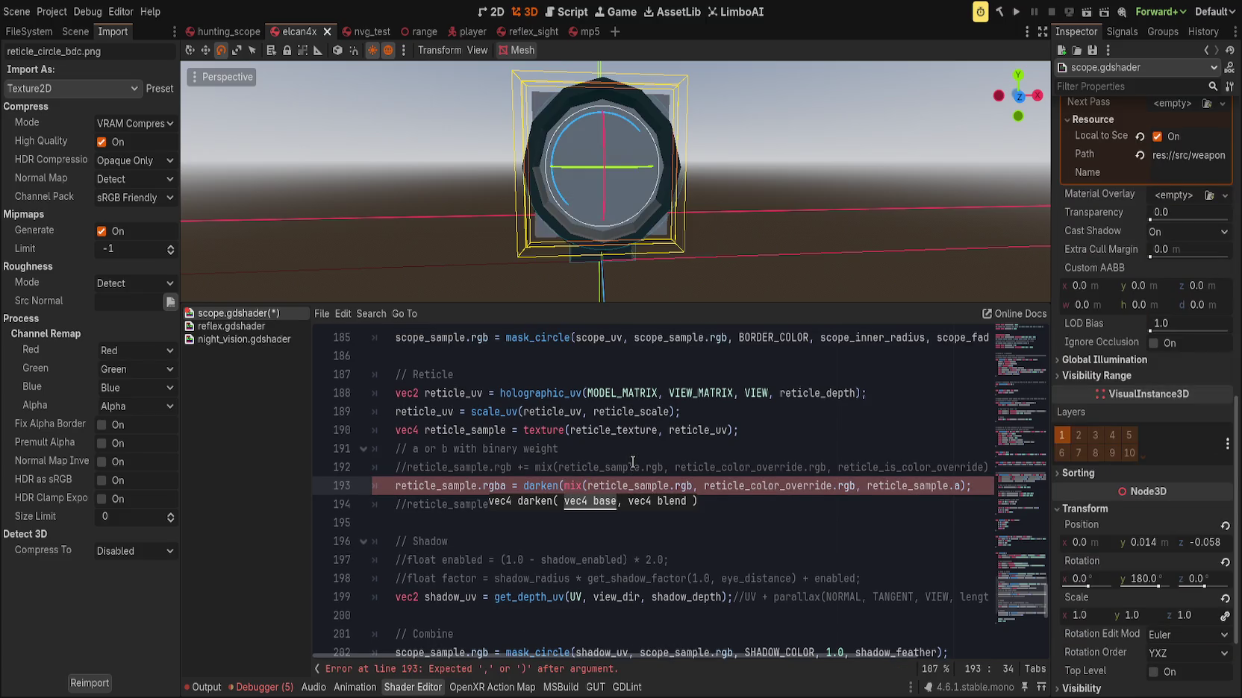
pyautogui.hotkey('ctrl', 'Delete')
pyautogui.hotkey('ctrl', 'Delete')
pyautogui.hotkey('ctrl', 'Delete')
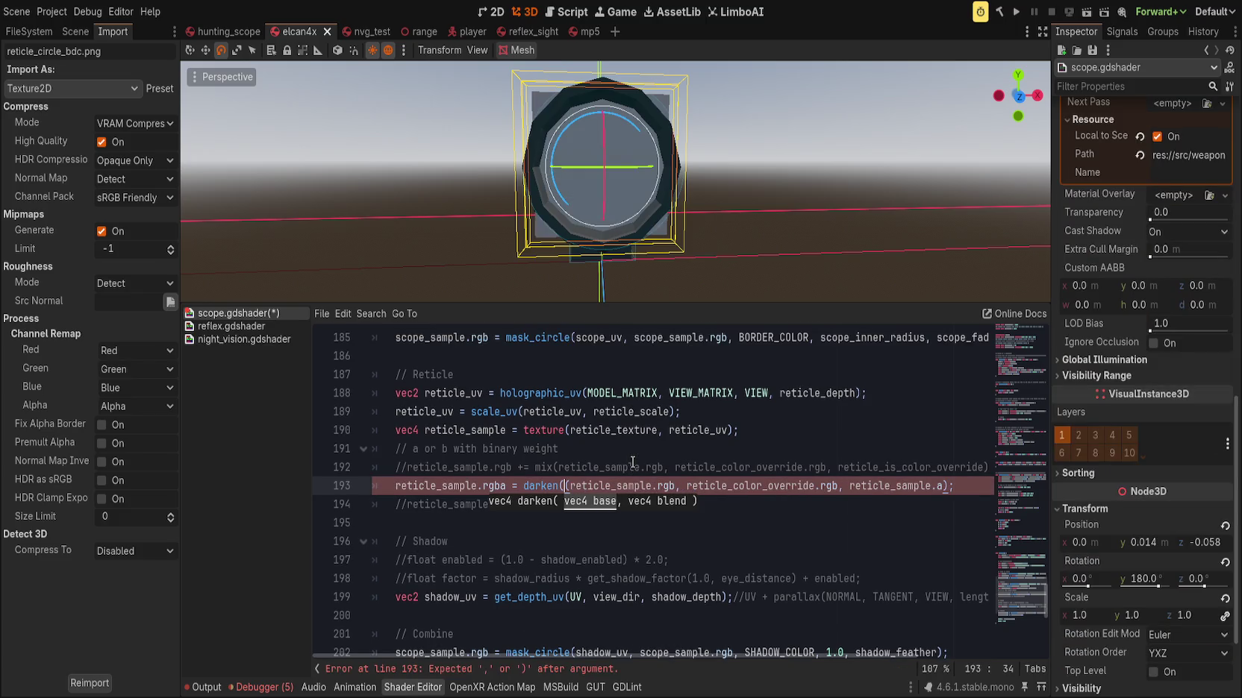
pyautogui.hotkey('ctrl', 'Delete')
pyautogui.hotkey('ctrl', 'Delete')
pyautogui.hotkey('ctrl', 'Delete')
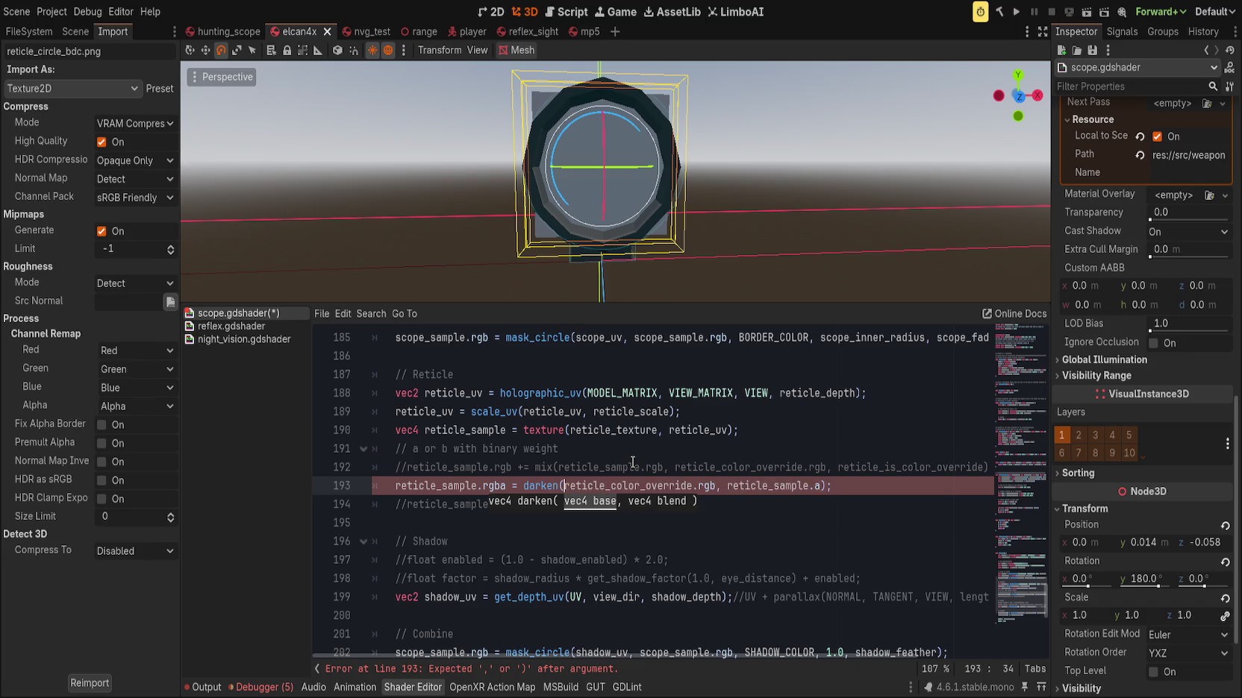
pyautogui.press('Delete')
pyautogui.press('Delete')
pyautogui.press('Delete')
pyautogui.hotkey('shift', 'End')
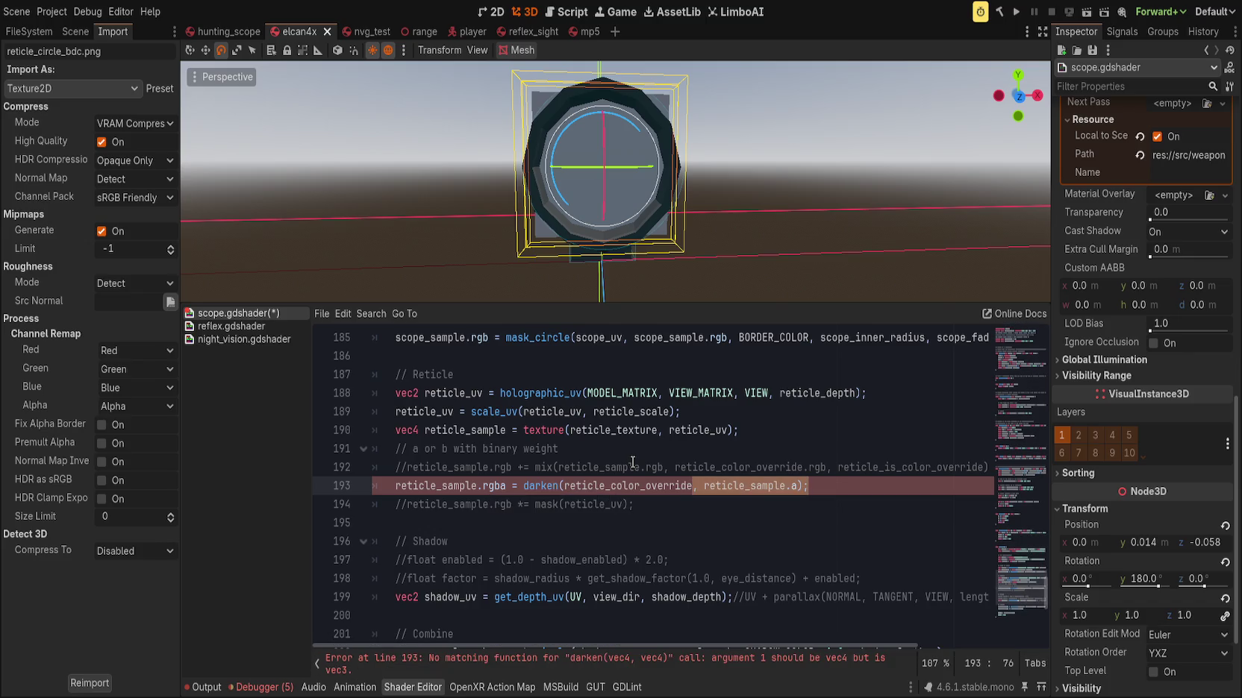
pyautogui.write(', vec4')
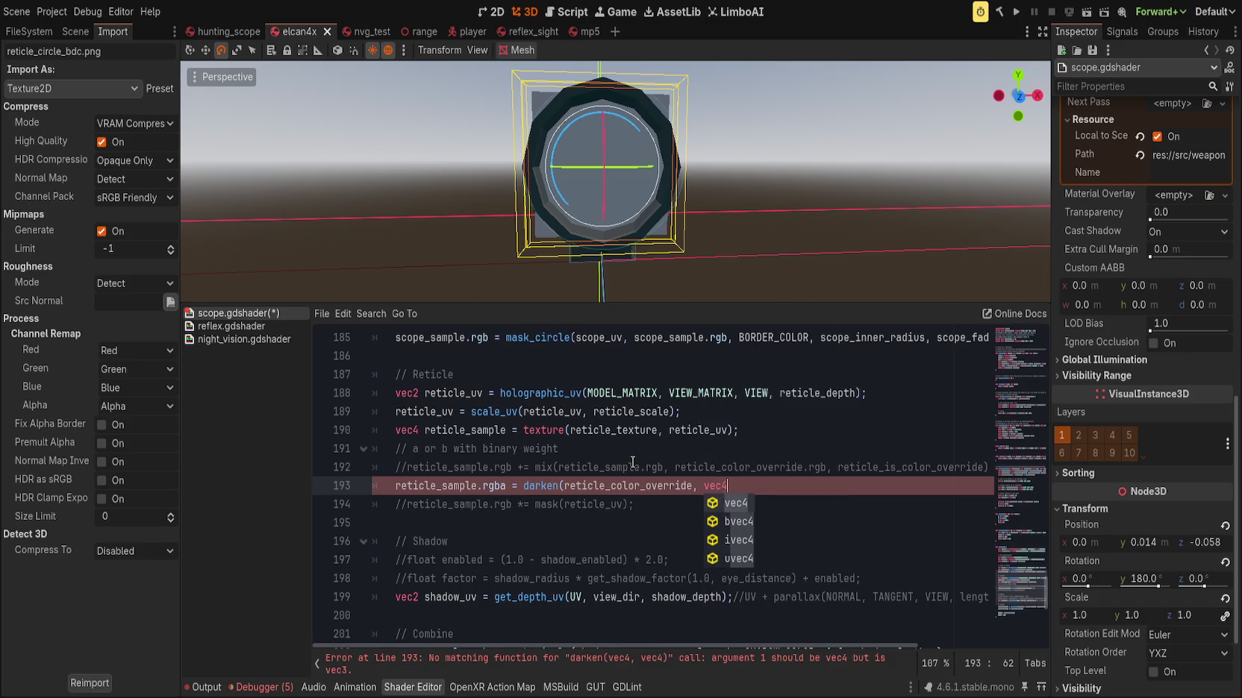
pyautogui.write('(1.0));')
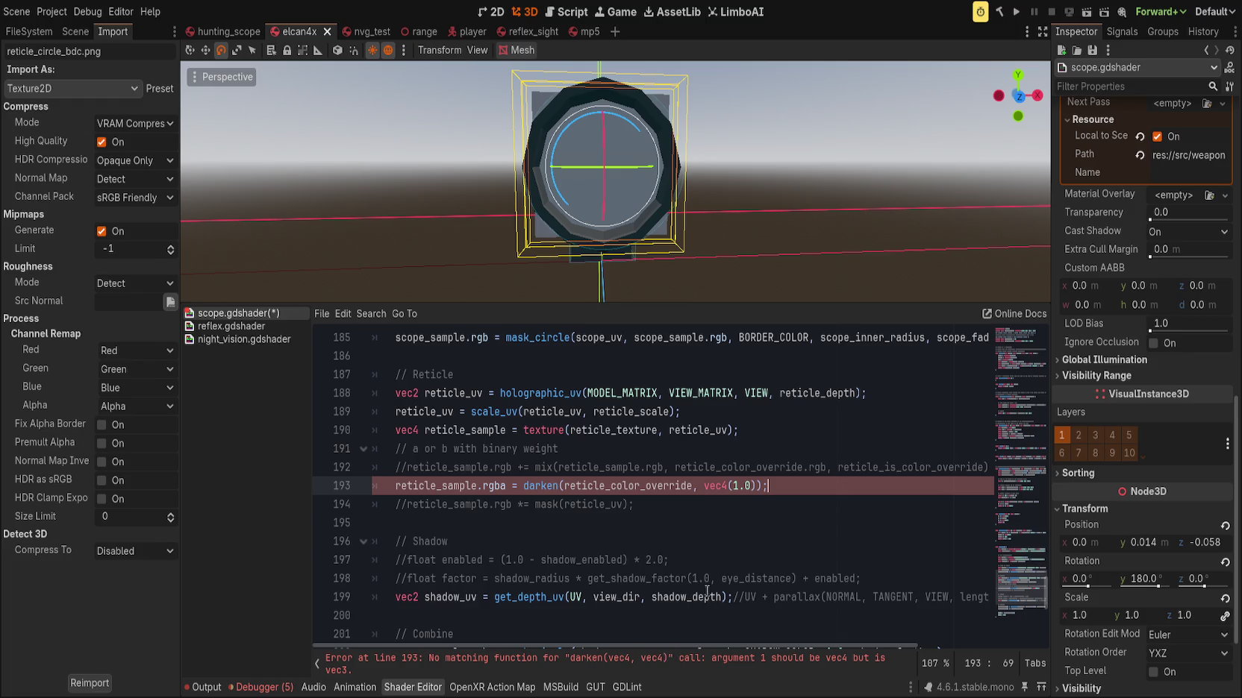
# Wrap the colour override as vec4(reticle_color_override, 1.0) and save the shader
pyautogui.doubleClick(671, 486)
pyautogui.scroll(1, 677, 560)
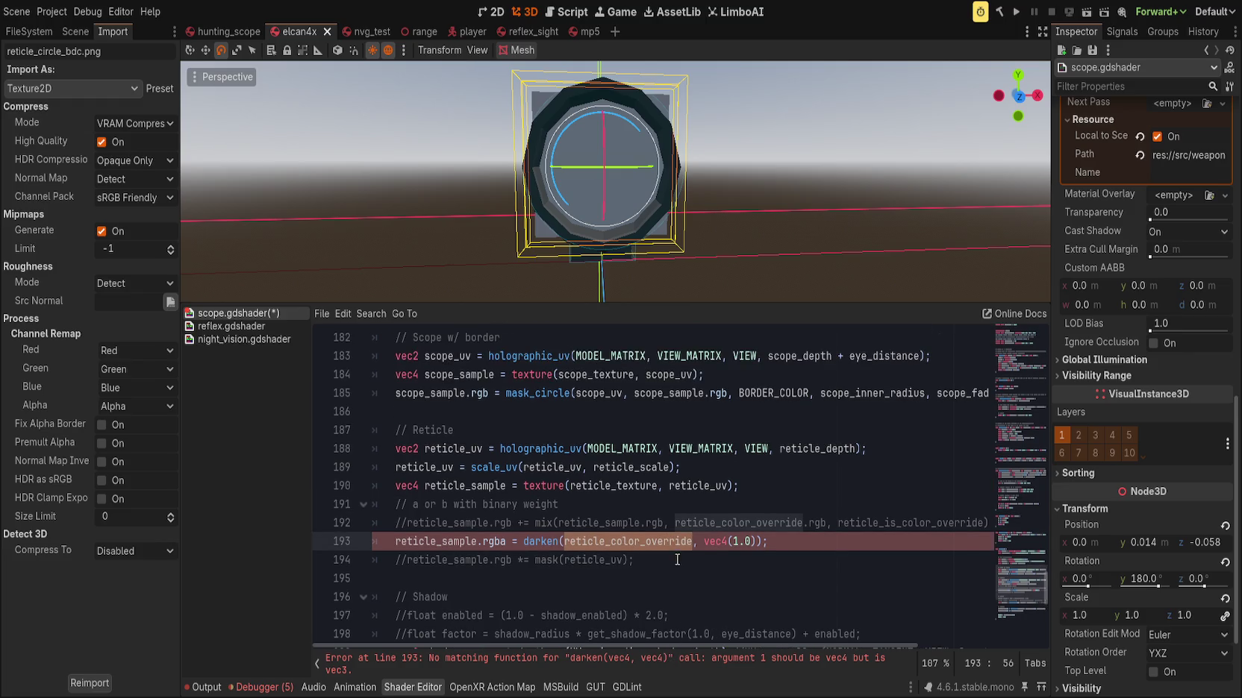
pyautogui.click(694, 543)
pyautogui.click(567, 542)
pyautogui.write('vec4(')
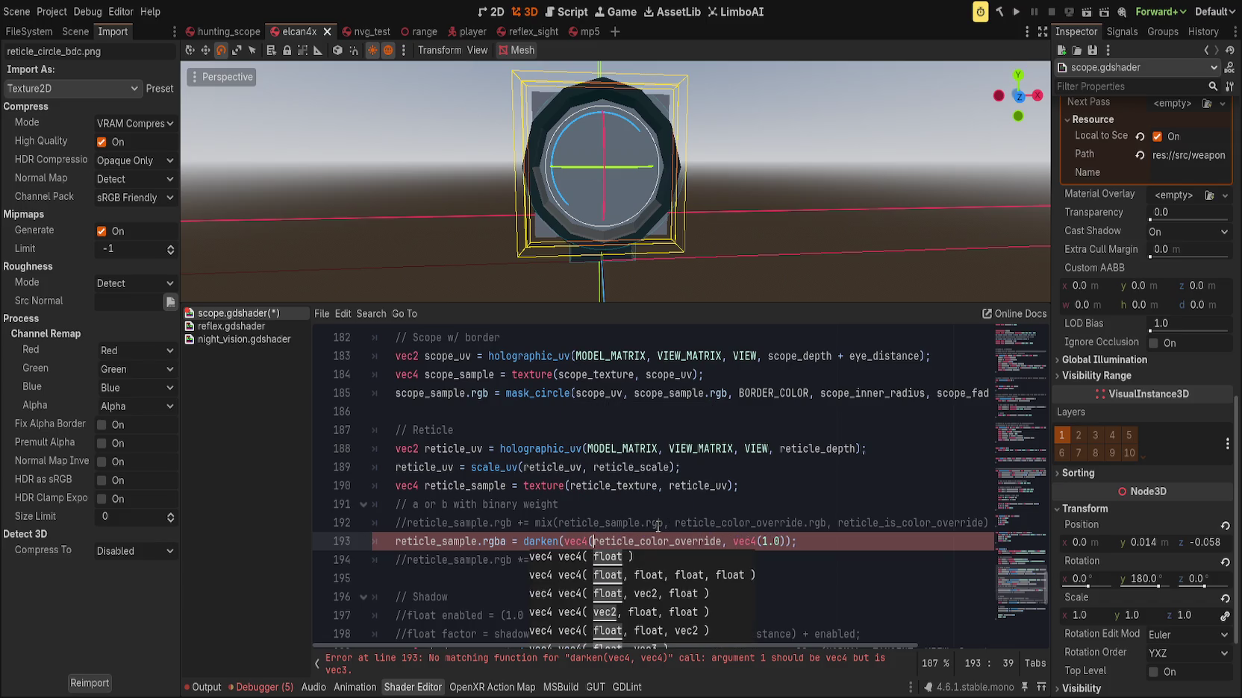
pyautogui.hotkey('ctrl', 'Right')
pyautogui.hotkey('ctrl', 'Right')
pyautogui.hotkey('ctrl', 'Right')
pyautogui.press('Left')
pyautogui.press('Left')
pyautogui.press('Left')
pyautogui.write('1.0)')
pyautogui.hotkey('ctrl', 's')
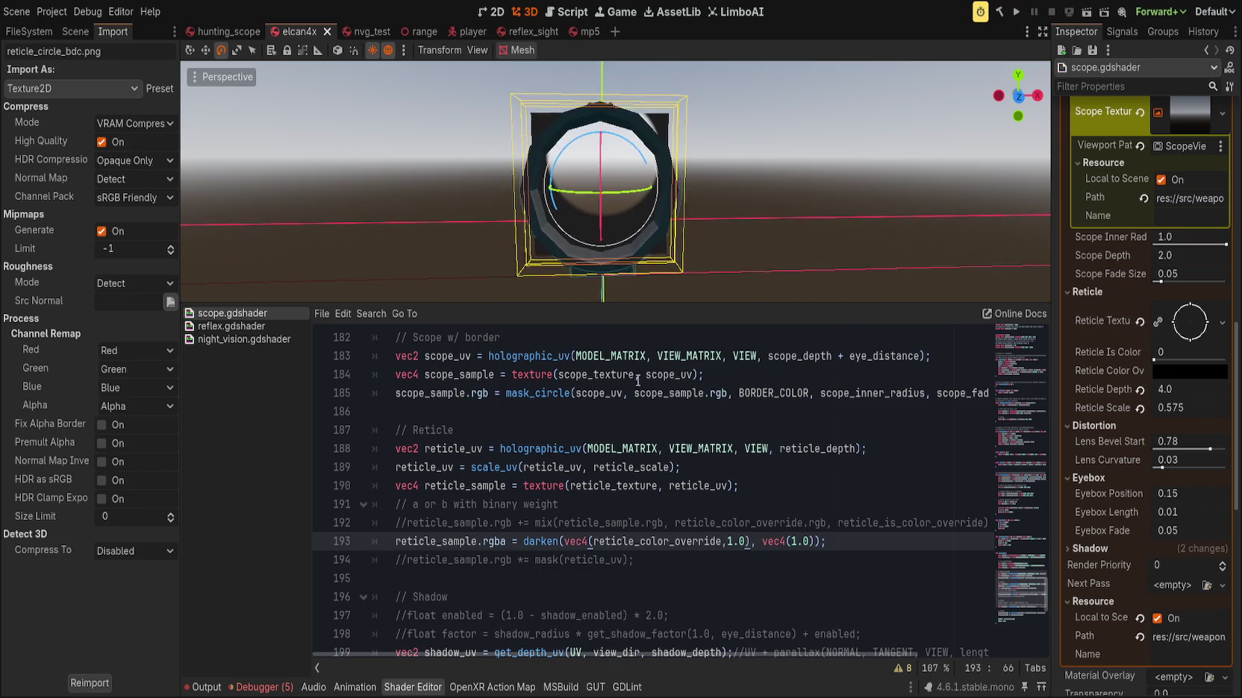
# Change darken's blend value to vec4(0.2), save, and close line 193 with a semicolon
pyautogui.doubleClick(803, 542)
pyautogui.write('0.2')
pyautogui.hotkey('ctrl', 's')
pyautogui.press('End')
pyautogui.write(';')
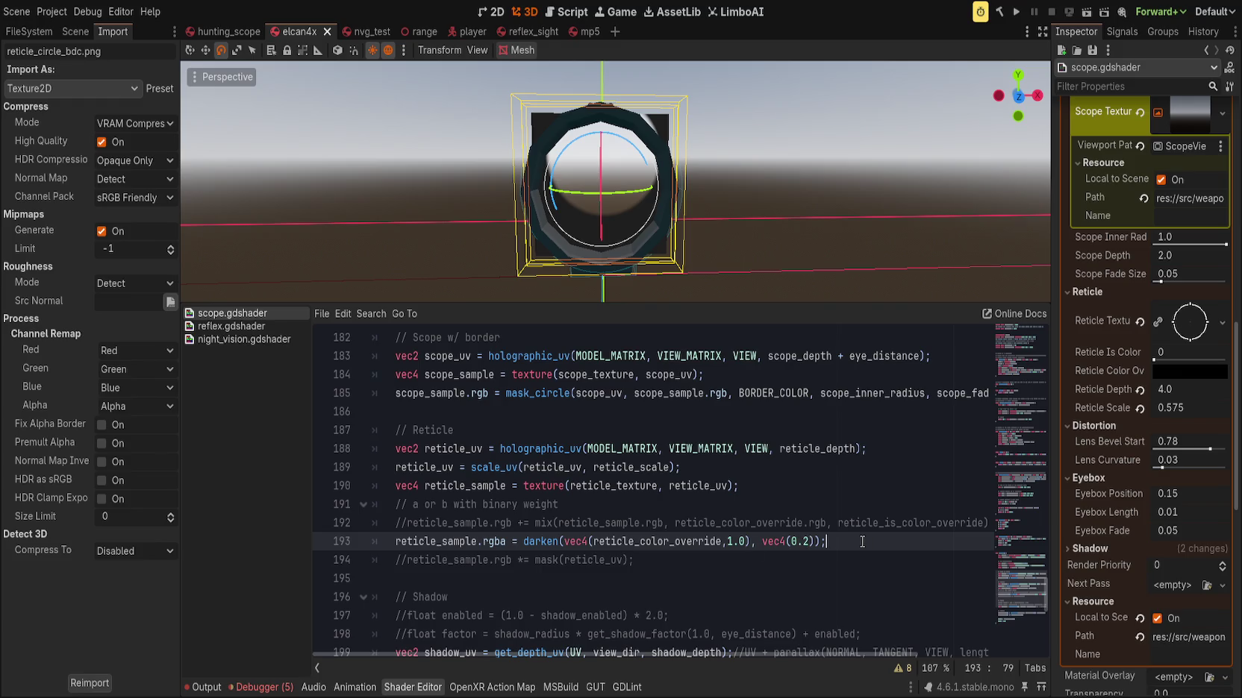
# Add a new line reticle_sample.a = 1.0; below the darken call
pyautogui.scroll(-1, 562, 550)
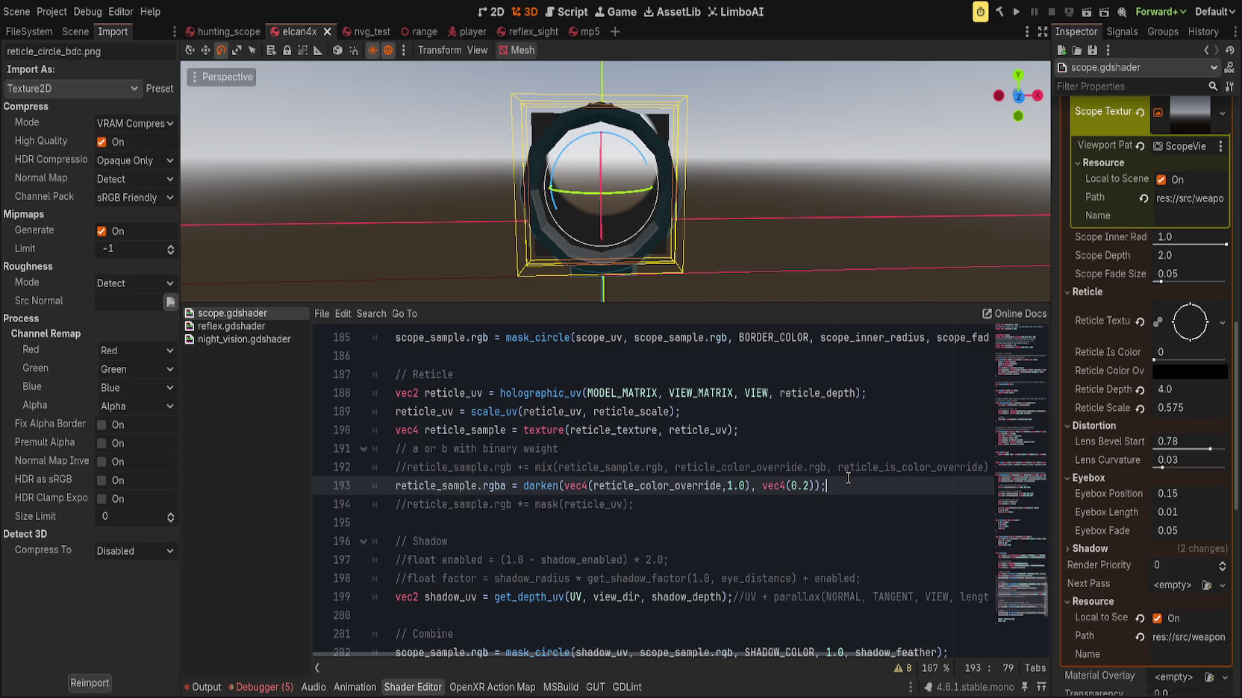
pyautogui.press('Return')
pyautogui.write('reticle')
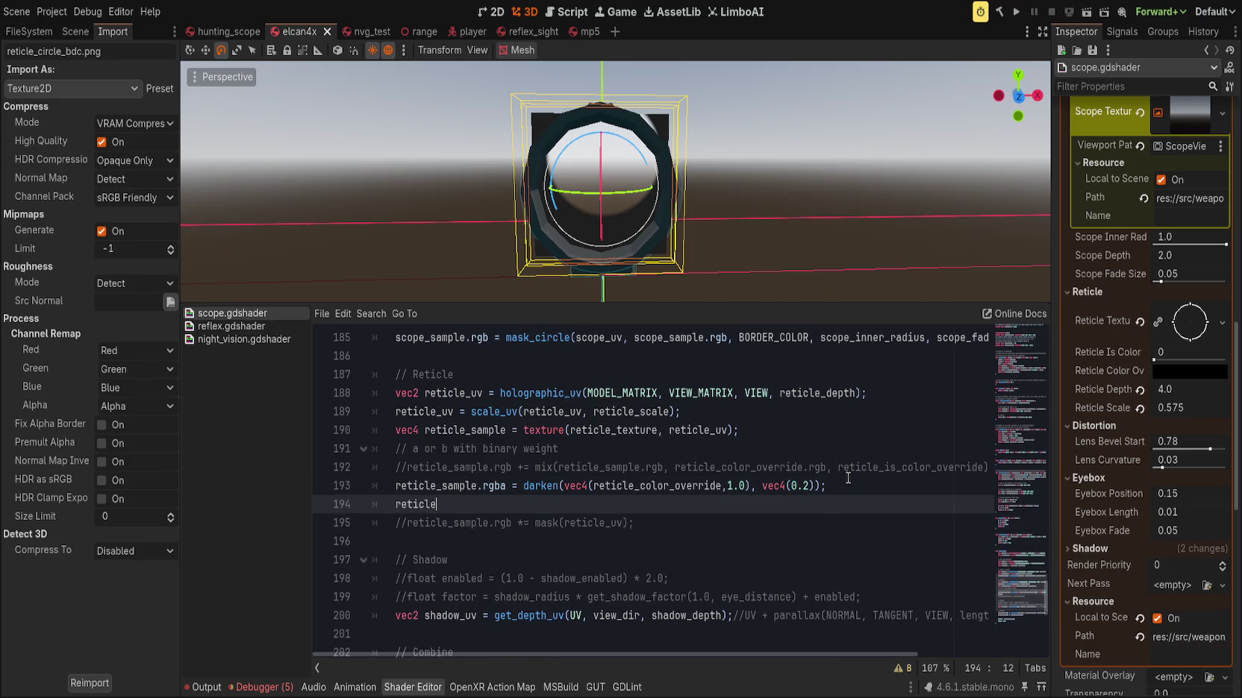
pyautogui.write('_sam')
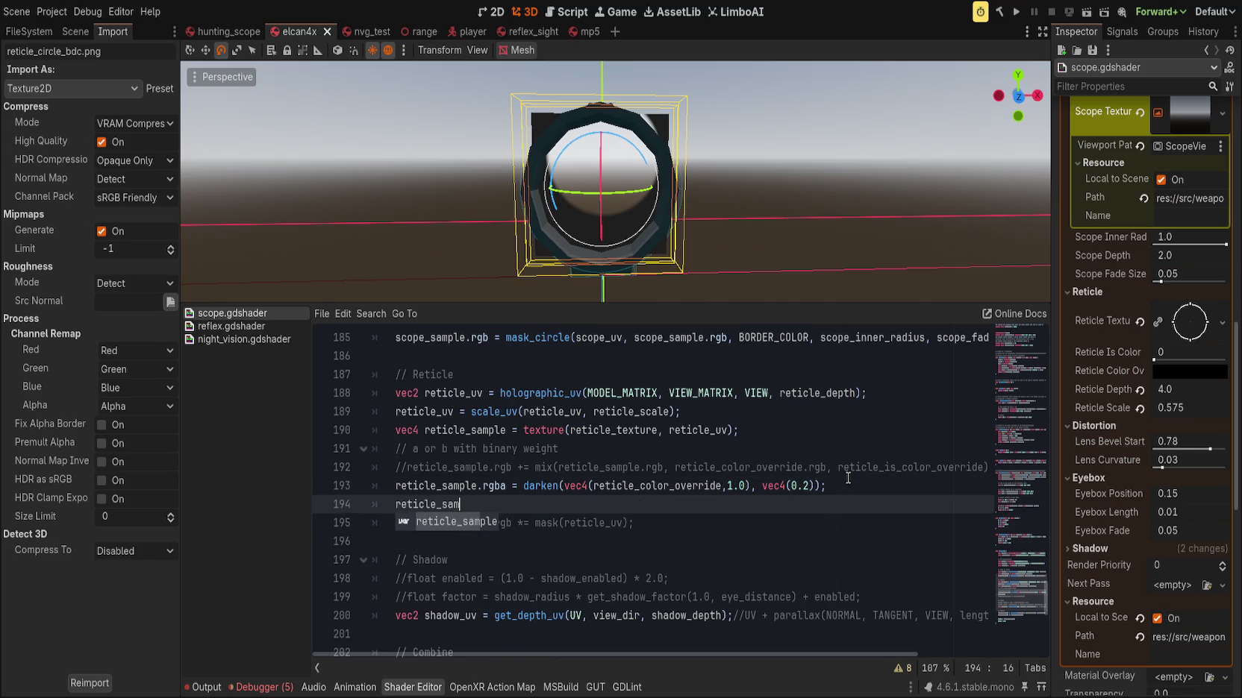
pyautogui.write('ple.a = 1.0;')
# Save the shader and set the Inspector's Reticle Color Override to red
pyautogui.hotkey('ctrl', 's')
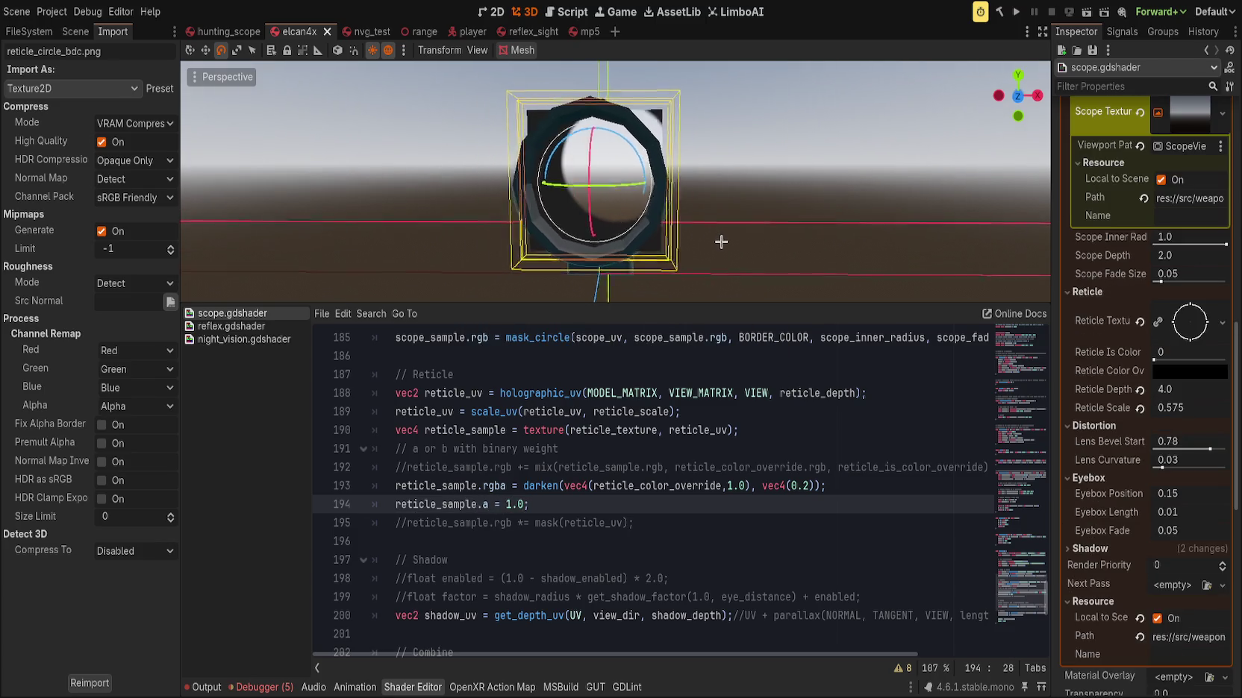
pyautogui.moveTo(1160, 360)
pyautogui.mouseDown()
pyautogui.moveTo(1235, 360)
pyautogui.moveTo(1128, 378)
pyautogui.mouseUp()
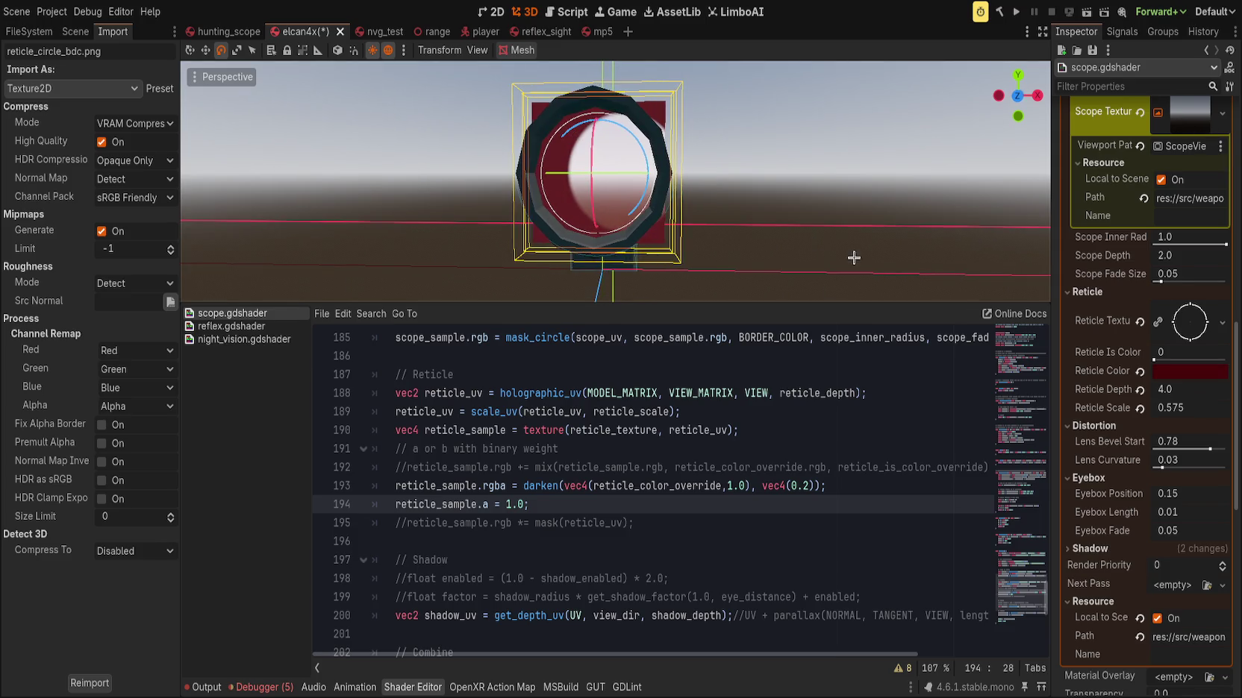
pyautogui.press('Escape')
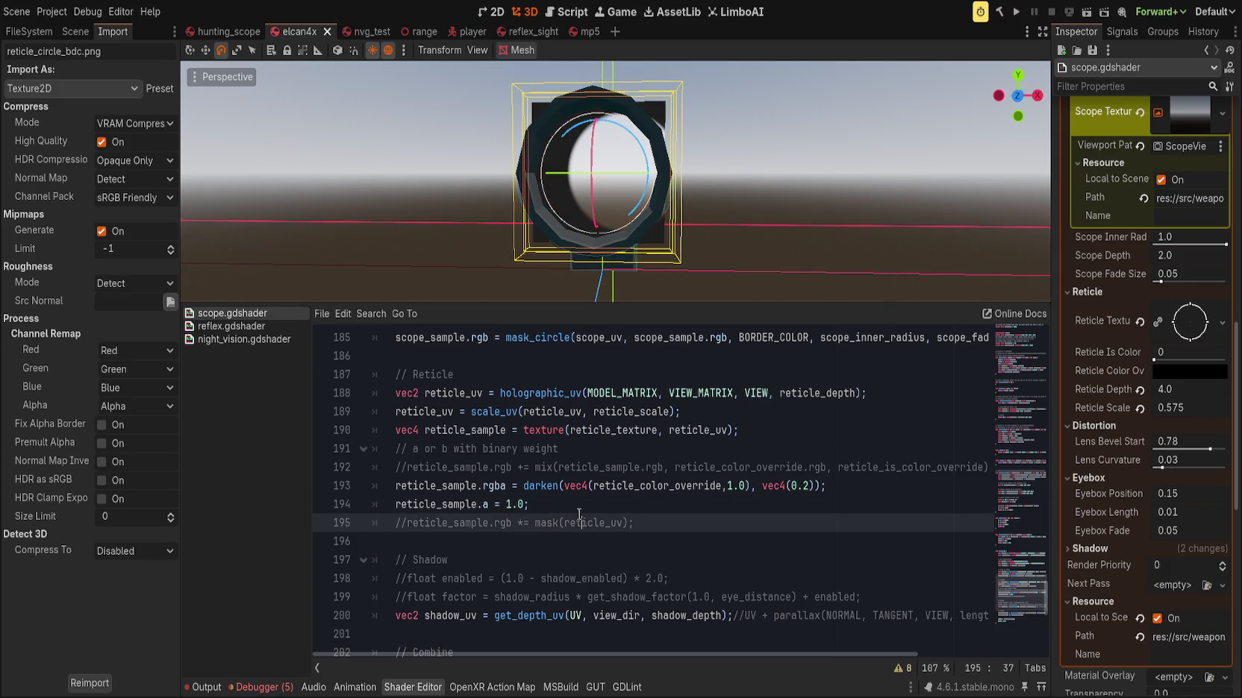
# Make reticle_sample darken's first argument on line 193 and delete the vec4(0.2) blend argument
pyautogui.click(523, 486)
pyautogui.moveTo(522, 486); pyautogui.dragTo(859, 490)
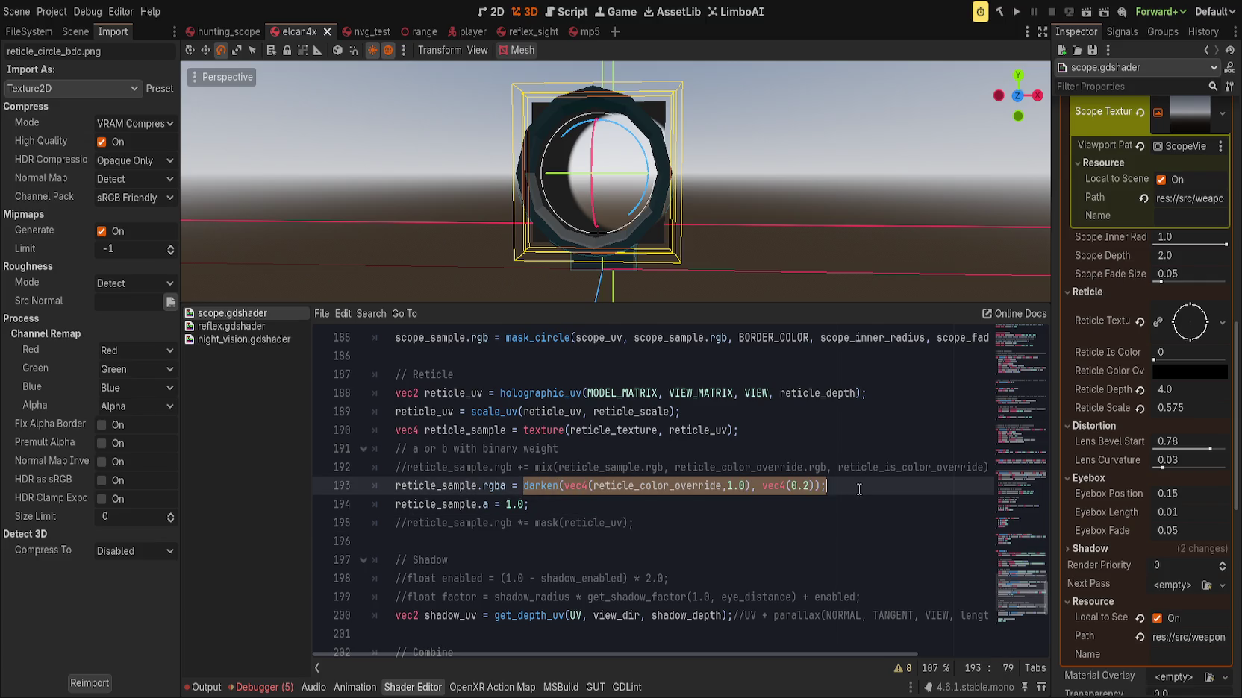
pyautogui.click(872, 485)
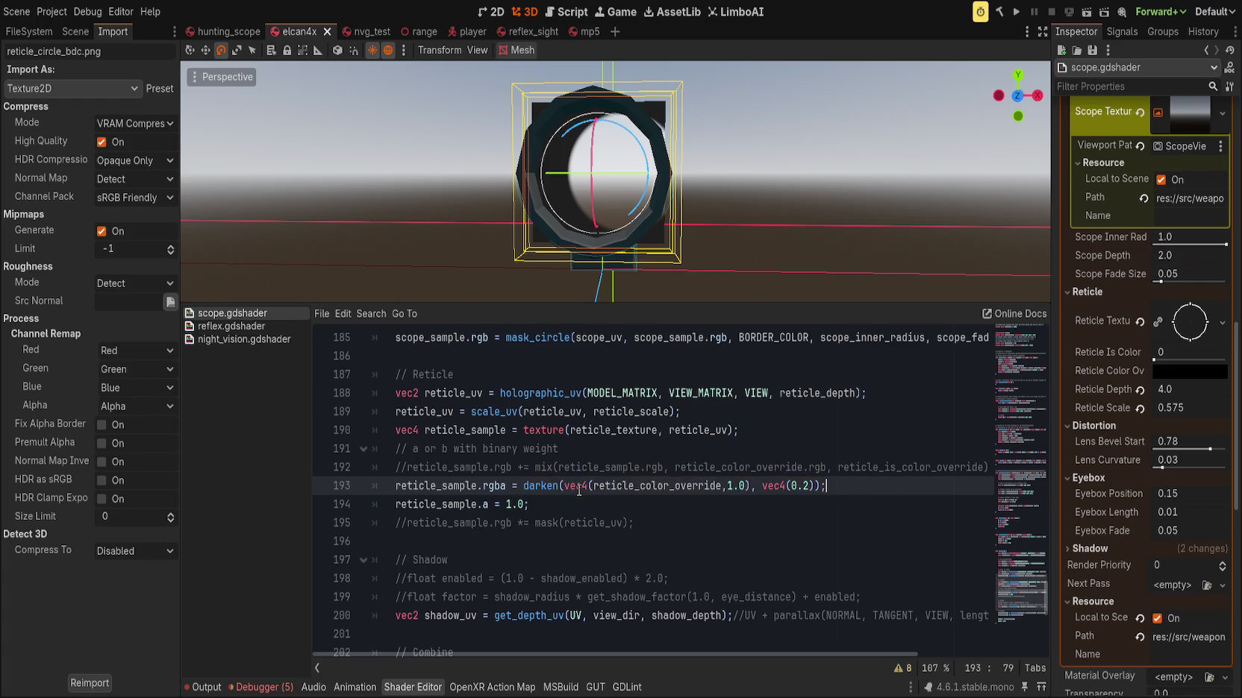
pyautogui.press('Home')
pyautogui.hotkey('ctrl', 'shift', 'Right')
pyautogui.hotkey('ctrl', 'shift', 'Right')
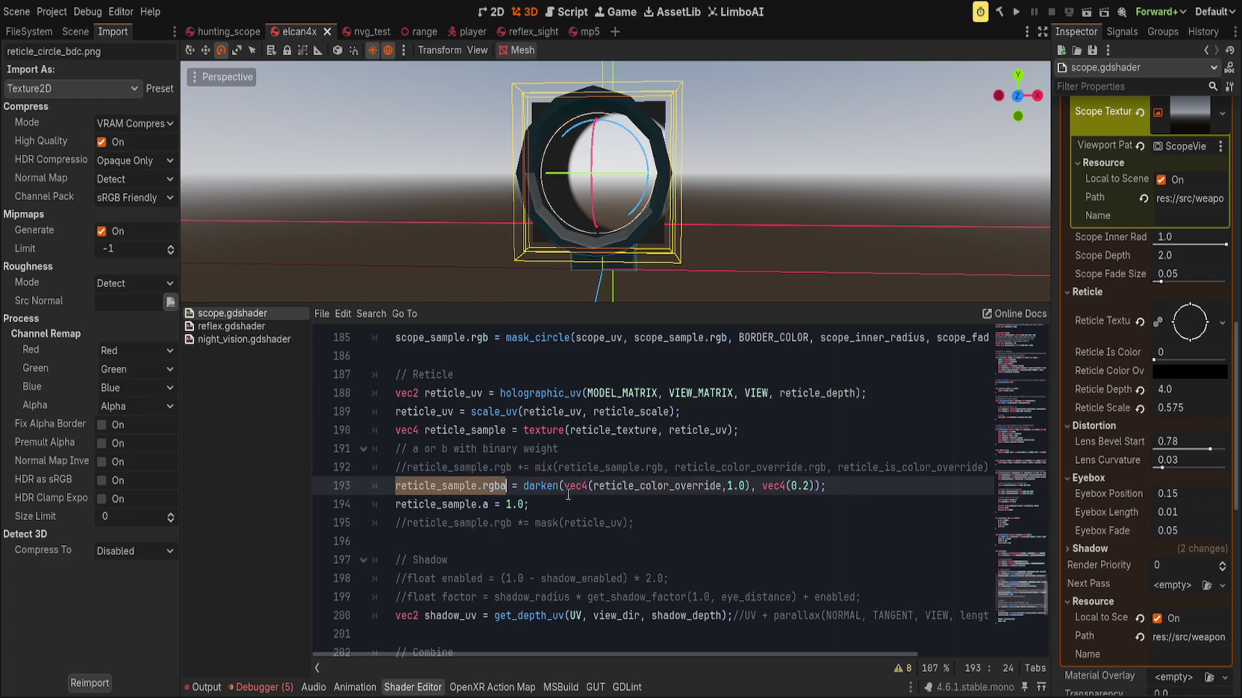
pyautogui.hotkey('ctrl', 'Right')
pyautogui.hotkey('ctrl', 'Right')
pyautogui.hotkey('ctrl', 'Right')
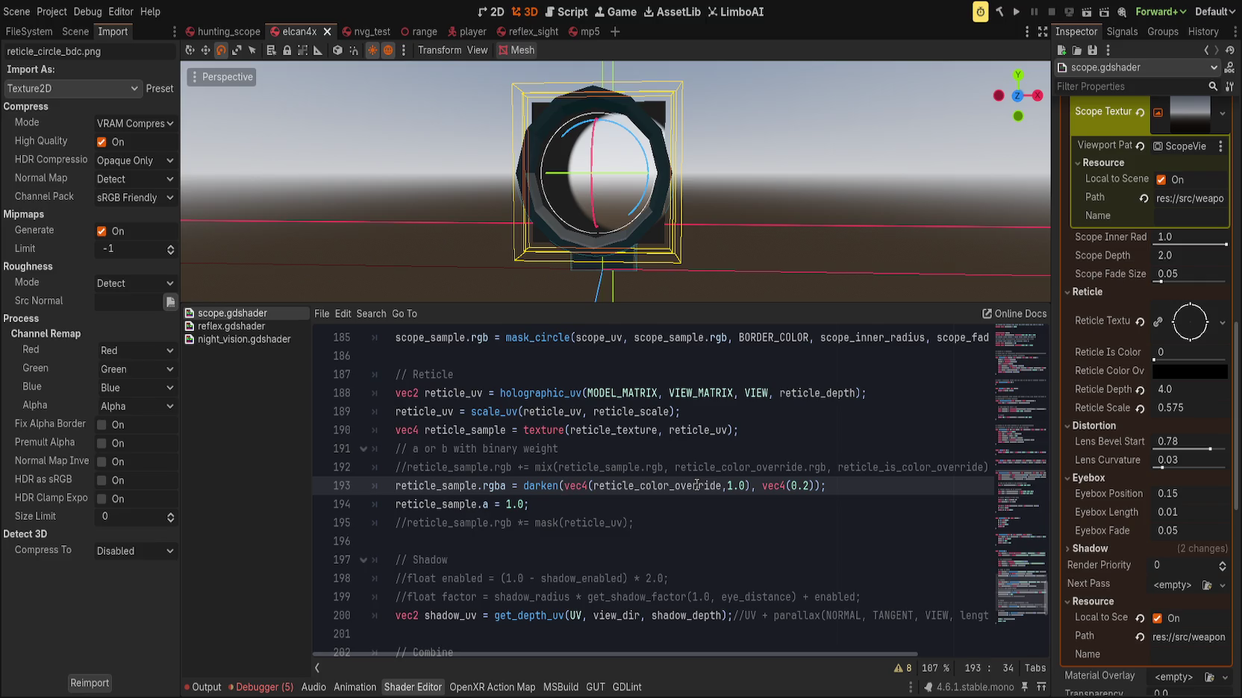
pyautogui.write('reticle_sample.rgba')
pyautogui.press('BackSpace')
pyautogui.press('BackSpace')
pyautogui.press('BackSpace')
pyautogui.write(',')
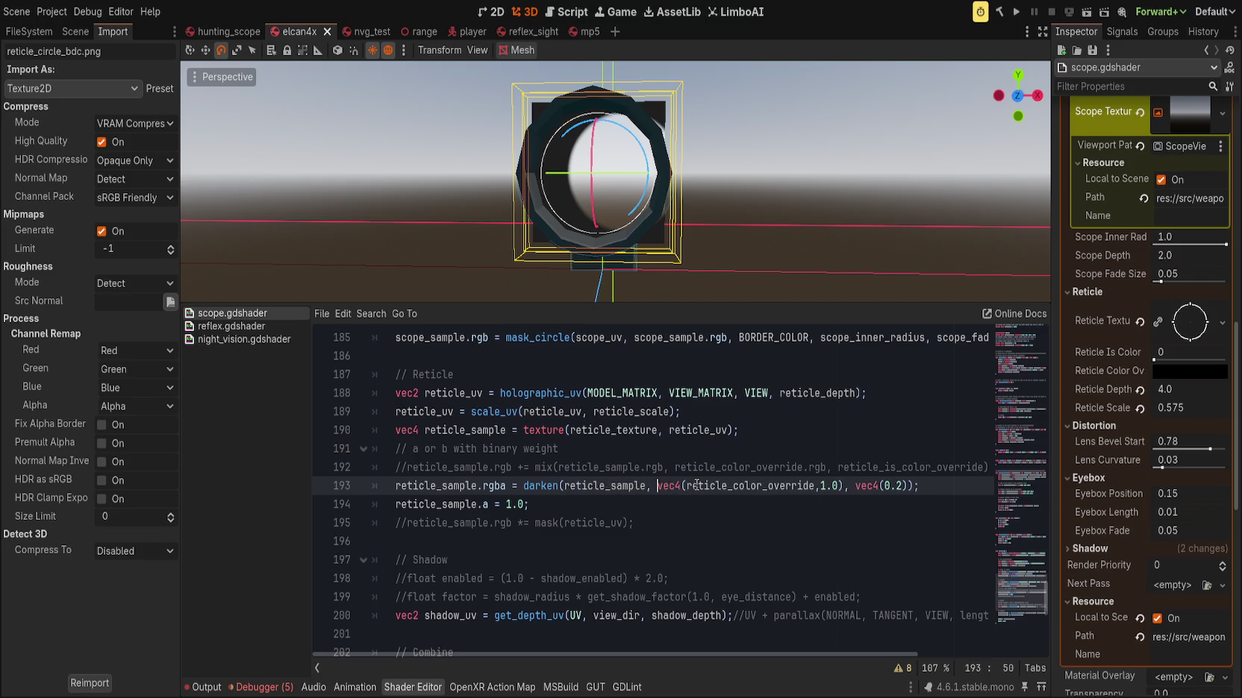
pyautogui.press('End')
pyautogui.press('BackSpace')
pyautogui.press('BackSpace')
pyautogui.press('BackSpace')
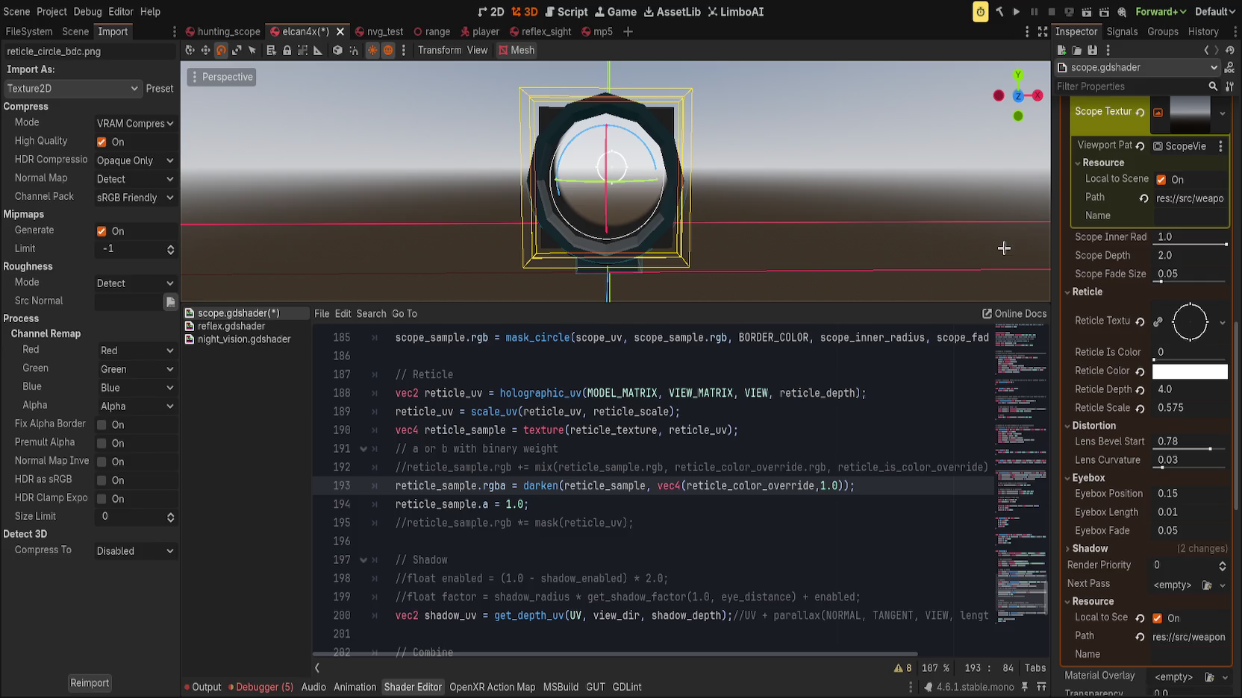
pyautogui.scroll(5, 883, 168)
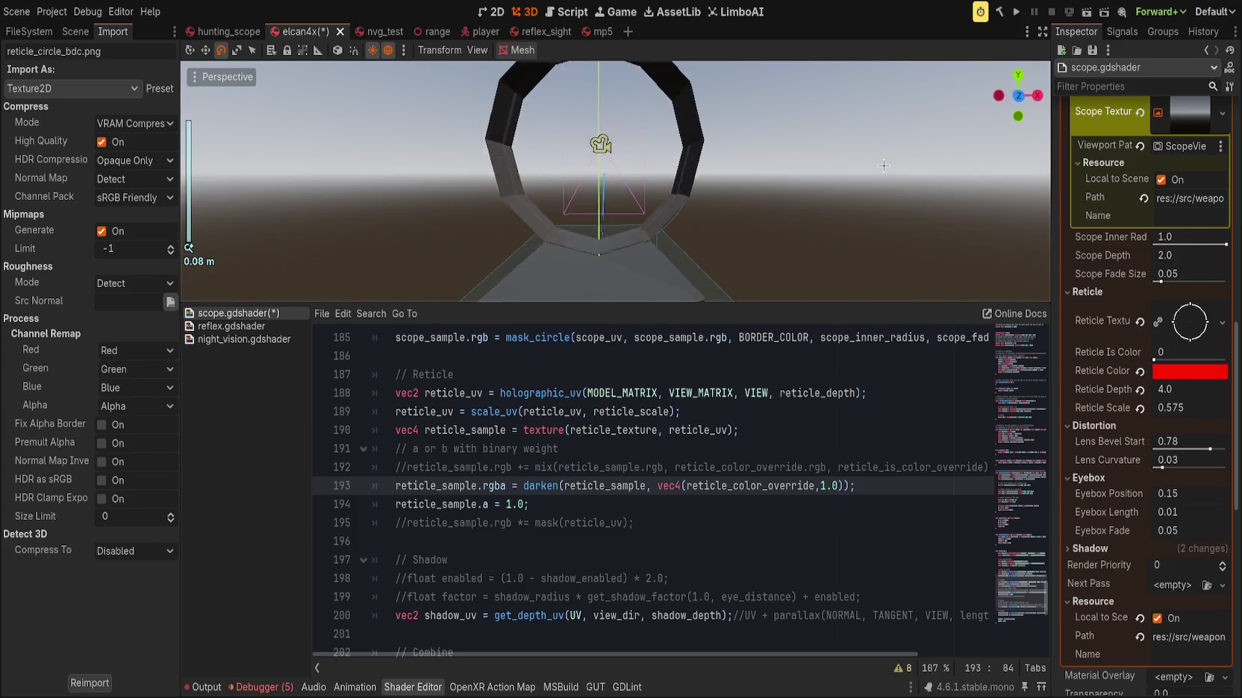
# Test reticle_sample.a = 10000.0, then revert it to 1.0 and save
pyautogui.scroll(-5, 843, 172)
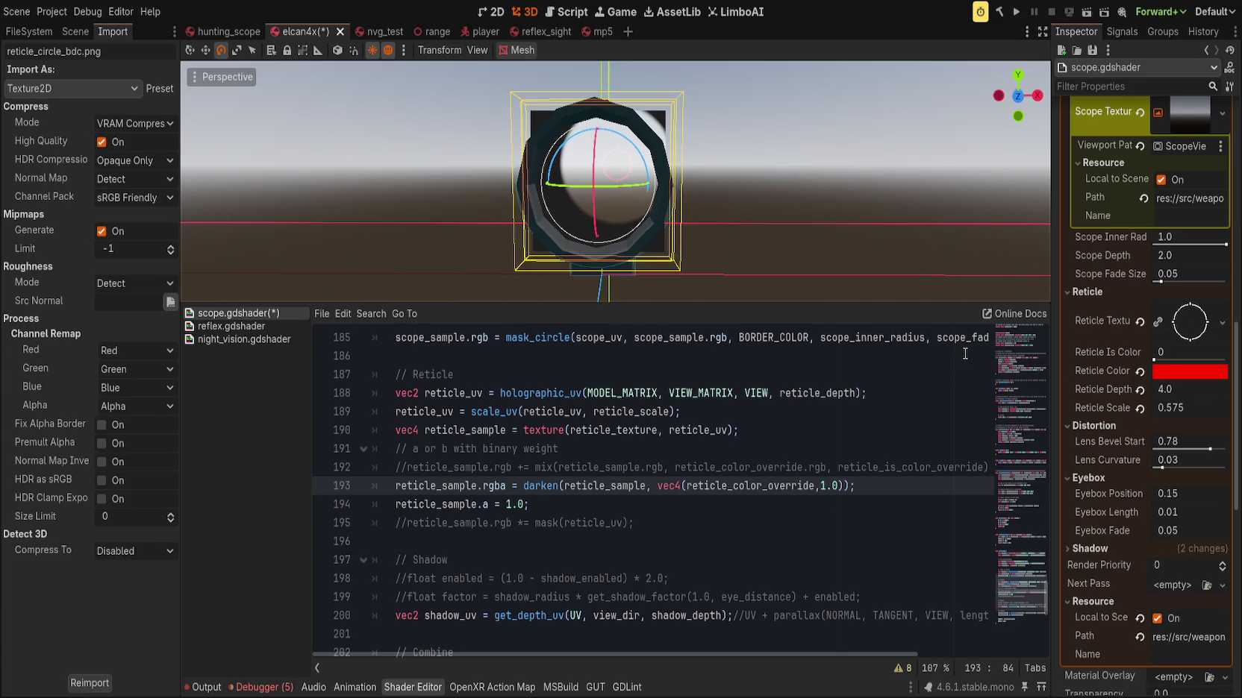
pyautogui.click(508, 505)
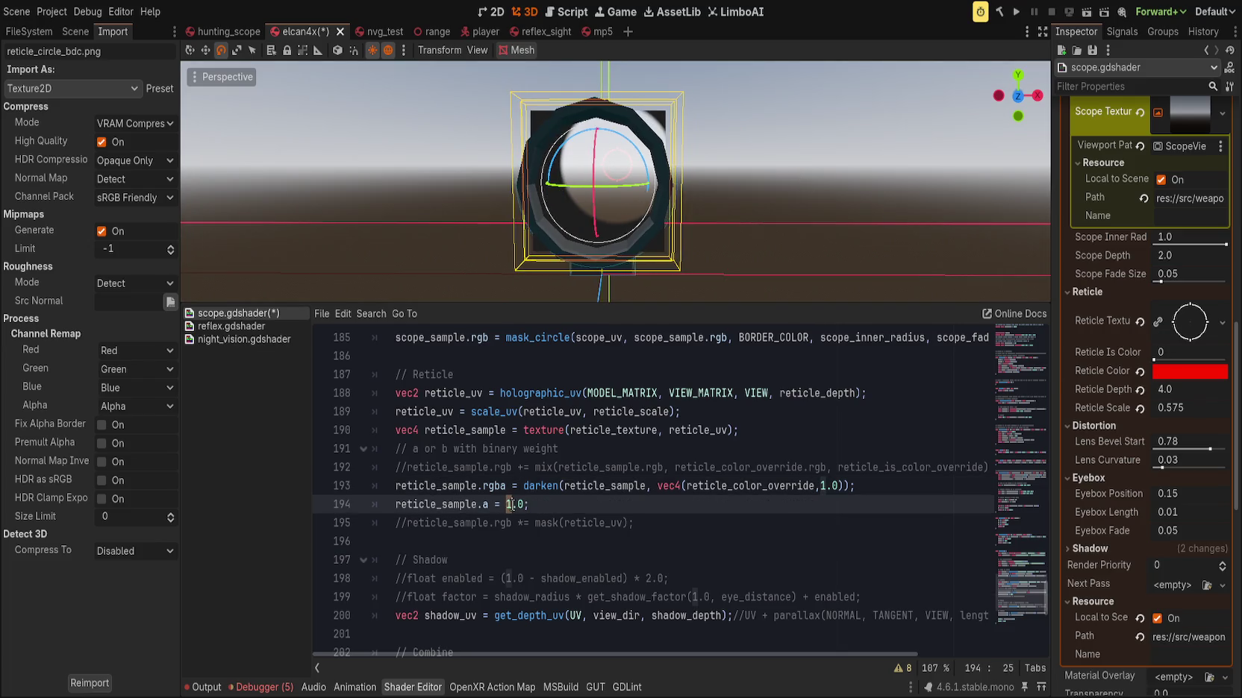
pyautogui.write('0000')
pyautogui.hotkey('ctrl', 's')
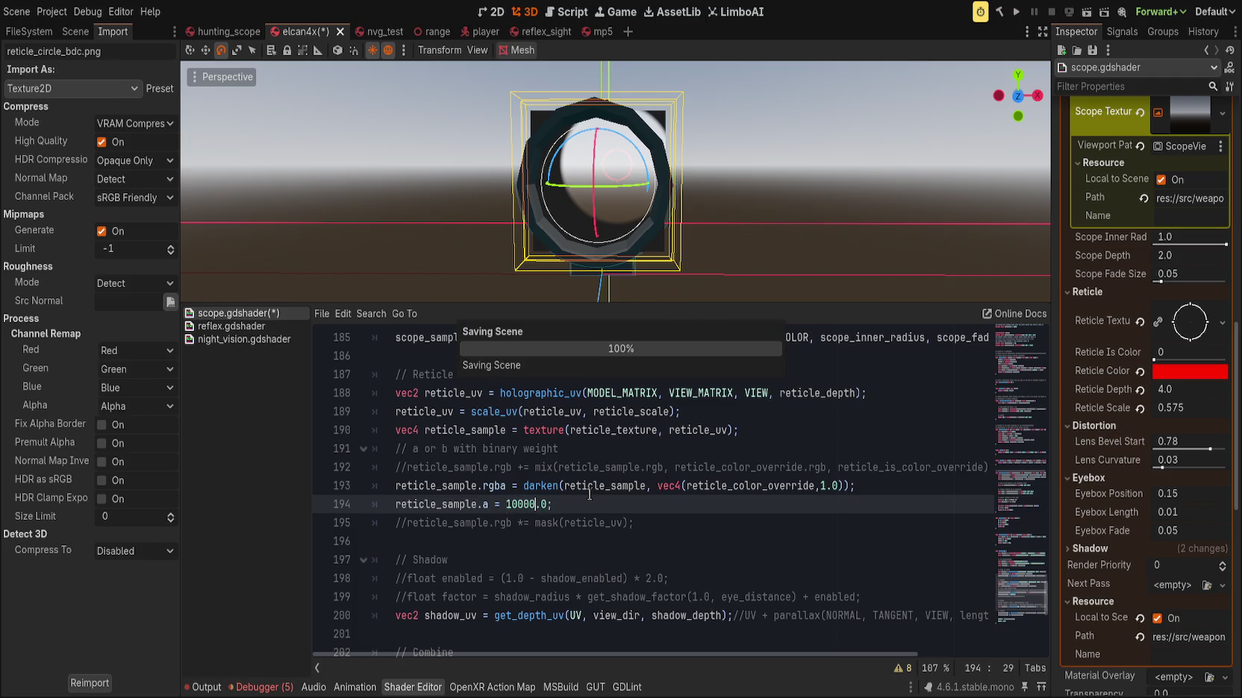
pyautogui.hotkey('ctrl', 'z')
pyautogui.hotkey('ctrl', 's')
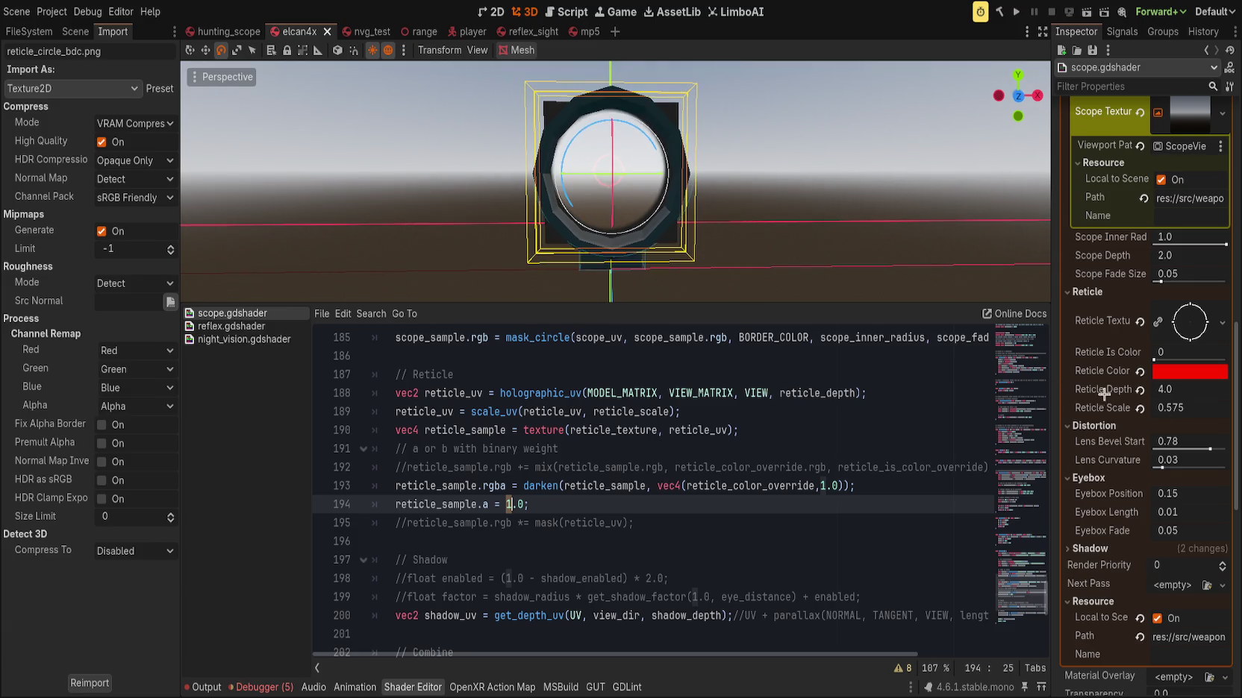
# Lower Reticle Depth in the Inspector from 4.0 to 3.165
pyautogui.moveTo(1187, 388)
pyautogui.mouseDown()
pyautogui.moveTo(1129, 389)
pyautogui.moveTo(1166, 391)
pyautogui.mouseUp()
pyautogui.hotkey('ctrl', 'z')
pyautogui.hotkey('ctrl', 'z')
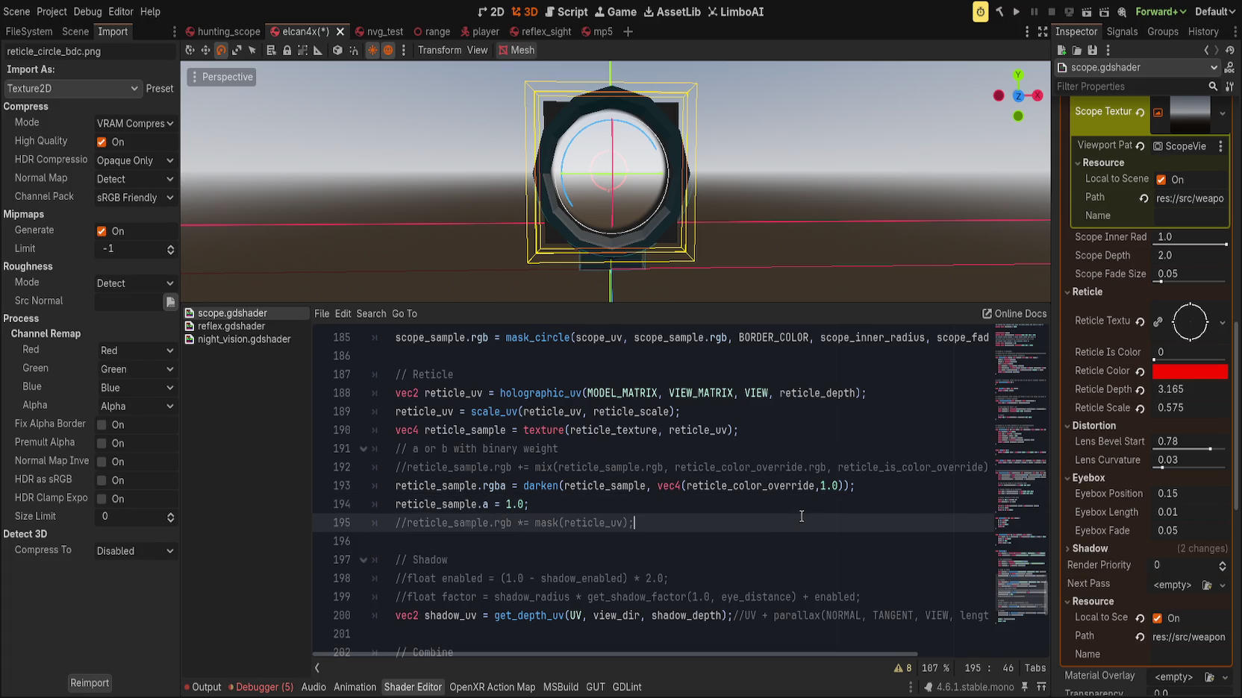
pyautogui.click(1037, 458)
pyautogui.moveTo(1036, 458); pyautogui.dragTo(1048, 326)
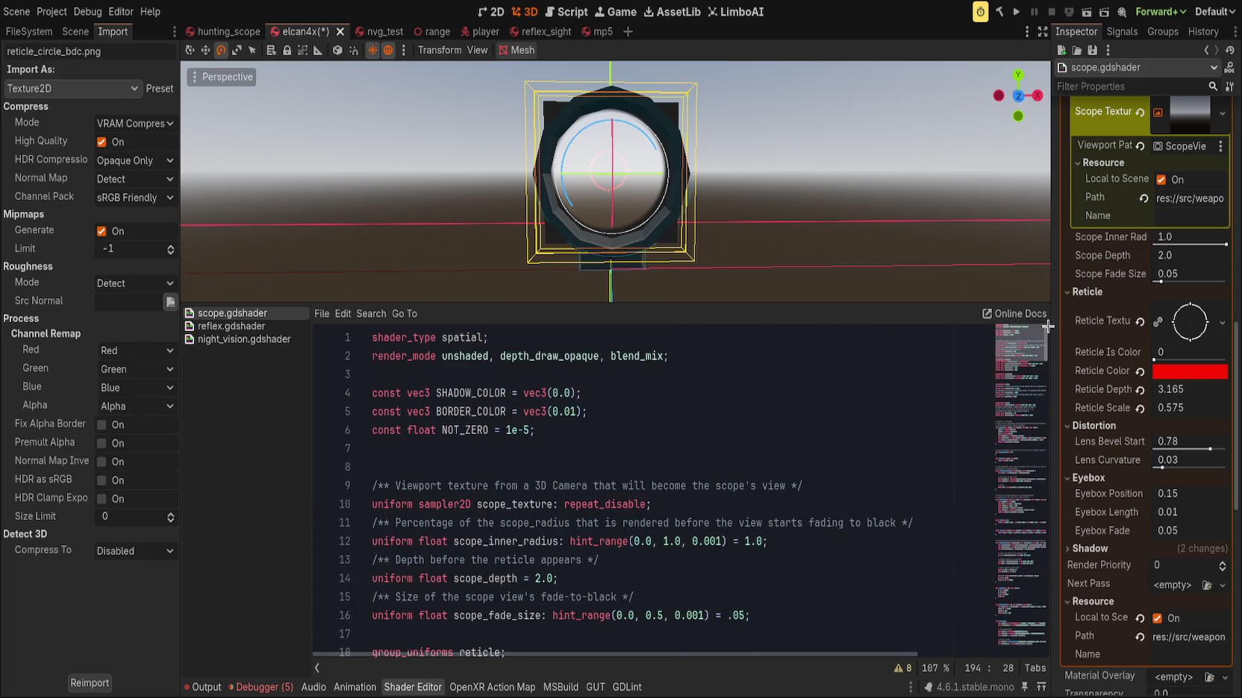
# Try blend_mul and blend_premul_alpha render modes, then revert to blend_mix
pyautogui.doubleClick(654, 355)
pyautogui.write('blend')
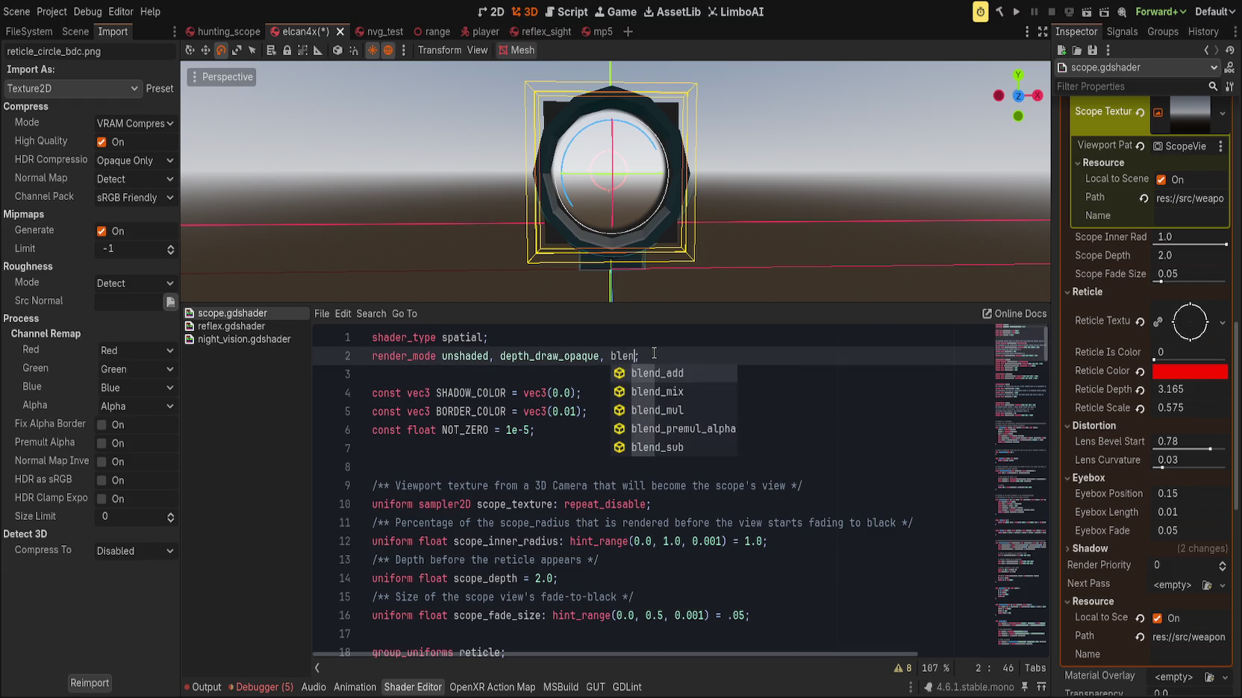
pyautogui.press('Down')
pyautogui.press('Down')
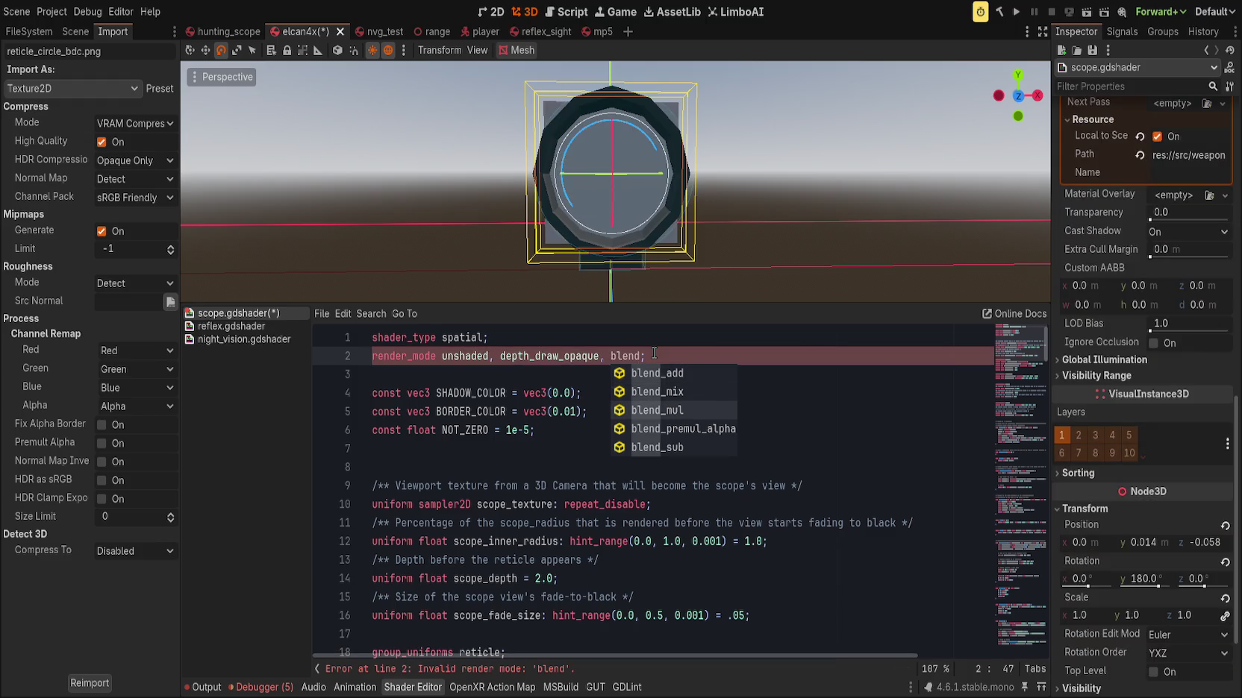
pyautogui.press('Return')
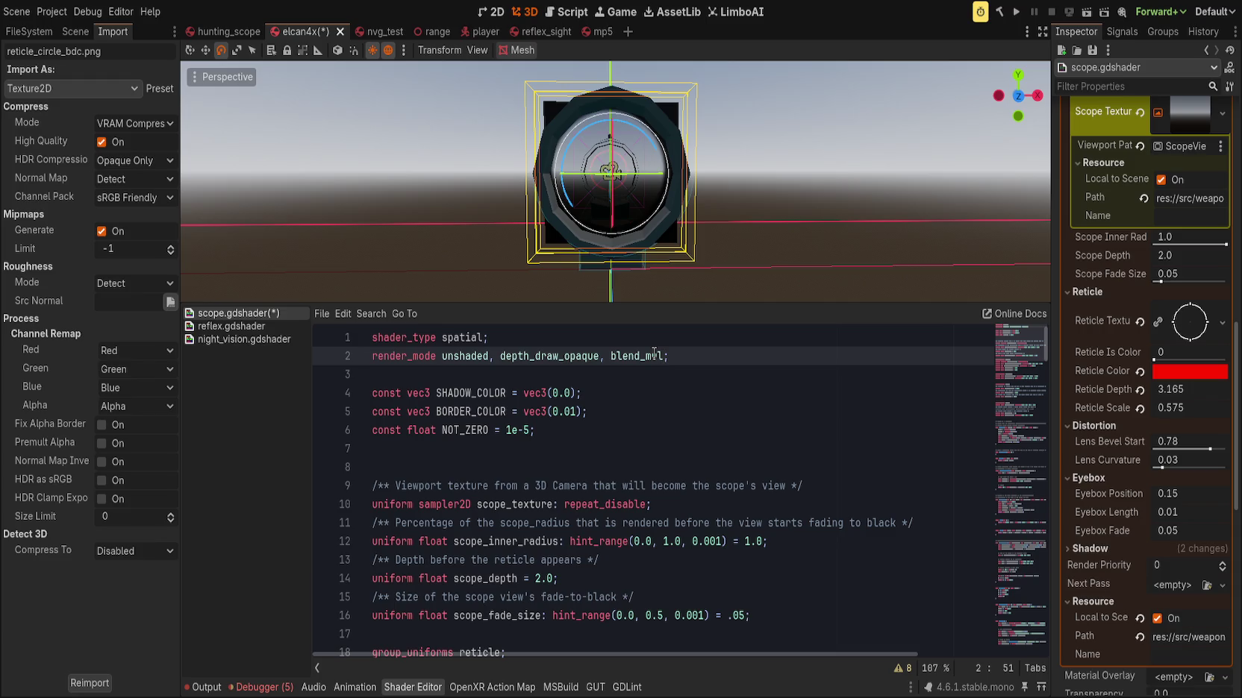
pyautogui.press('BackSpace')
pyautogui.press('BackSpace')
pyautogui.press('BackSpace')
pyautogui.write('pre')
pyautogui.press('Return')
pyautogui.hotkey('ctrl', 's')
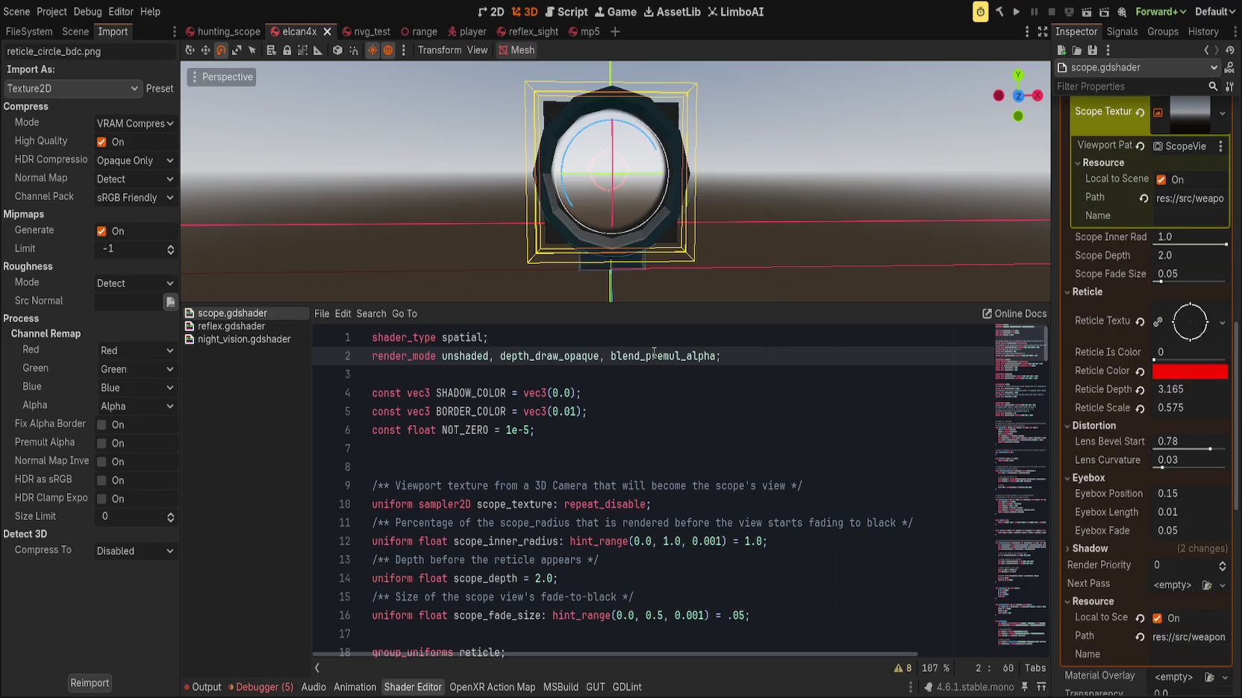
pyautogui.moveTo(659, 233); pyautogui.dragTo(651, 218)
pyautogui.hotkey('ctrl', 'z')
pyautogui.hotkey('ctrl', 'z')
pyautogui.hotkey('ctrl', 'z')
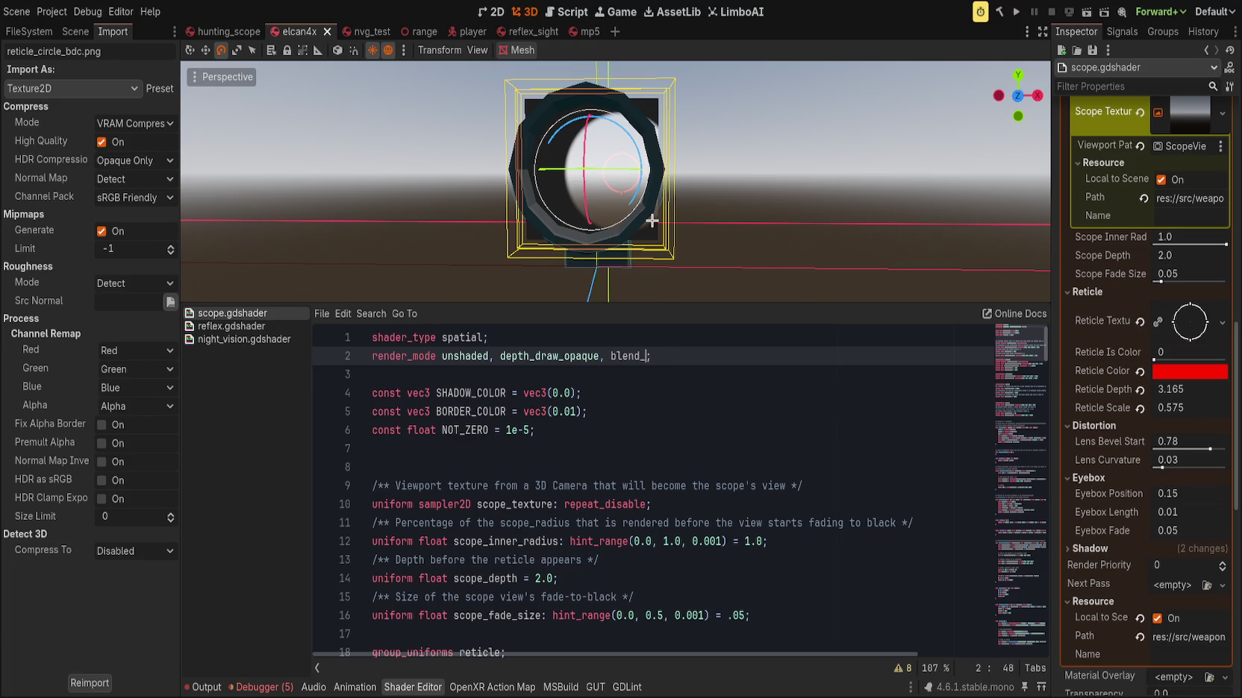
pyautogui.write('mul')
pyautogui.press('BackSpace')
pyautogui.press('BackSpace')
pyautogui.press('BackSpace')
pyautogui.hotkey('ctrl', 'z')
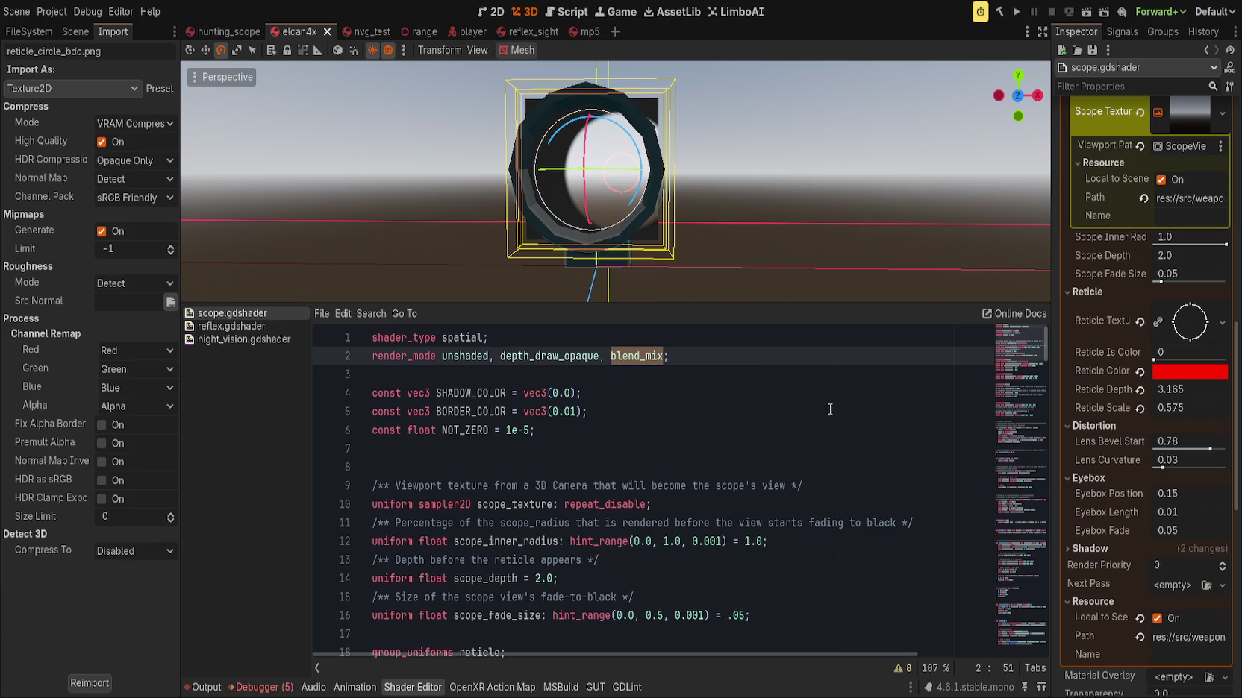
# Test a * 10.0 multiplier on line 193's darken result, then undo it and save
pyautogui.moveTo(1007, 347)
pyautogui.mouseDown()
pyautogui.moveTo(1013, 609)
pyautogui.moveTo(1012, 589)
pyautogui.mouseUp()
pyautogui.scroll(-2, 748, 541)
pyautogui.click(656, 554)
pyautogui.click(712, 535)
pyautogui.click(871, 520)
pyautogui.press('Left')
pyautogui.press('Left')
pyautogui.press('Left')
pyautogui.press('Right')
pyautogui.press('Right')
pyautogui.press('Right')
pyautogui.write('* 10.0')
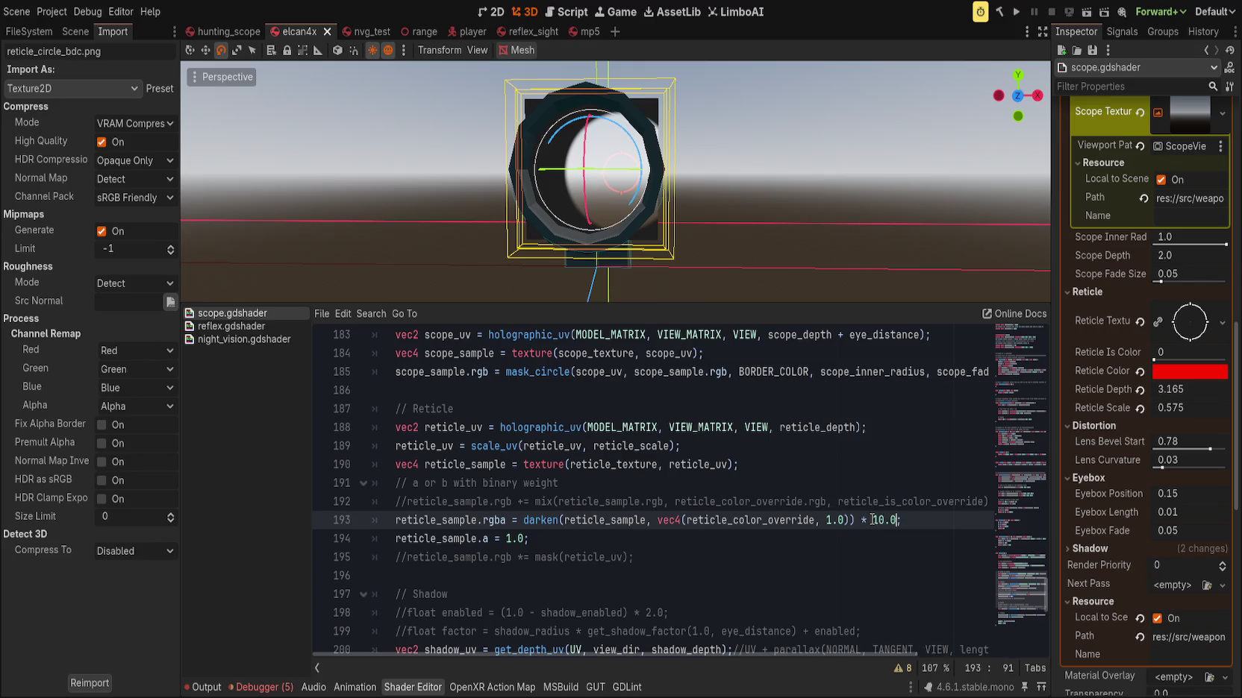
pyautogui.hotkey('ctrl', 's')
pyautogui.hotkey('ctrl', 'z')
pyautogui.click(588, 540)
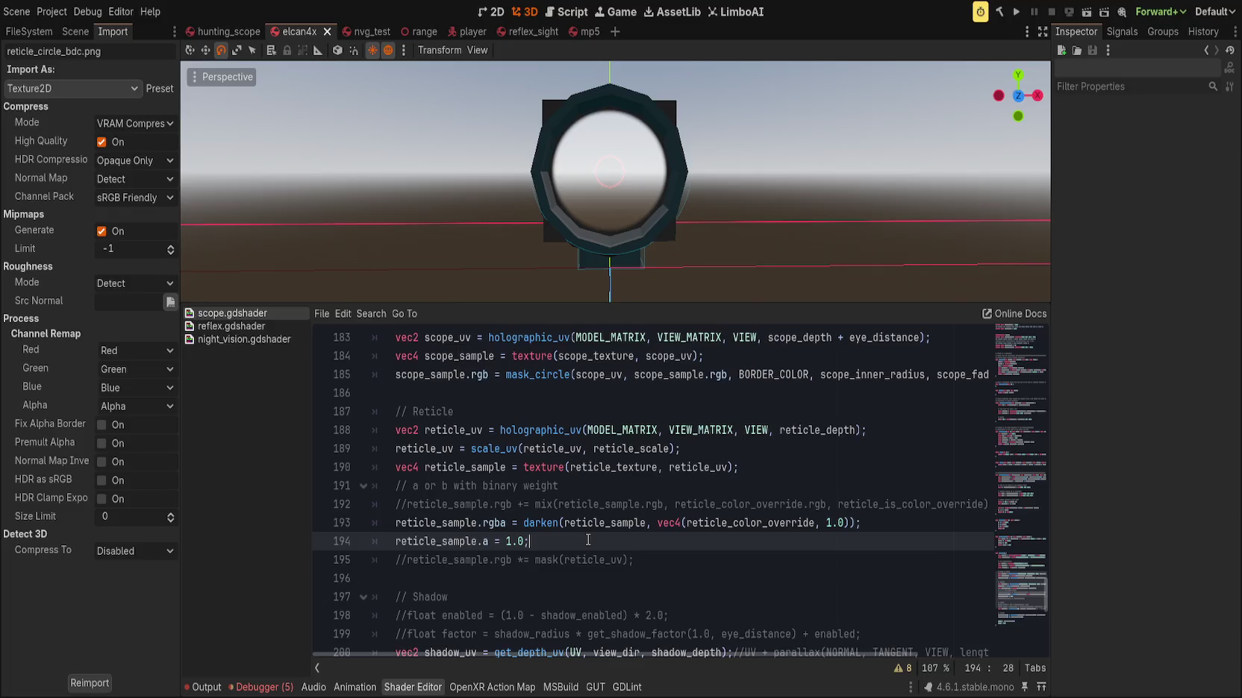
pyautogui.click(877, 526)
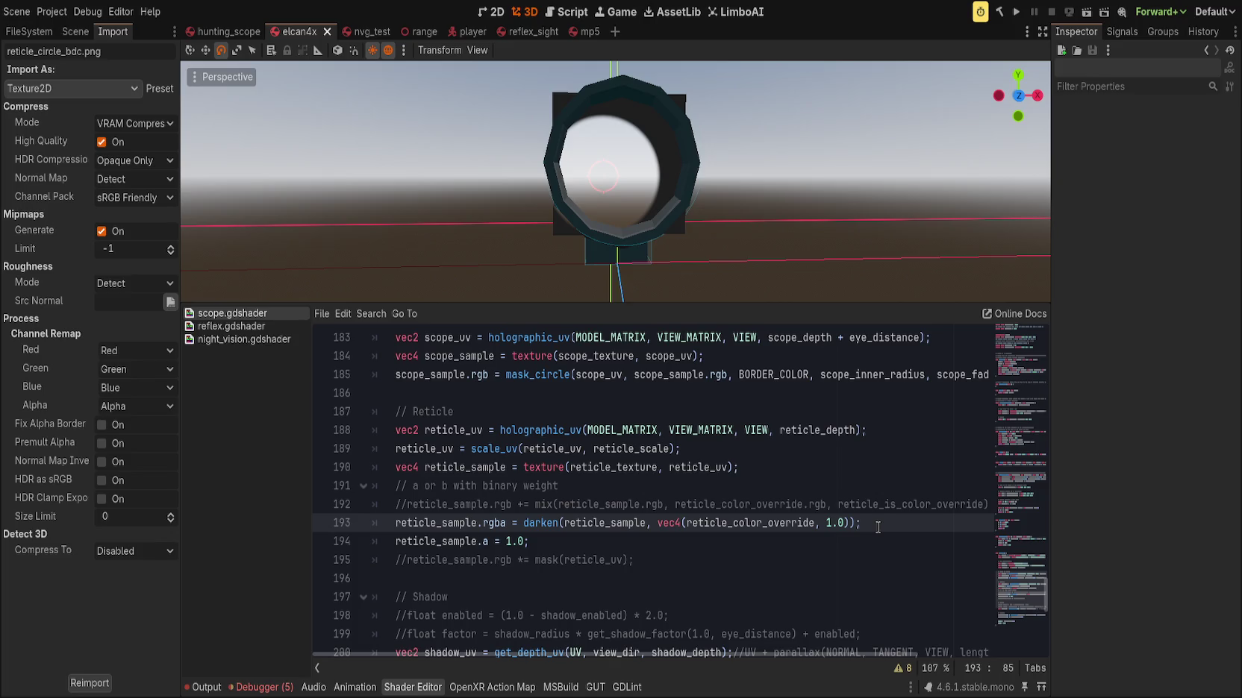
# Switch the left dock to the Scene tab to show the Elcan4x node tree
pyautogui.click(75, 31)
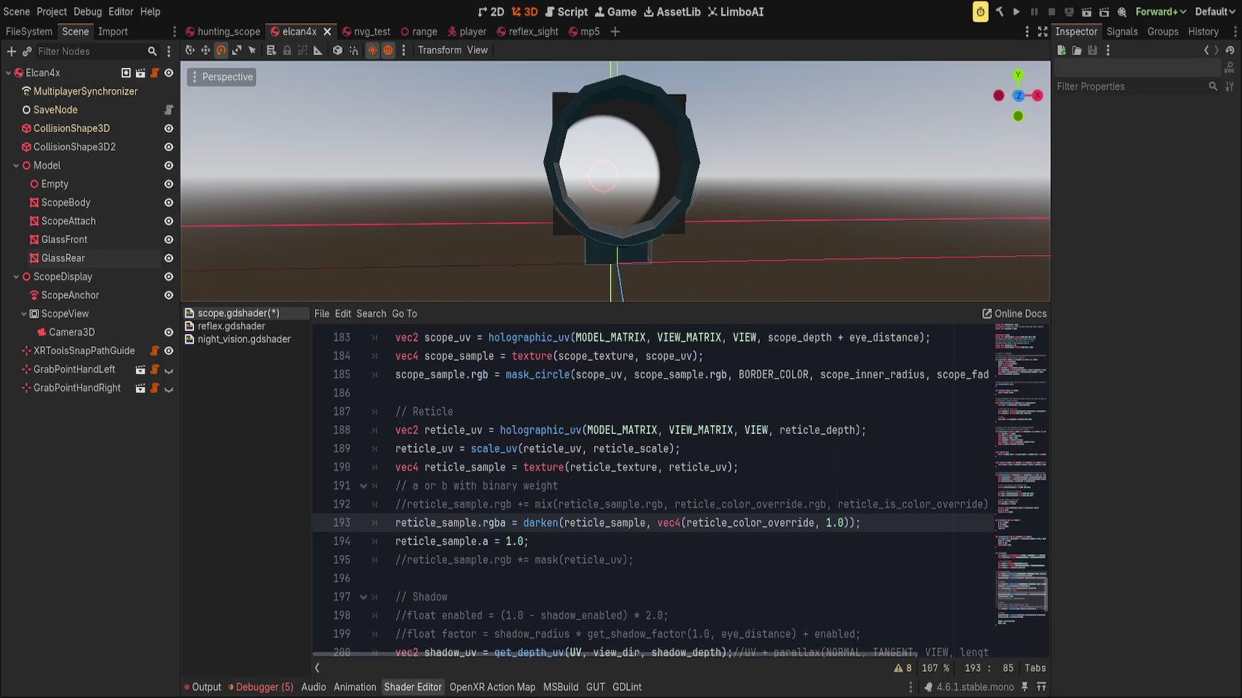
pyautogui.click(802, 505)
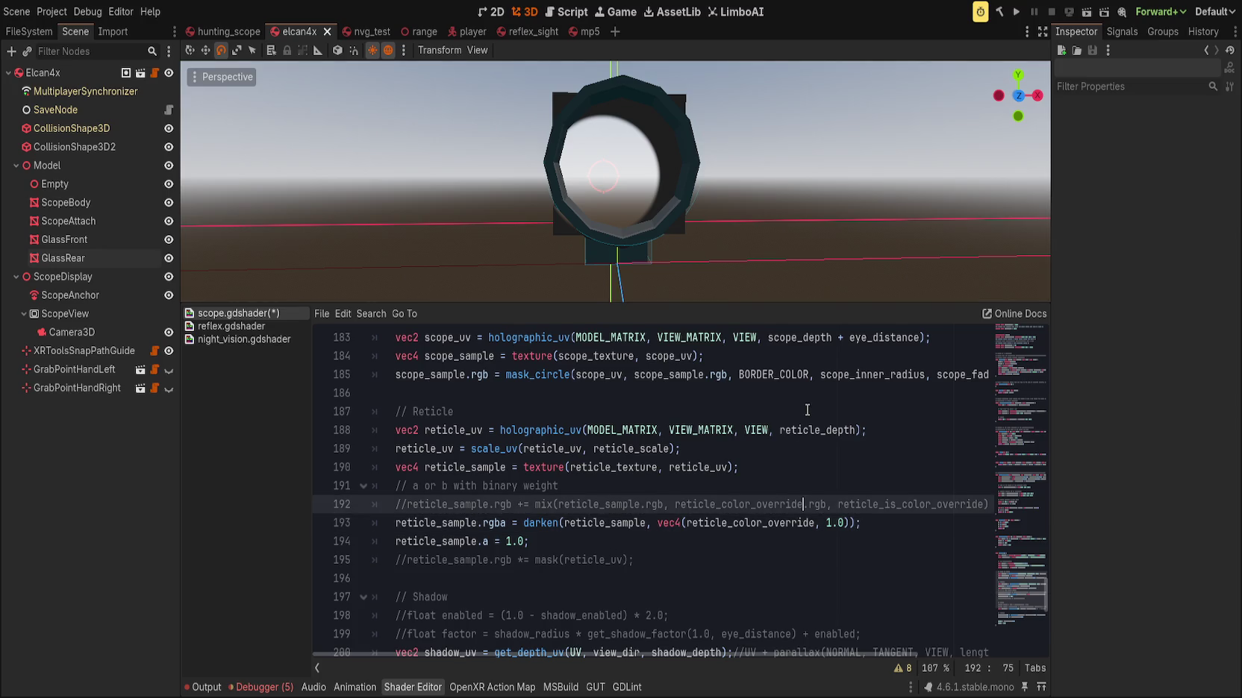
pyautogui.scroll(1, 802, 504)
pyautogui.moveTo(868, 257); pyautogui.dragTo(1009, 277)
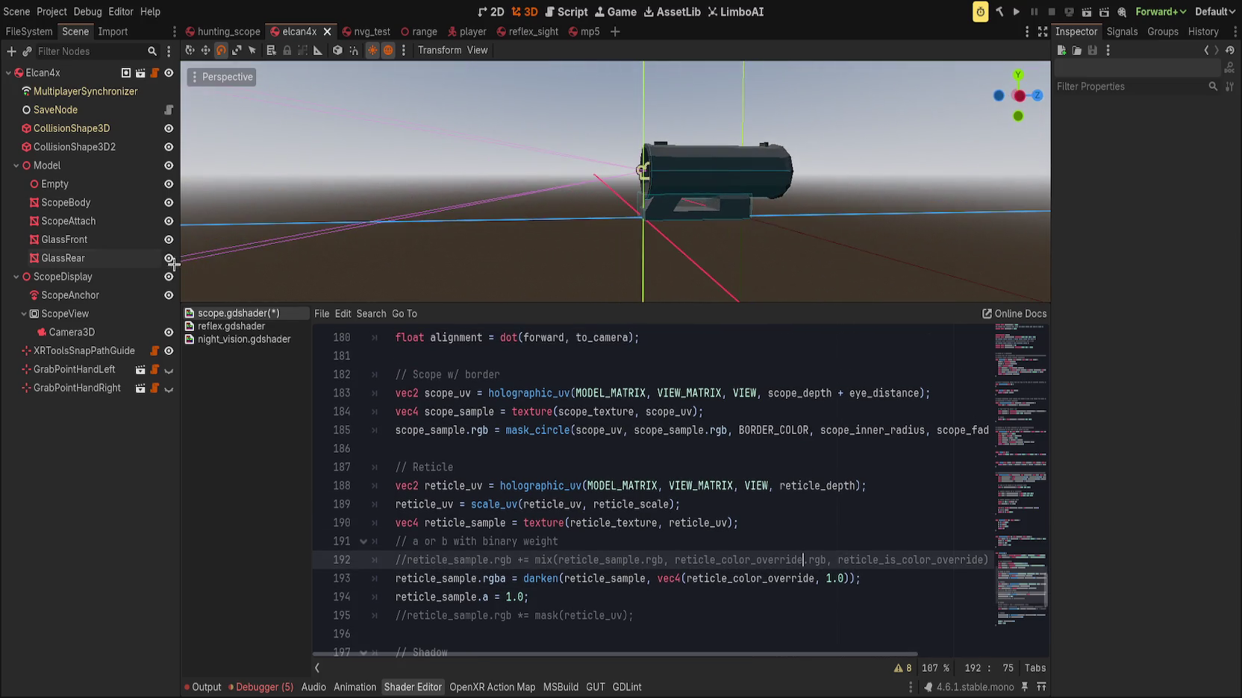
# Save the shader and select Model, Empty, ScopeBody, ScopeAttach, then the GlassRear lens node
pyautogui.click(110, 163)
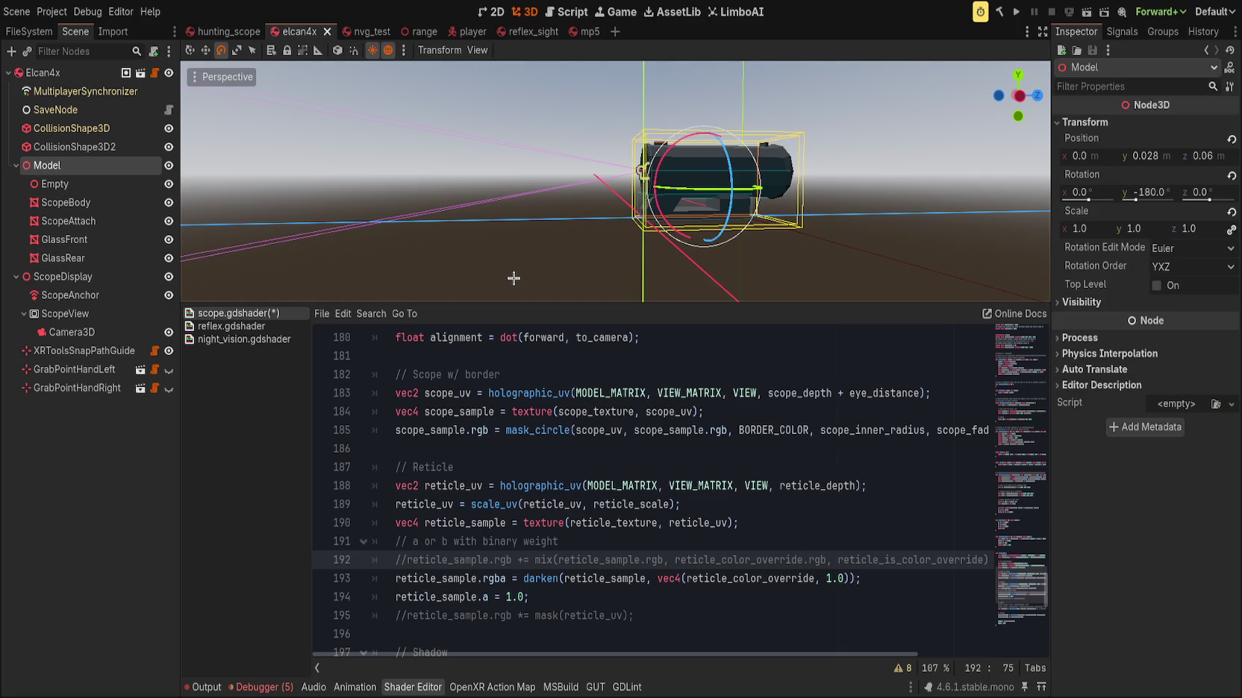
pyautogui.hotkey('ctrl', 's')
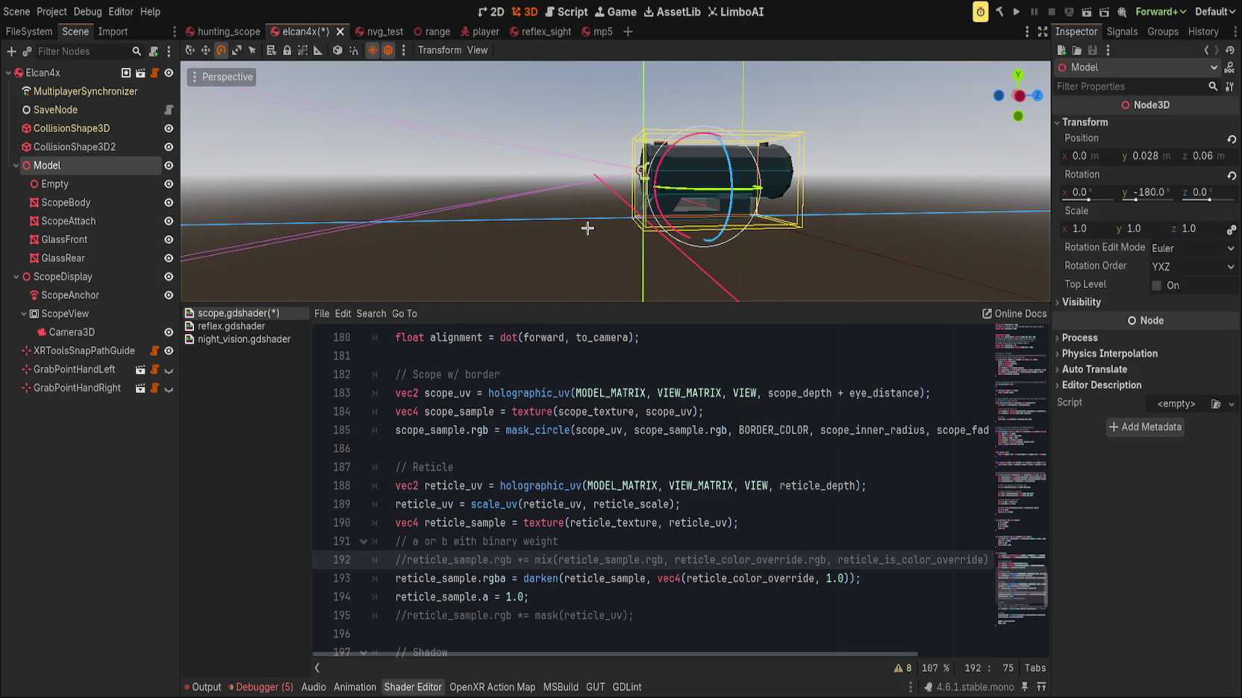
pyautogui.click(90, 183)
pyautogui.click(89, 203)
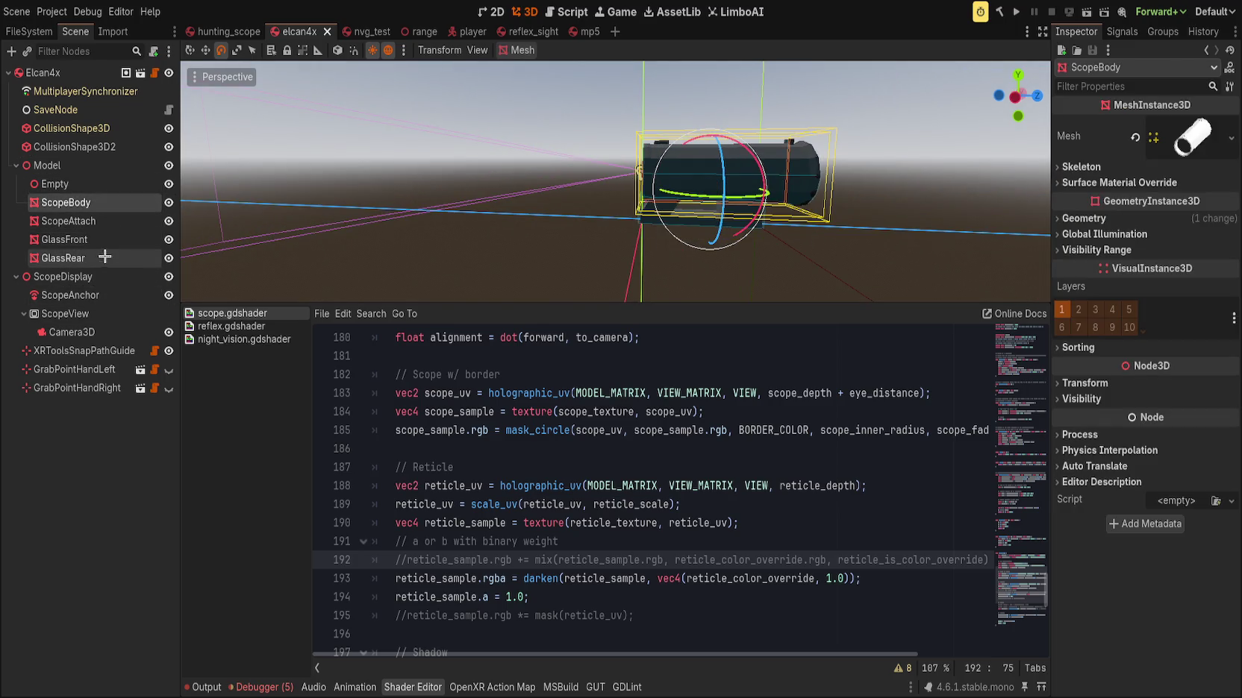
pyautogui.click(123, 222)
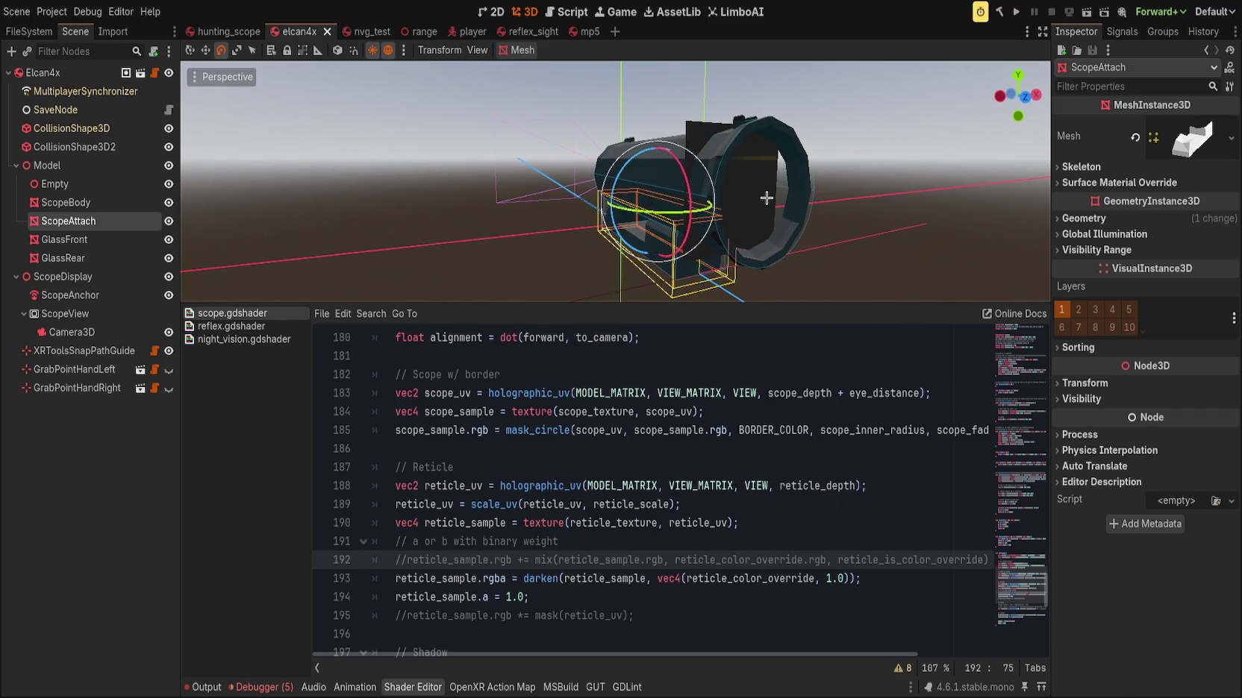
pyautogui.click(807, 209)
pyautogui.scroll(-10, 1095, 365)
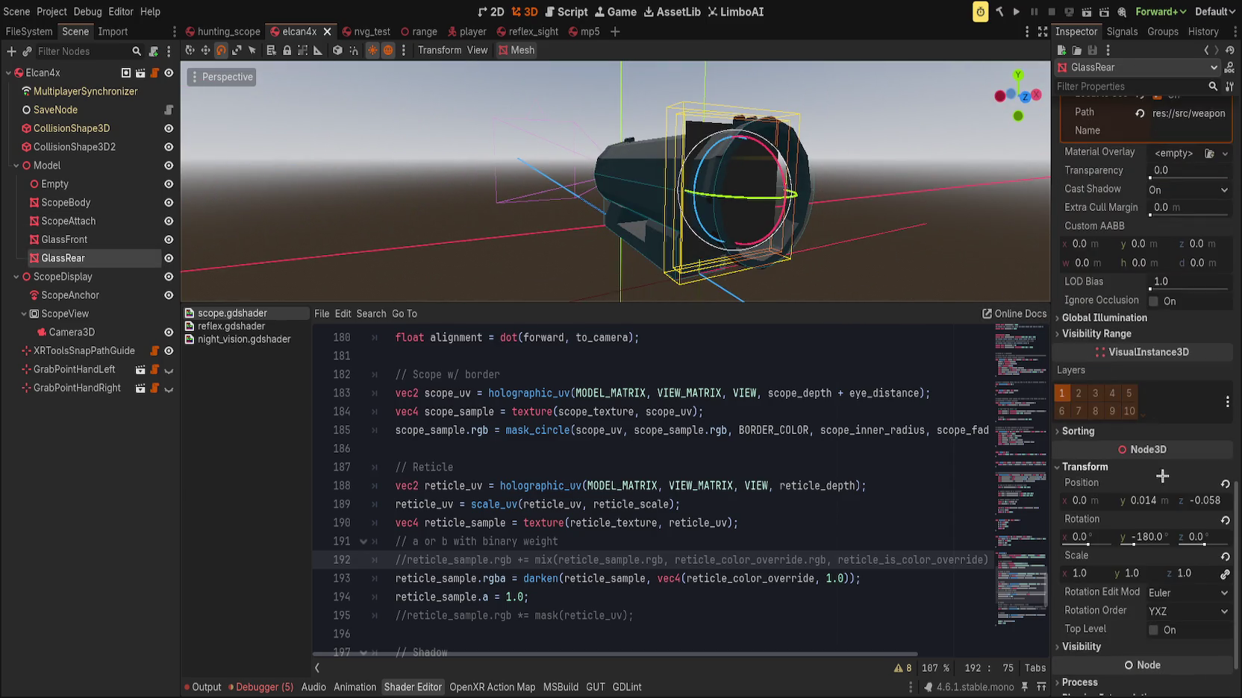
pyautogui.scroll(5, 834, 202)
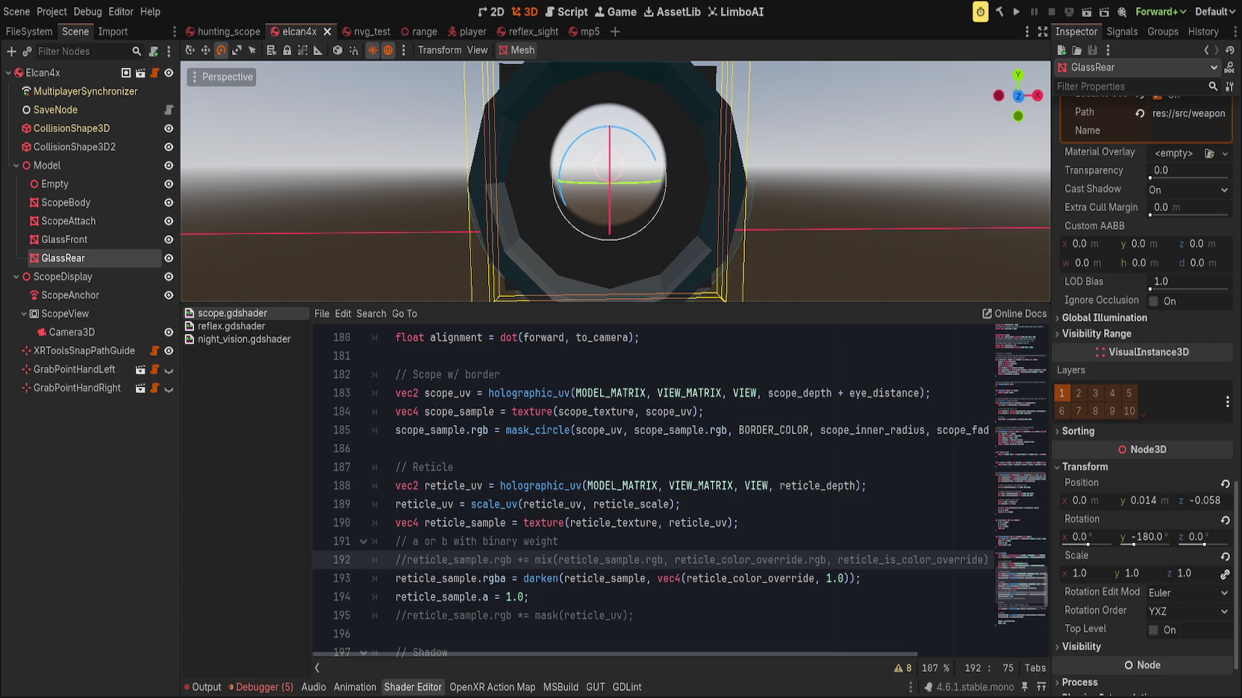
pyautogui.click(664, 191)
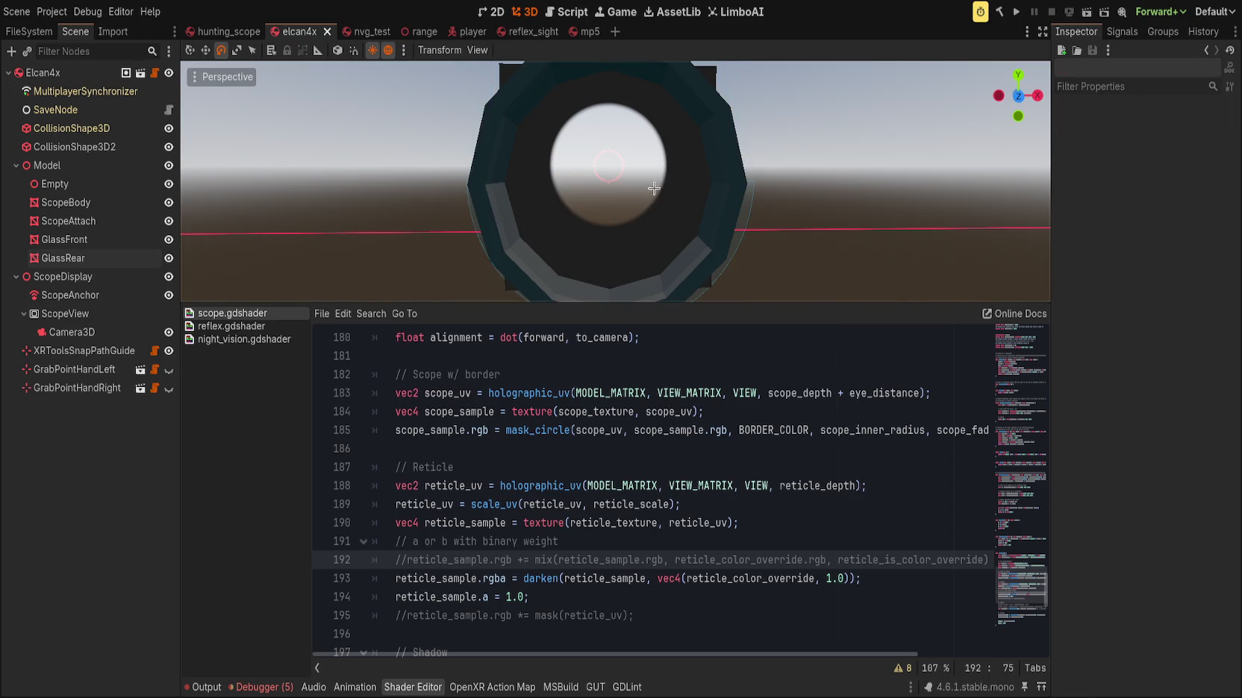
# Locate the reticle_sample += line 204 in the combine section
pyautogui.scroll(-2, 563, 556)
pyautogui.scroll(-2, 564, 555)
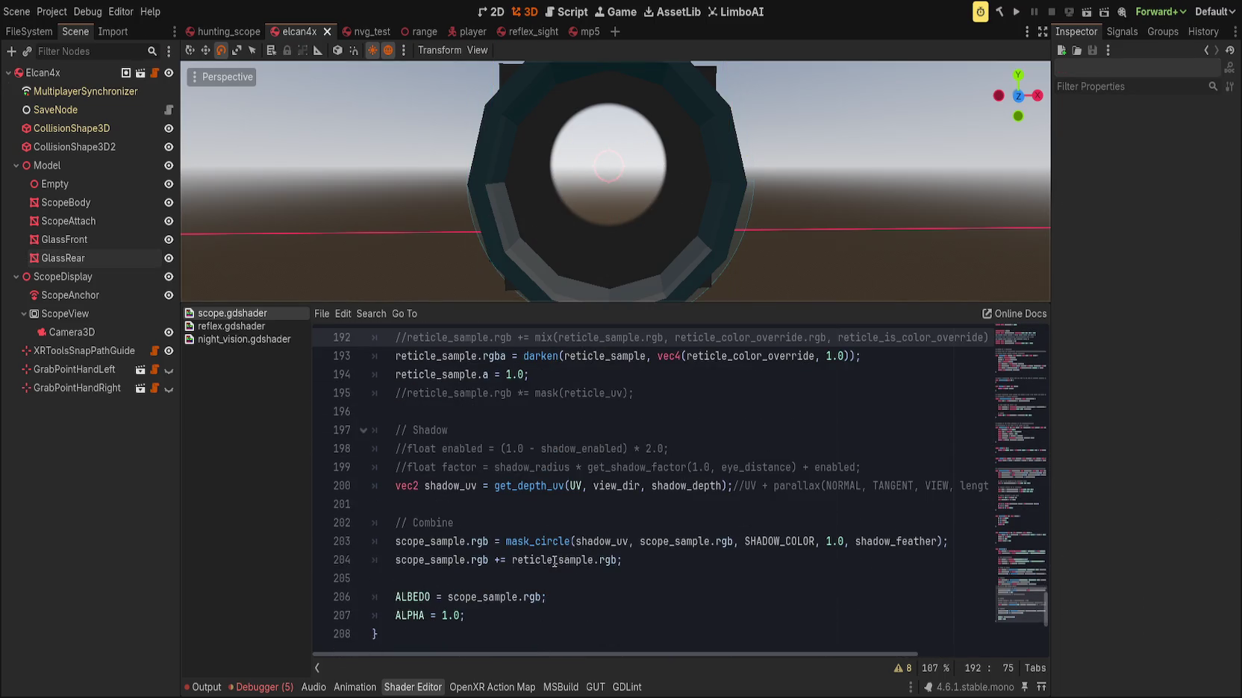
pyautogui.click(568, 597)
pyautogui.click(528, 559)
pyautogui.doubleClick(528, 560)
pyautogui.moveTo(494, 560); pyautogui.dragTo(511, 561)
pyautogui.click(533, 559)
pyautogui.doubleClick(533, 560)
pyautogui.press('End')
pyautogui.click(533, 560)
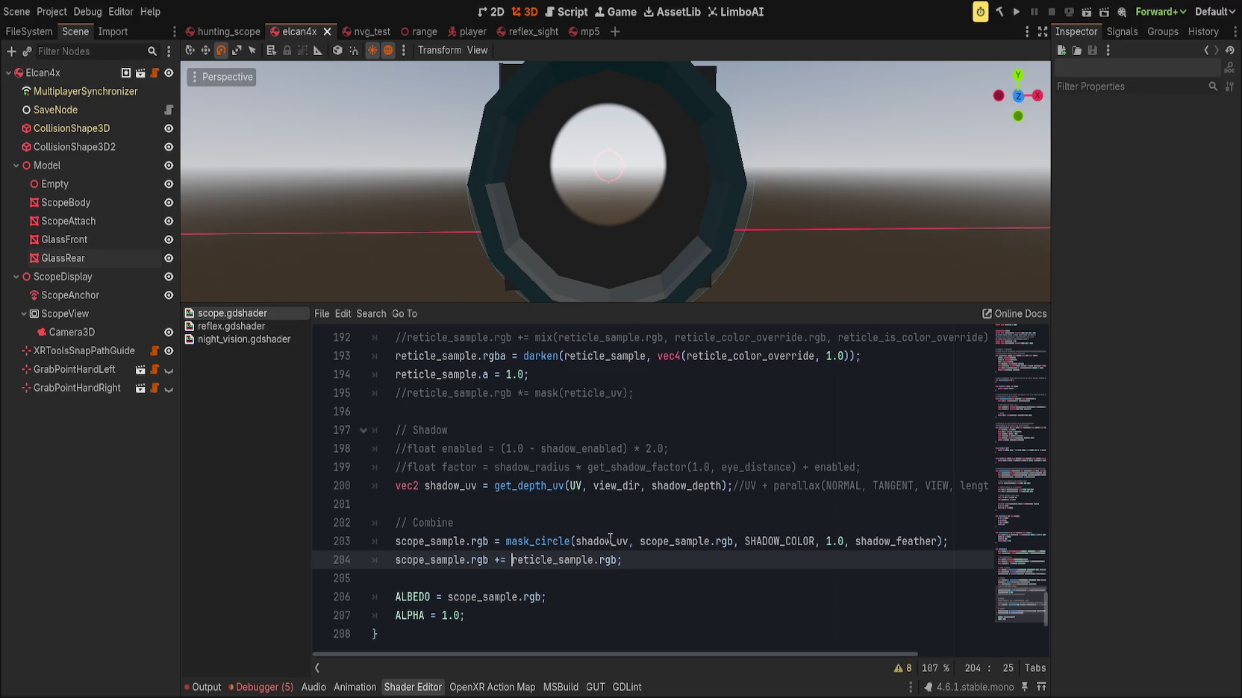
# Rewrite line 204 as scope_sample.rgb = mix(scope_sample.rgb, reticle_sample.rgb, reticle_sample.a)
pyautogui.press('BackSpace')
pyautogui.press('BackSpace')
pyautogui.press('BackSpace')
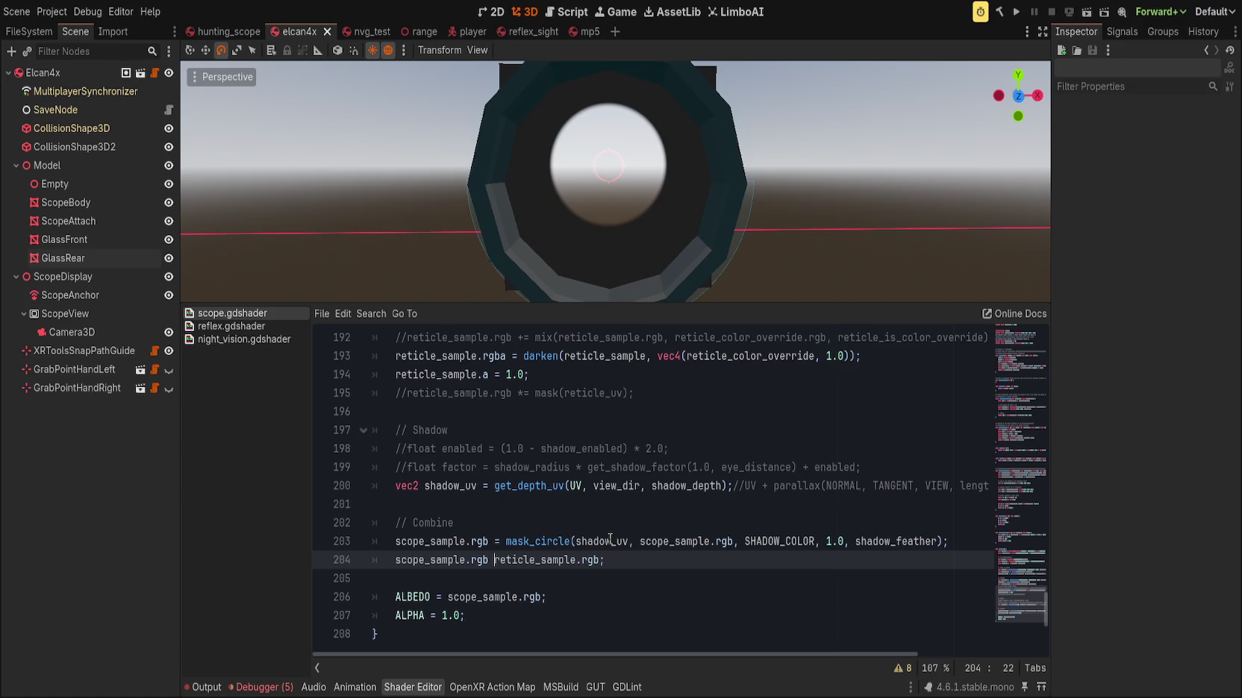
pyautogui.write('= mix(')
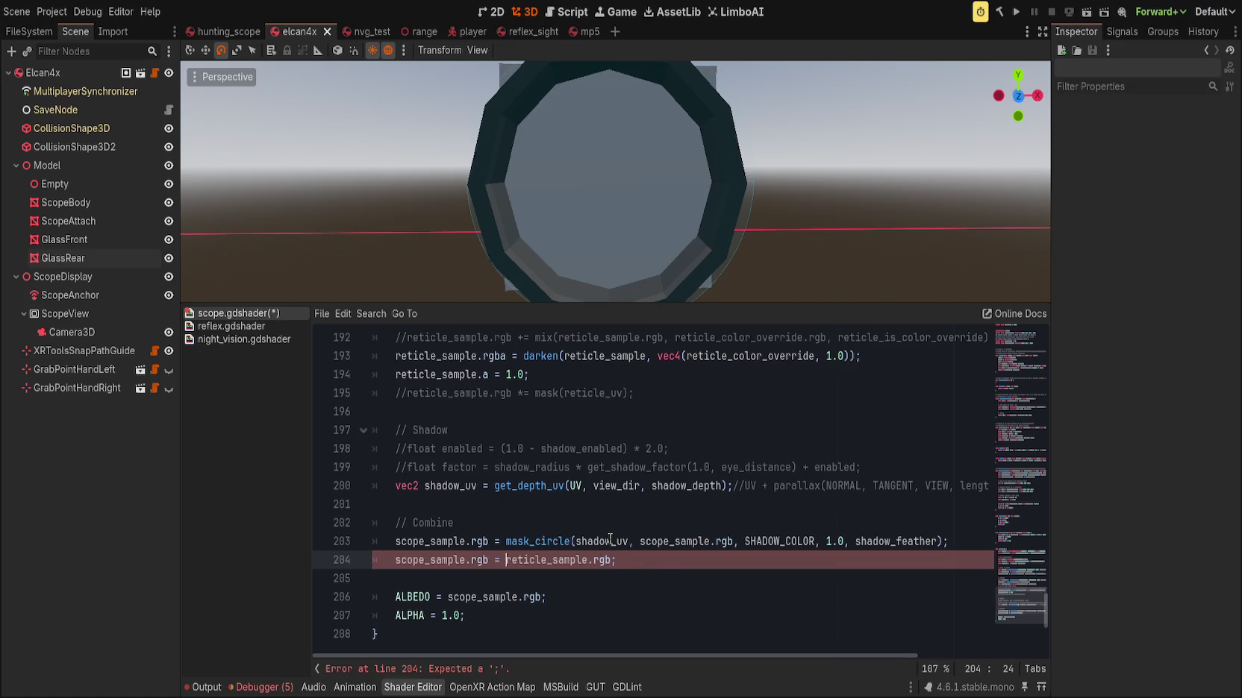
pyautogui.write('scope_sample.rgb,')
pyautogui.press('Right')
pyautogui.press('Right')
pyautogui.press('Right')
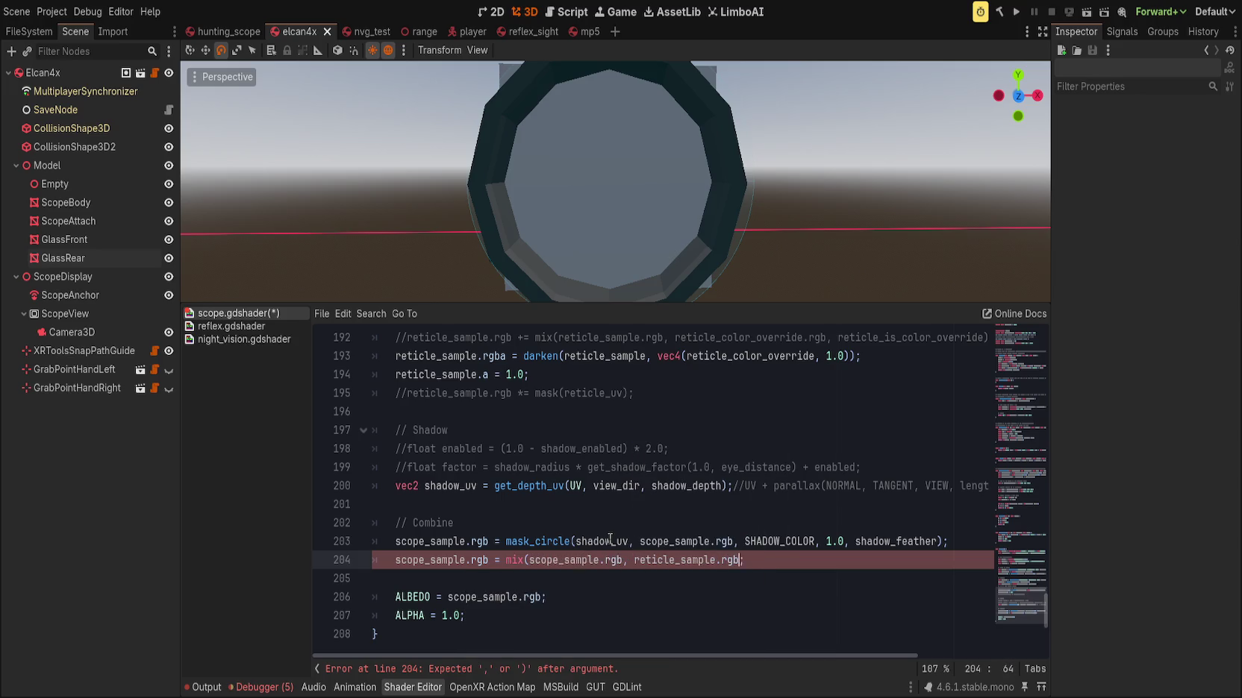
pyautogui.write(',')
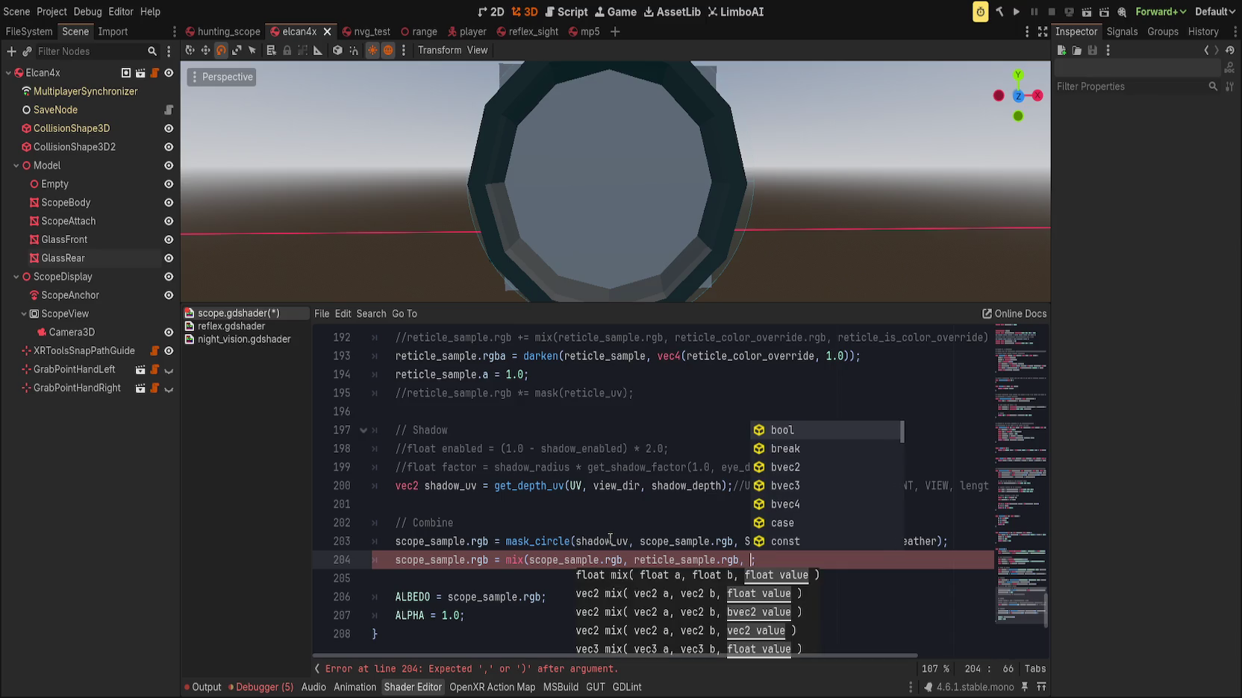
pyautogui.write(' scope')
pyautogui.press('BackSpace')
pyautogui.press('BackSpace')
pyautogui.press('BackSpace')
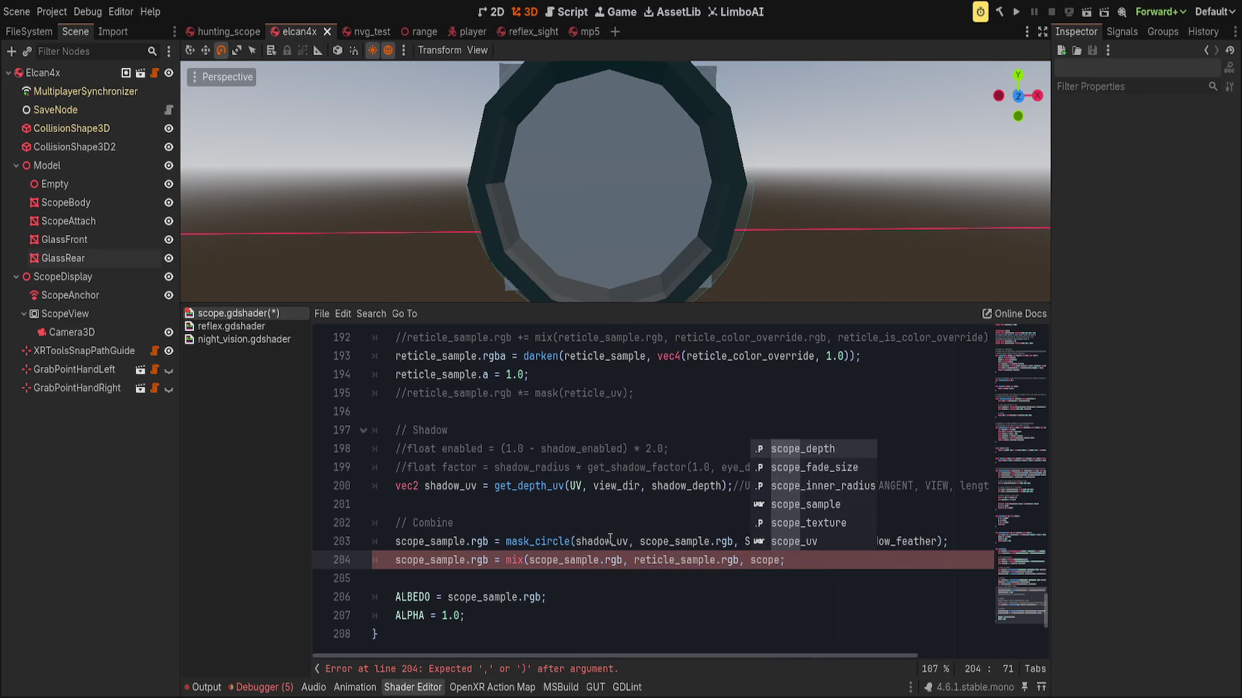
pyautogui.write('reticle_sample.a')
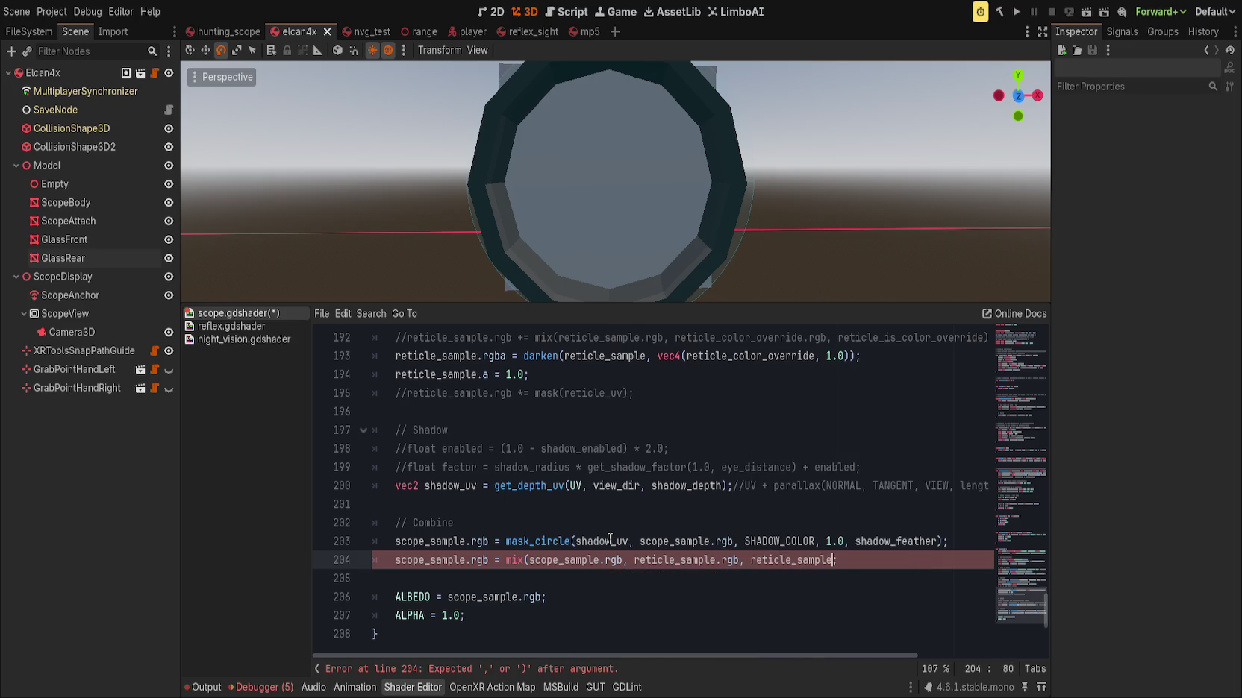
pyautogui.write(')')
pyautogui.moveTo(606, 190)
pyautogui.mouseDown()
pyautogui.moveTo(608, 221)
pyautogui.moveTo(589, 224)
pyautogui.mouseUp()
pyautogui.press('Left')
pyautogui.press('Left')
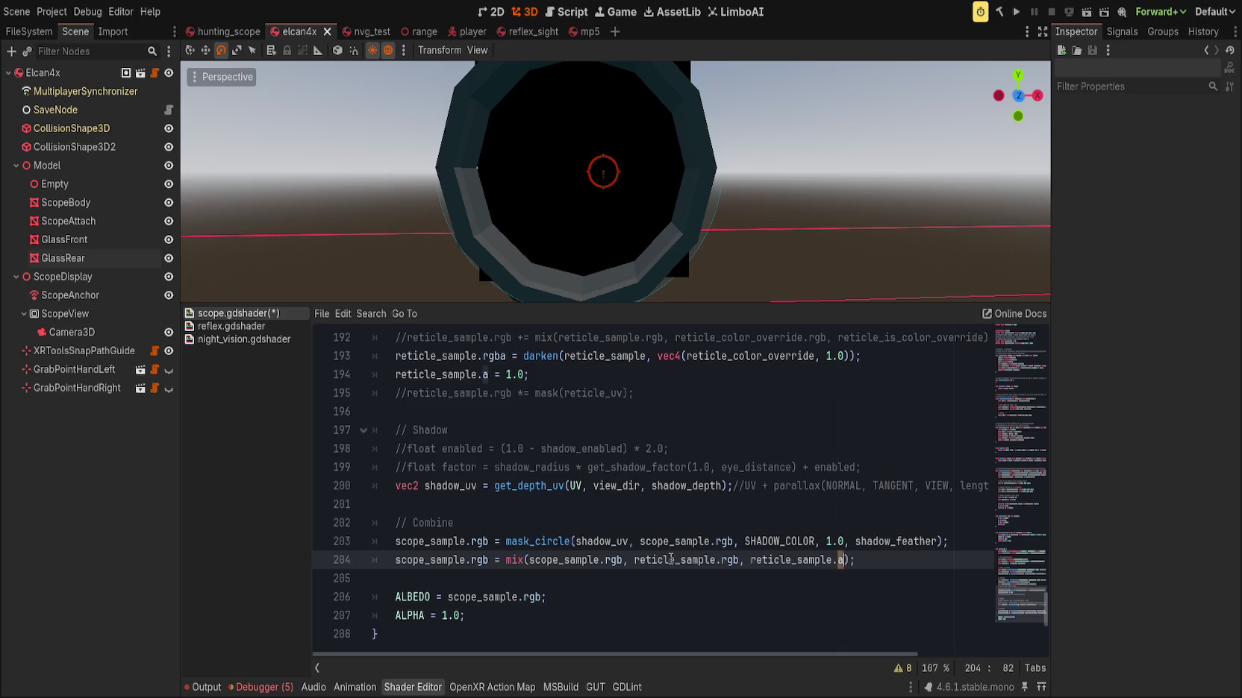
# Try swapping the mix arguments so the reticle colour comes first
pyautogui.doubleClick(565, 559)
pyautogui.keyDown('shift'); pyautogui.click(624, 560); pyautogui.keyUp('shift')
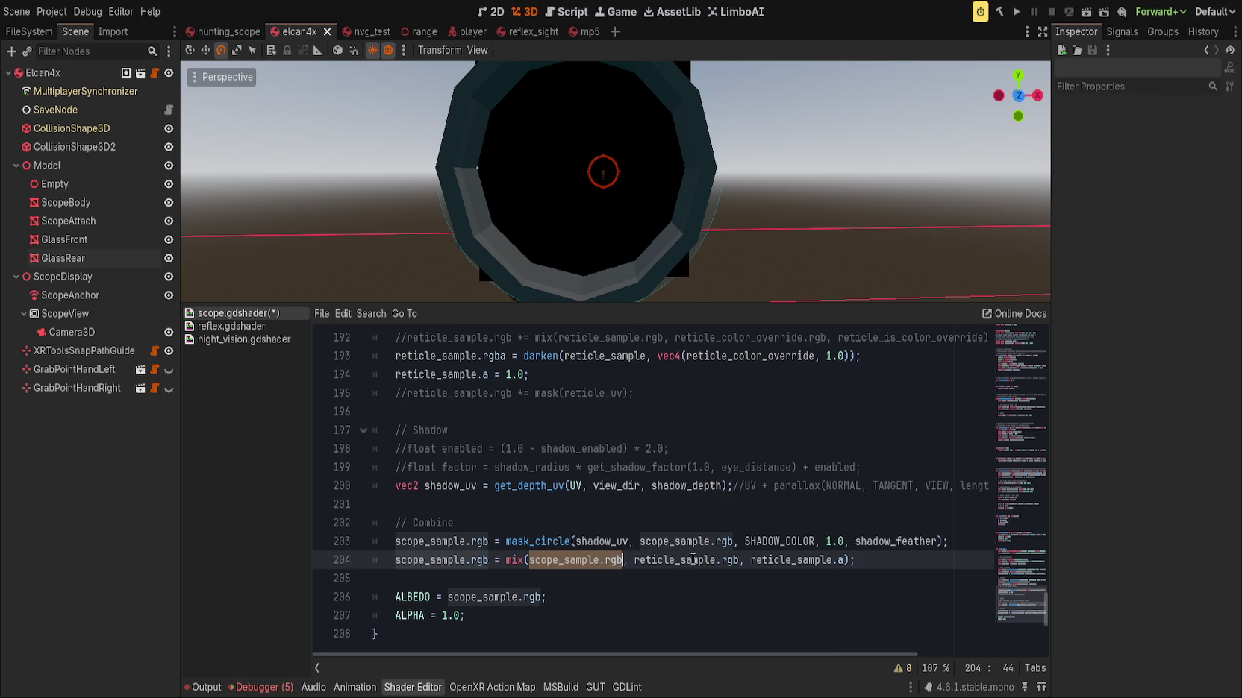
pyautogui.doubleClick(692, 560)
pyautogui.hotkey('ctrl', 'c')
pyautogui.press('BackSpace')
pyautogui.click(526, 560)
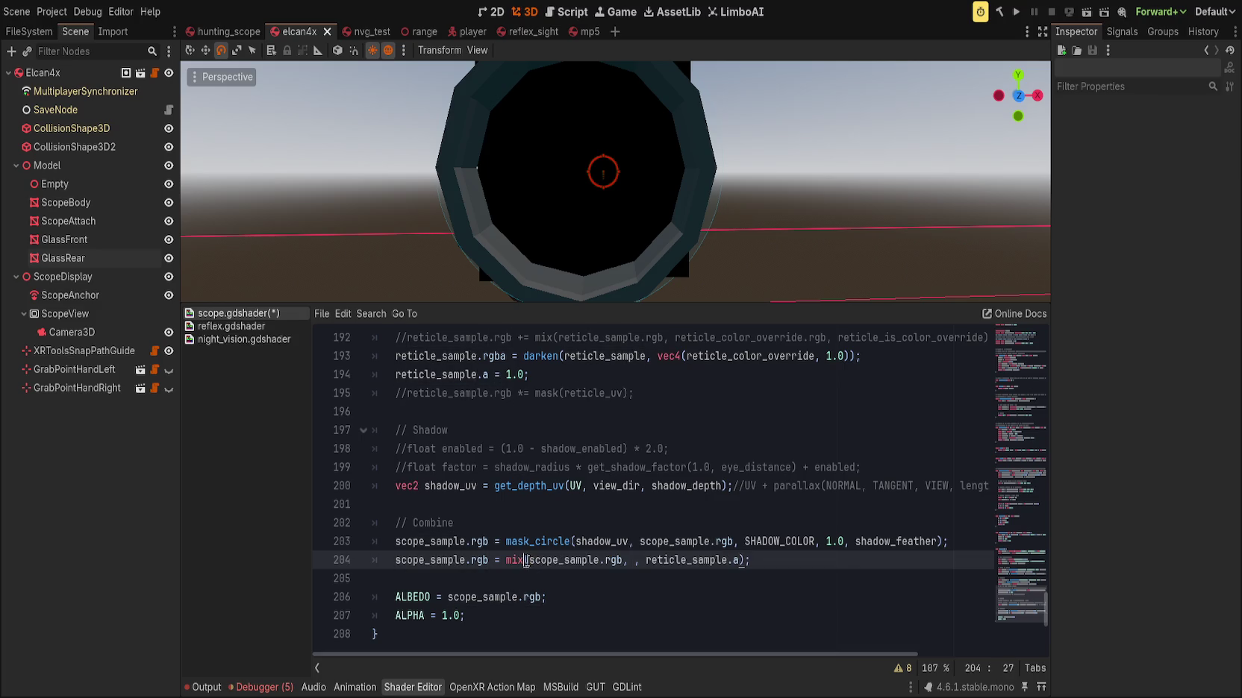
pyautogui.press('Right')
pyautogui.hotkey('ctrl', 'v')
pyautogui.hotkey('ctrl', 'Right')
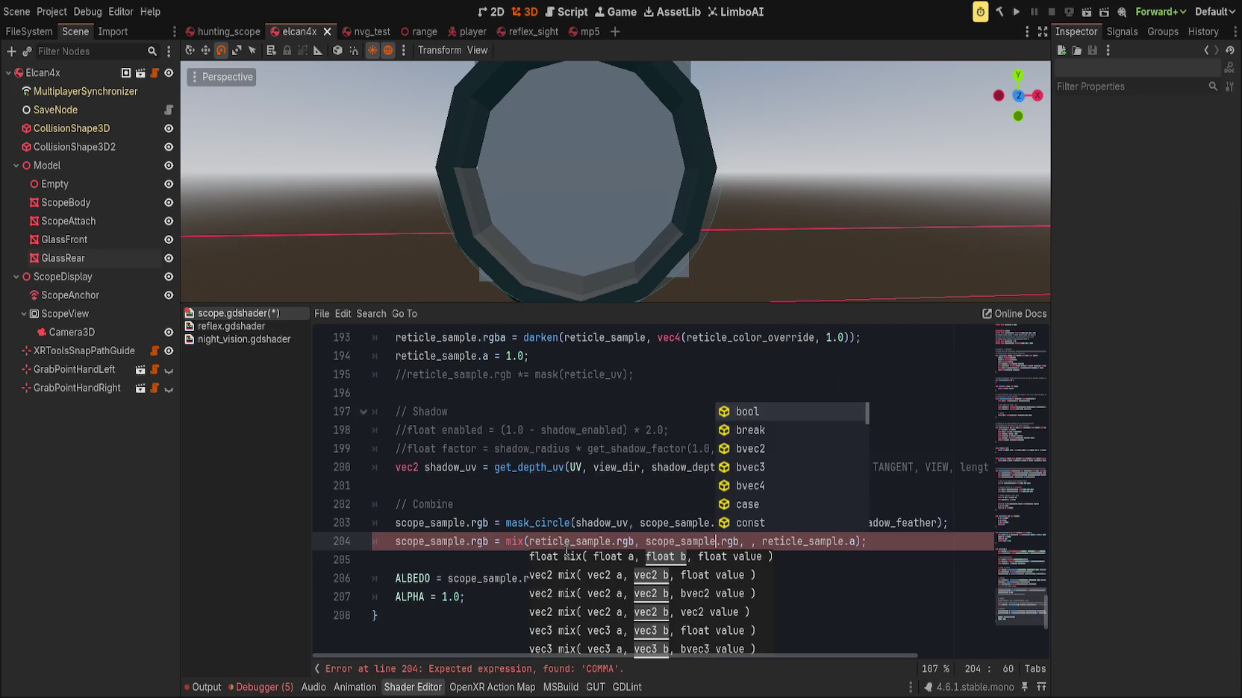
pyautogui.hotkey('ctrl', 'Right')
pyautogui.press('Delete')
pyautogui.press('End')
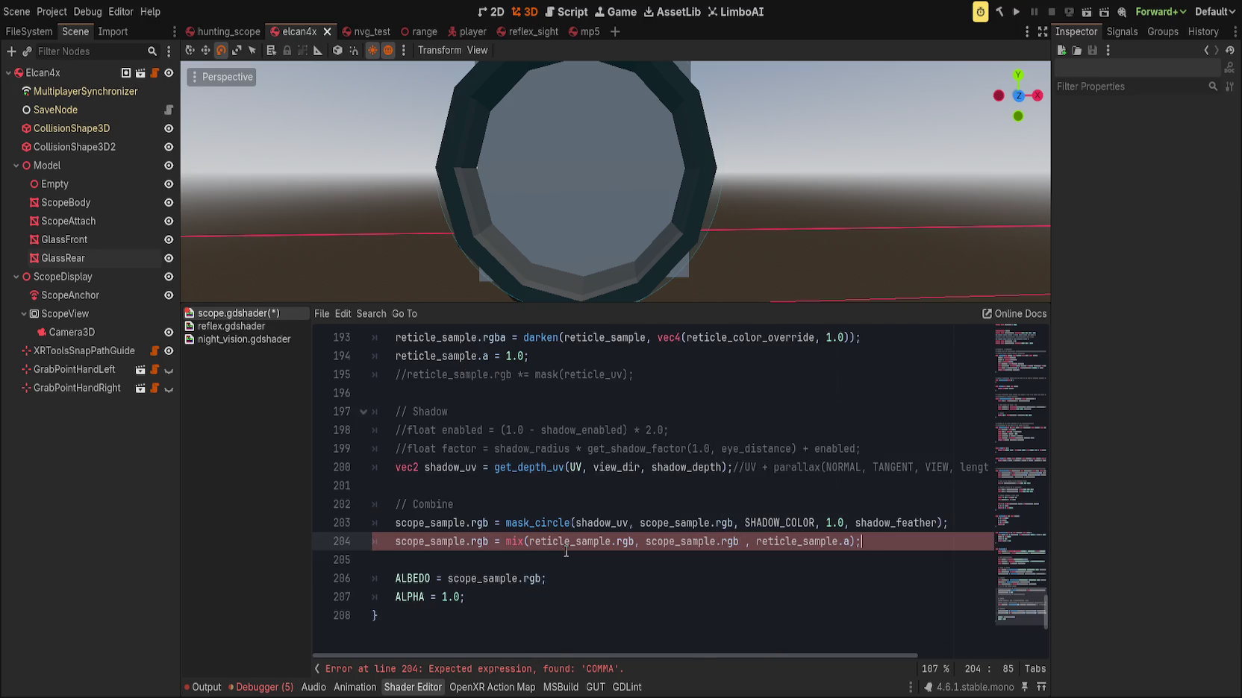
# Restore the original mix order, drop the reticle_sample.a = 1.0 line, and save
pyautogui.hotkey('ctrl', 'z')
pyautogui.hotkey('ctrl', 'z')
pyautogui.hotkey('ctrl', 'z')
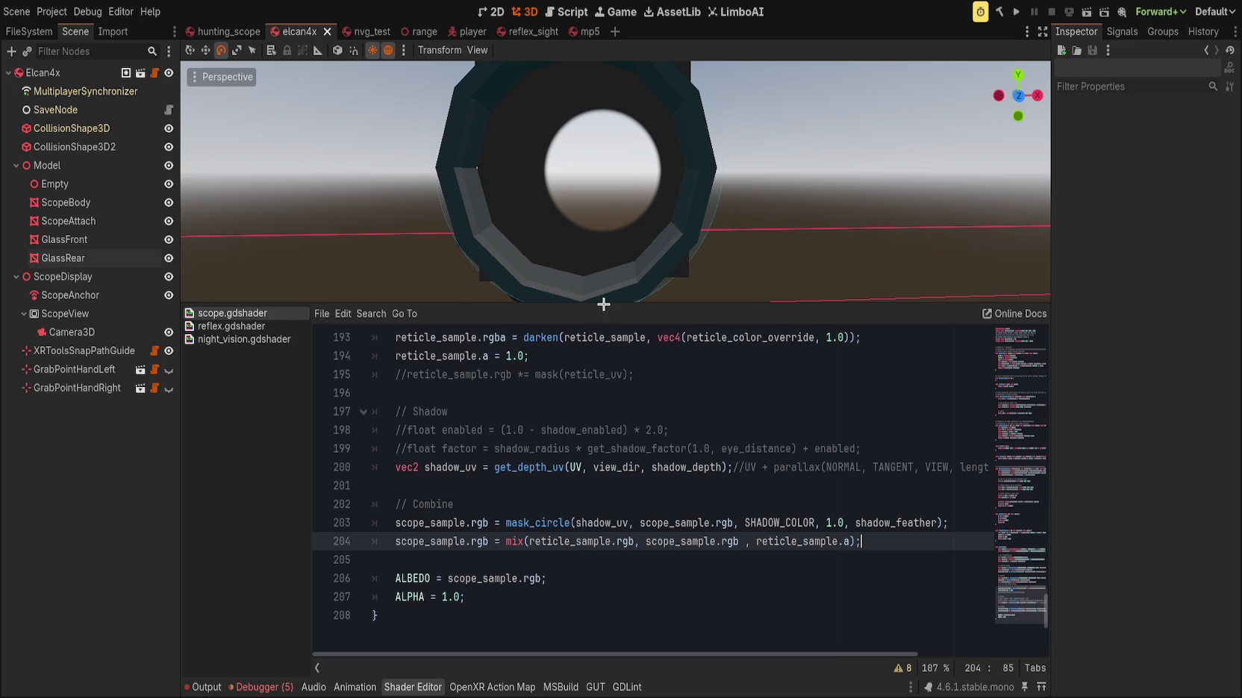
pyautogui.hotkey('ctrl', 'z')
pyautogui.hotkey('ctrl', 'z')
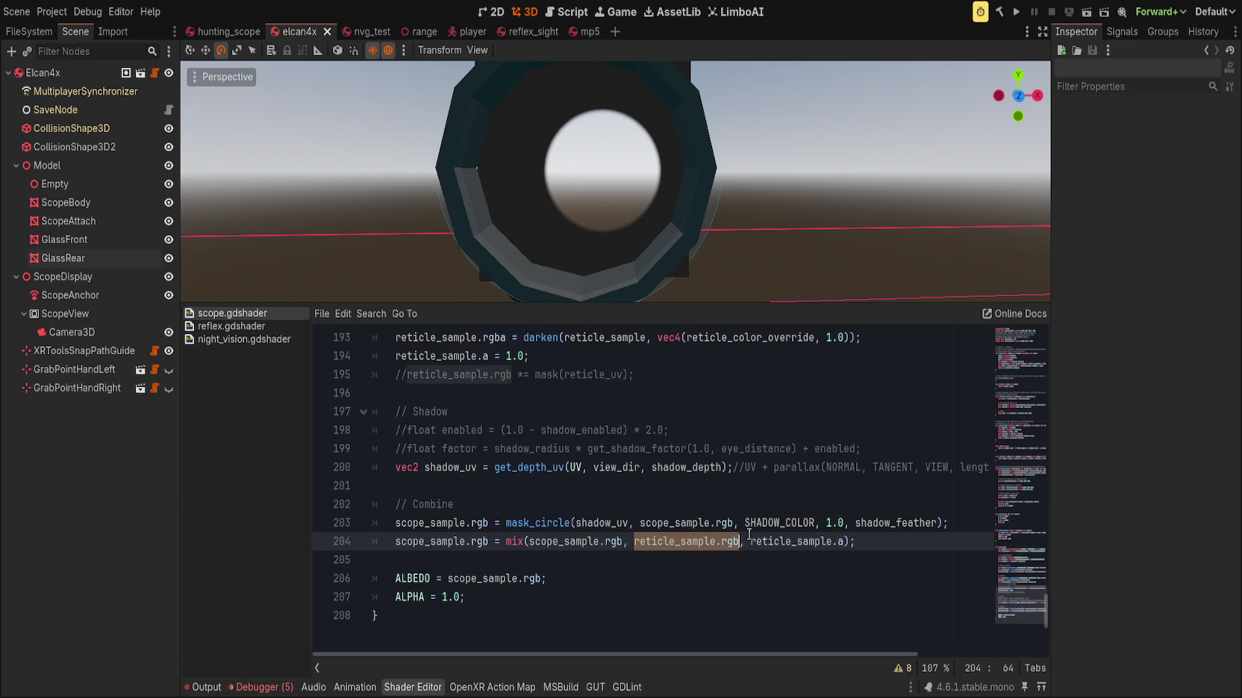
pyautogui.hotkey('ctrl', 'z')
pyautogui.hotkey('ctrl', 'z')
pyautogui.hotkey('ctrl', 'z')
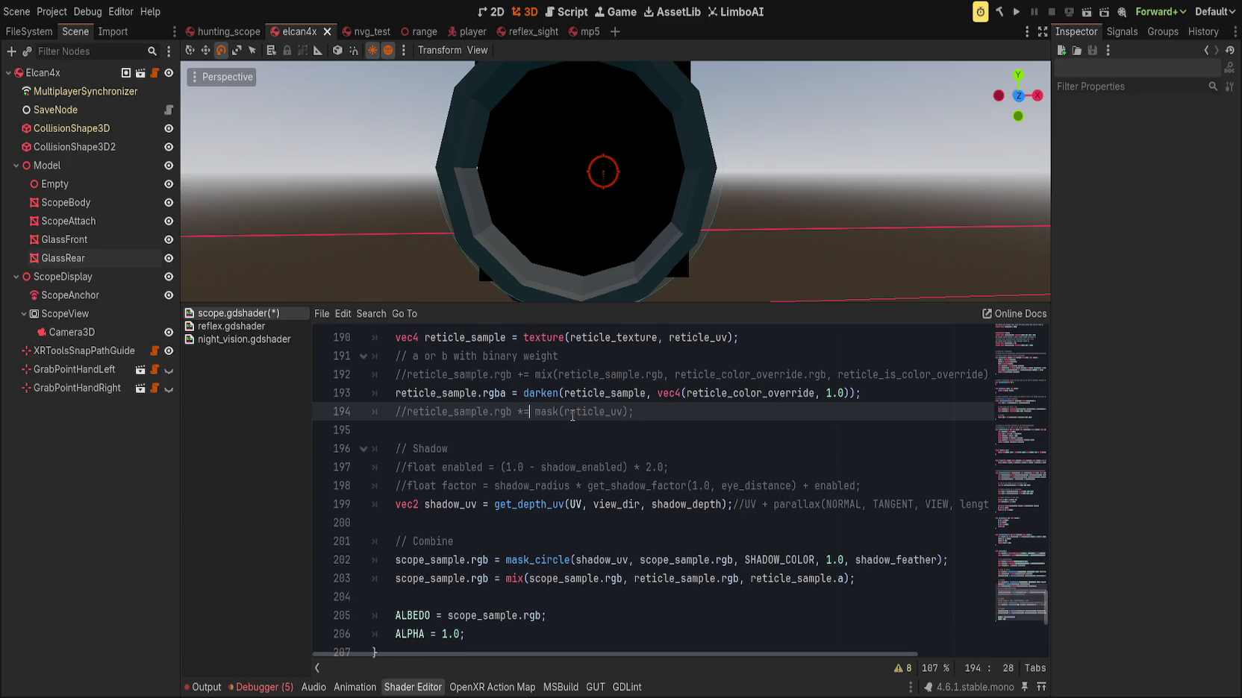
pyautogui.moveTo(632, 236)
pyautogui.mouseDown()
pyautogui.moveTo(627, 269)
pyautogui.moveTo(637, 255)
pyautogui.mouseUp()
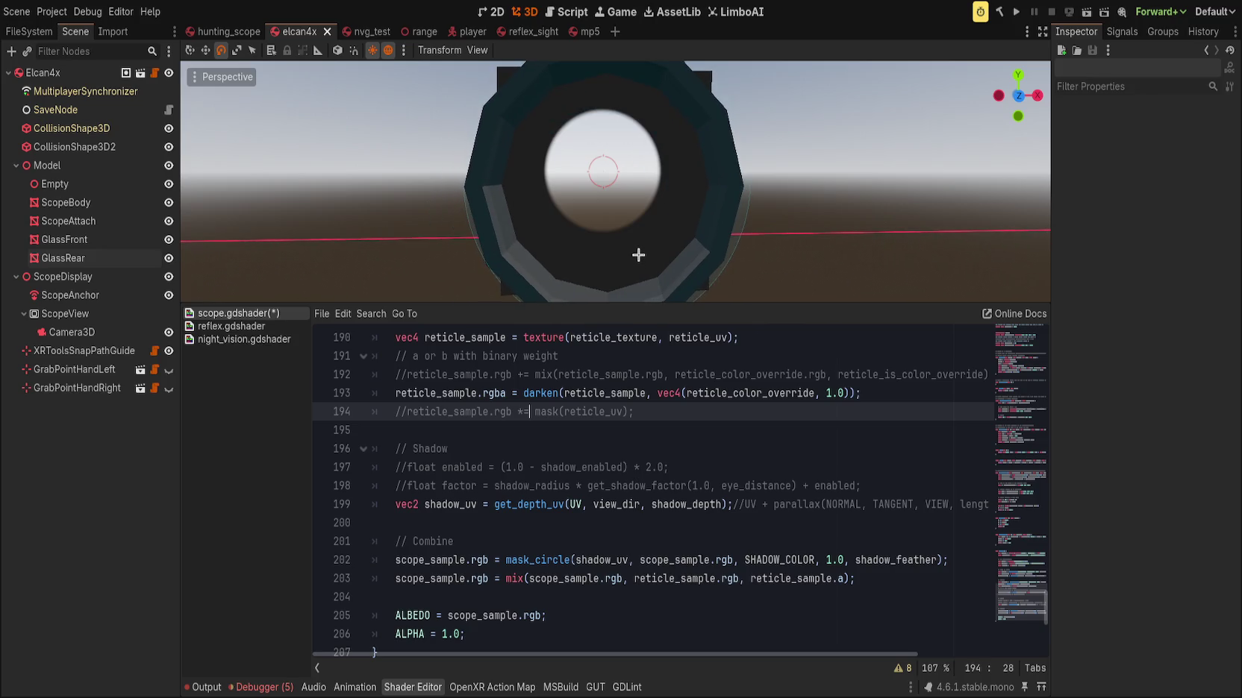
pyautogui.scroll(2, 606, 229)
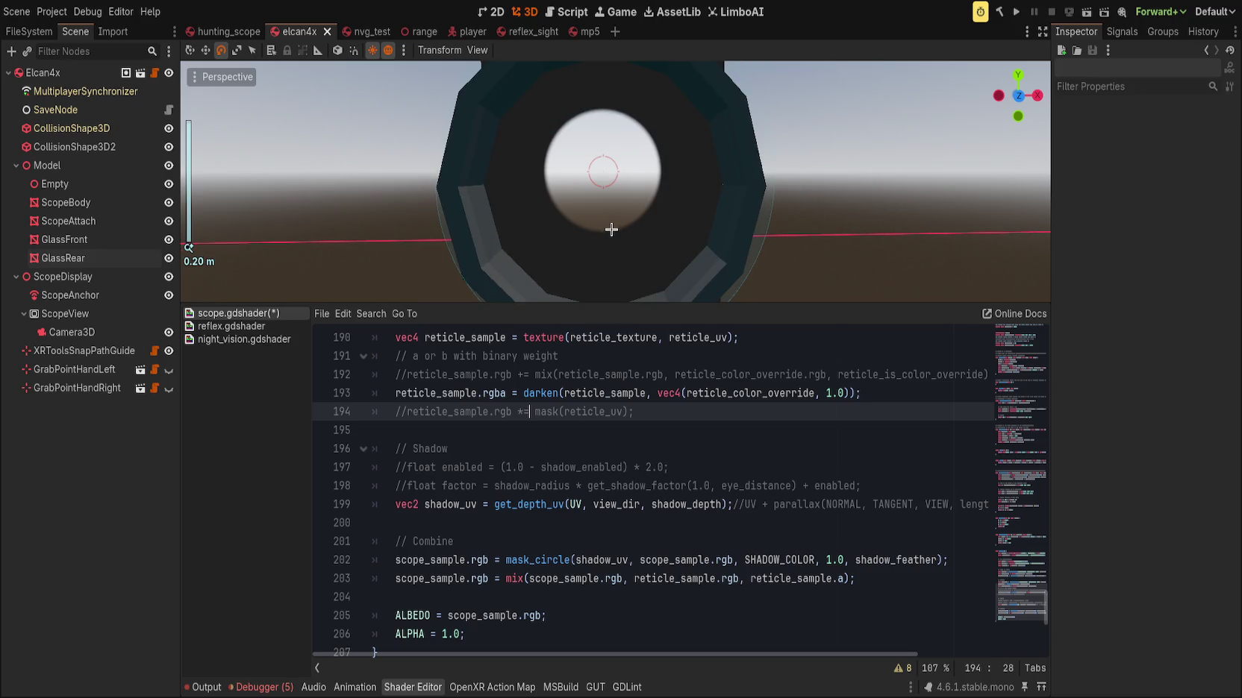
pyautogui.hotkey('ctrl', 's')
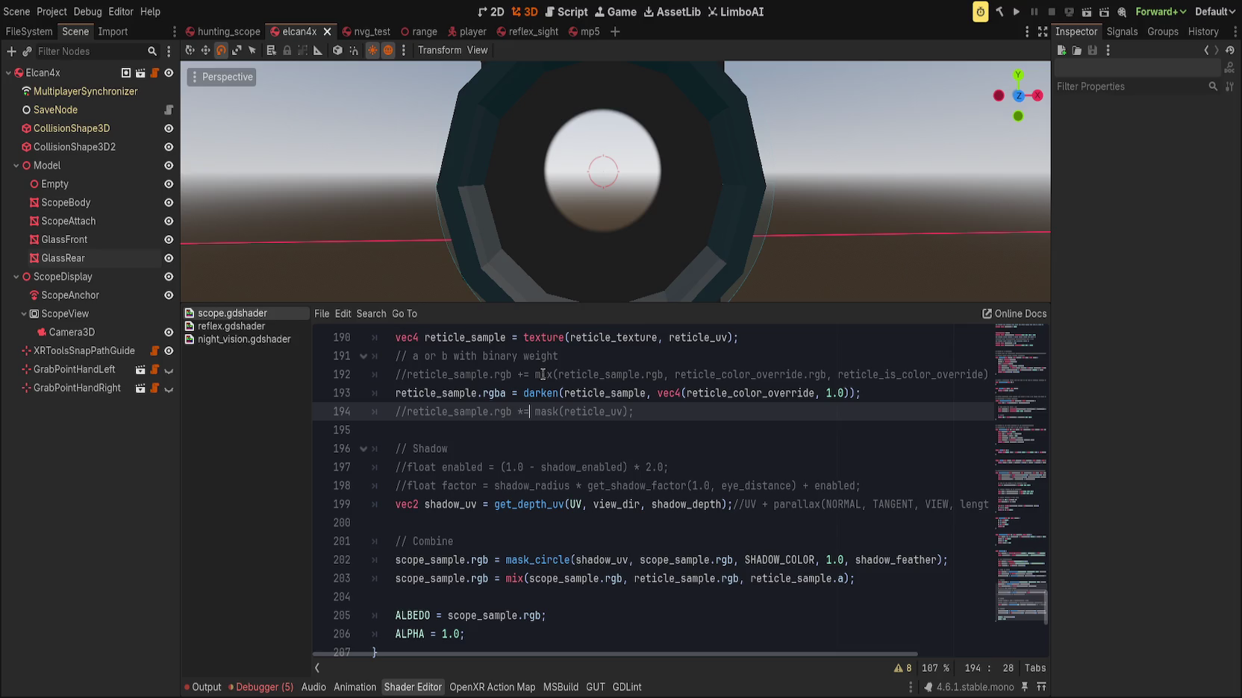
# Review the fragment function, checking the reticle_sample.a mix weight on the combine line
pyautogui.scroll(9, 542, 375)
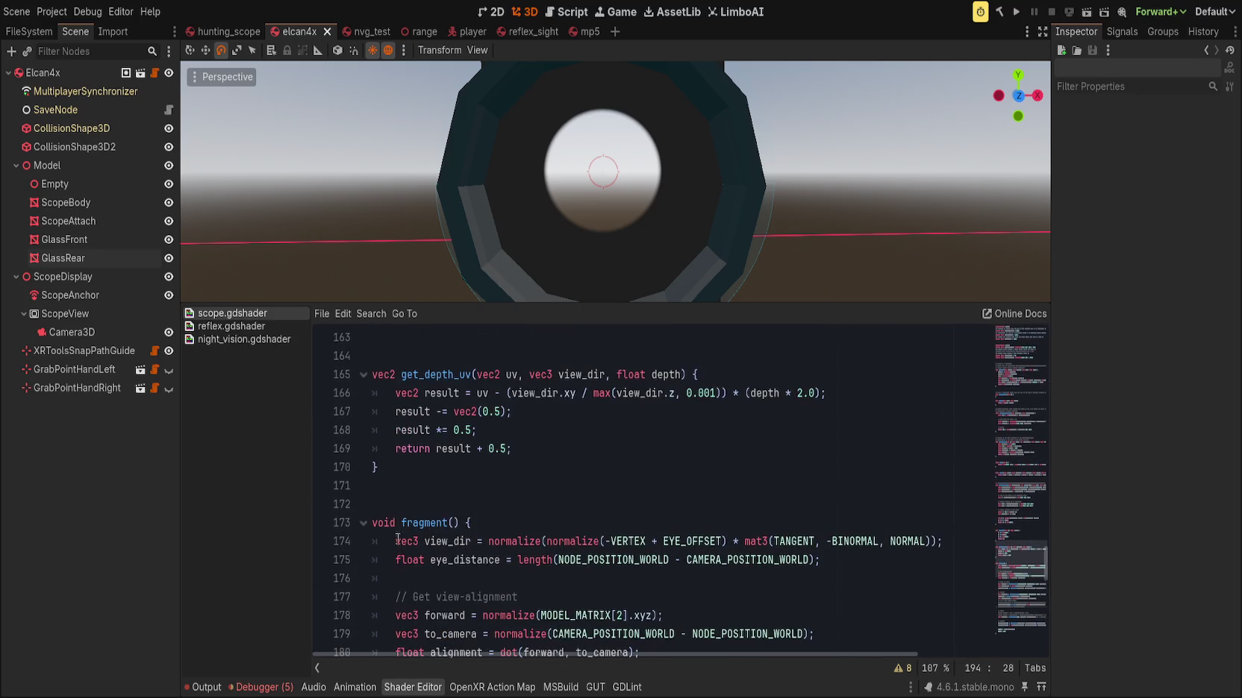
pyautogui.click(421, 520)
pyautogui.scroll(-12, 477, 522)
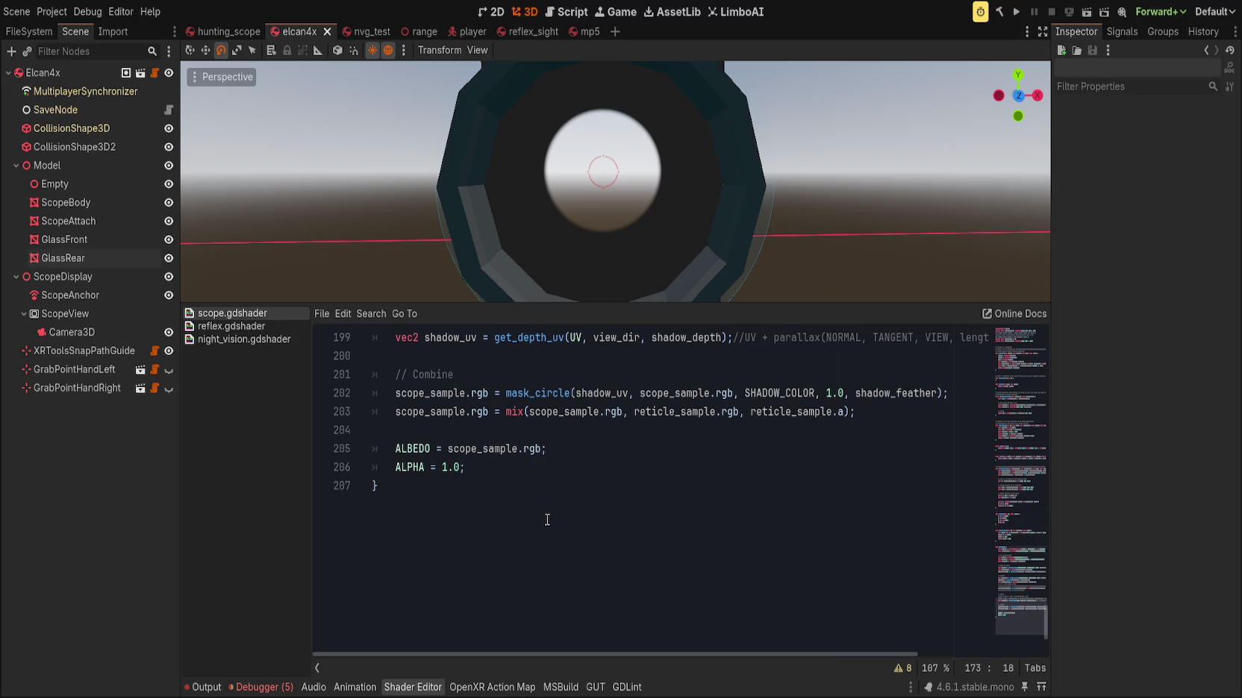
pyautogui.doubleClick(806, 412)
pyautogui.moveTo(806, 412); pyautogui.dragTo(833, 406)
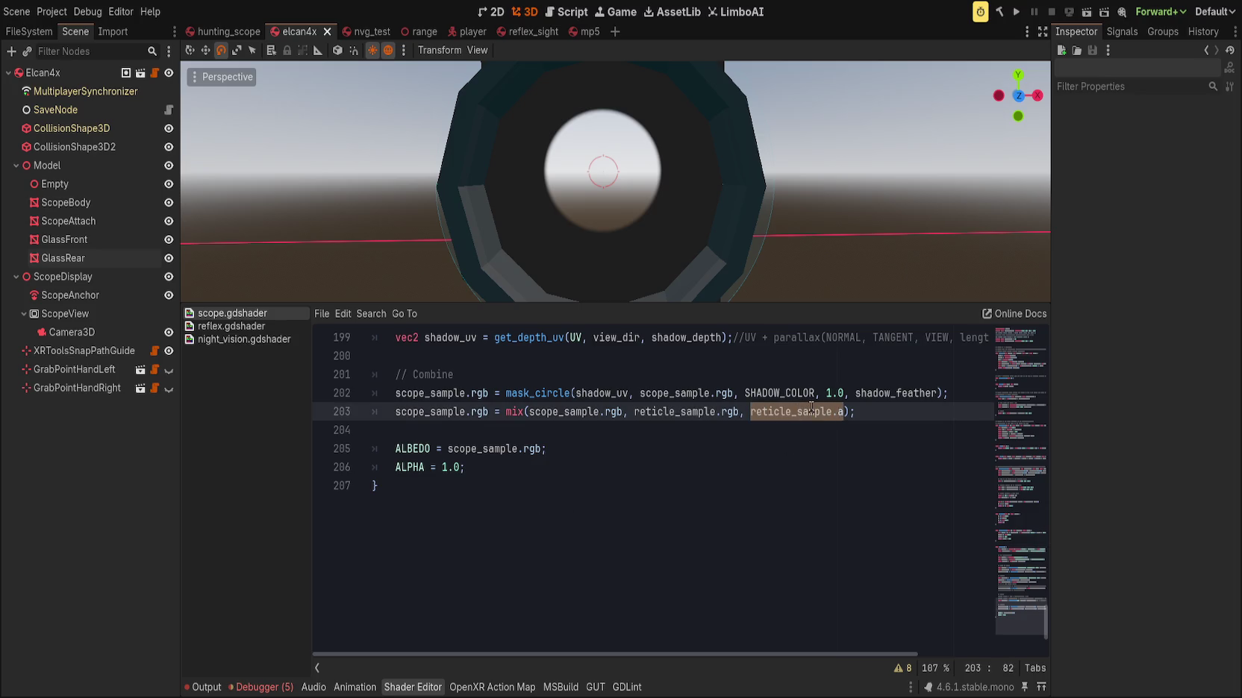
pyautogui.write('0.5')
pyautogui.hotkey('ctrl', 's')
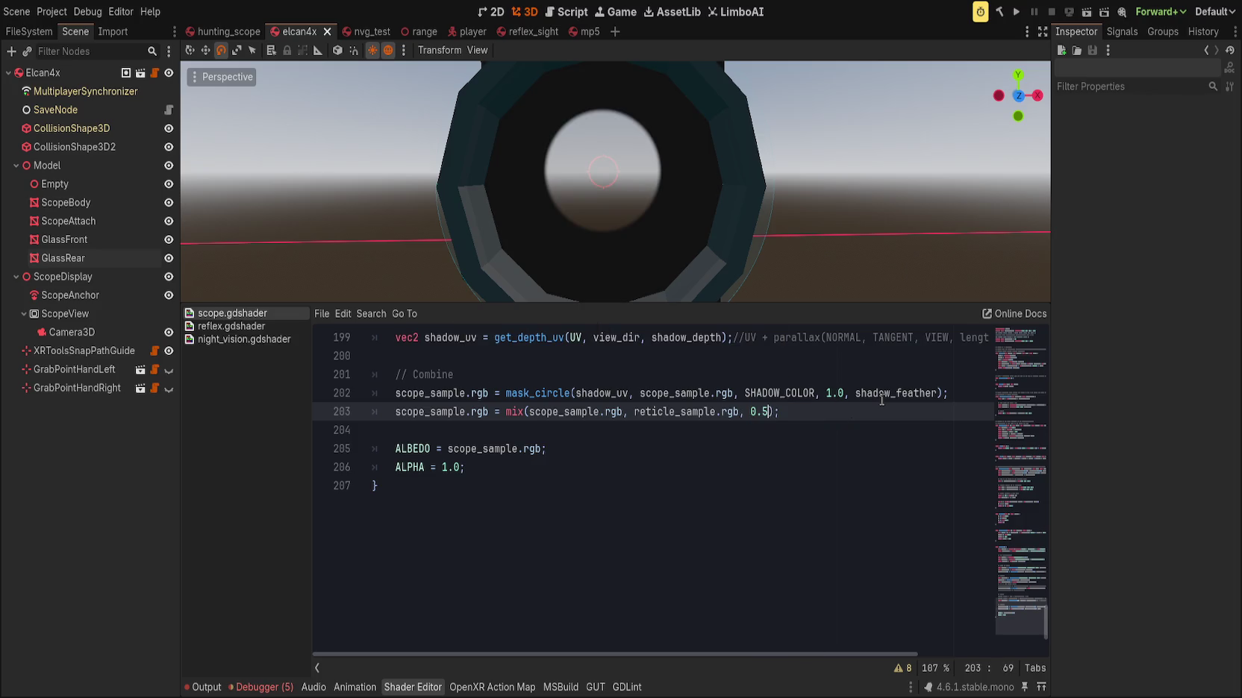
pyautogui.hotkey('ctrl', 'z')
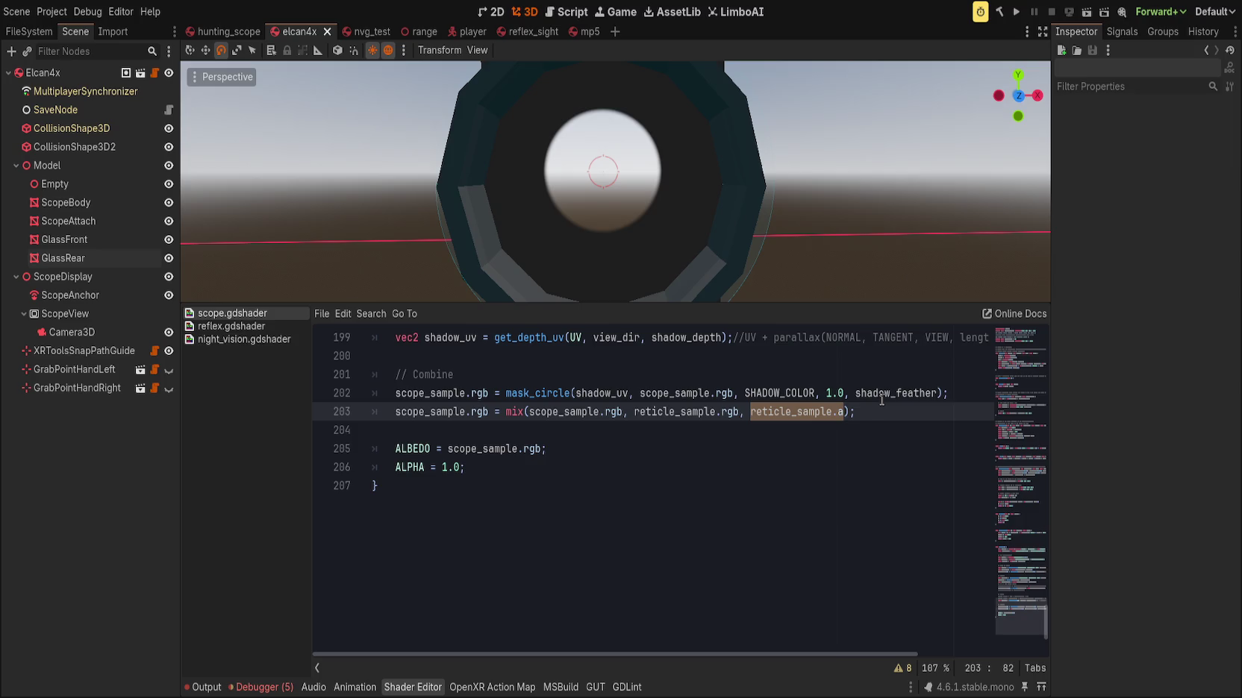
pyautogui.moveTo(396, 412); pyautogui.dragTo(489, 415)
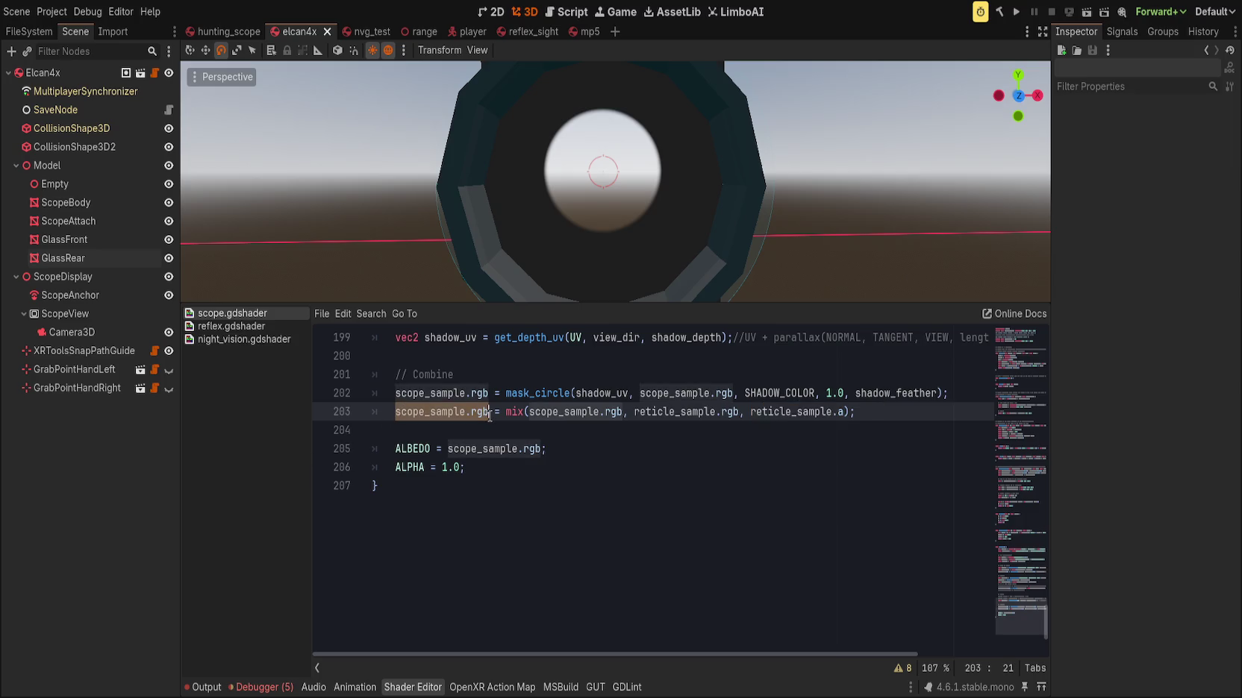
pyautogui.moveTo(750, 412); pyautogui.dragTo(842, 412)
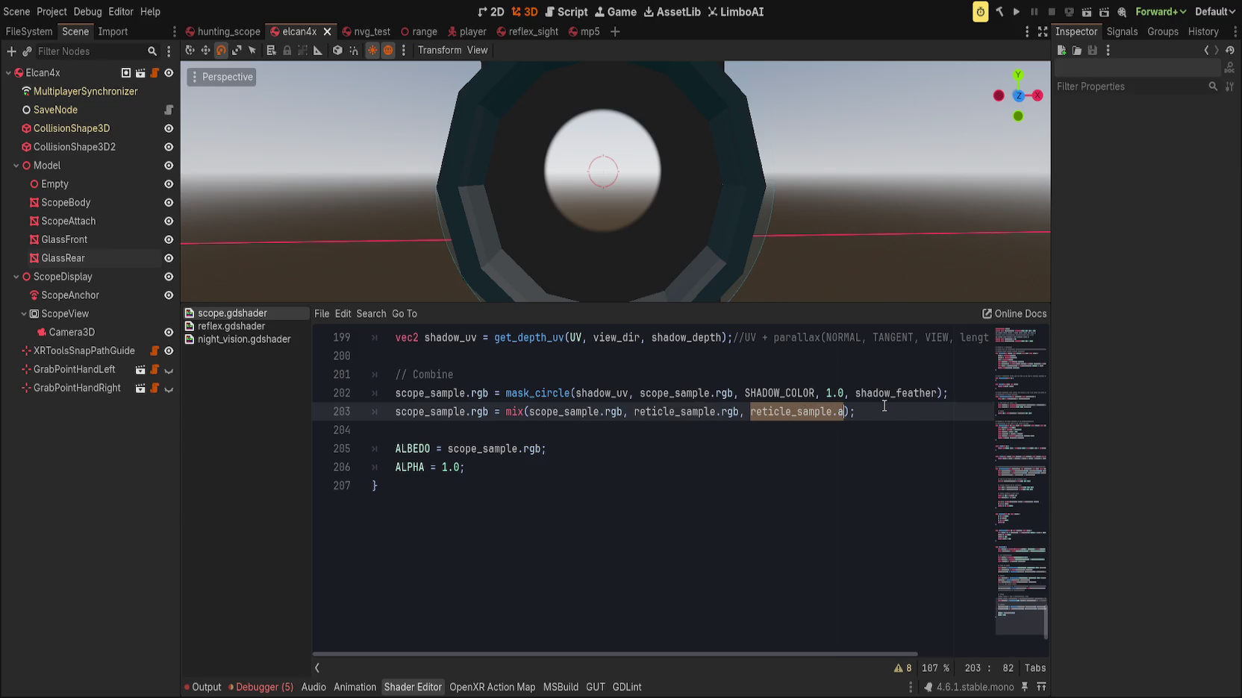
pyautogui.click(555, 412)
pyautogui.moveTo(633, 412); pyautogui.dragTo(740, 412)
pyautogui.moveTo(883, 412)
pyautogui.mouseDown()
pyautogui.moveTo(750, 412)
pyautogui.moveTo(846, 409)
pyautogui.mouseUp()
pyautogui.click(917, 413)
pyautogui.doubleClick(799, 412)
pyautogui.click(514, 412)
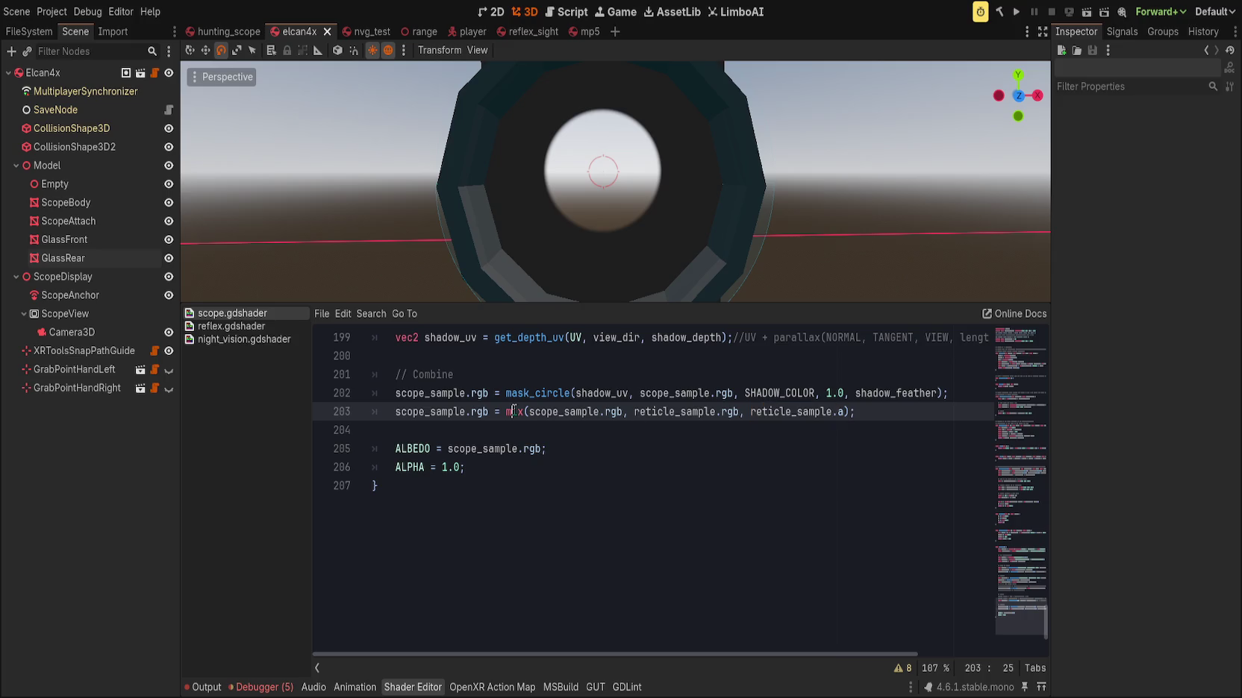
pyautogui.doubleClick(584, 412)
pyautogui.press('Down')
pyautogui.press('Down')
pyautogui.press('Down')
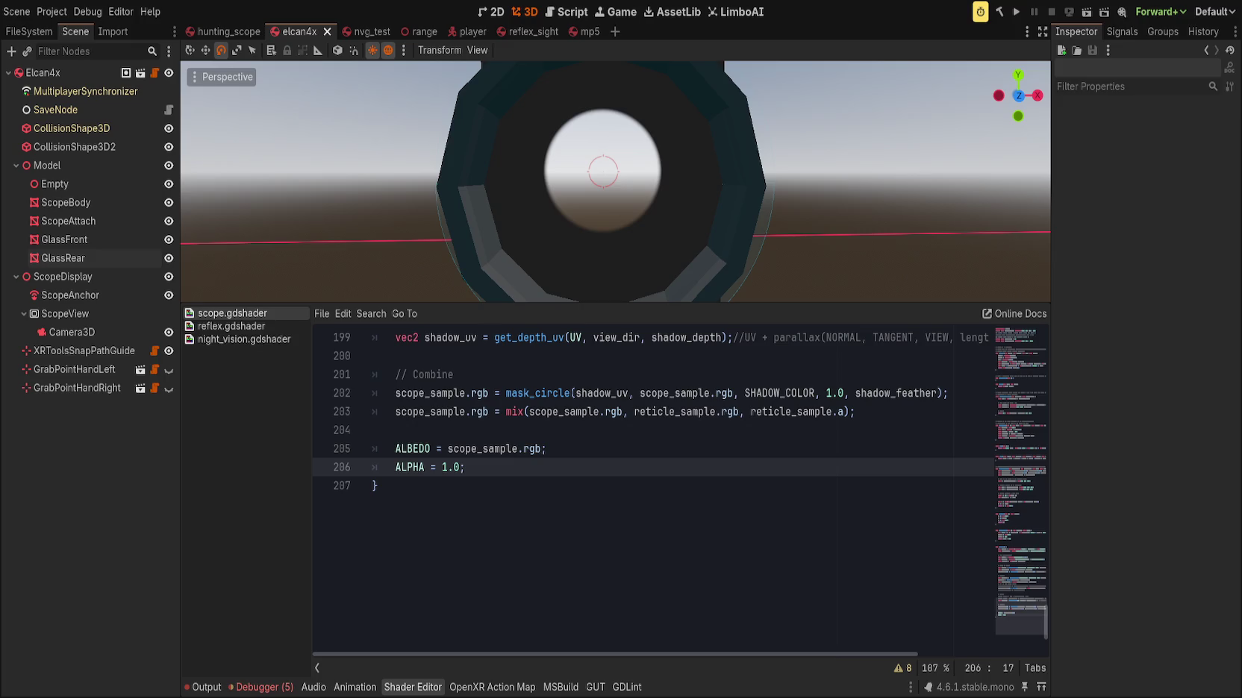
pyautogui.click(663, 564)
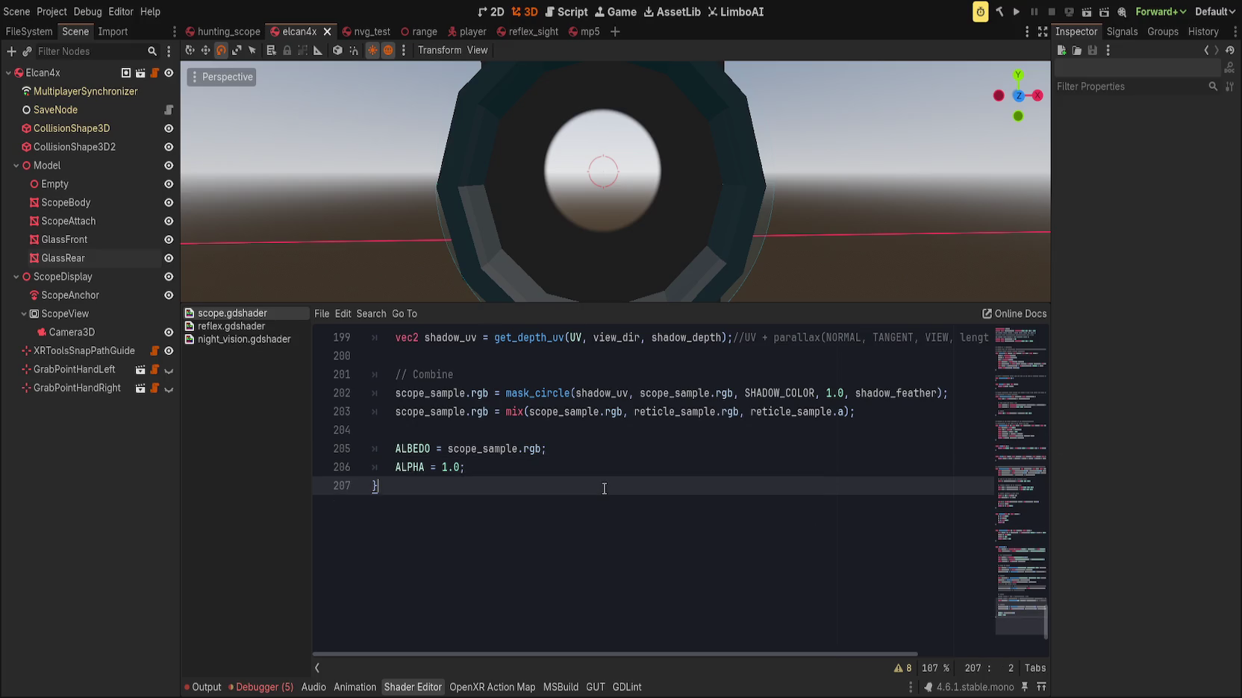
# Check the reticle colour override uniform declared at the top of scope.gdshader
pyautogui.scroll(1, 643, 387)
pyautogui.scroll(2, 555, 485)
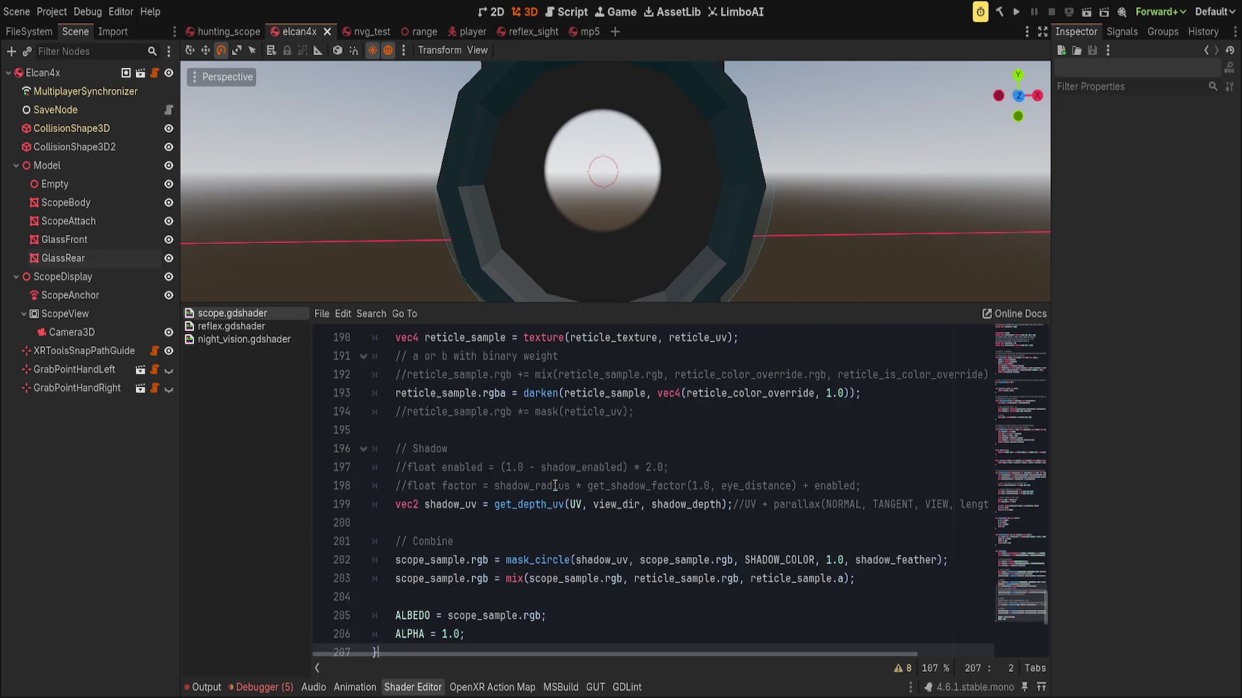
pyautogui.moveTo(1025, 605); pyautogui.dragTo(1022, 339)
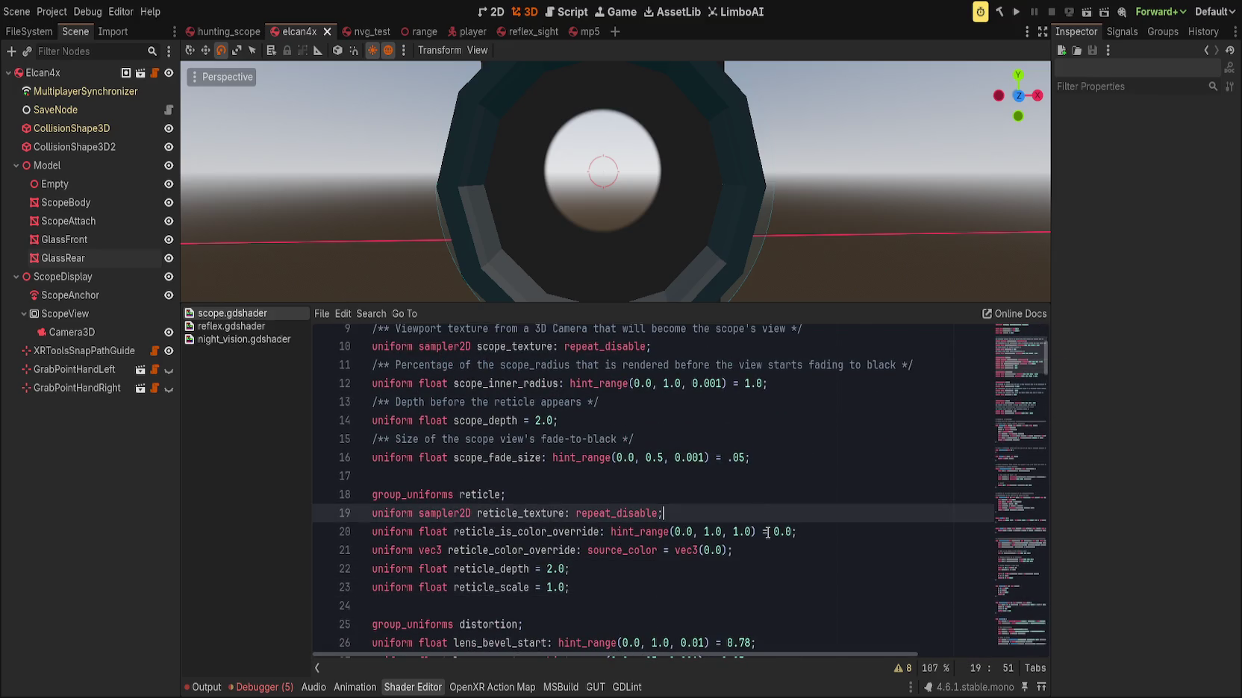
pyautogui.click(840, 537)
pyautogui.moveTo(1024, 355); pyautogui.dragTo(1024, 586)
pyautogui.click(704, 508)
# Comment out the darken reticle line 193 with //
pyautogui.scroll(-2, 705, 508)
pyautogui.click(411, 477)
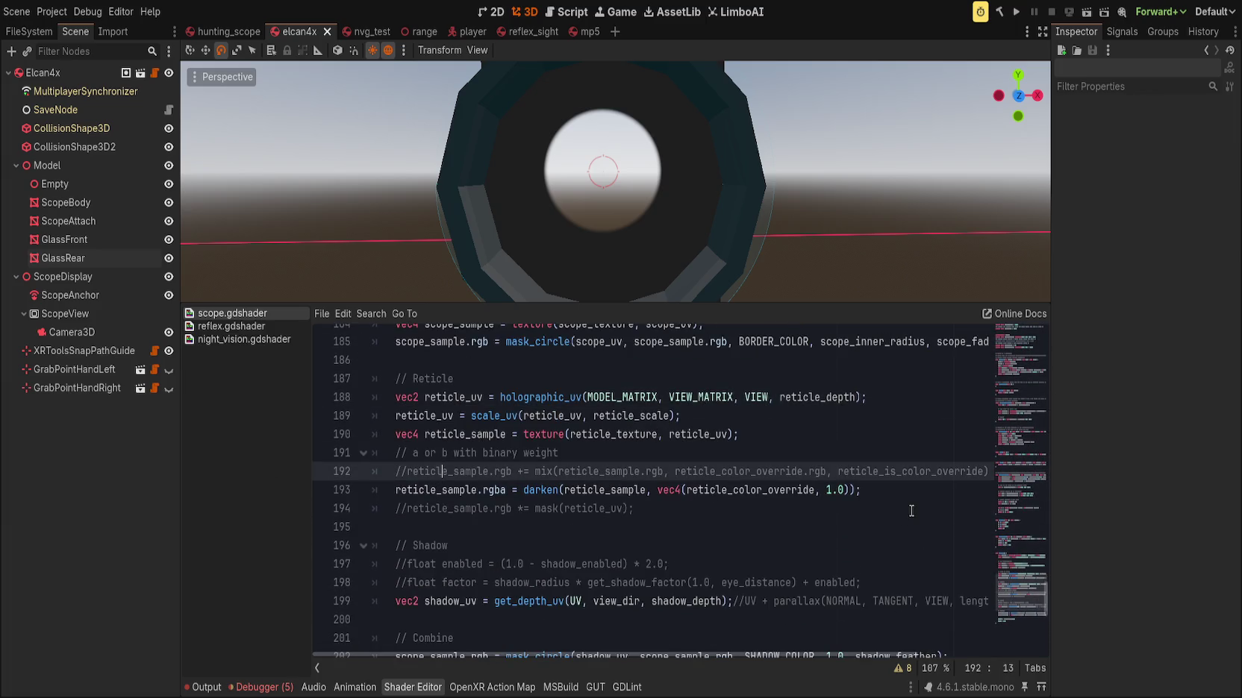
pyautogui.click(911, 489)
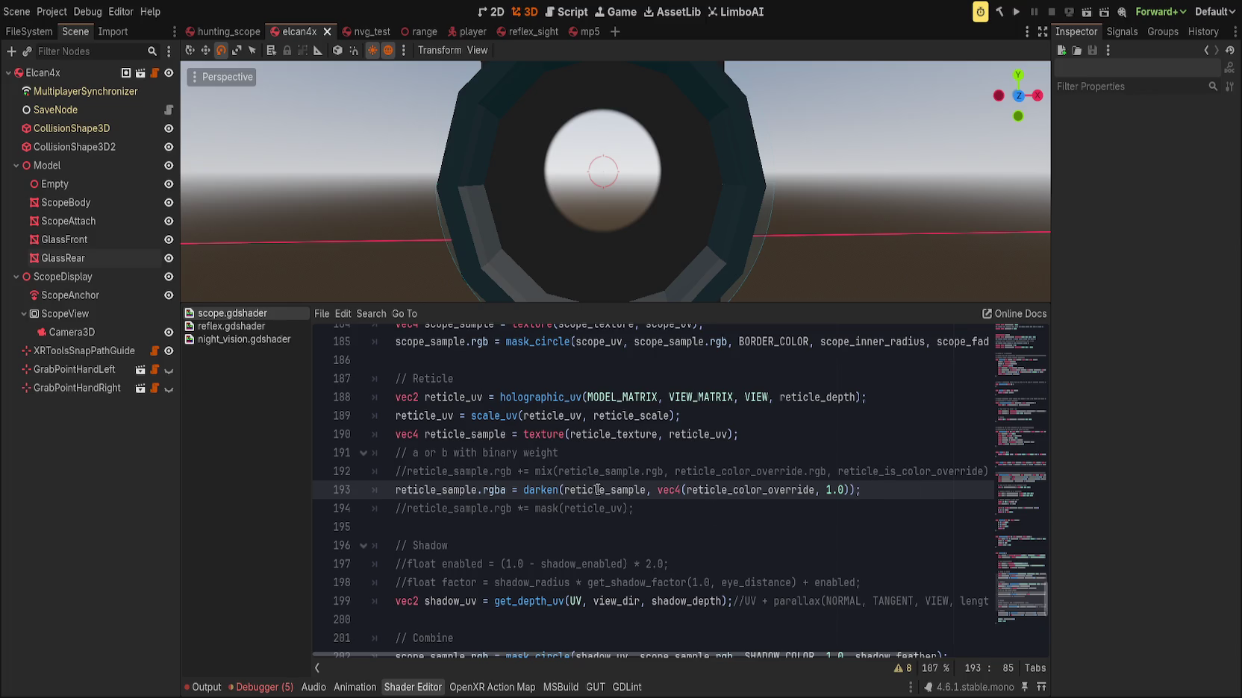
pyautogui.press('Home')
pyautogui.write('//')
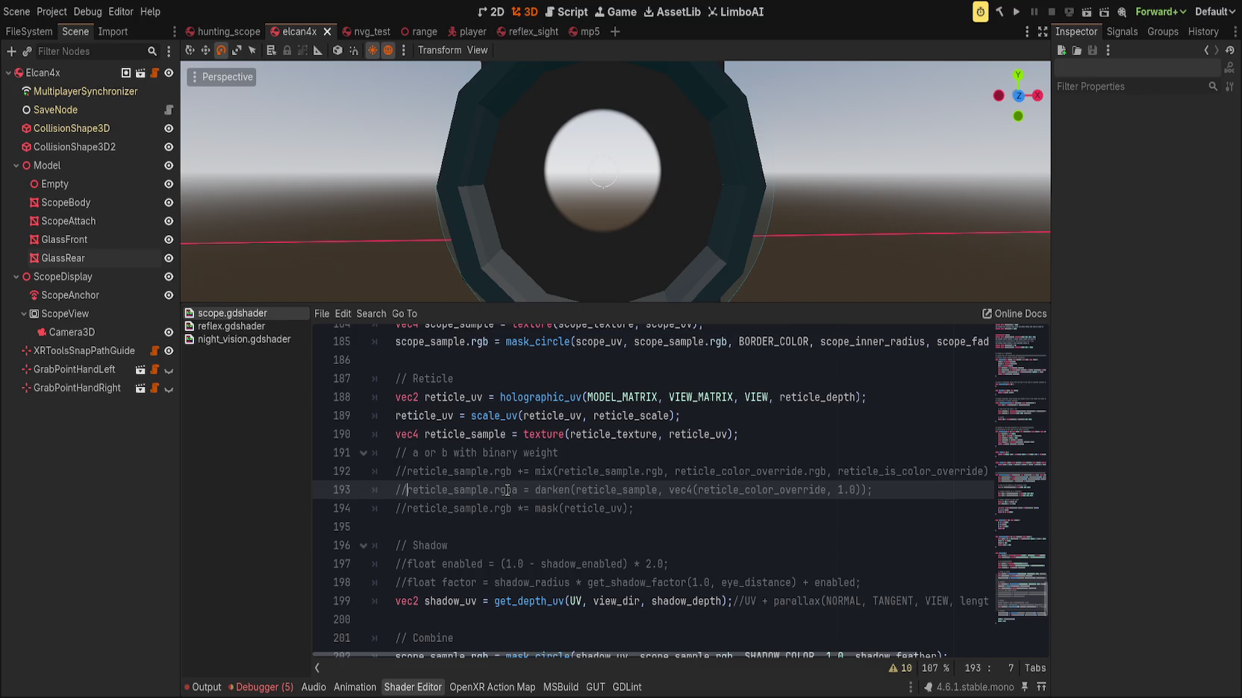
pyautogui.moveTo(496, 208)
pyautogui.mouseDown()
pyautogui.moveTo(501, 180)
pyautogui.moveTo(494, 258)
pyautogui.mouseUp()
pyautogui.press('BackSpace')
pyautogui.press('BackSpace')
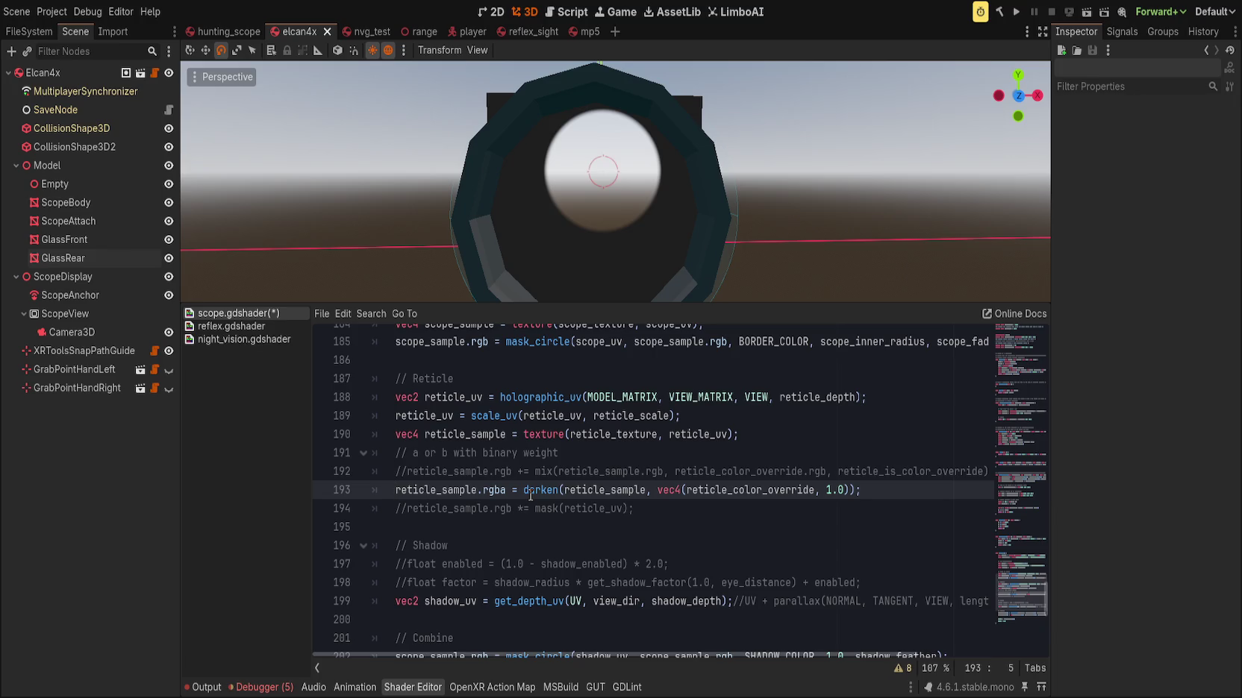
pyautogui.write('//')
# Uncomment the mix override line 192, save the shader, and select GlassRear
pyautogui.press('Up')
pyautogui.hotkey('ctrl', 'k')
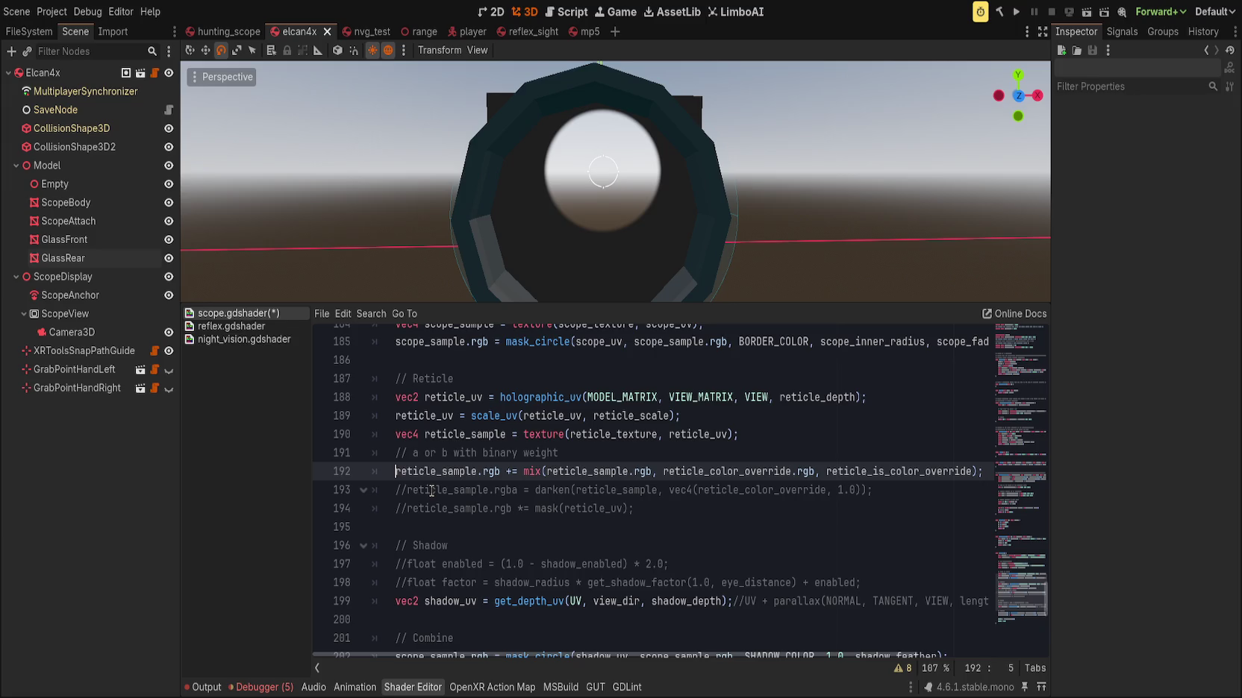
pyautogui.hotkey('ctrl', 's')
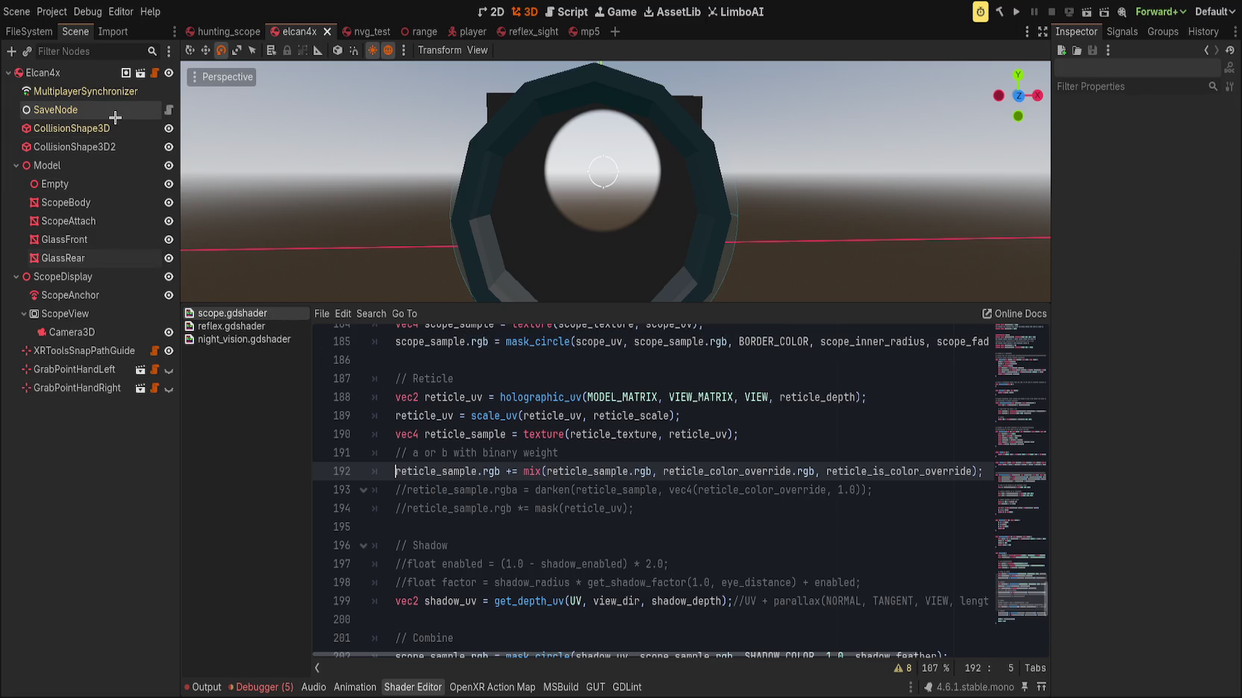
pyautogui.click(82, 259)
pyautogui.scroll(8, 1080, 435)
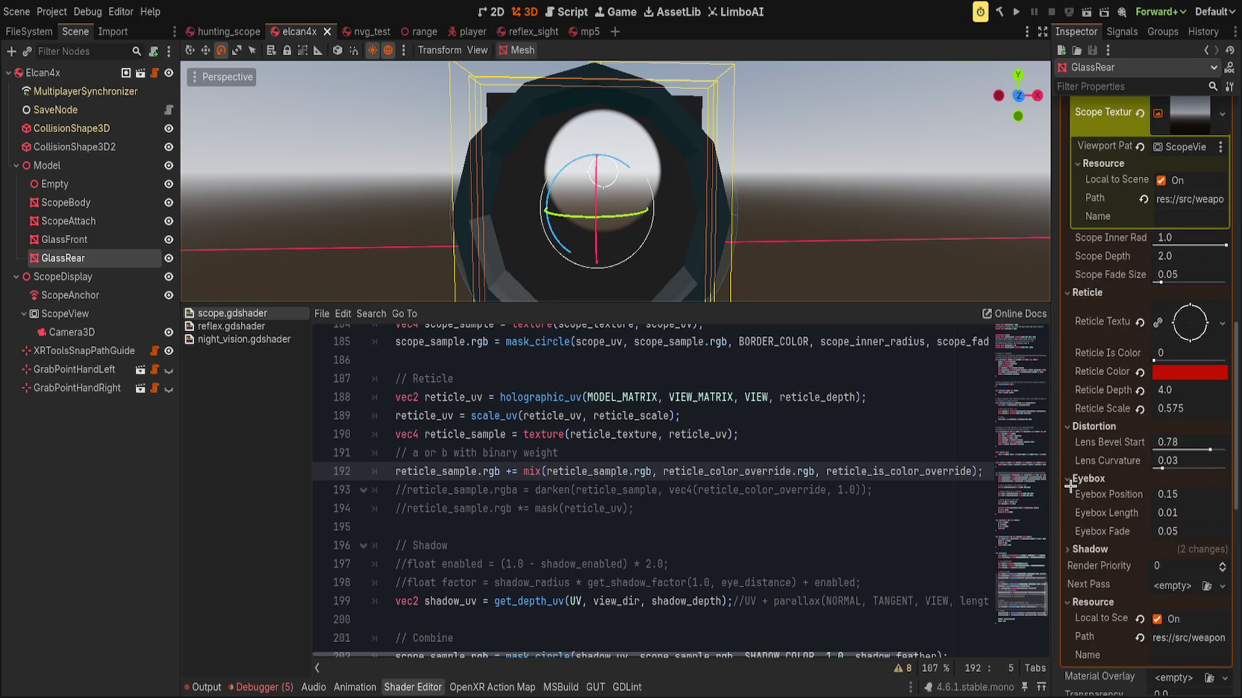
# Try Reticle Is Color Override at 1 in the Inspector, then undo it
pyautogui.click(1210, 359)
pyautogui.moveTo(746, 210)
pyautogui.mouseDown()
pyautogui.moveTo(793, 206)
pyautogui.moveTo(790, 189)
pyautogui.moveTo(790, 234)
pyautogui.mouseUp()
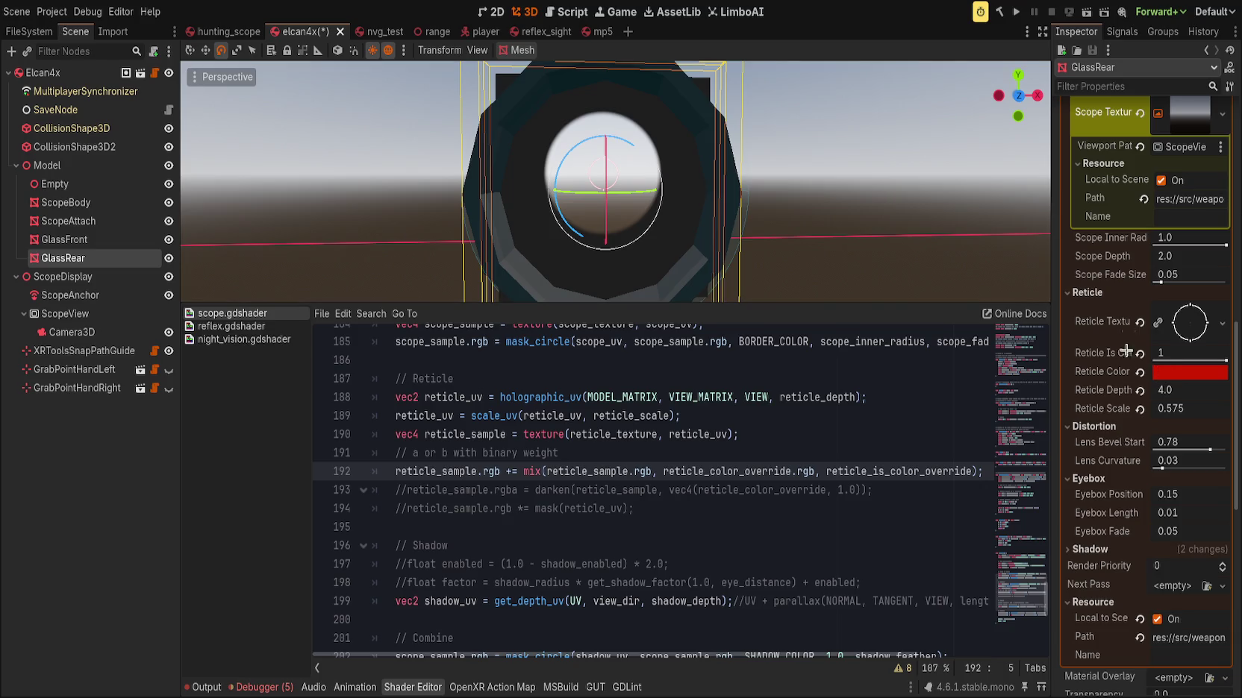
pyautogui.hotkey('ctrl', 'z')
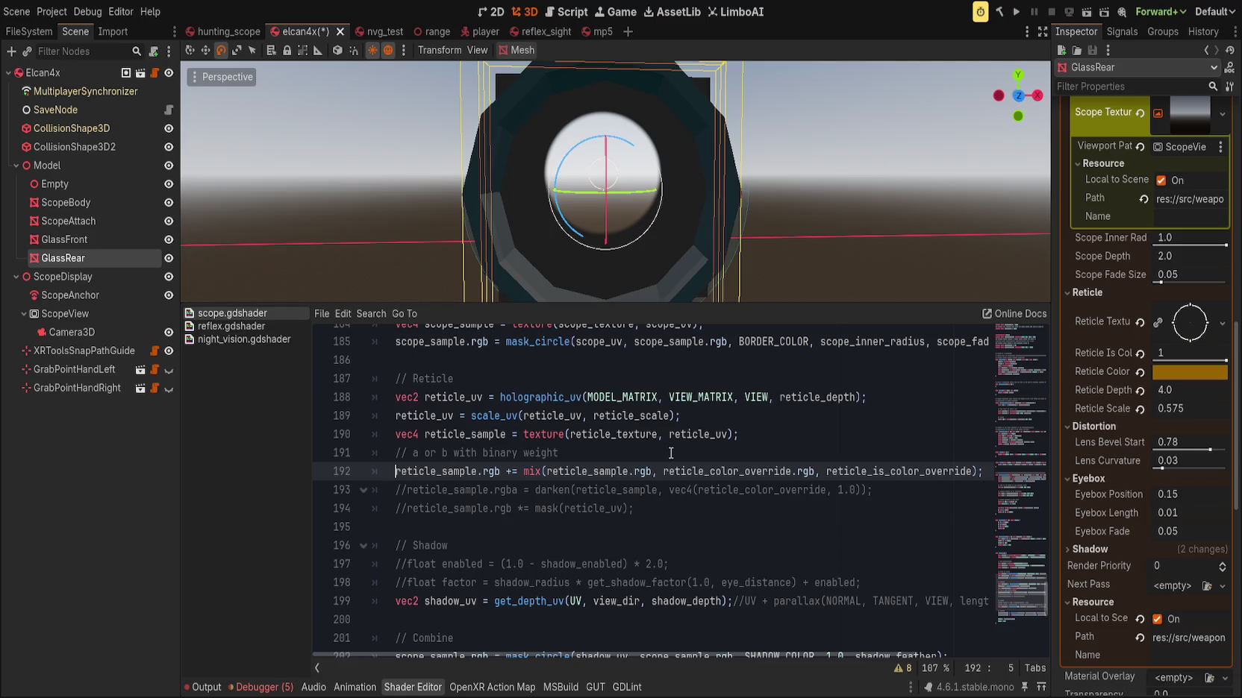
# Comment out the mix line 192, set Reticle Is Color to 0, and save
pyautogui.hotkey('ctrl', 'k')
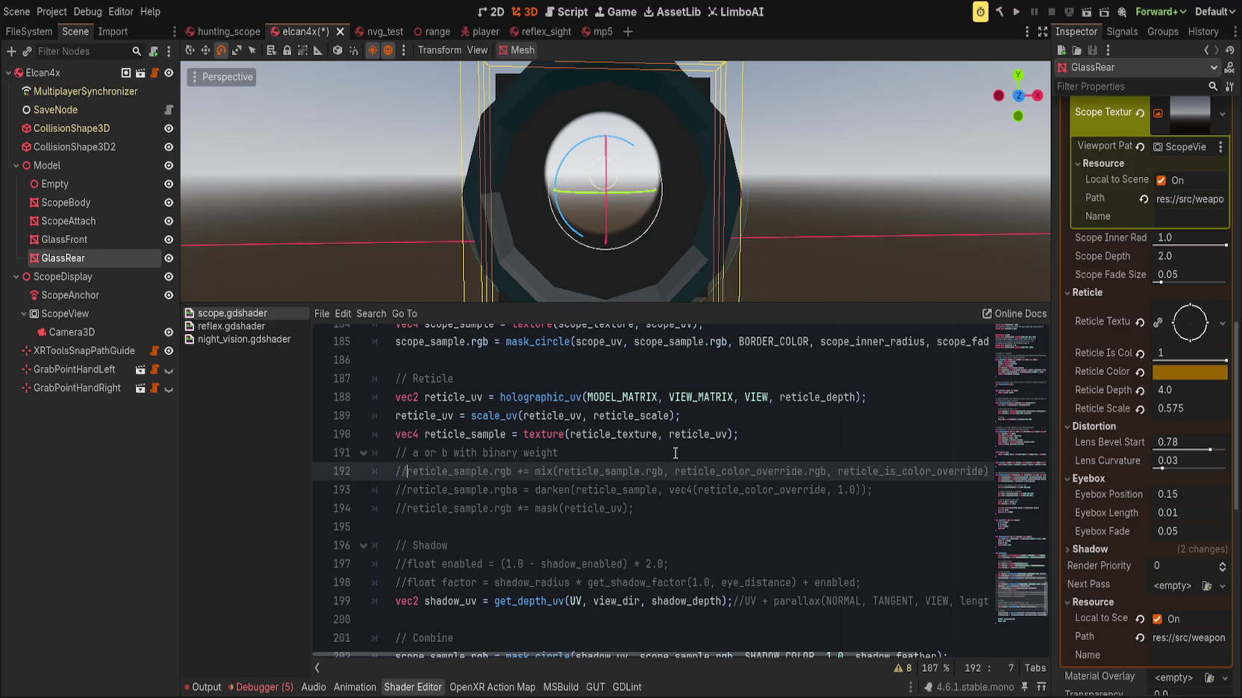
pyautogui.moveTo(1206, 358); pyautogui.dragTo(1156, 359)
pyautogui.hotkey('ctrl', 's')
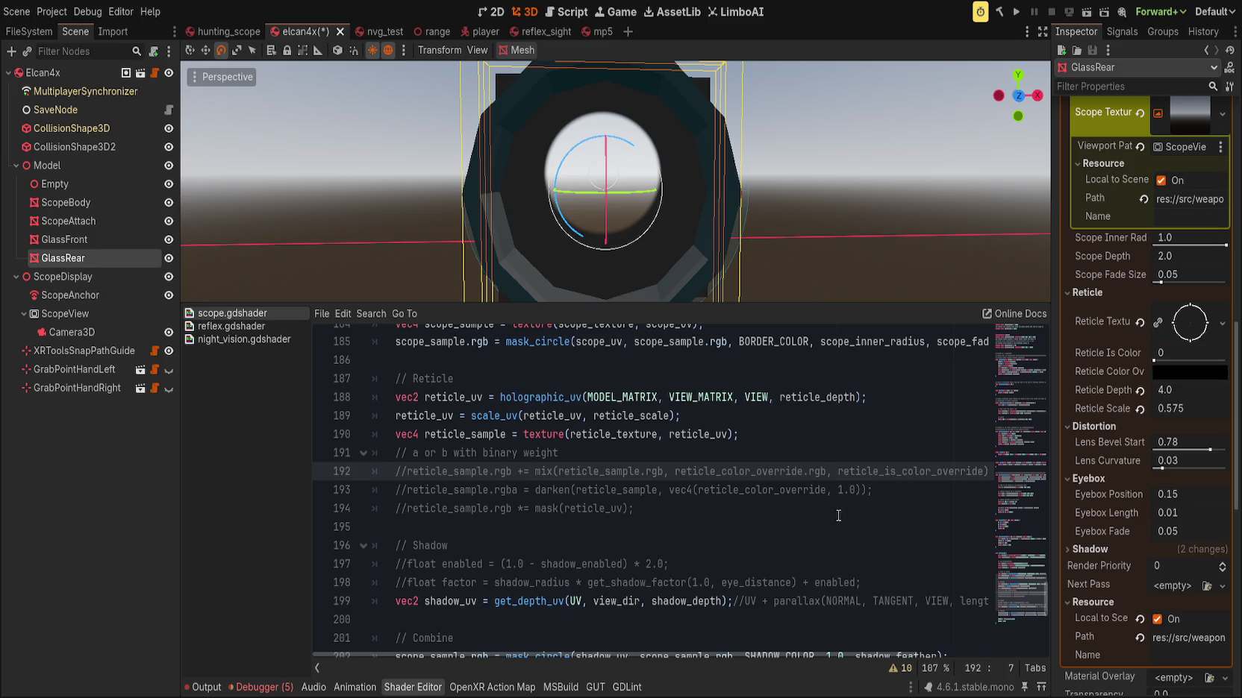
pyautogui.click(726, 490)
# Uncomment the darken line 193 and reset Reticle Is Color to its default 0
pyautogui.press('Home')
pyautogui.press('Delete')
pyautogui.press('Delete')
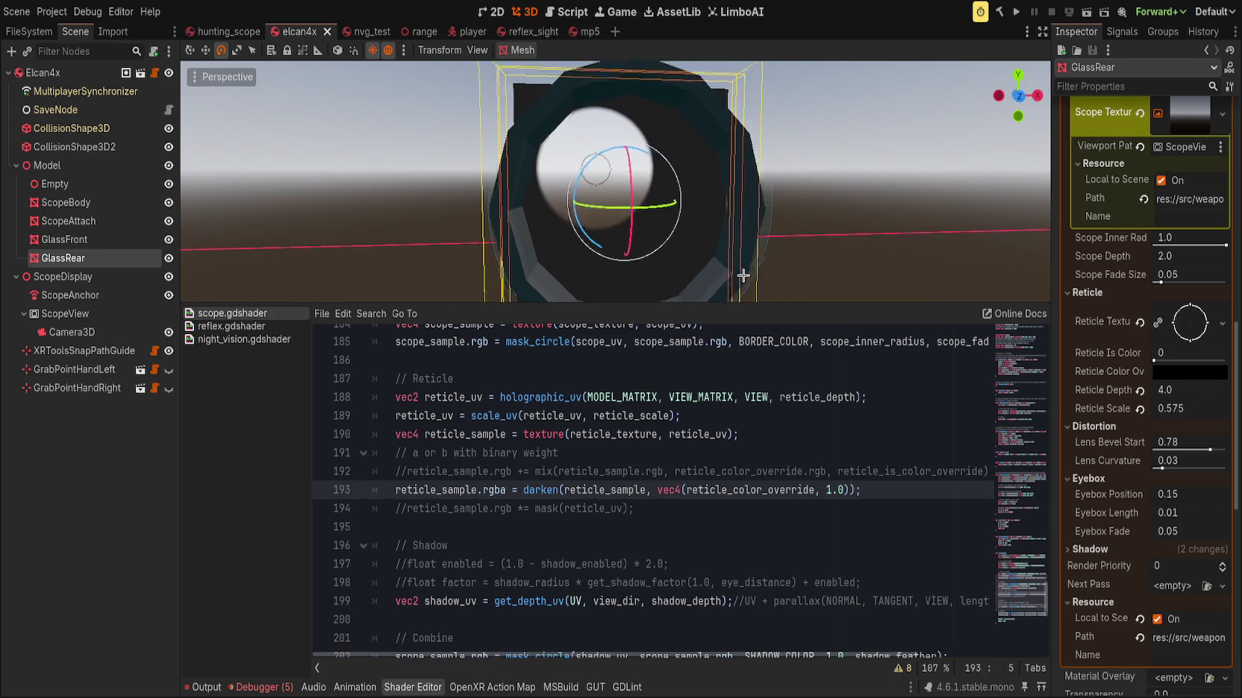
pyautogui.moveTo(1155, 360); pyautogui.dragTo(1202, 360)
pyautogui.click(1139, 356)
# Append *reticle_is_color_override after 1.0) on the darken line 193
pyautogui.doubleClick(741, 490)
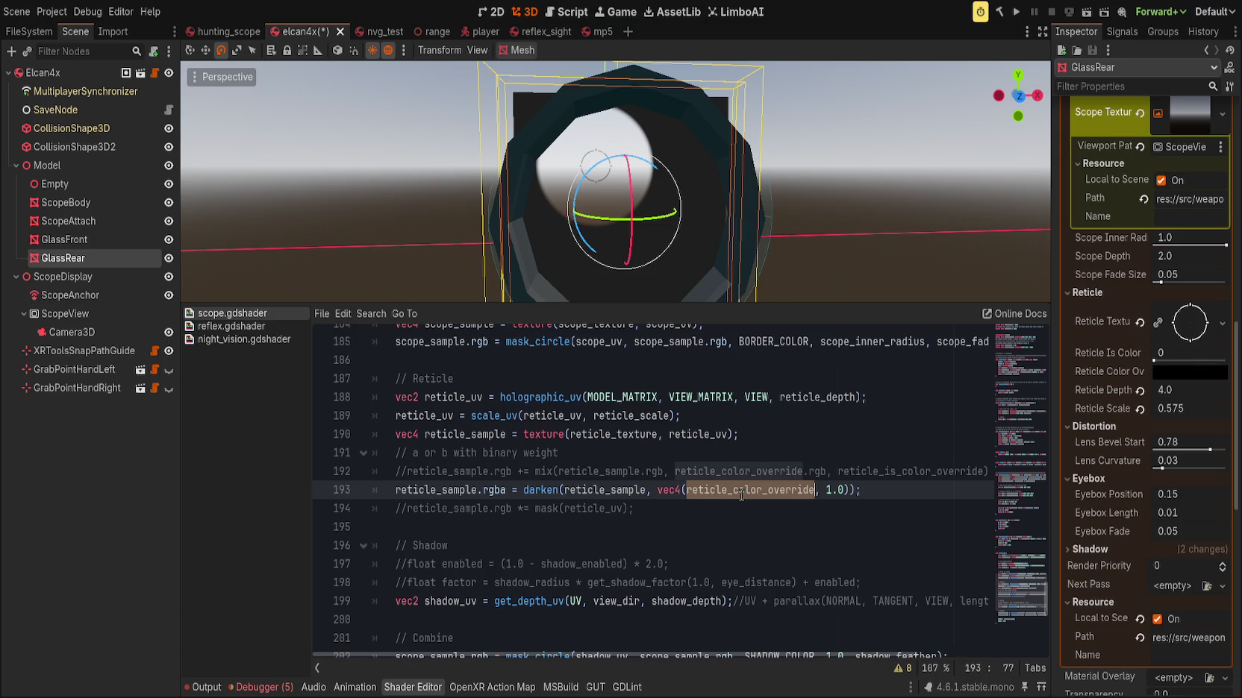
pyautogui.moveTo(764, 651)
pyautogui.mouseDown()
pyautogui.moveTo(828, 654)
pyautogui.moveTo(746, 655)
pyautogui.mouseUp()
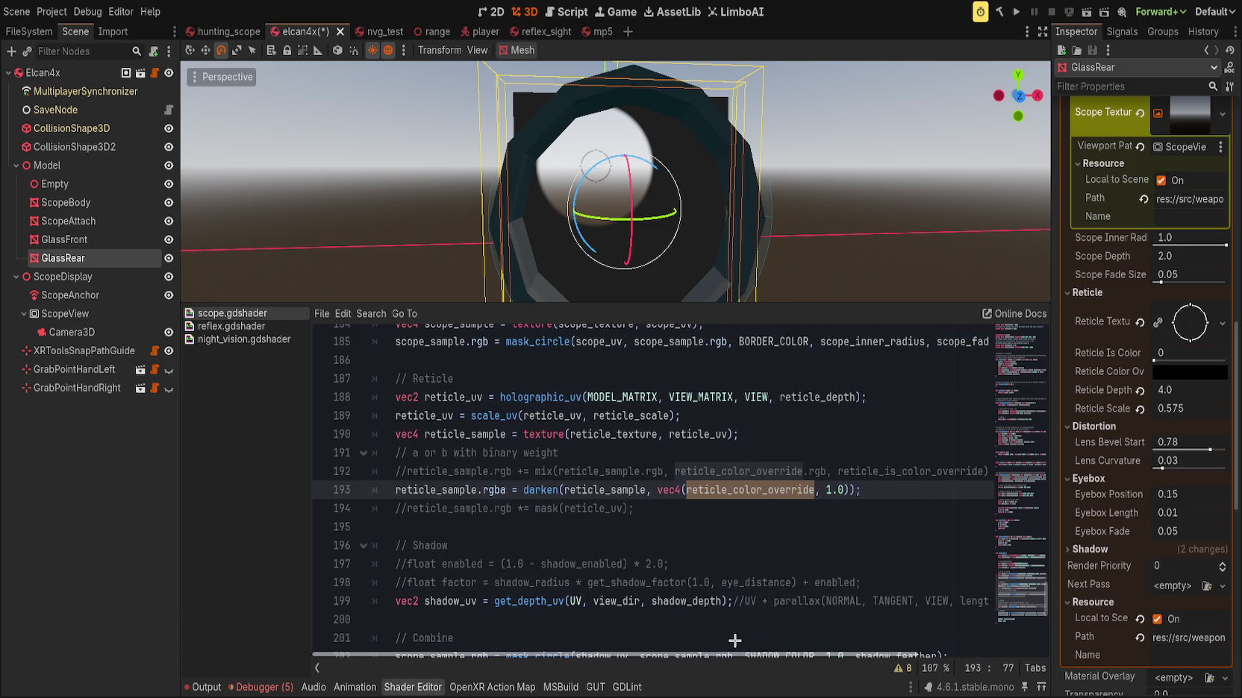
pyautogui.click(848, 490)
pyautogui.write('*')
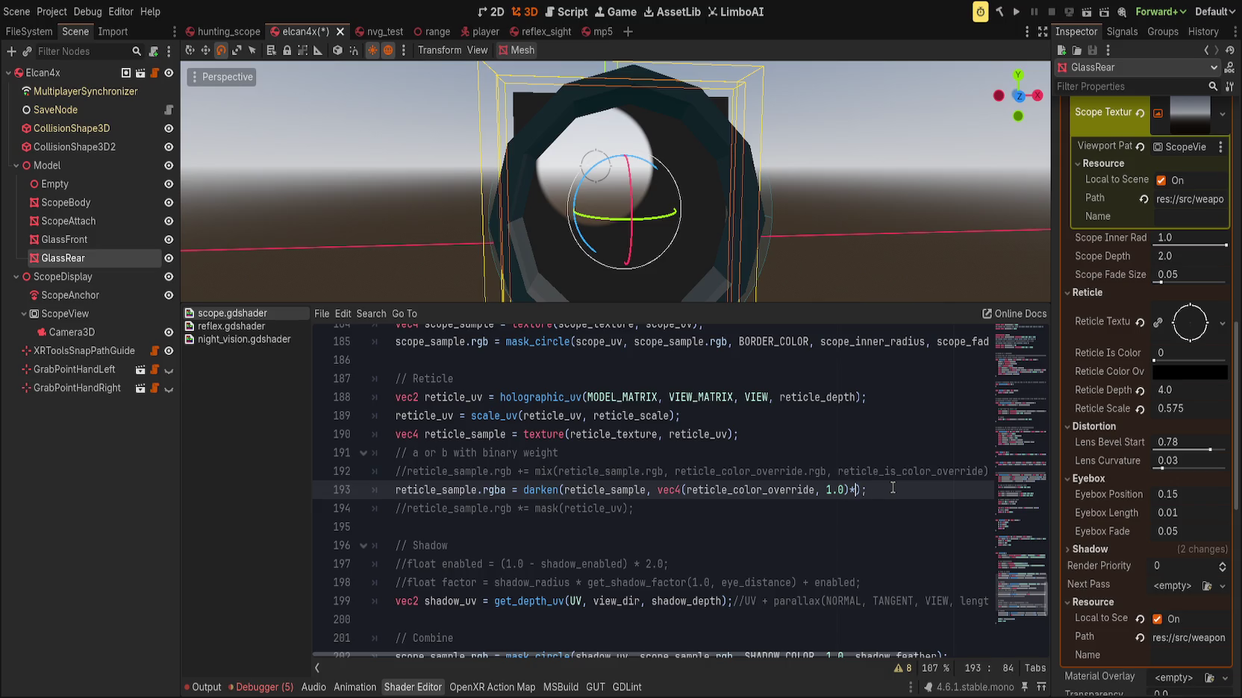
pyautogui.write('reticle_is')
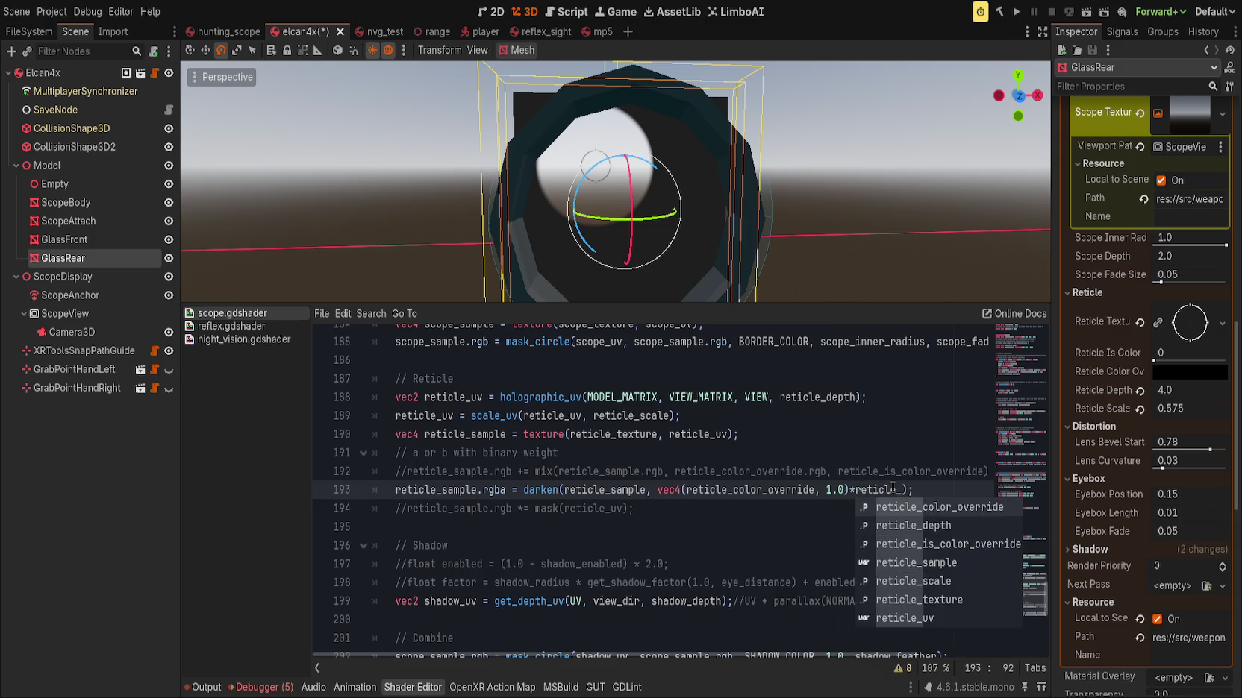
pyautogui.press('Return')
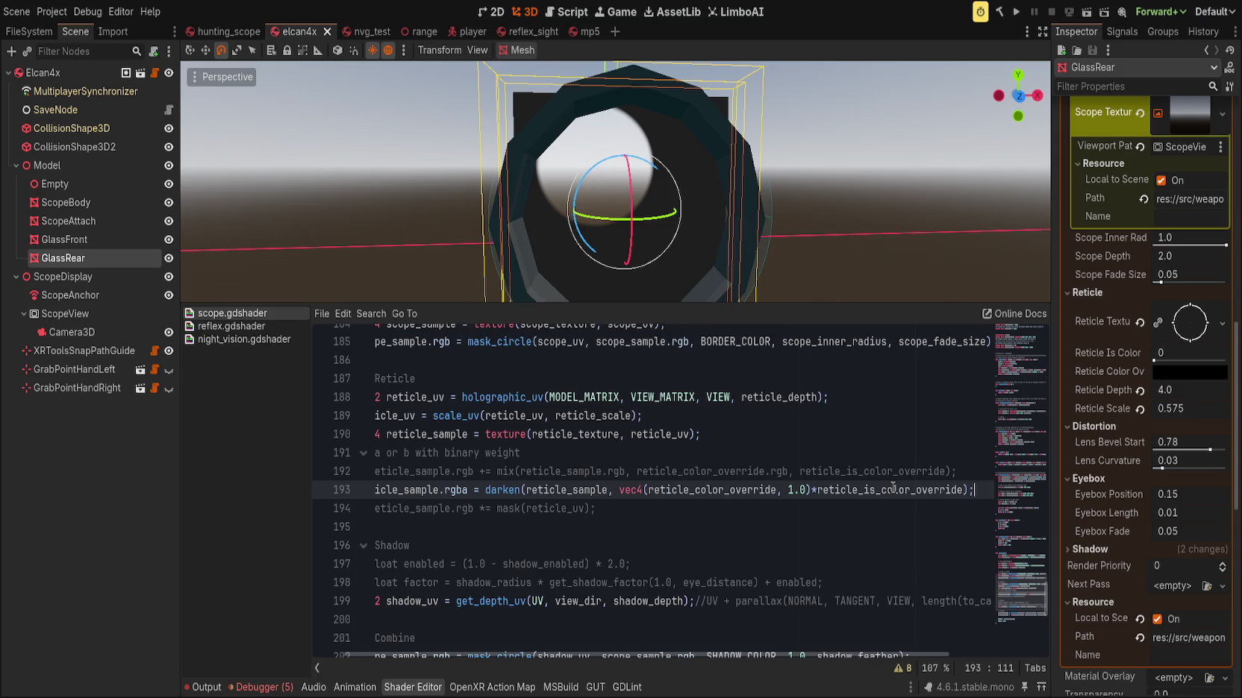
pyautogui.moveTo(1154, 360)
pyautogui.mouseDown()
pyautogui.moveTo(1224, 361)
pyautogui.moveTo(1133, 356)
pyautogui.mouseUp()
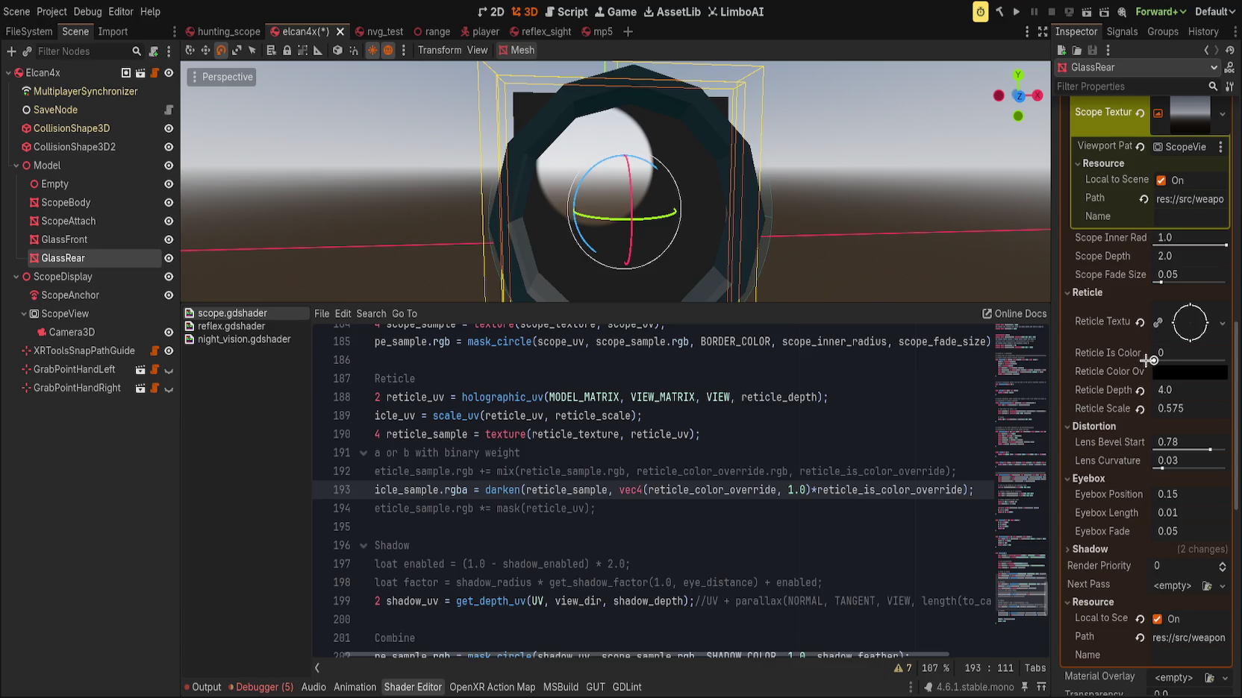
pyautogui.hscroll(-3, 552, 655)
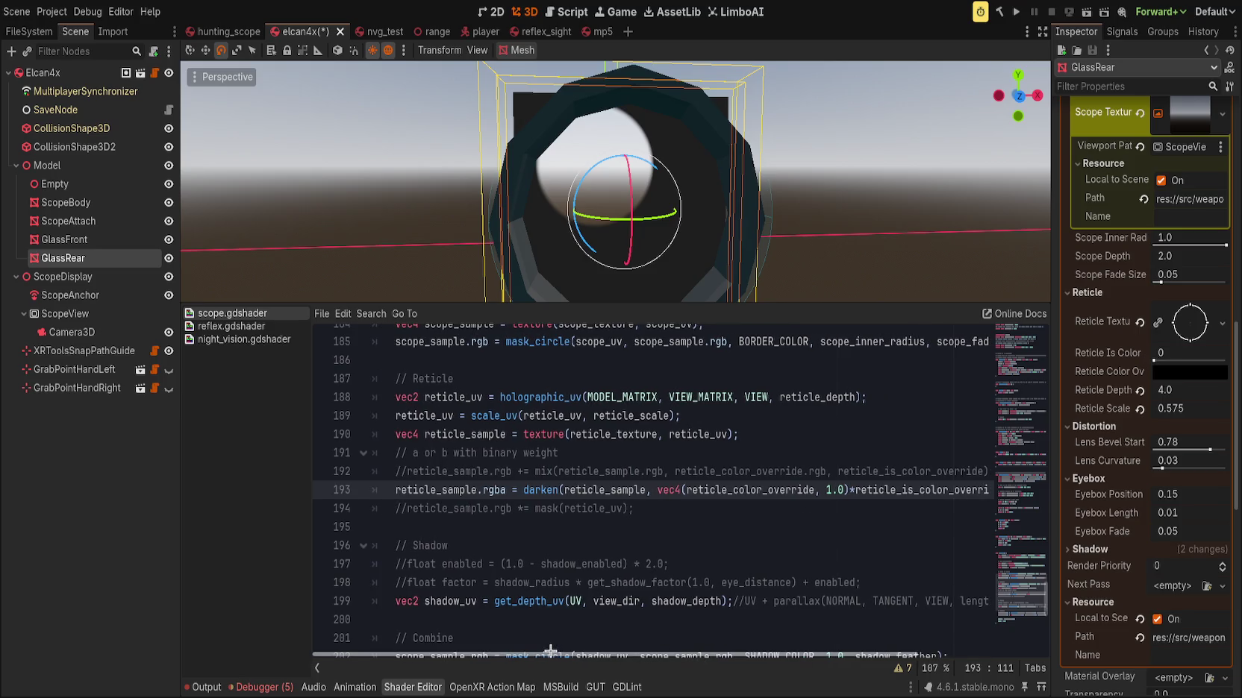
# Start a new line after line 192 declaring 'vec4 darkened'
pyautogui.doubleClick(612, 491)
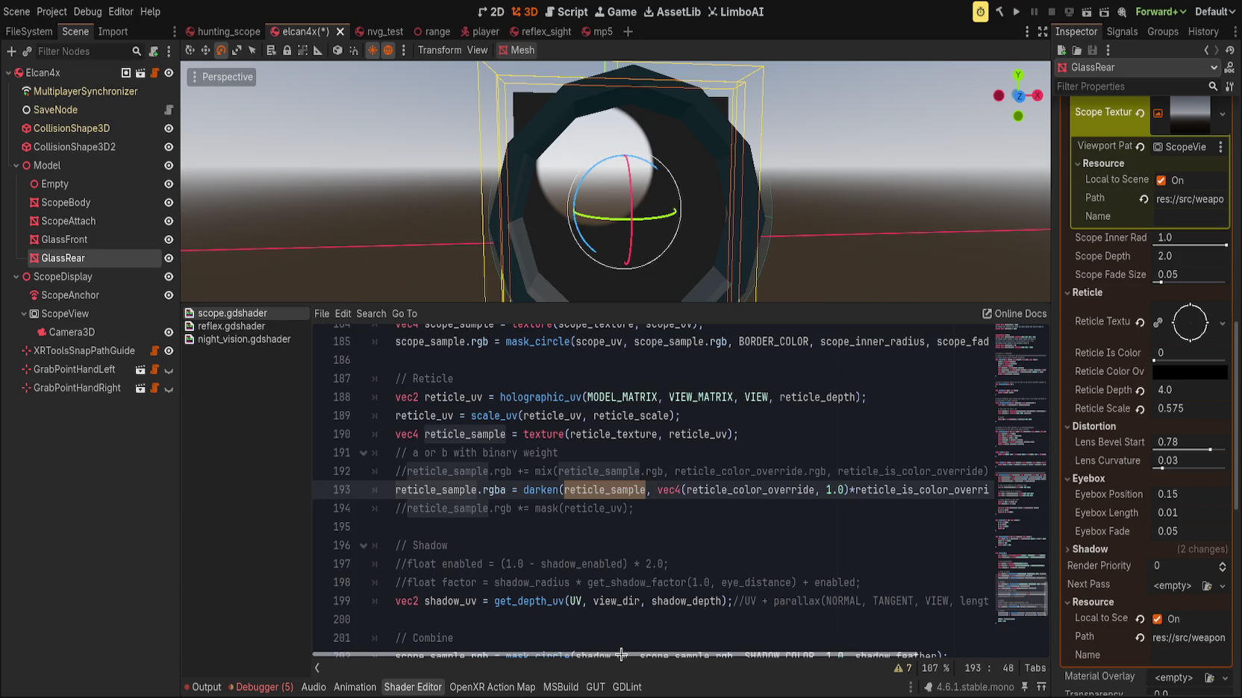
pyautogui.moveTo(621, 654)
pyautogui.mouseDown()
pyautogui.moveTo(683, 654)
pyautogui.moveTo(621, 654)
pyautogui.mouseUp()
pyautogui.click(792, 476)
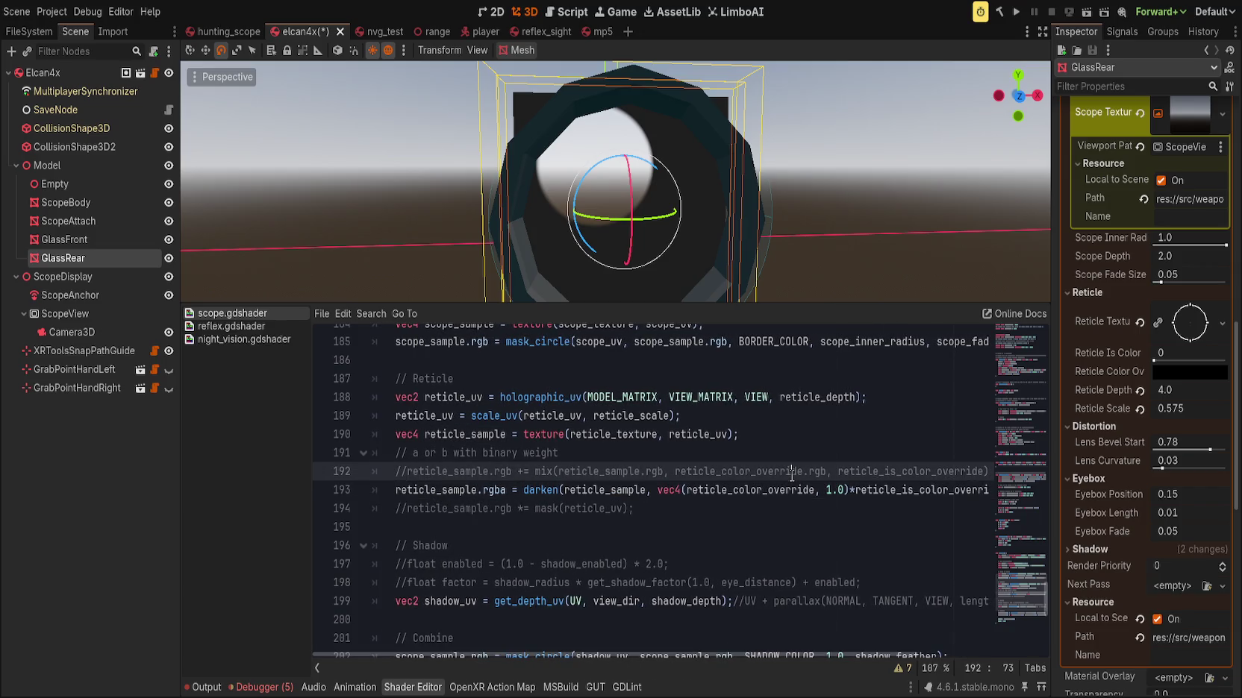
pyautogui.press('End')
pyautogui.press('Return')
pyautogui.write('vec4')
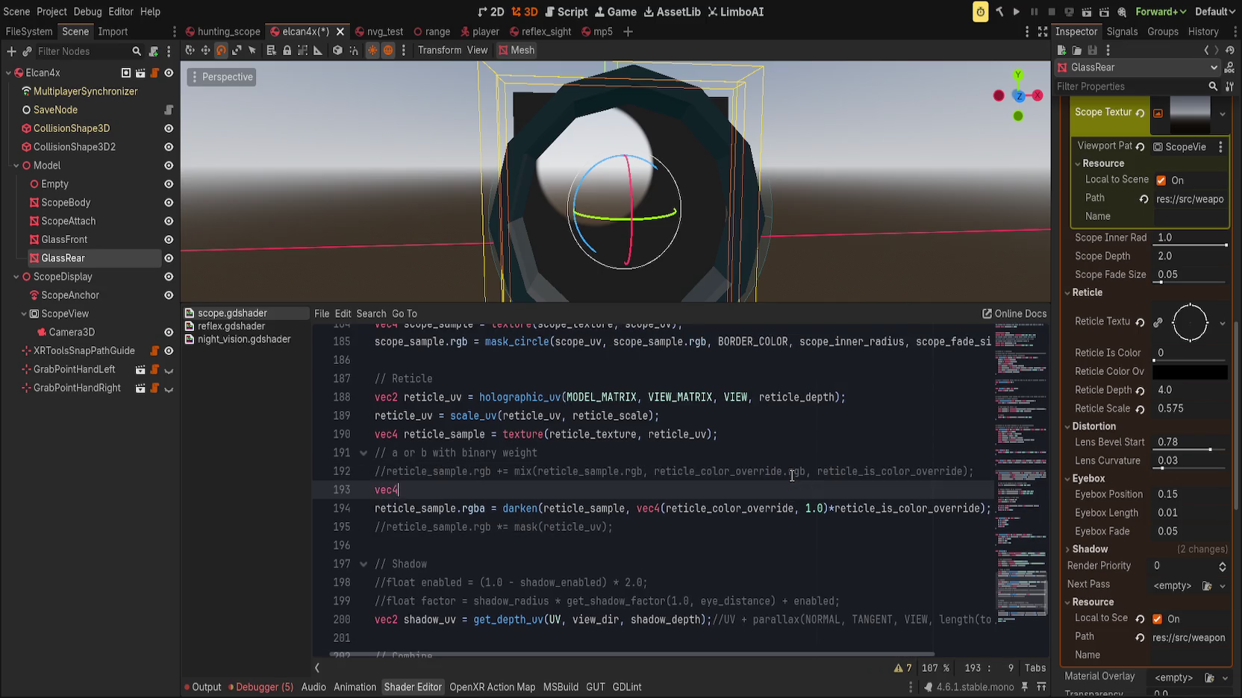
pyautogui.write(' darkened')
# Change the darken function's return type and blend parameter type to vec3
pyautogui.scroll(10, 791, 475)
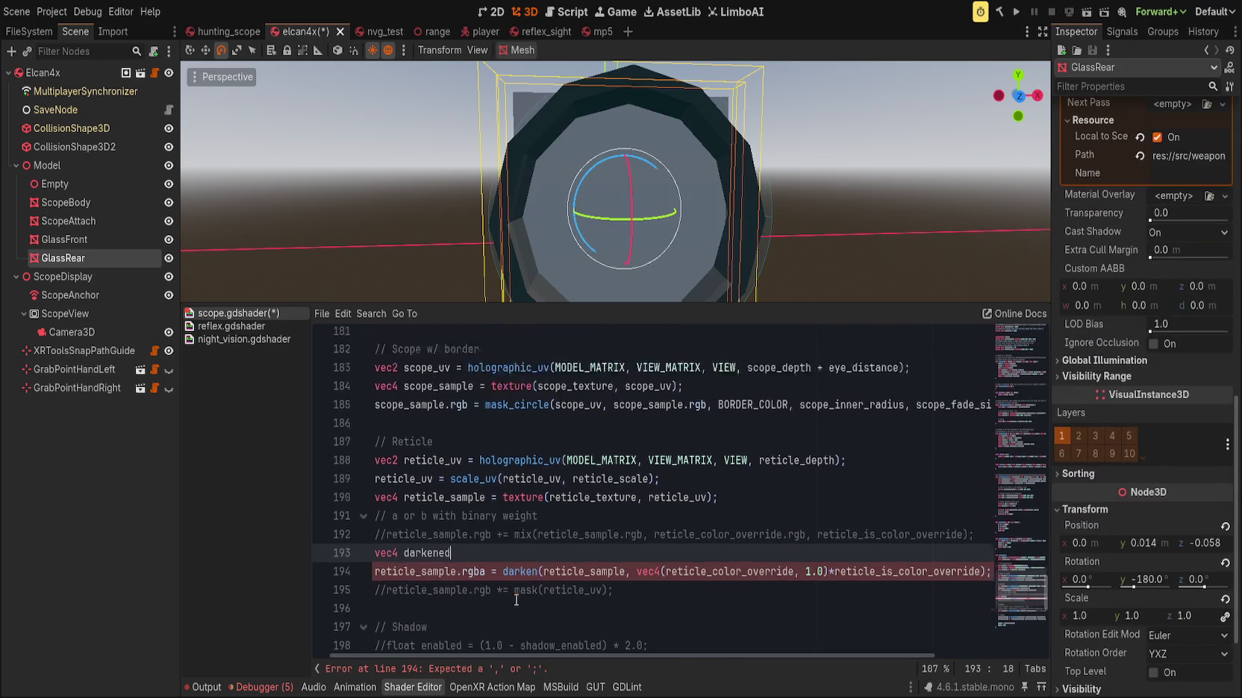
pyautogui.scroll(10, 479, 547)
pyautogui.scroll(12, 479, 547)
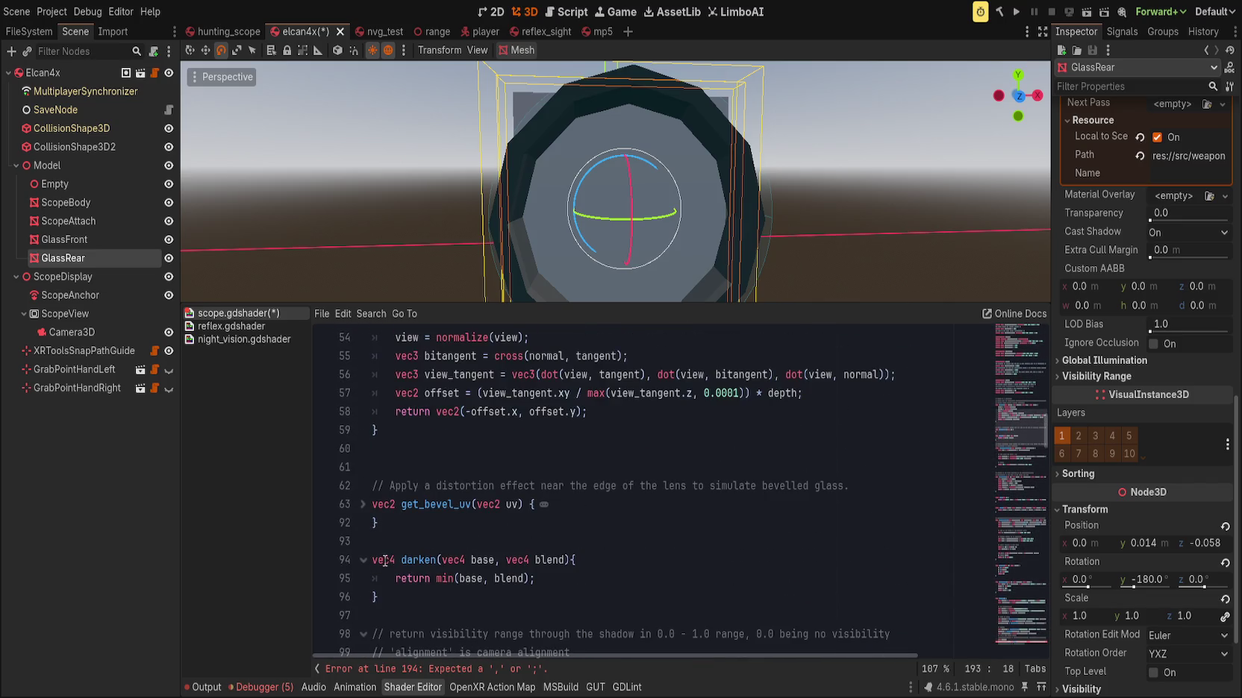
pyautogui.click(386, 561)
pyautogui.press('Delete')
pyautogui.write('3')
pyautogui.click(461, 561)
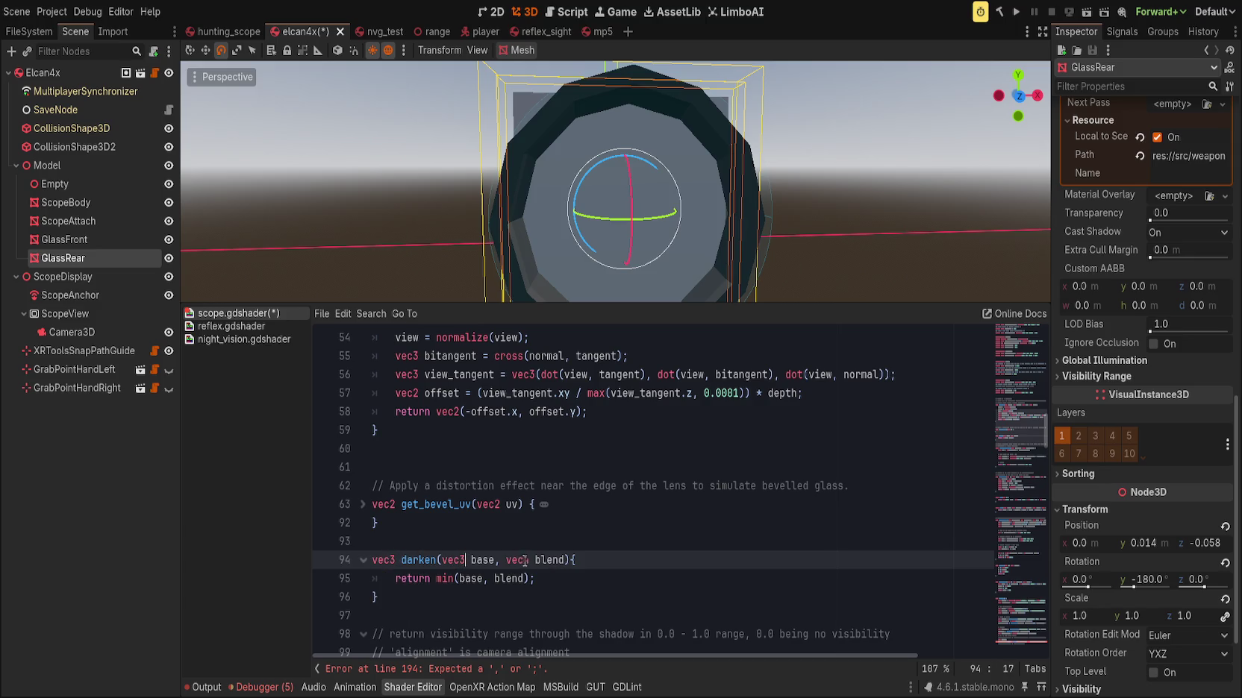
pyautogui.click(529, 561)
pyautogui.press('BackSpace')
pyautogui.write('3')
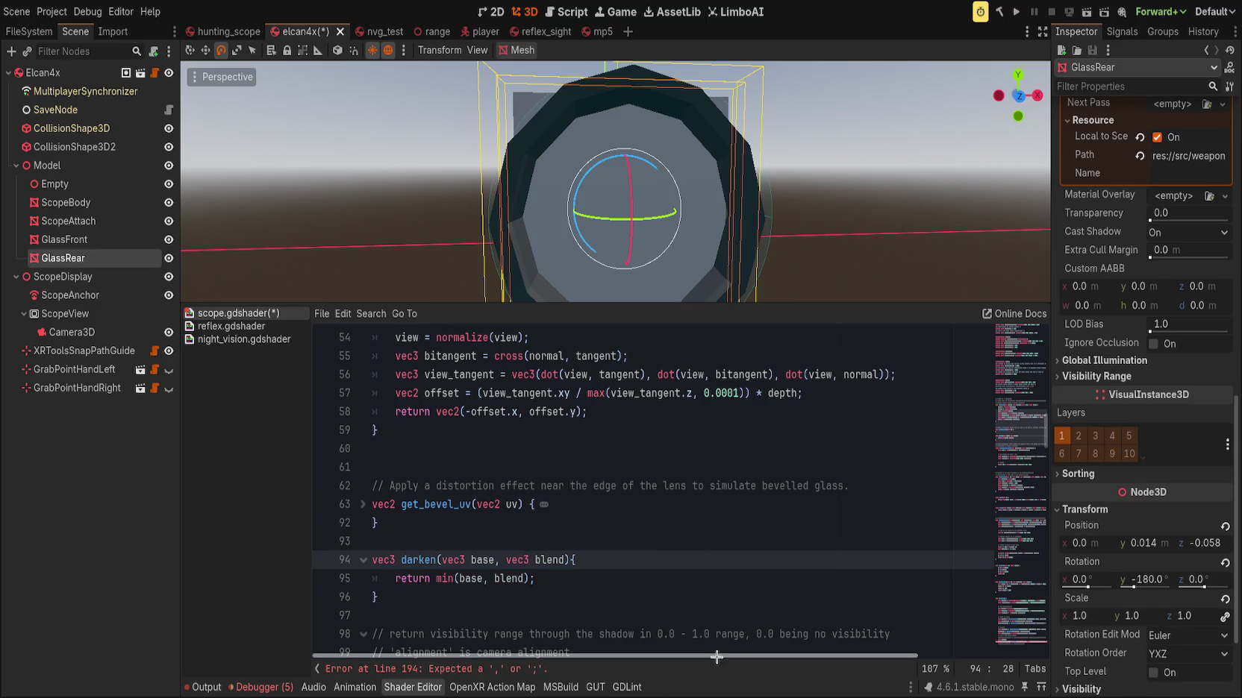
# Rewrite line 193 as 'vec3 ducken = darken(' using autocomplete
pyautogui.moveTo(1026, 411)
pyautogui.mouseDown()
pyautogui.moveTo(1019, 675)
pyautogui.moveTo(1028, 601)
pyautogui.mouseUp()
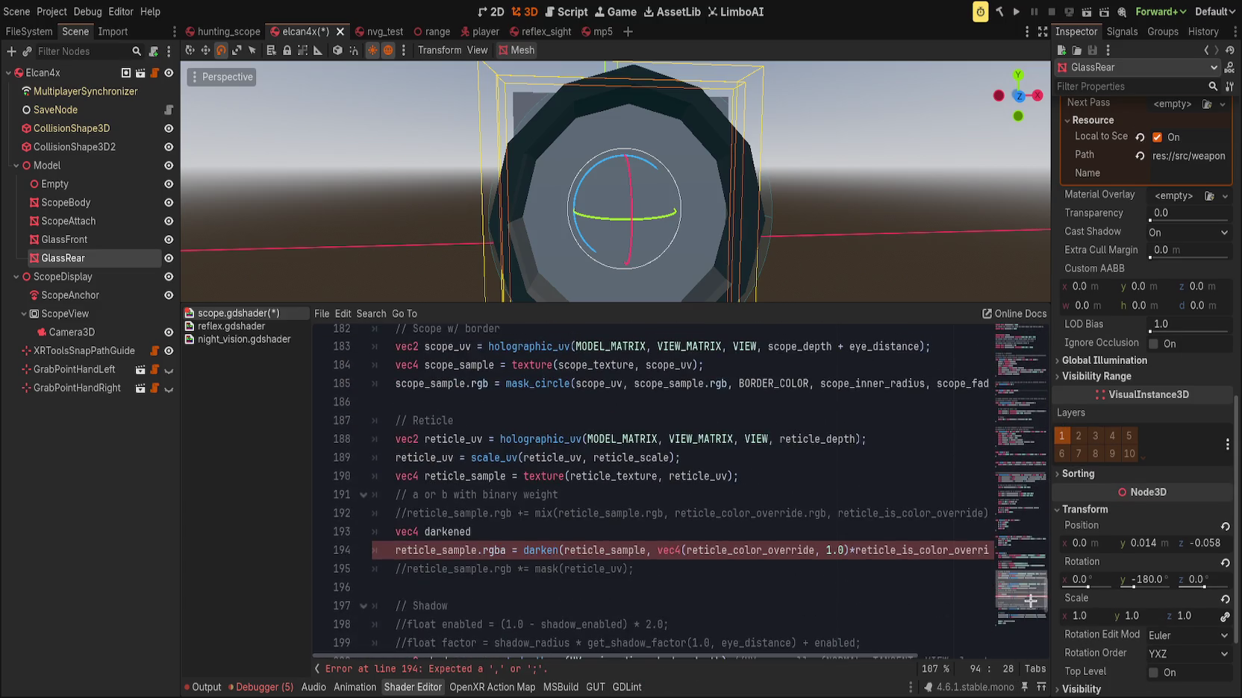
pyautogui.doubleClick(565, 552)
pyautogui.write('re')
pyautogui.press('BackSpace')
pyautogui.press('BackSpace')
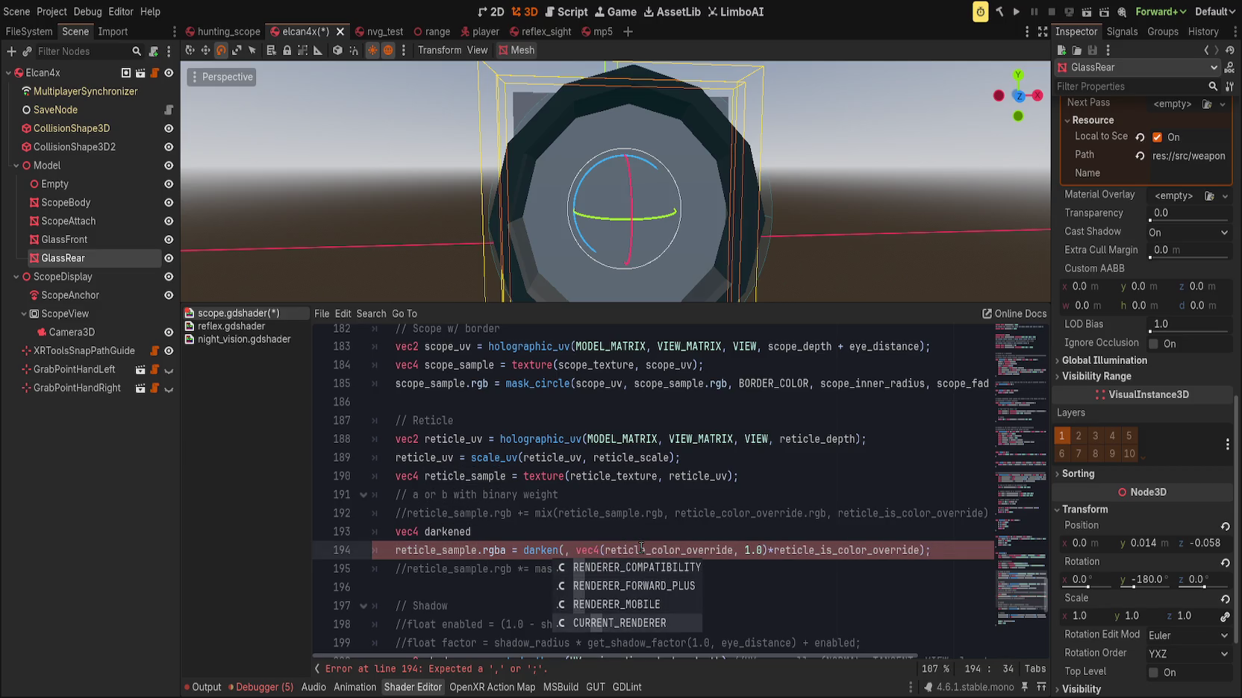
pyautogui.press('Escape')
pyautogui.press('Up')
pyautogui.hotkey('ctrl', 'BackSpace')
pyautogui.hotkey('ctrl', 'BackSpace')
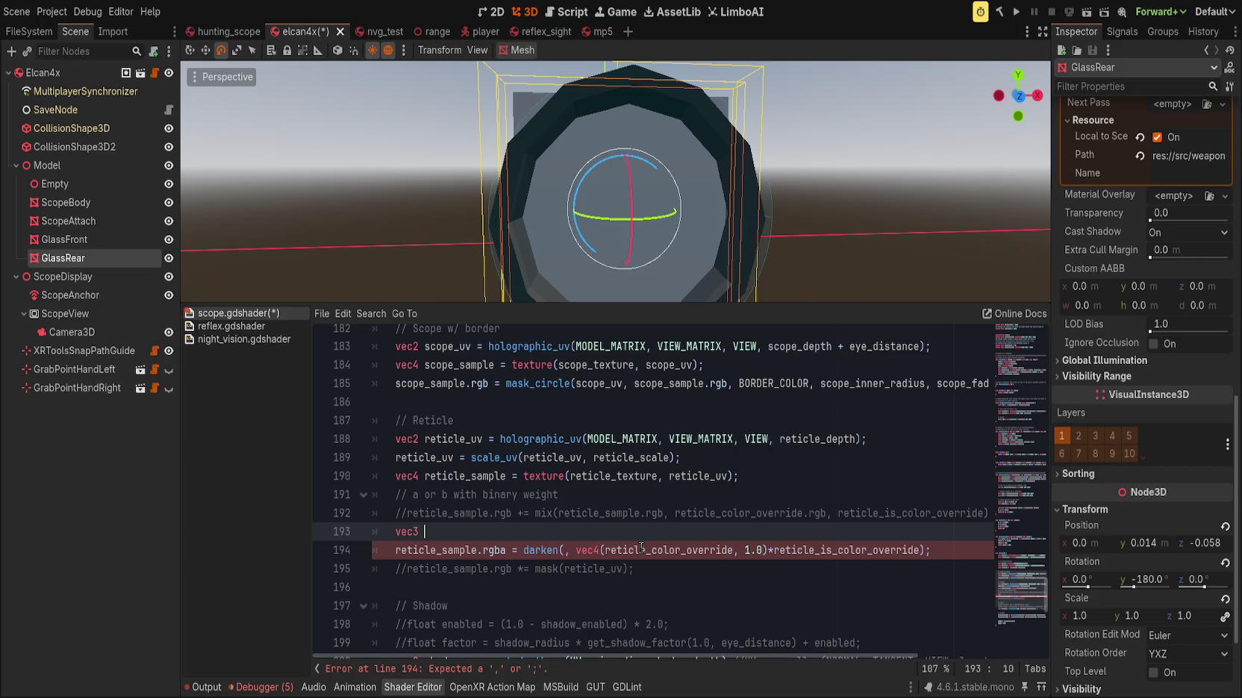
pyautogui.press('BackSpace')
pyautogui.write('ucken ')
pyautogui.write('= darke')
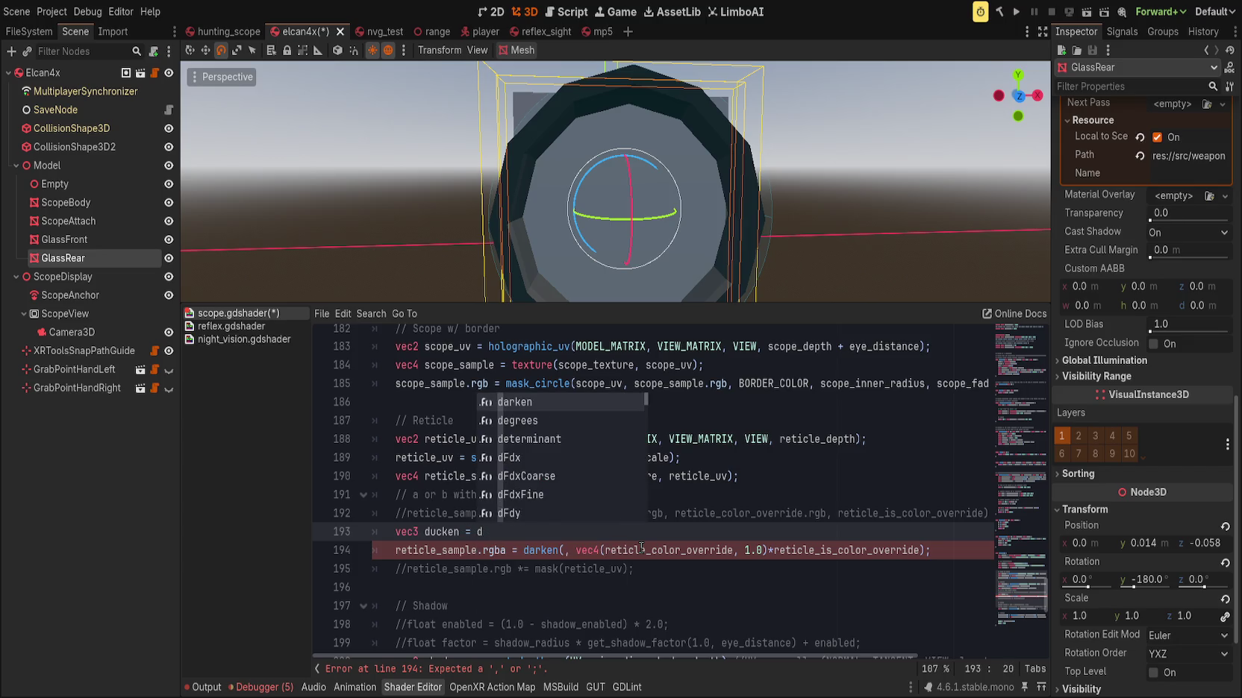
pyautogui.press('Return')
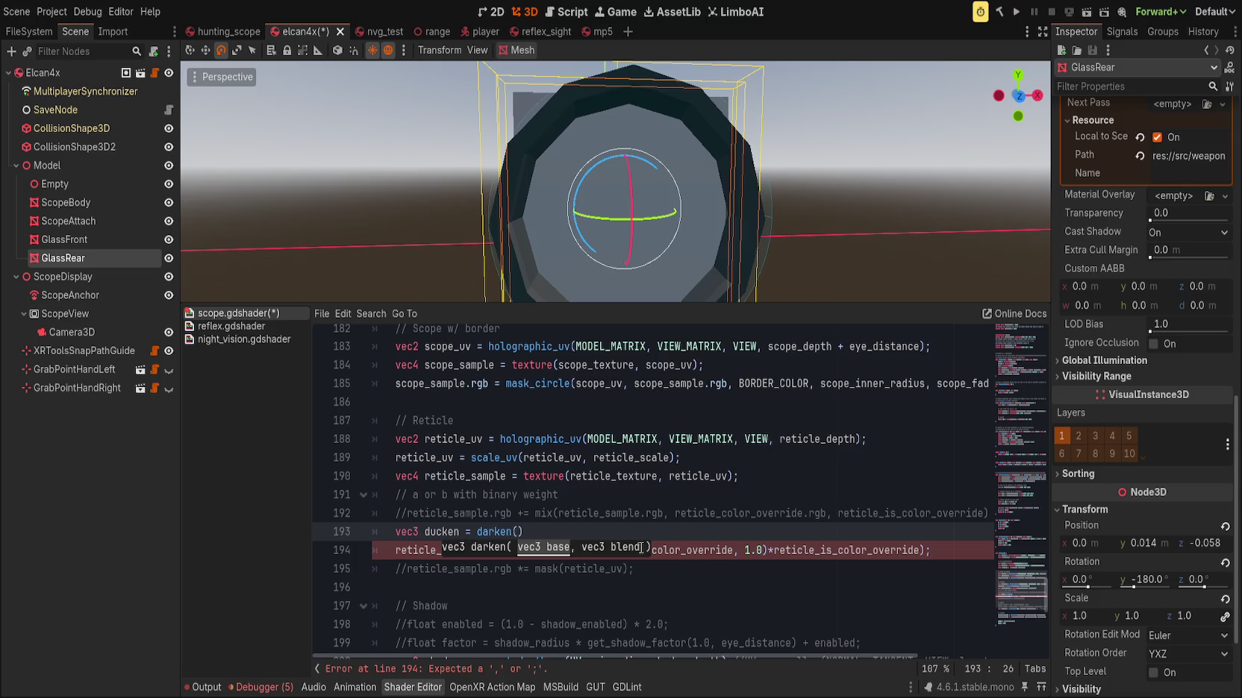
# Pass reticle_sample.rgb and reticle_color_override as darken's arguments
pyautogui.write('reticle')
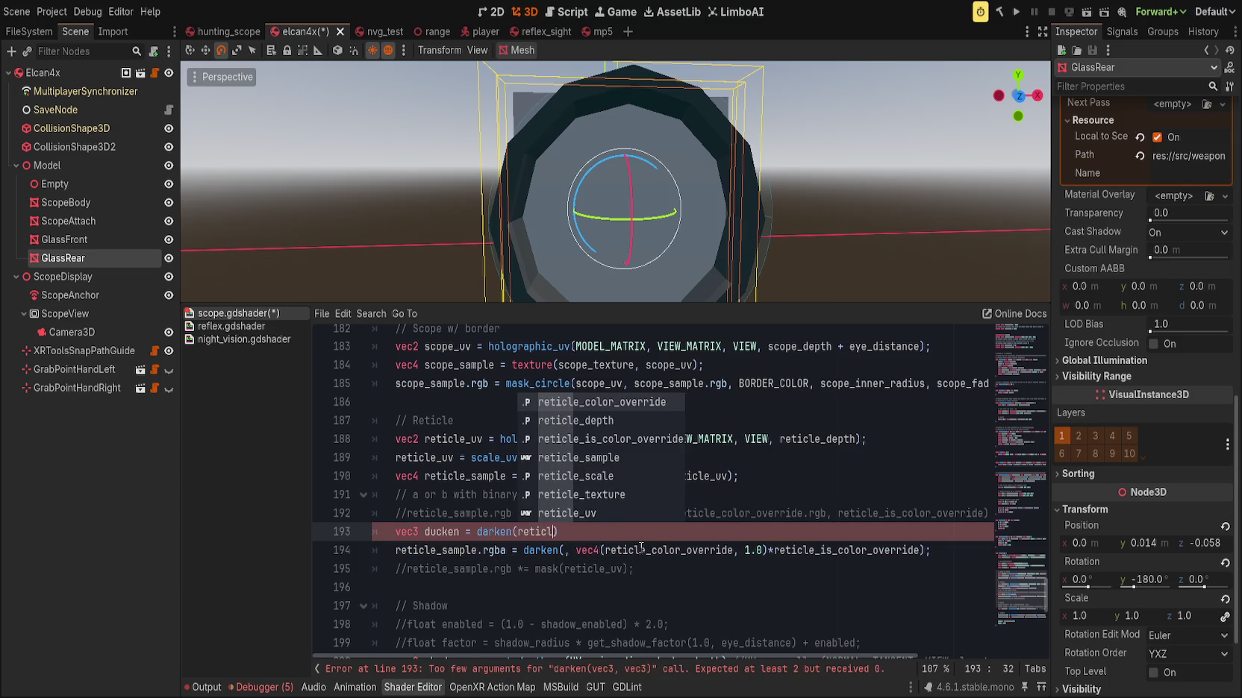
pyautogui.write('_')
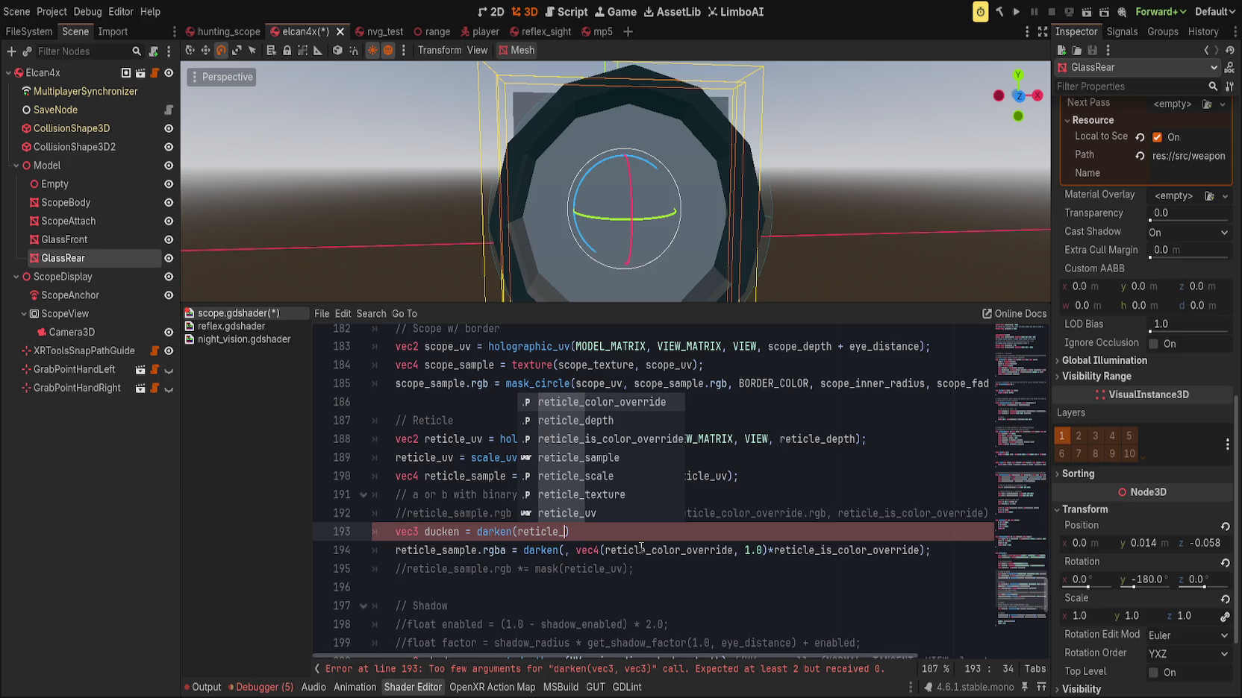
pyautogui.press('BackSpace')
pyautogui.press('BackSpace')
pyautogui.press('BackSpace')
pyautogui.write('reticle_')
pyautogui.write('sample.rgb')
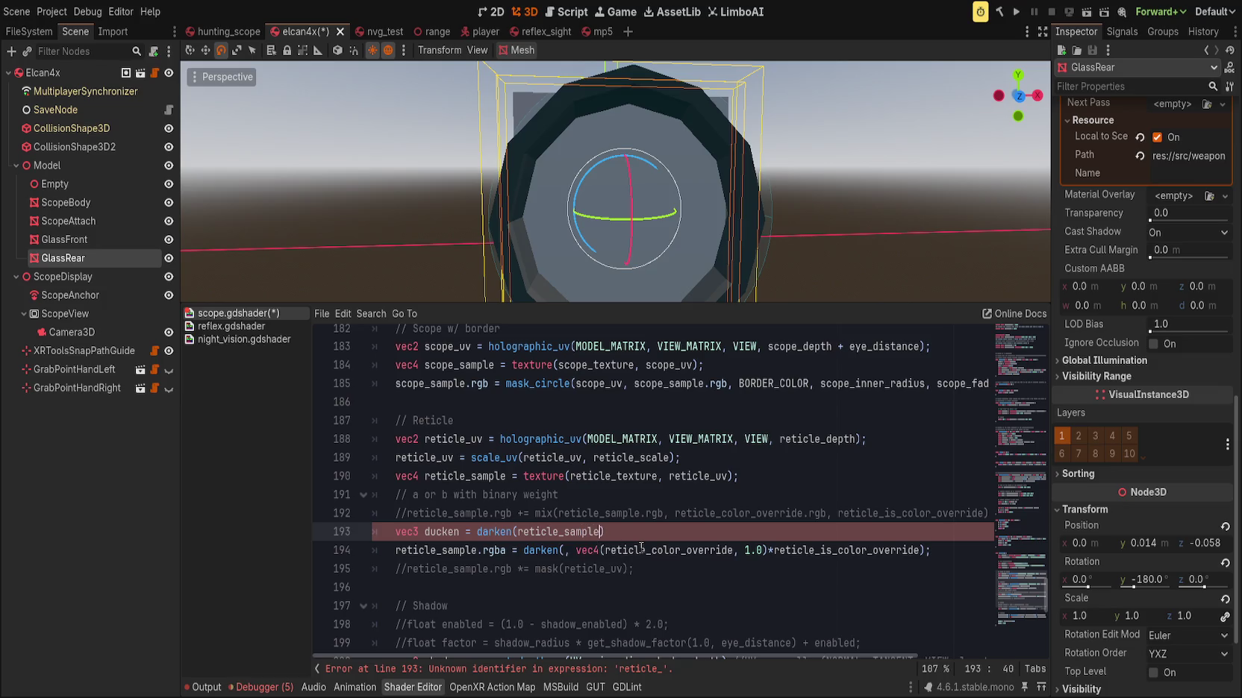
pyautogui.write(',')
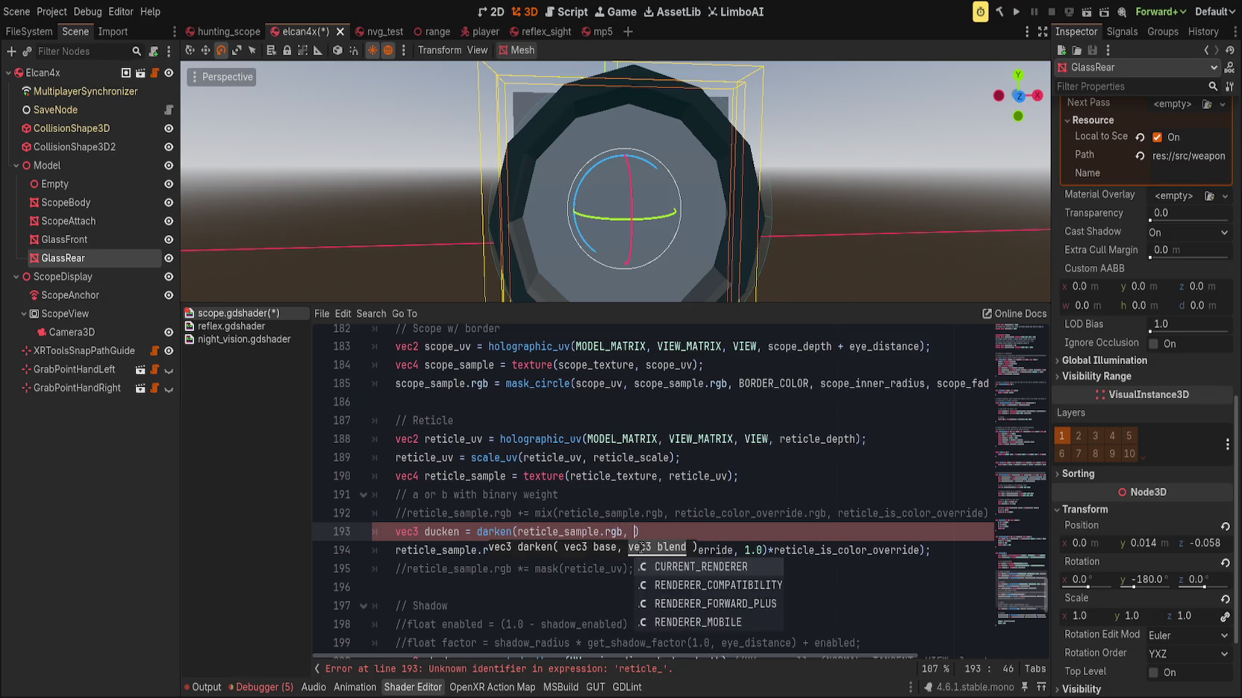
pyautogui.write(' reti')
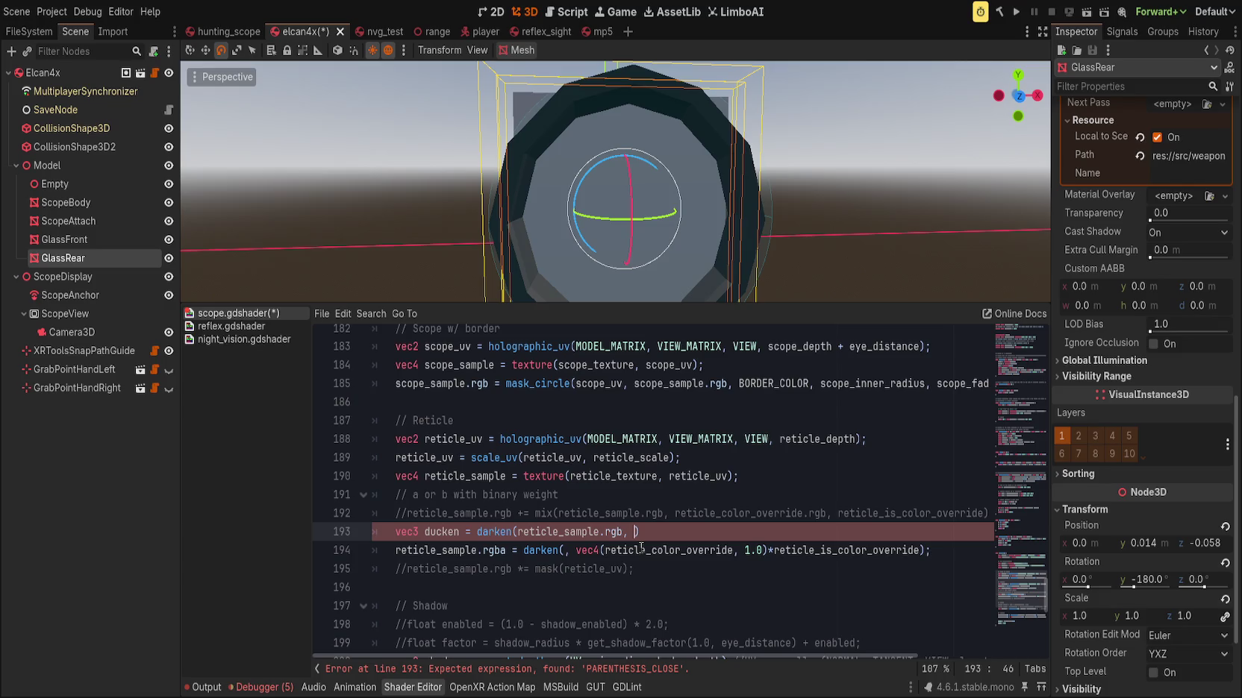
pyautogui.write('cle_color_')
pyautogui.press('Return')
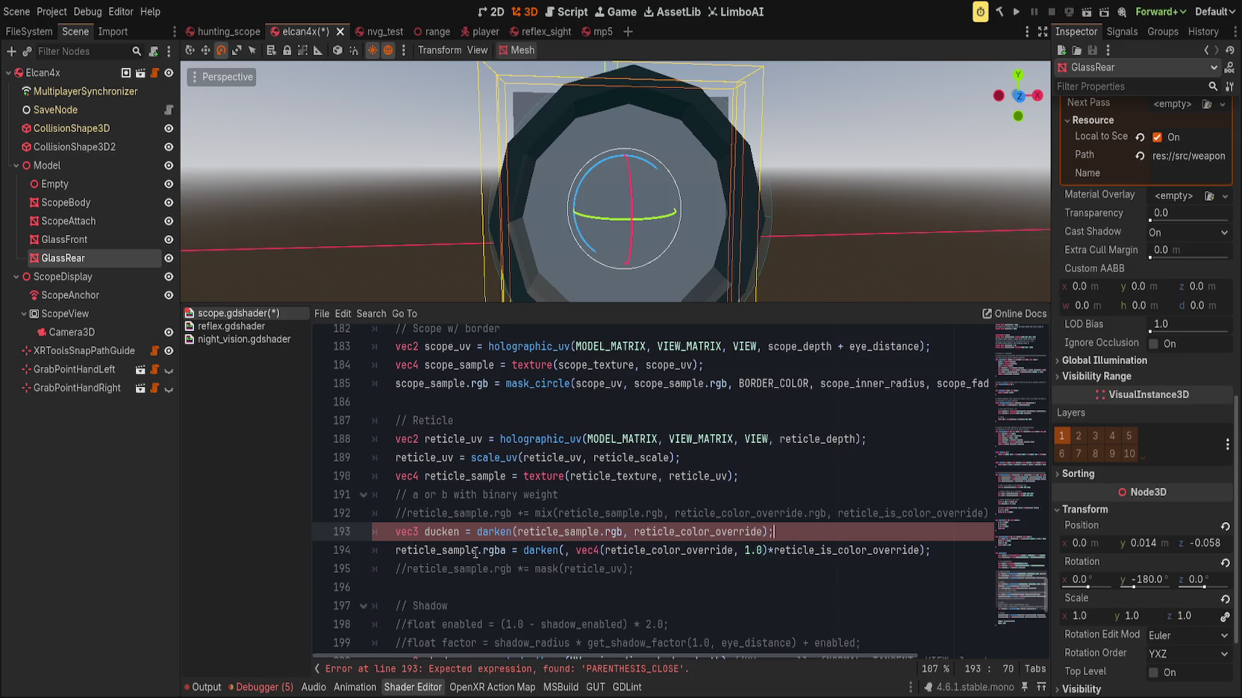
# Change line 194 to 'reticle_sample.rgb = ducken;' and save
pyautogui.click(506, 552)
pyautogui.press('BackSpace')
pyautogui.hotkey('shift', 'End')
pyautogui.press('Delete')
pyautogui.write('= ducken;')
pyautogui.hotkey('ctrl', 's')
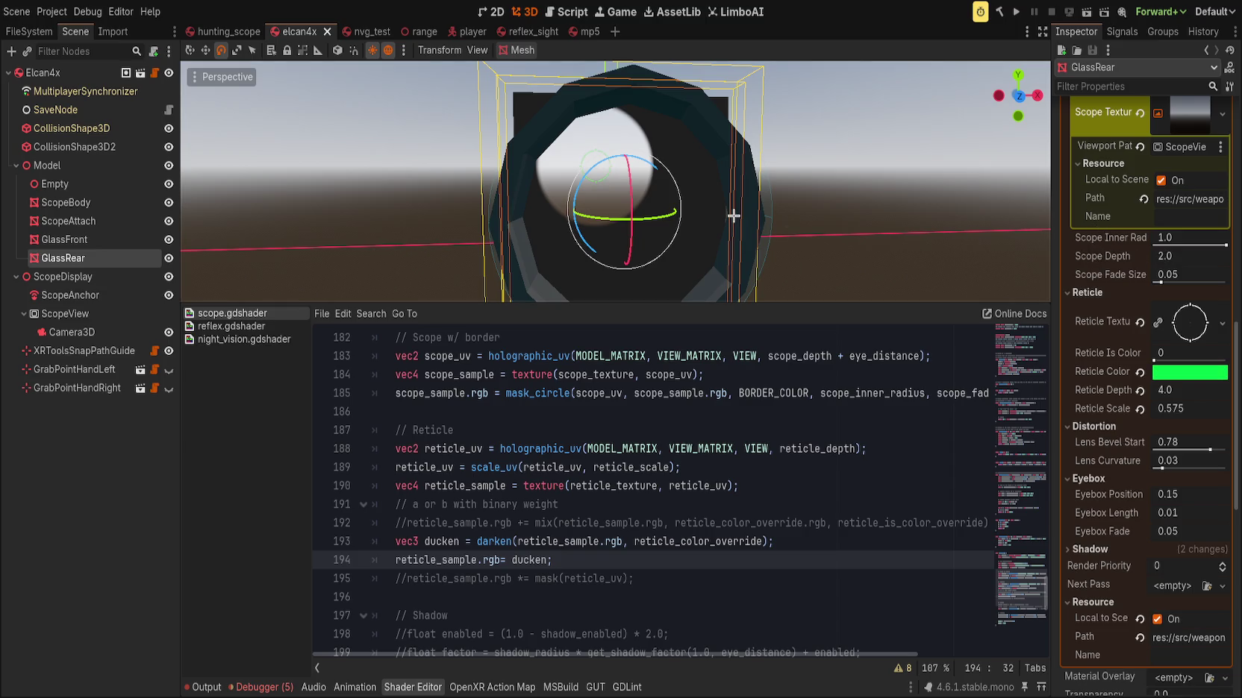
# Reset Reticle Scale to 1.0 and drag Reticle Depth down to 0.14
pyautogui.press('f')
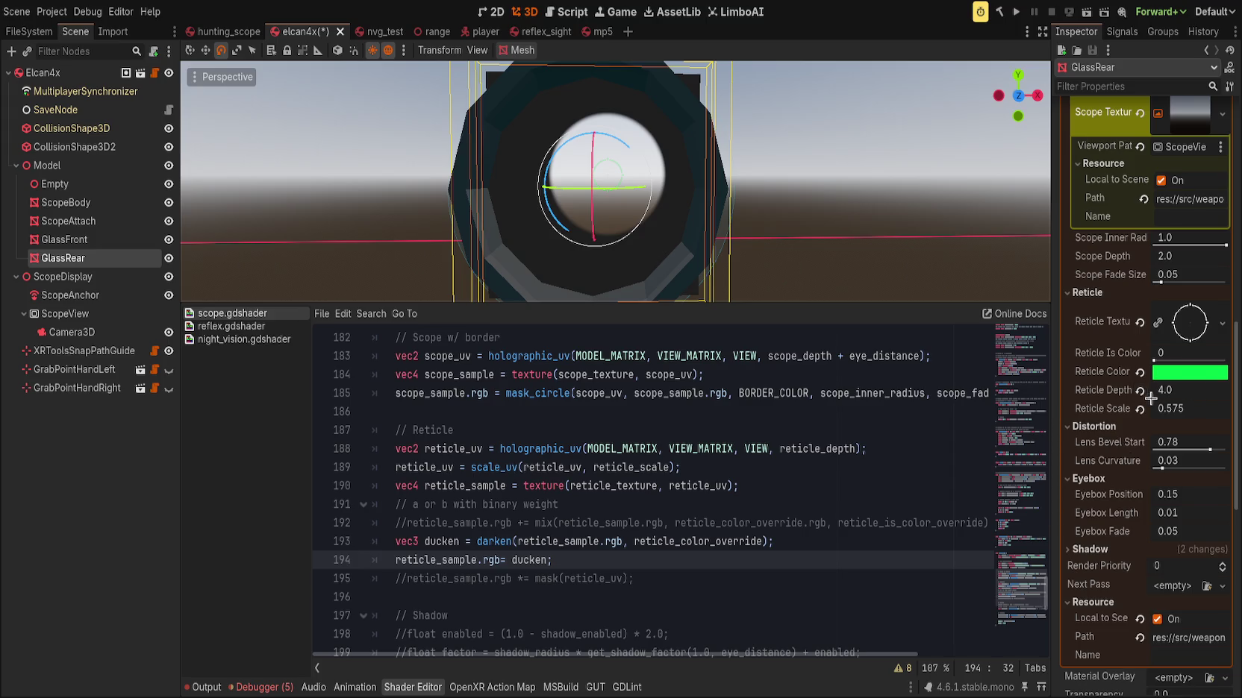
pyautogui.click(1139, 410)
pyautogui.click(1140, 390)
pyautogui.moveTo(1166, 390)
pyautogui.mouseDown()
pyautogui.moveTo(1112, 389)
pyautogui.moveTo(1127, 390)
pyautogui.mouseUp()
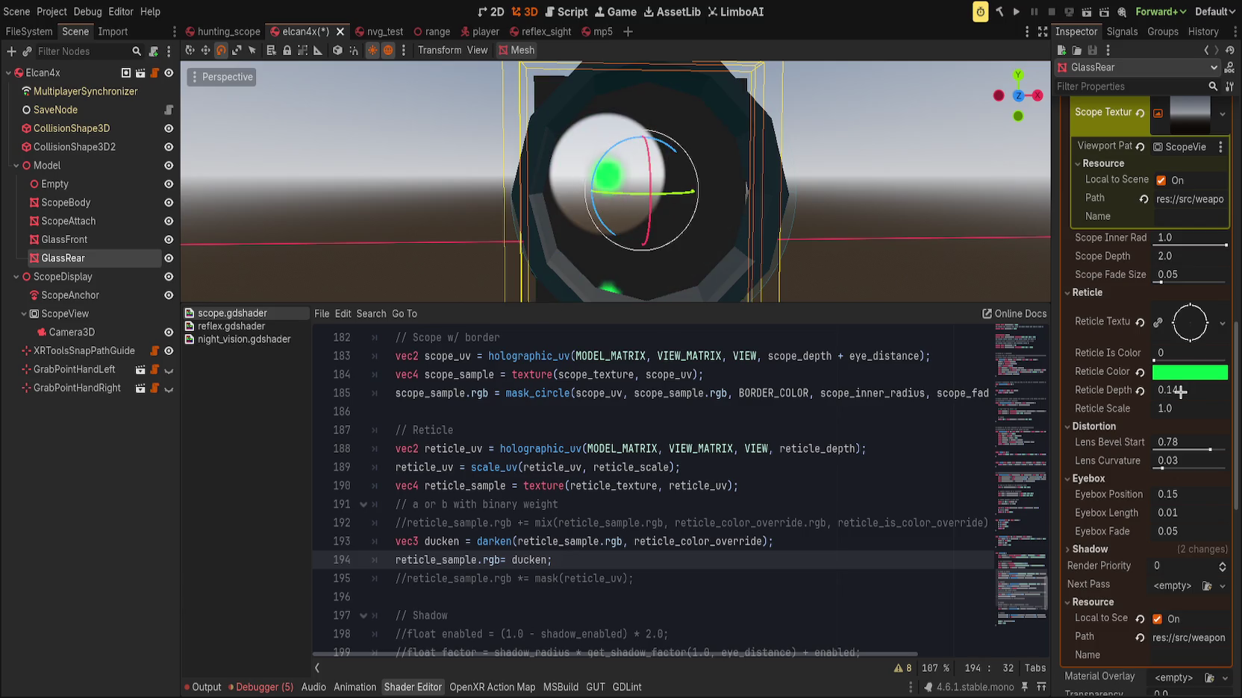
pyautogui.click(28, 31)
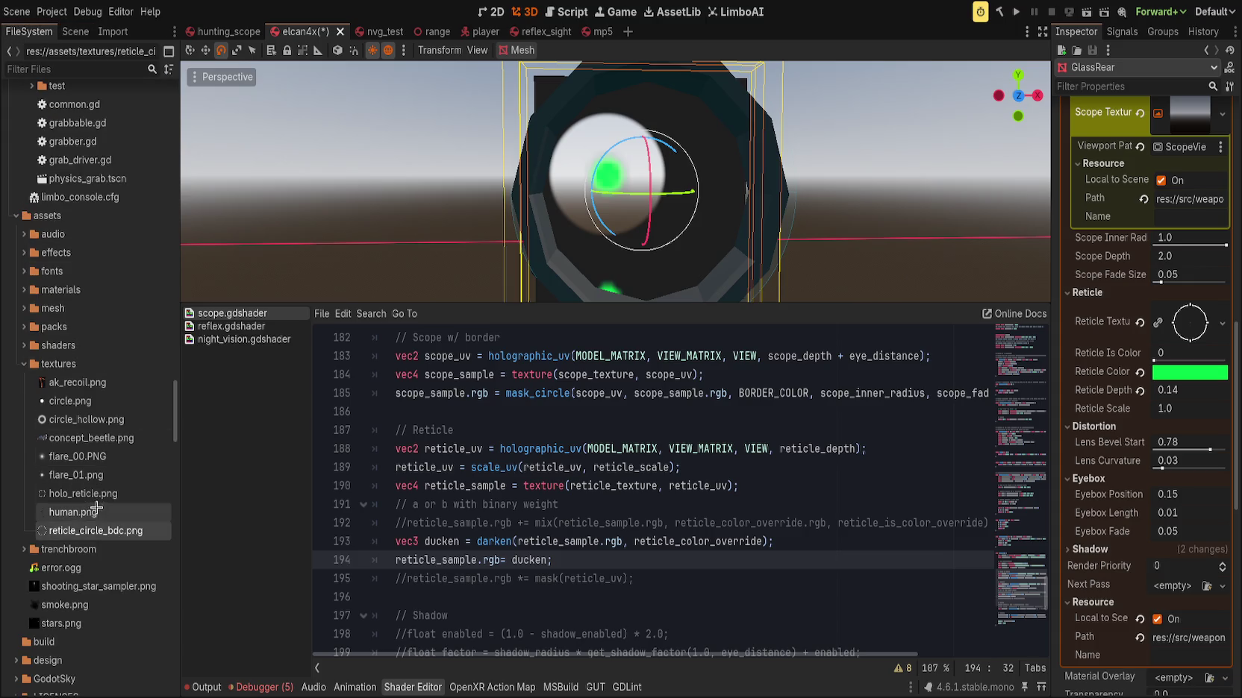
# Reimport reticle_circle_bdc.png with Lossless compression and mipmap generation off
pyautogui.click(112, 32)
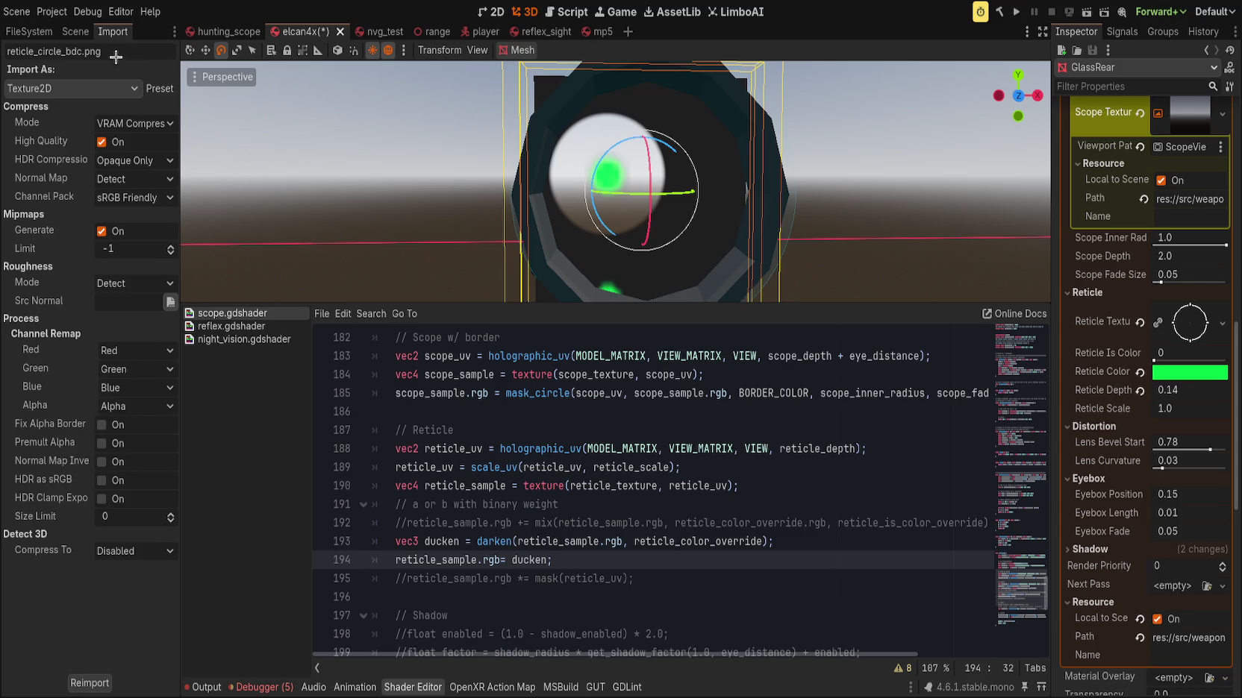
pyautogui.click(153, 141)
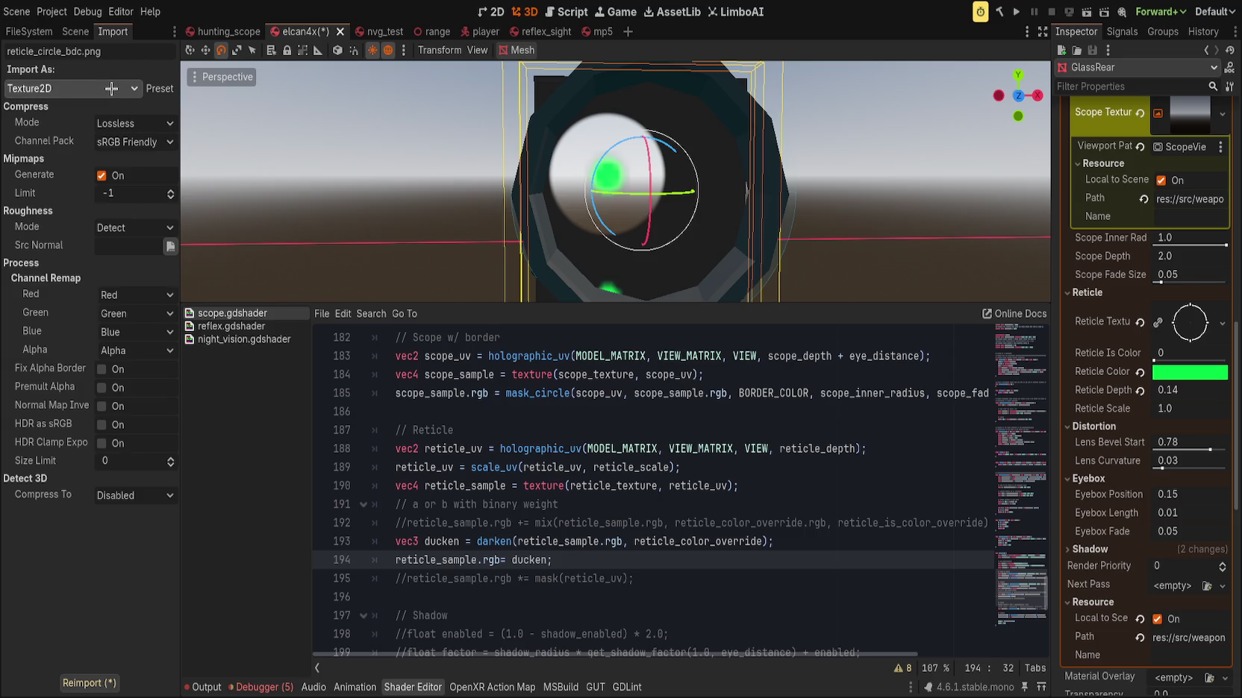
pyautogui.click(101, 175)
pyautogui.click(91, 681)
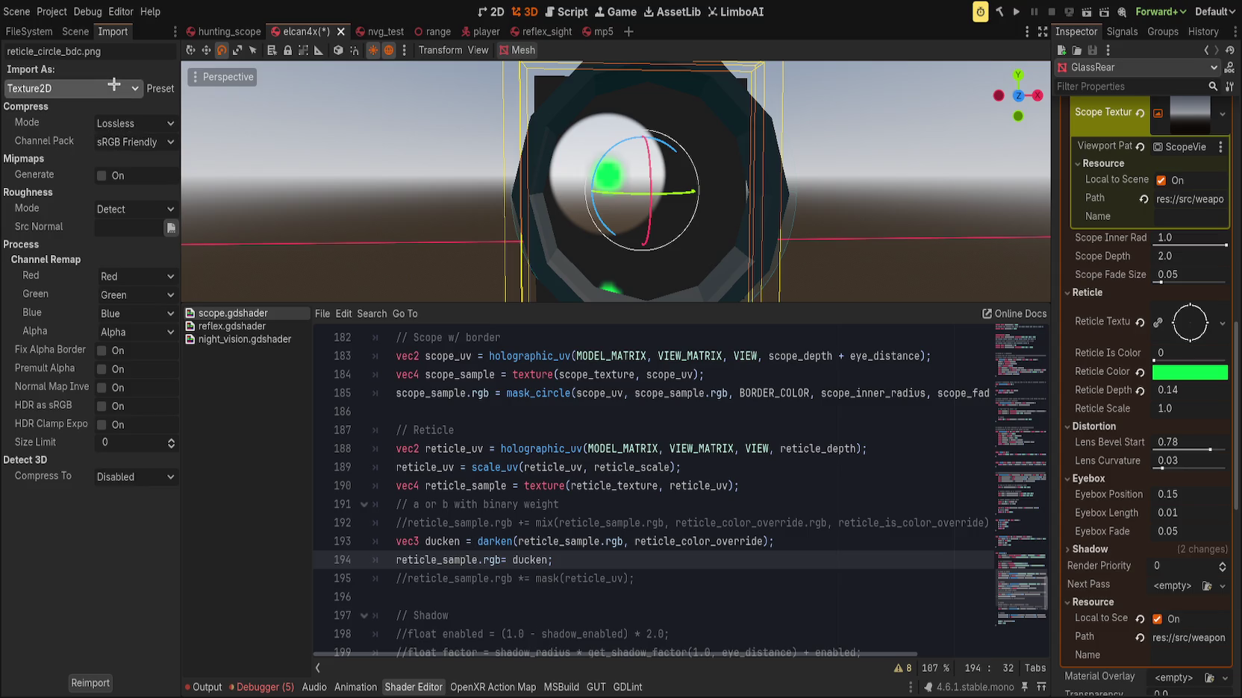
# Test the Image import type, then Texture2D with Basis Universal compression and mipmaps toggled
pyautogui.click(99, 164)
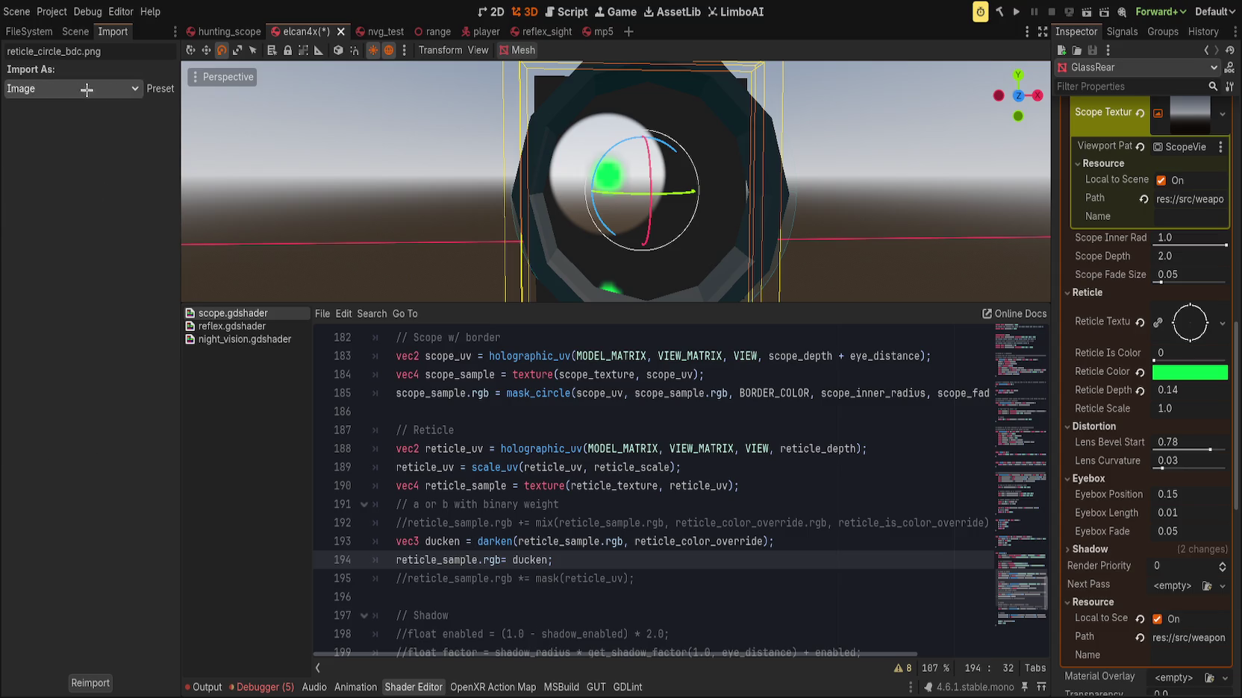
pyautogui.click(90, 683)
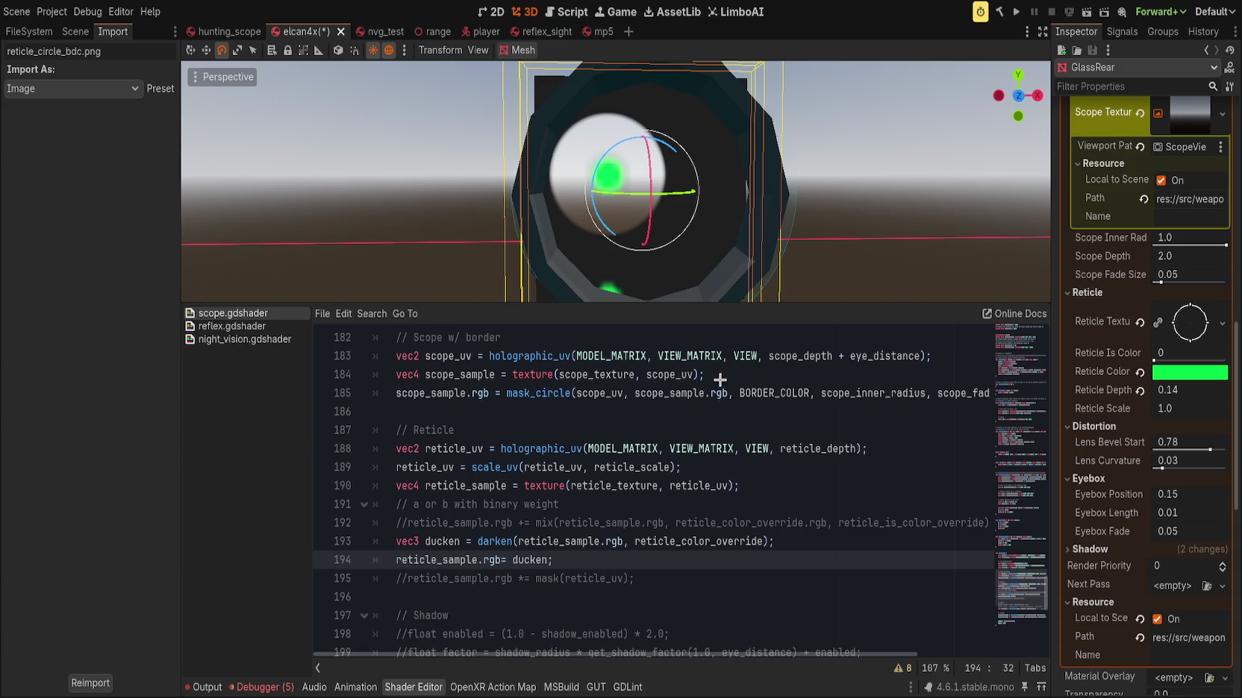
pyautogui.click(97, 171)
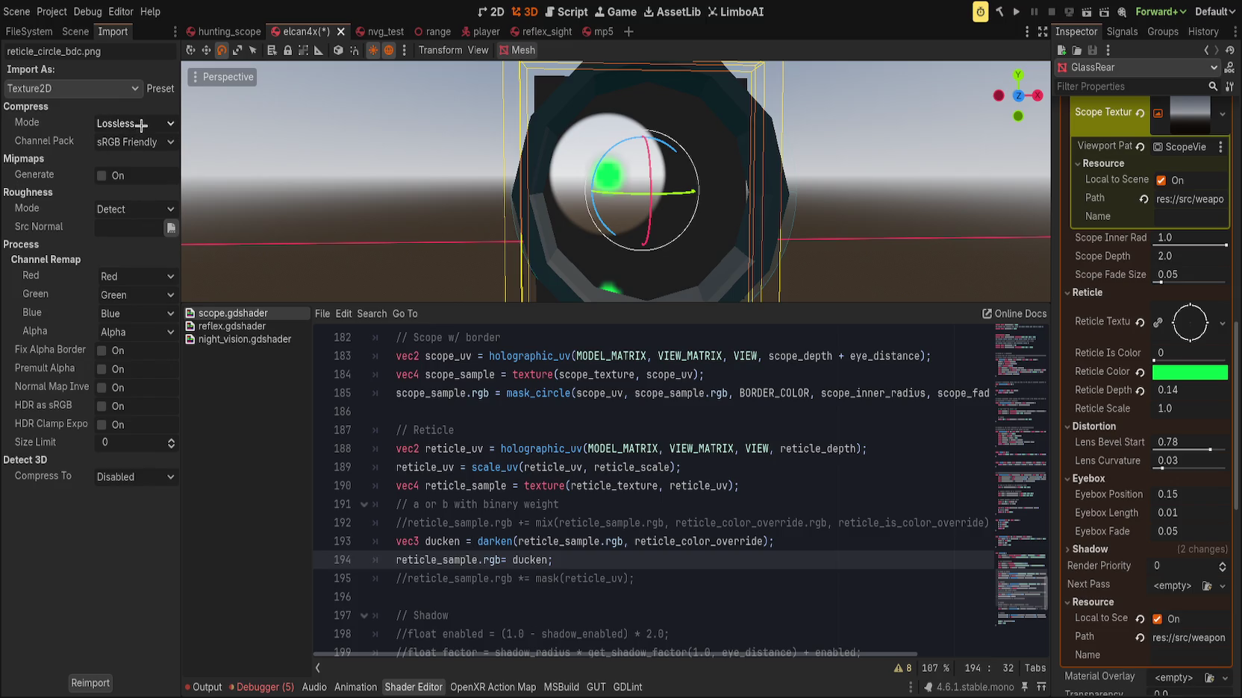
pyautogui.click(141, 187)
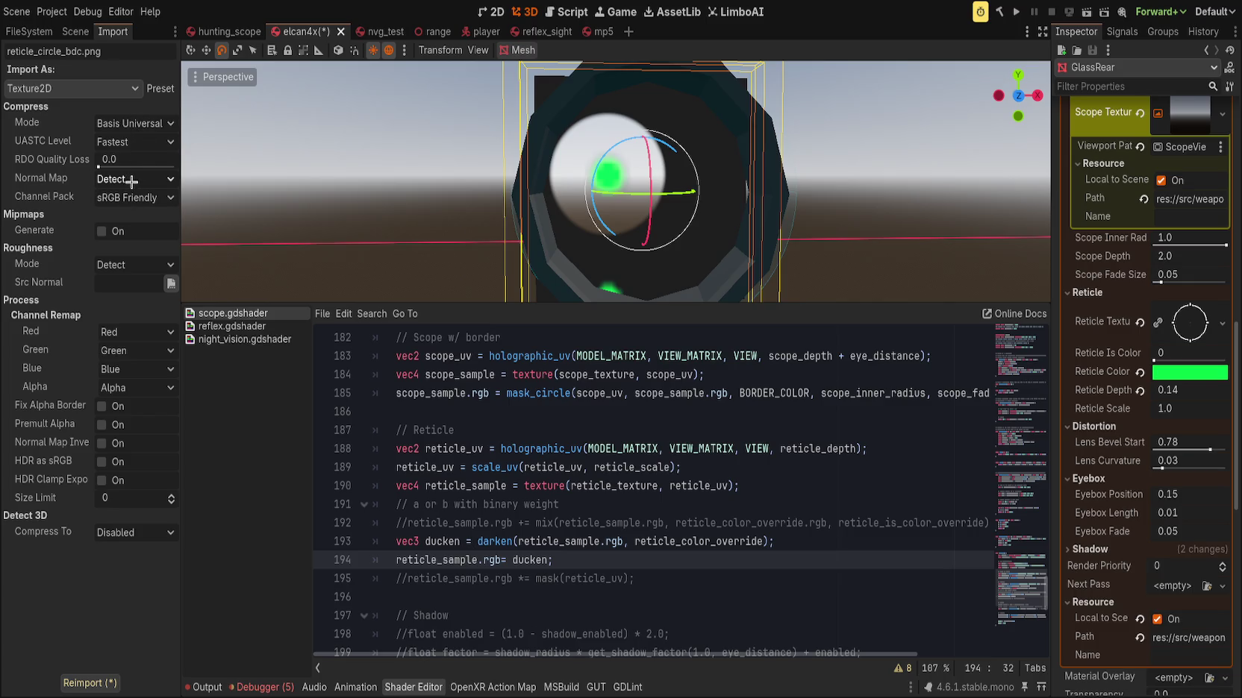
pyautogui.click(102, 232)
pyautogui.click(102, 232)
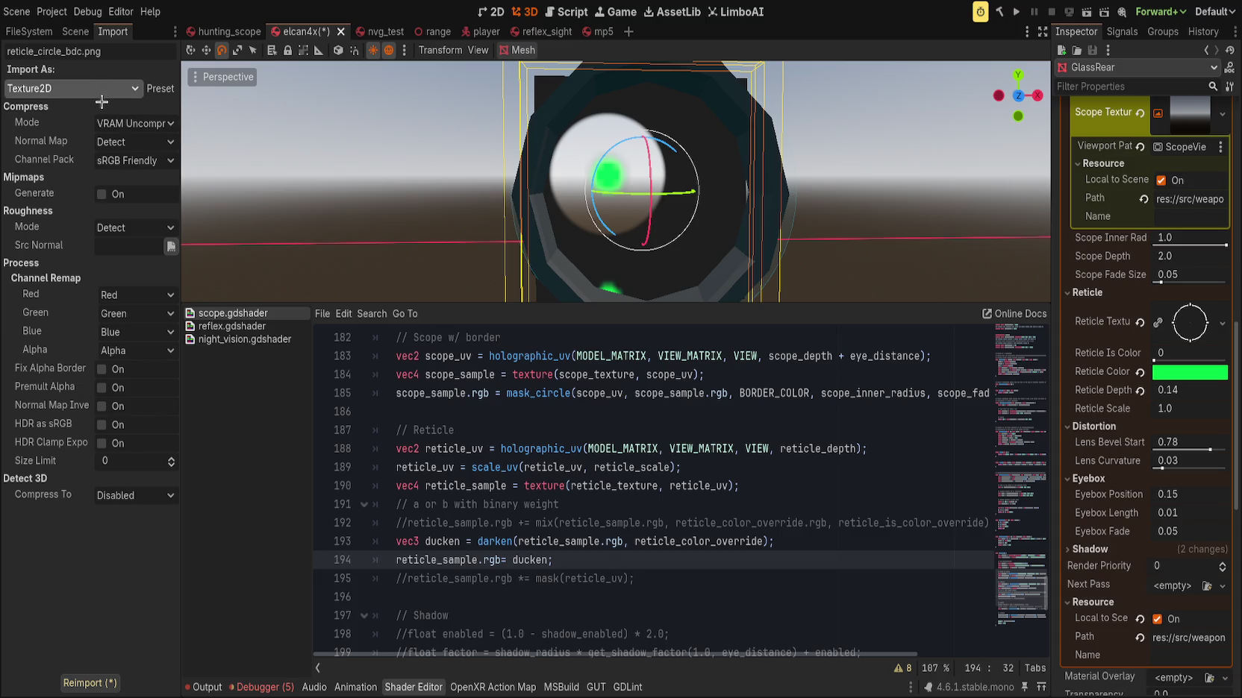
# Review the import options and reimport reticle_circle_bdc.png as a Lossless Texture2D without mipmaps
pyautogui.scroll(3, 97, 87)
pyautogui.scroll(-1, 94, 88)
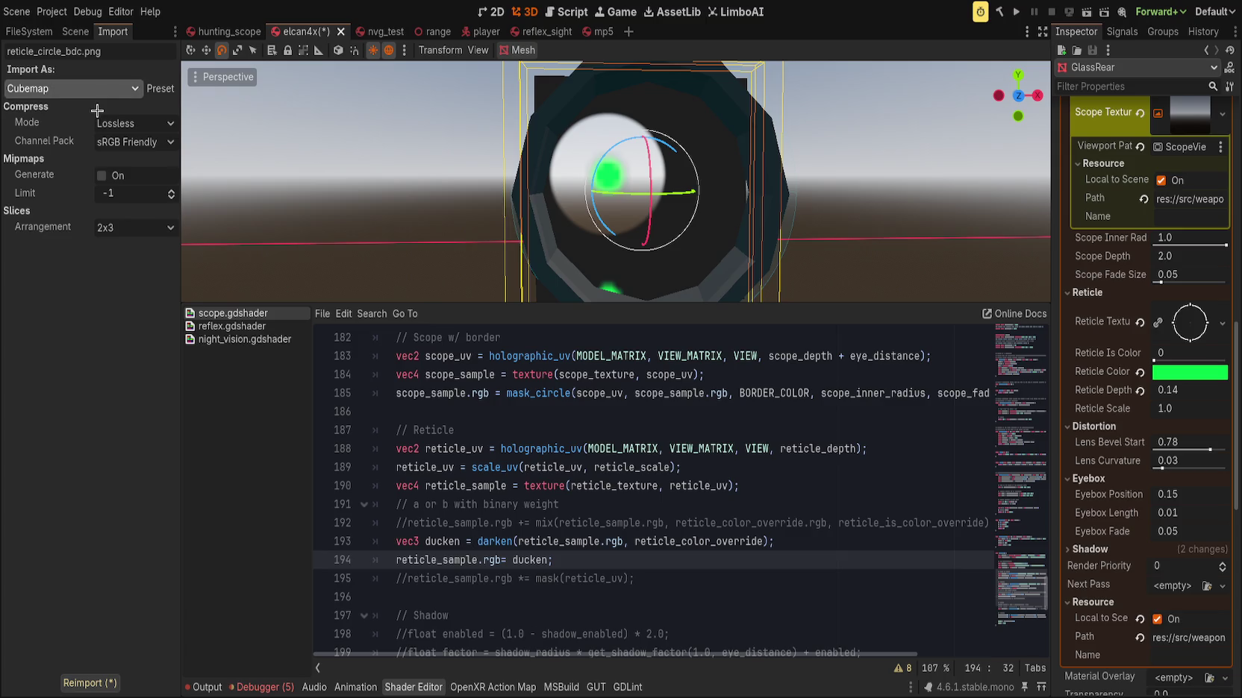
pyautogui.scroll(1, 93, 90)
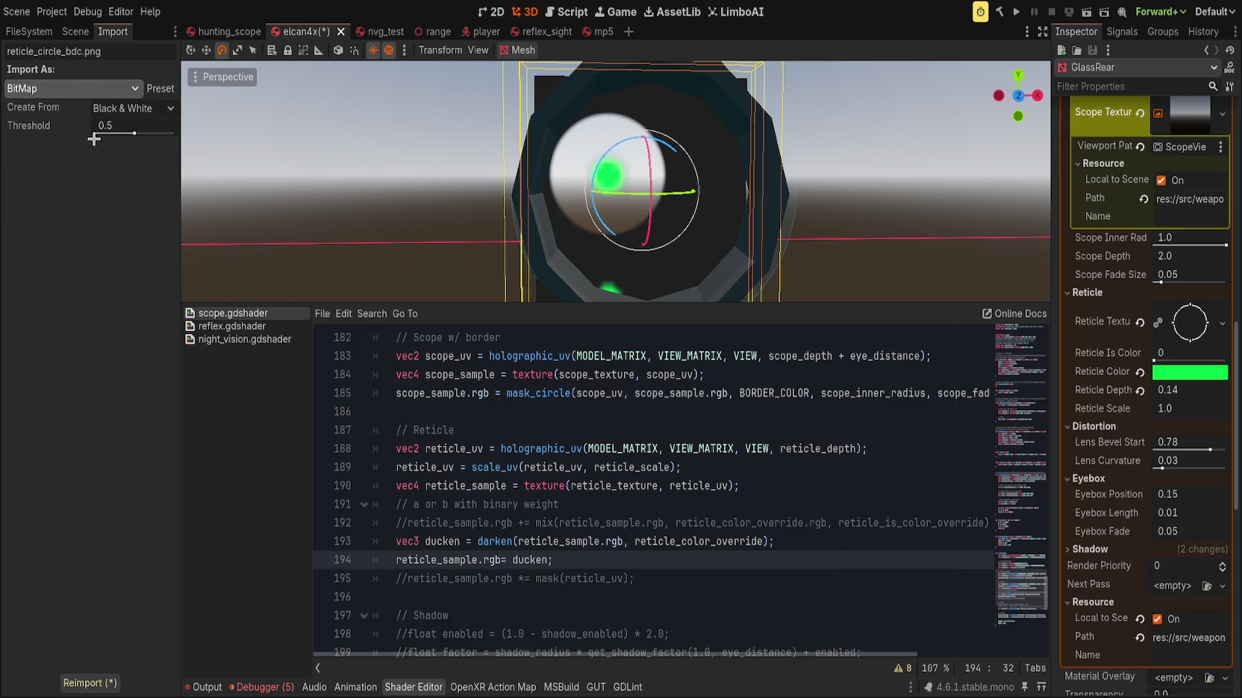
pyautogui.scroll(-2, 91, 88)
pyautogui.scroll(-1, 84, 88)
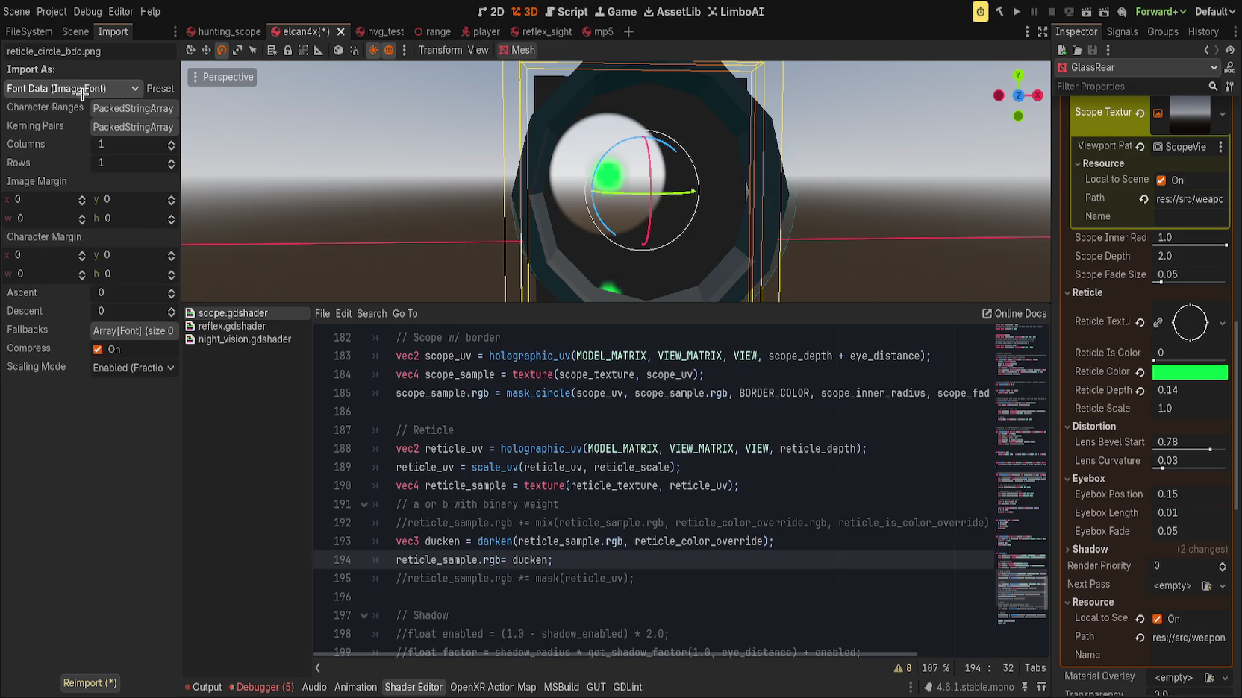
pyautogui.scroll(-1, 88, 89)
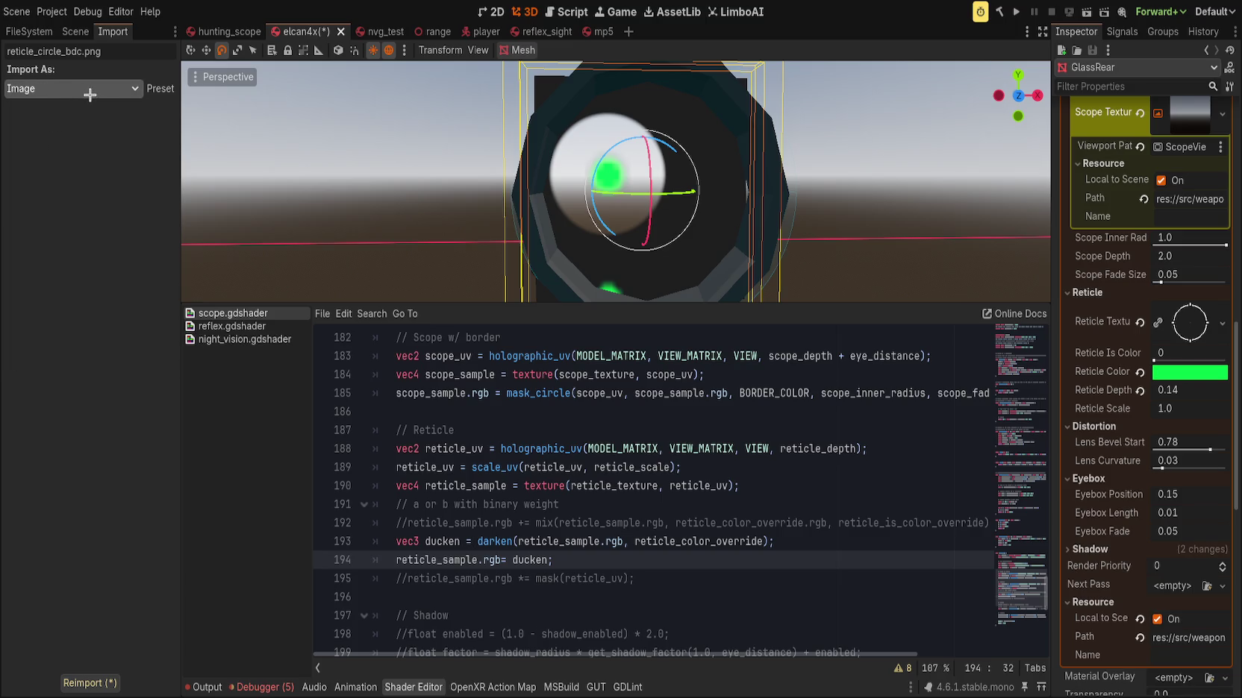
pyautogui.scroll(-2, 82, 86)
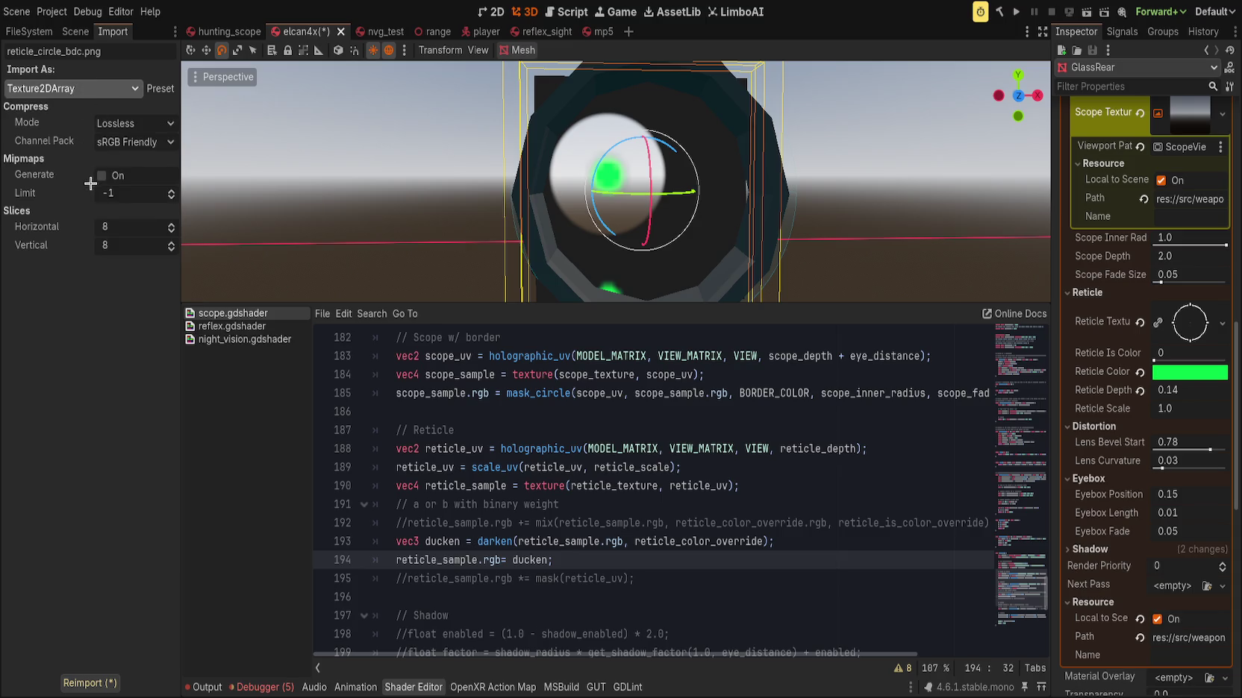
pyautogui.scroll(1, 86, 88)
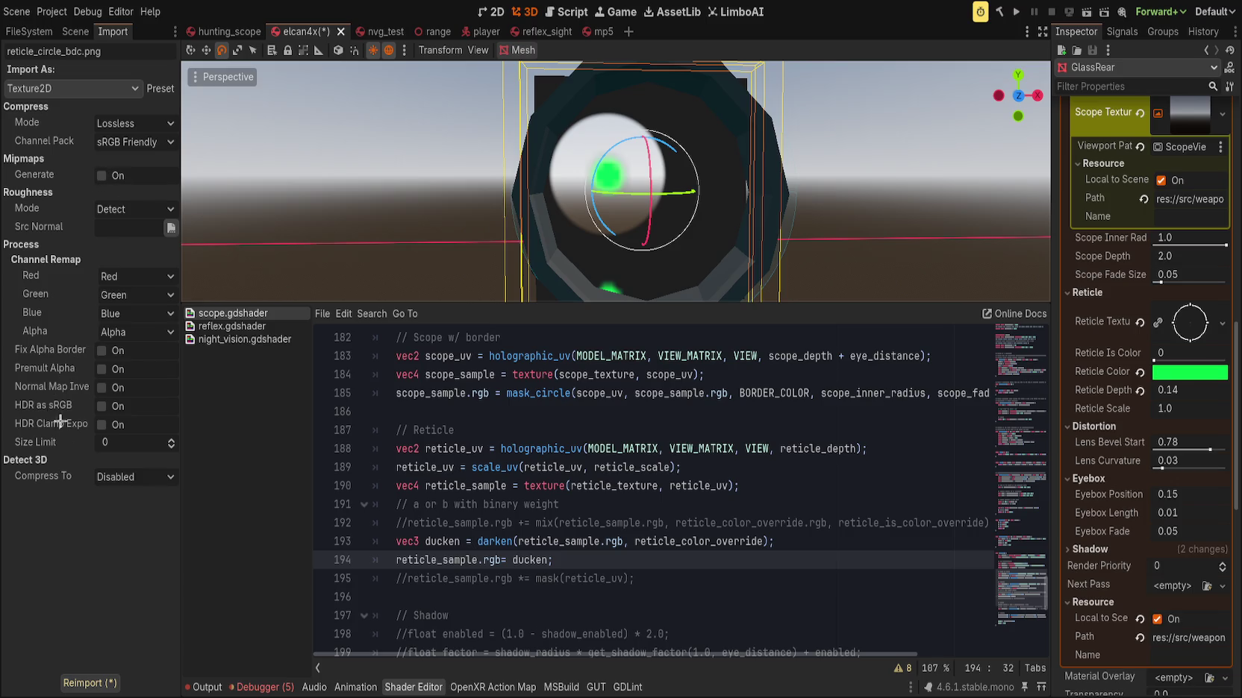
pyautogui.click(105, 680)
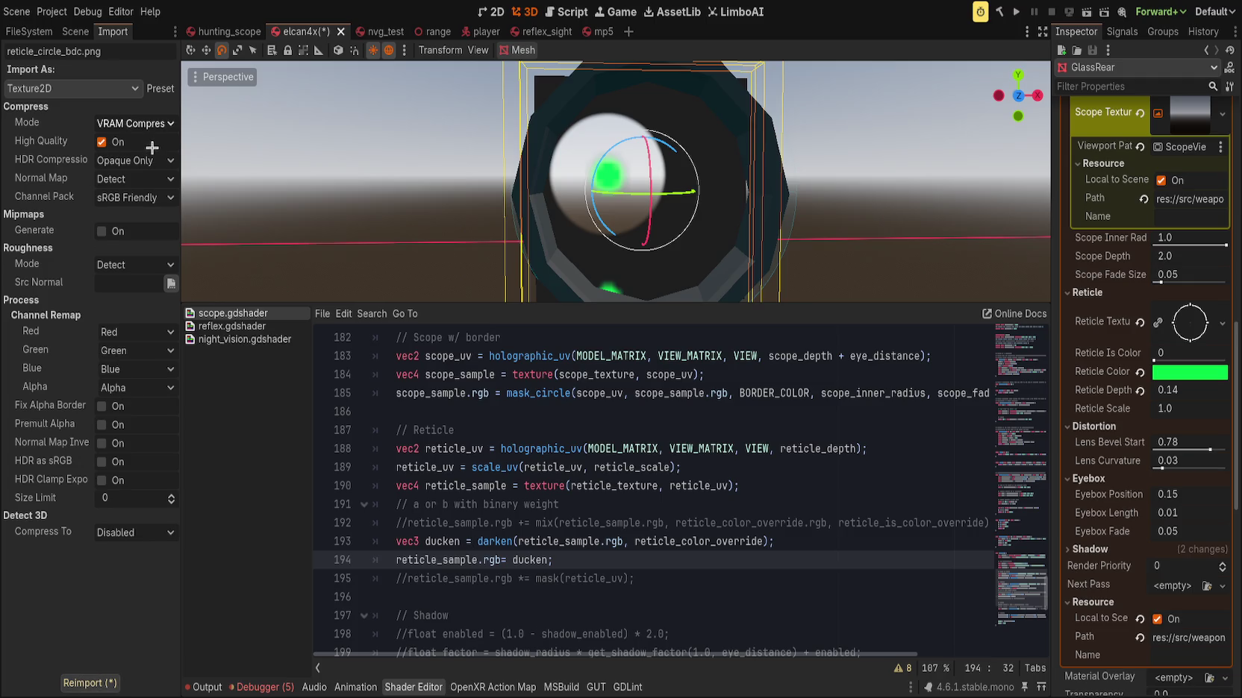
pyautogui.scroll(2, 150, 131)
pyautogui.click(86, 680)
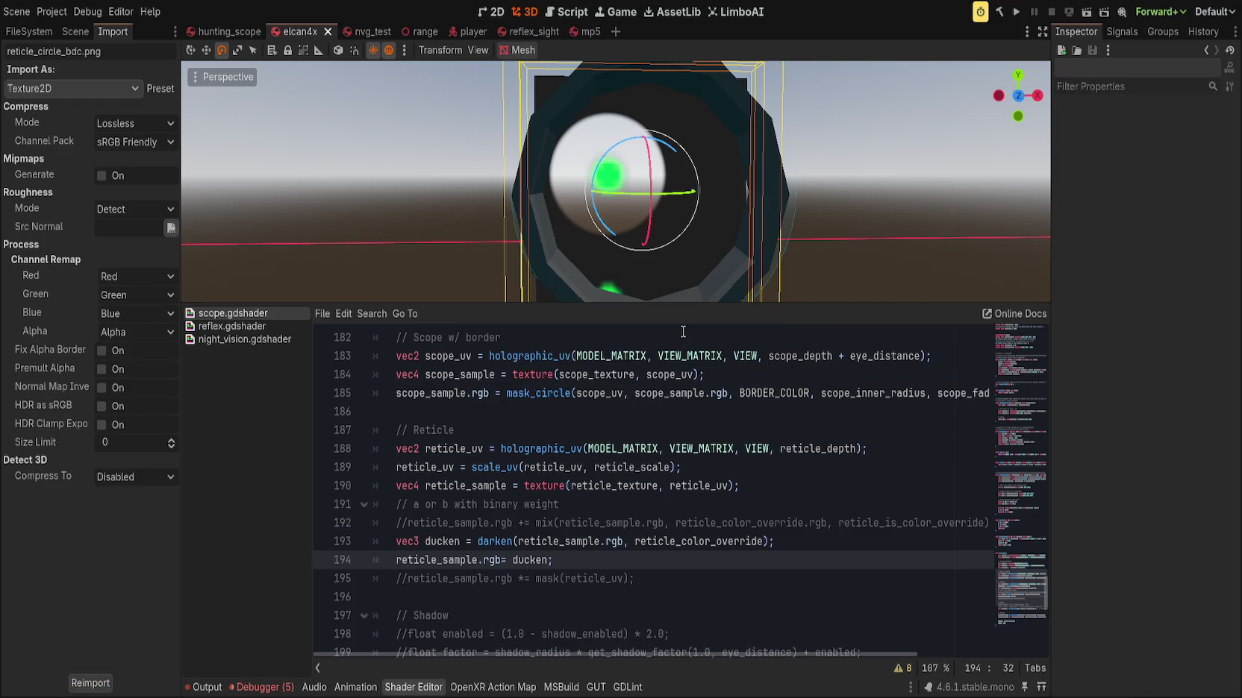
# Add filter_nearest to the reticle_texture uniform hint on line 19 and save
pyautogui.scroll(20, 672, 373)
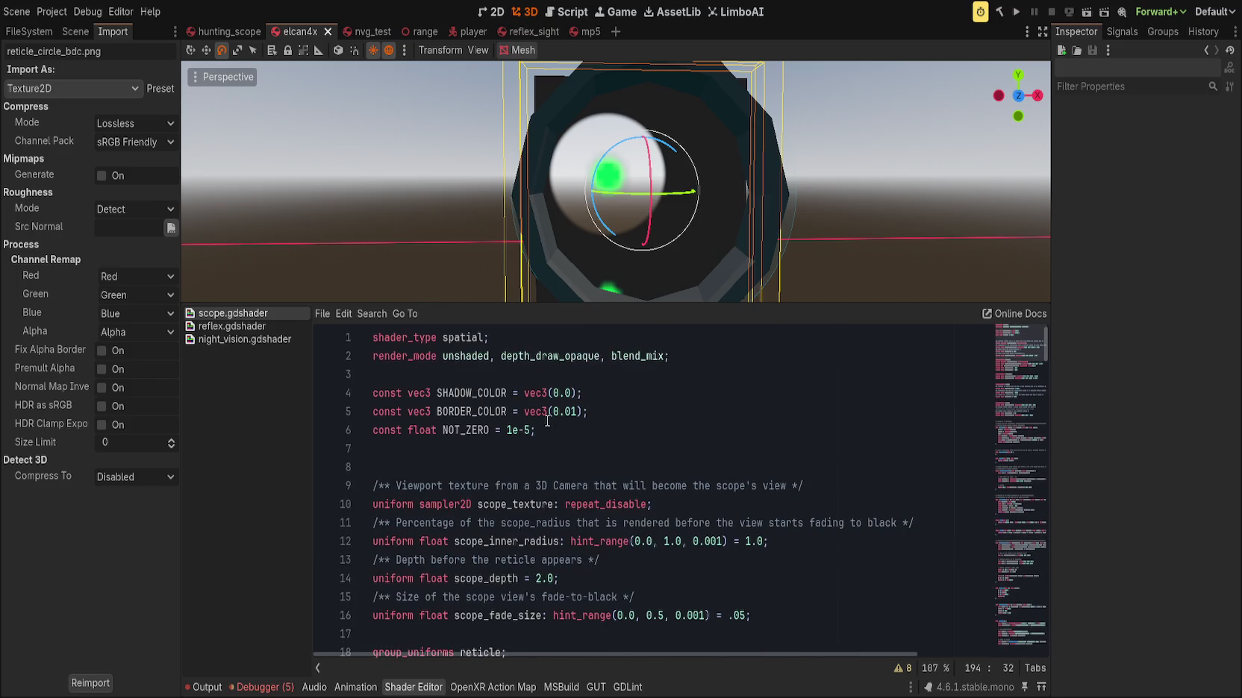
pyautogui.scroll(-2, 638, 470)
pyautogui.click(660, 560)
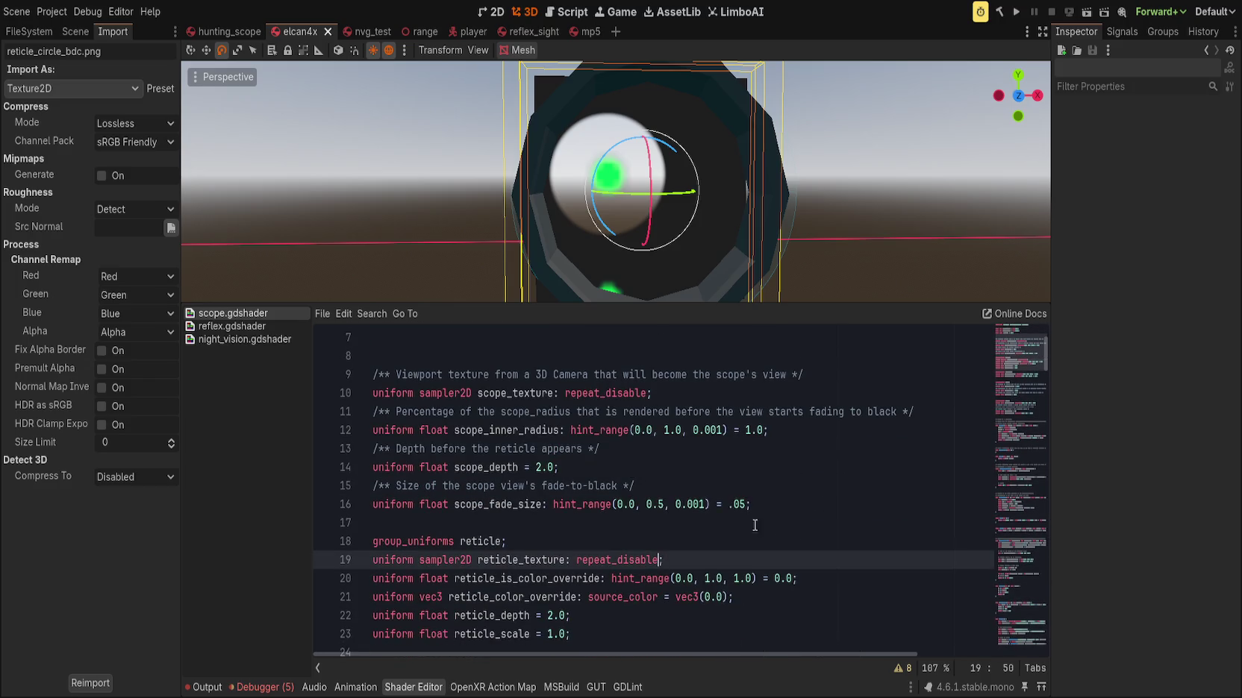
pyautogui.write(', fil')
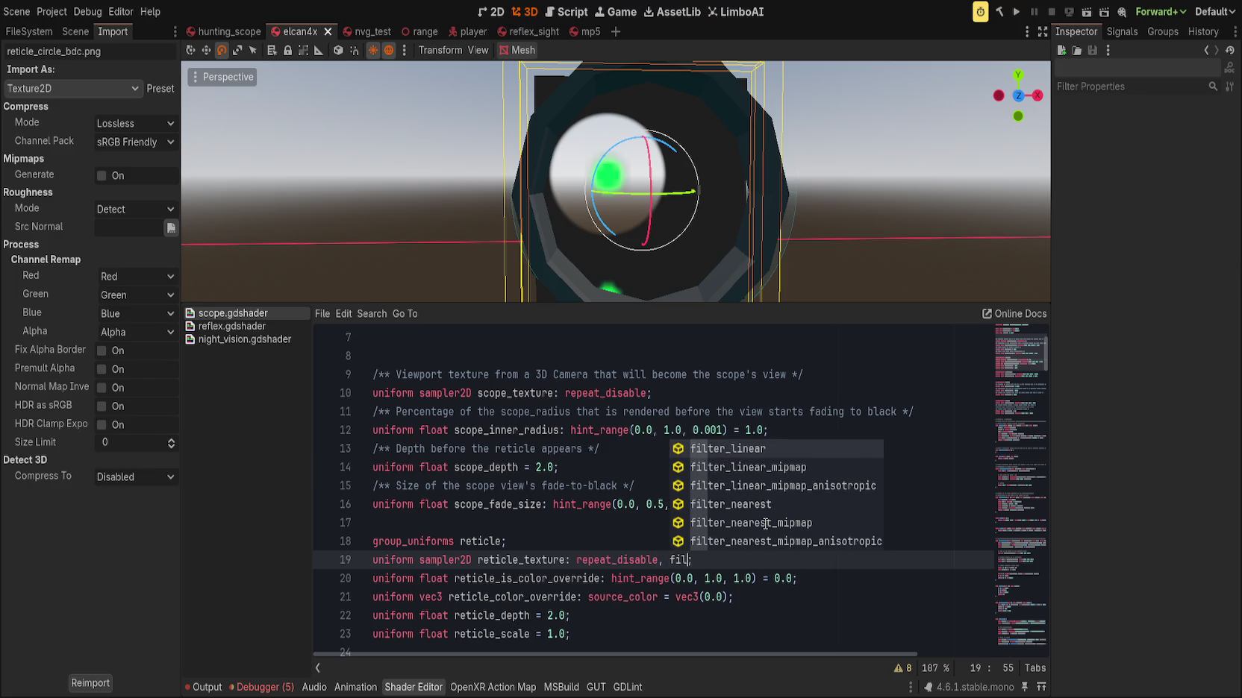
pyautogui.press('Return')
pyautogui.press('BackSpace')
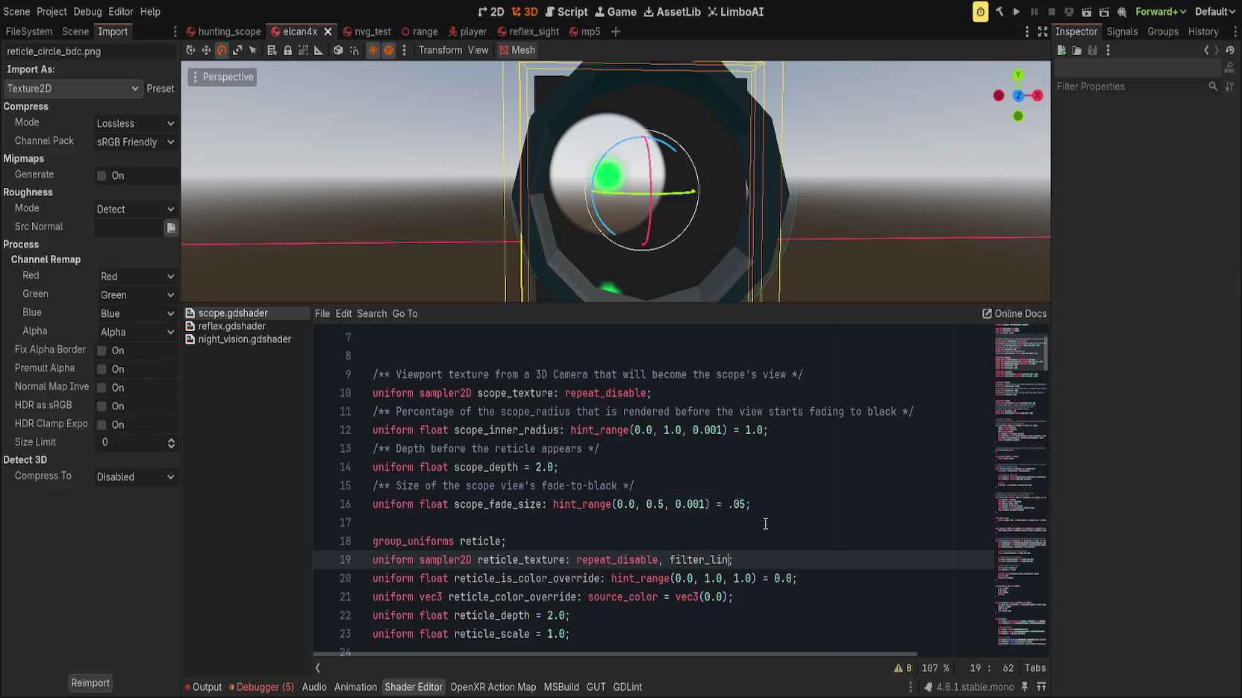
pyautogui.write('nearest')
pyautogui.press('Return')
pyautogui.hotkey('ctrl', 's')
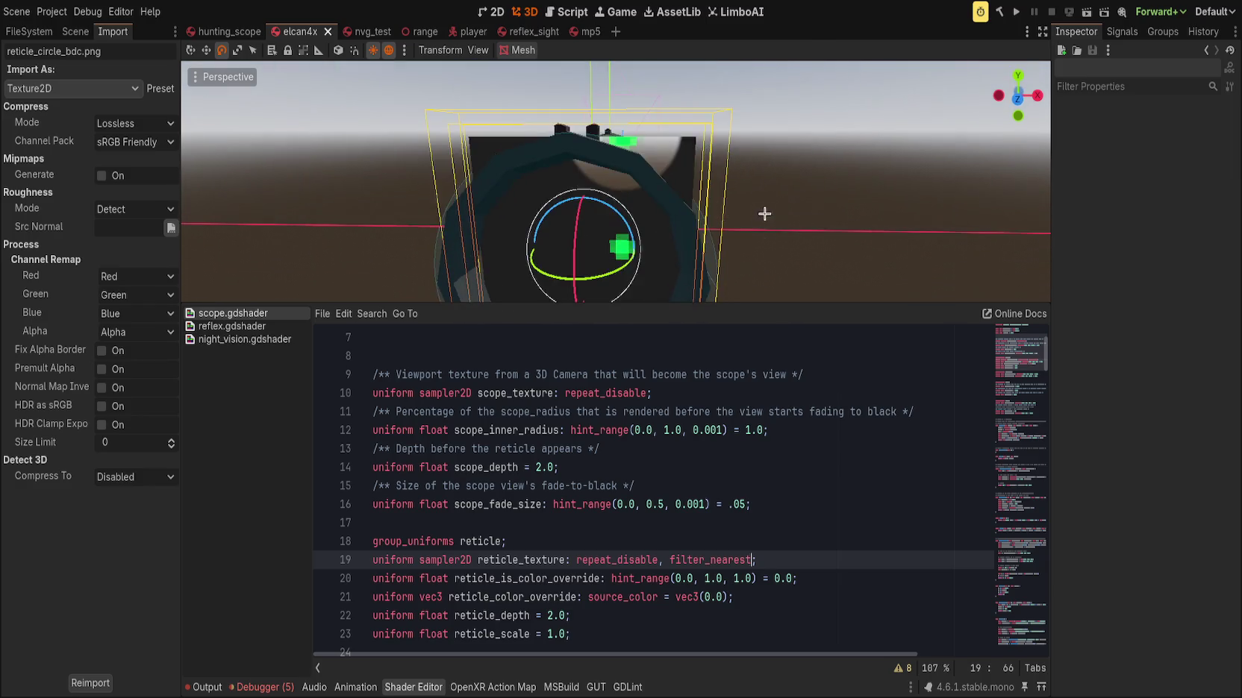
# Select GlassRear and set its Reticle Depth to 1.54
pyautogui.click(75, 31)
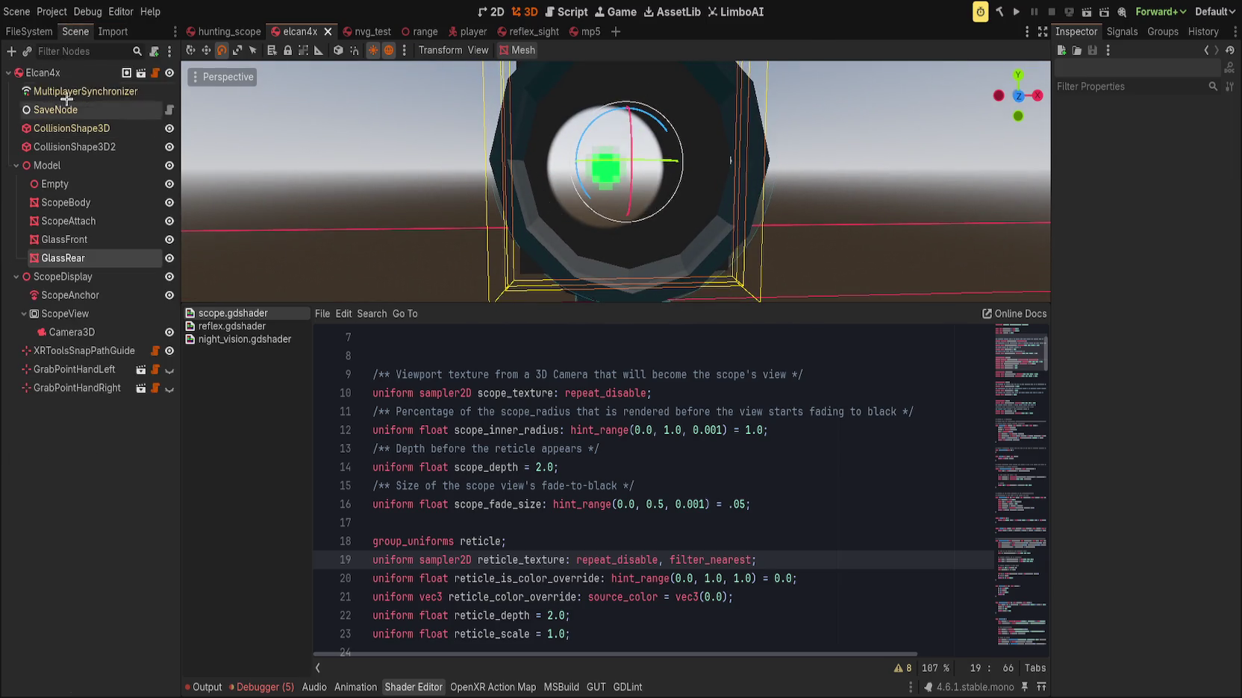
pyautogui.click(63, 258)
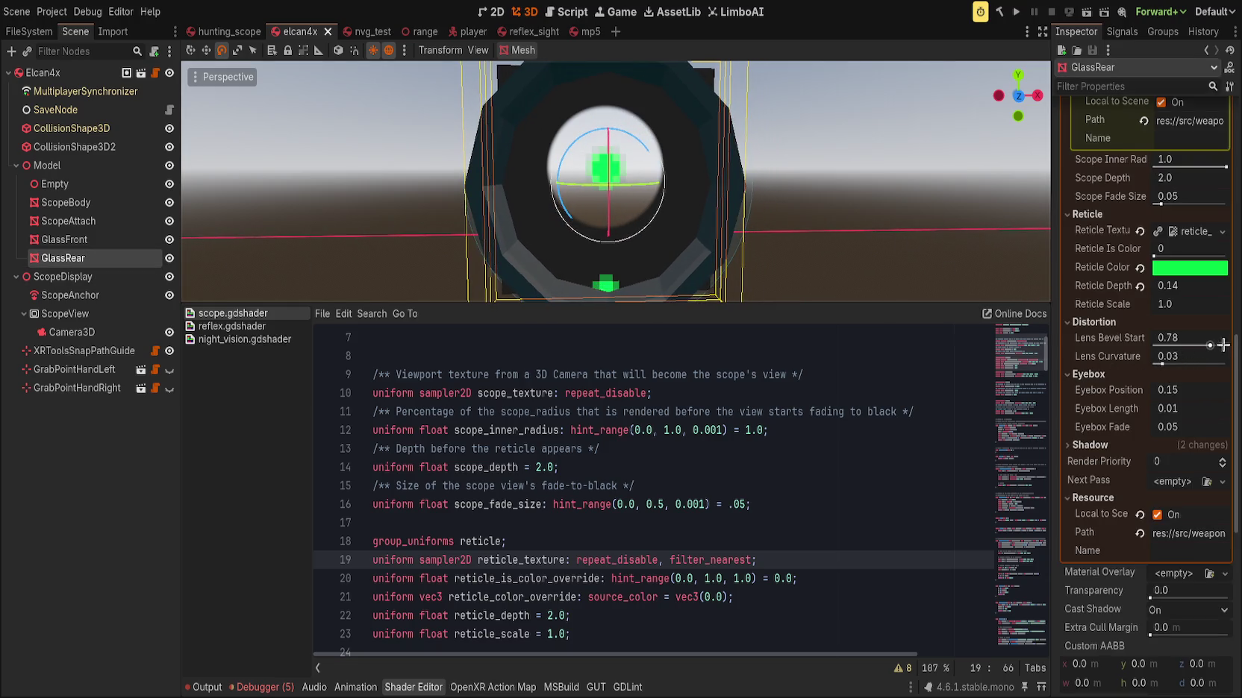
pyautogui.moveTo(1198, 293)
pyautogui.mouseDown()
pyautogui.moveTo(1168, 292)
pyautogui.moveTo(1228, 292)
pyautogui.mouseUp()
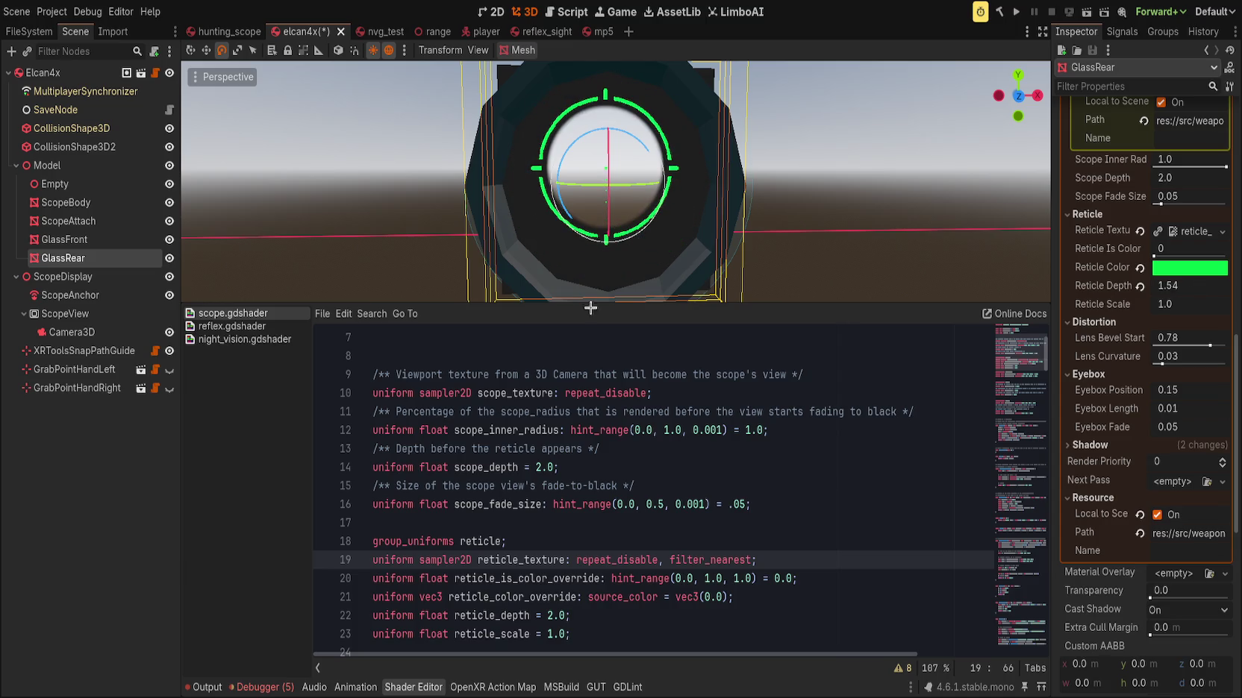
# Set reticle_circle_bdc.png to VRAM Compressed, High Quality off, with Mipmaps Generate on
pyautogui.click(112, 31)
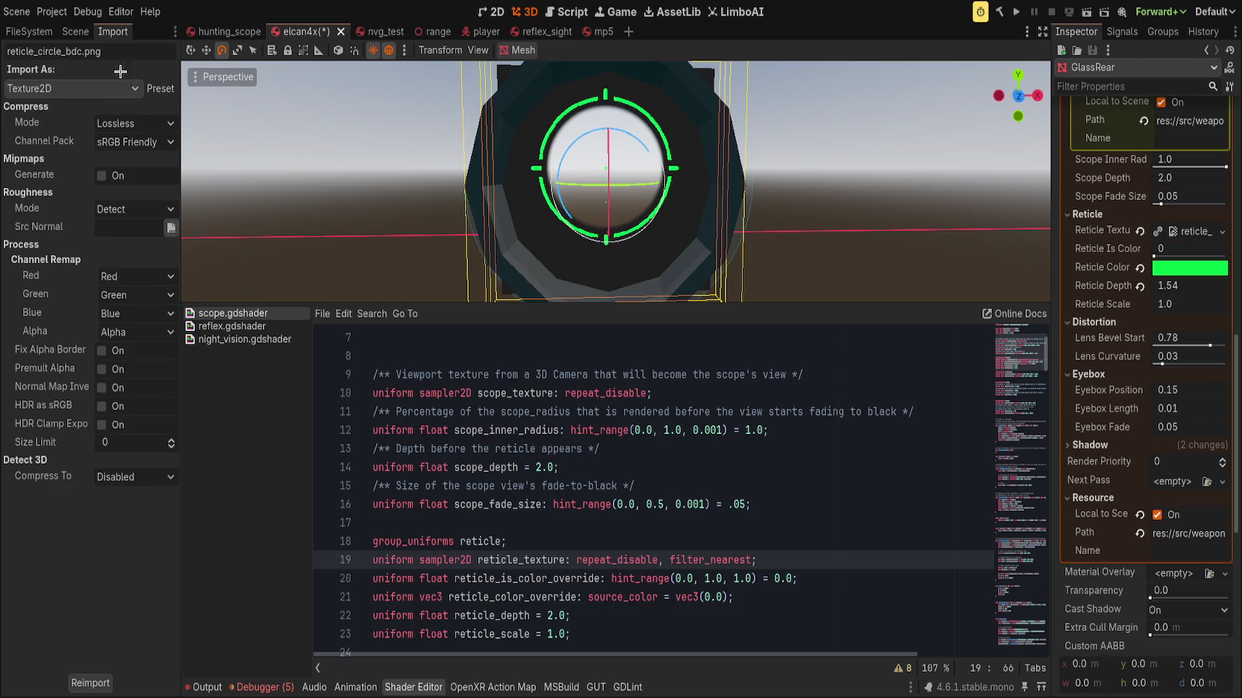
pyautogui.click(129, 127)
pyautogui.click(150, 179)
pyautogui.click(108, 142)
pyautogui.click(133, 123)
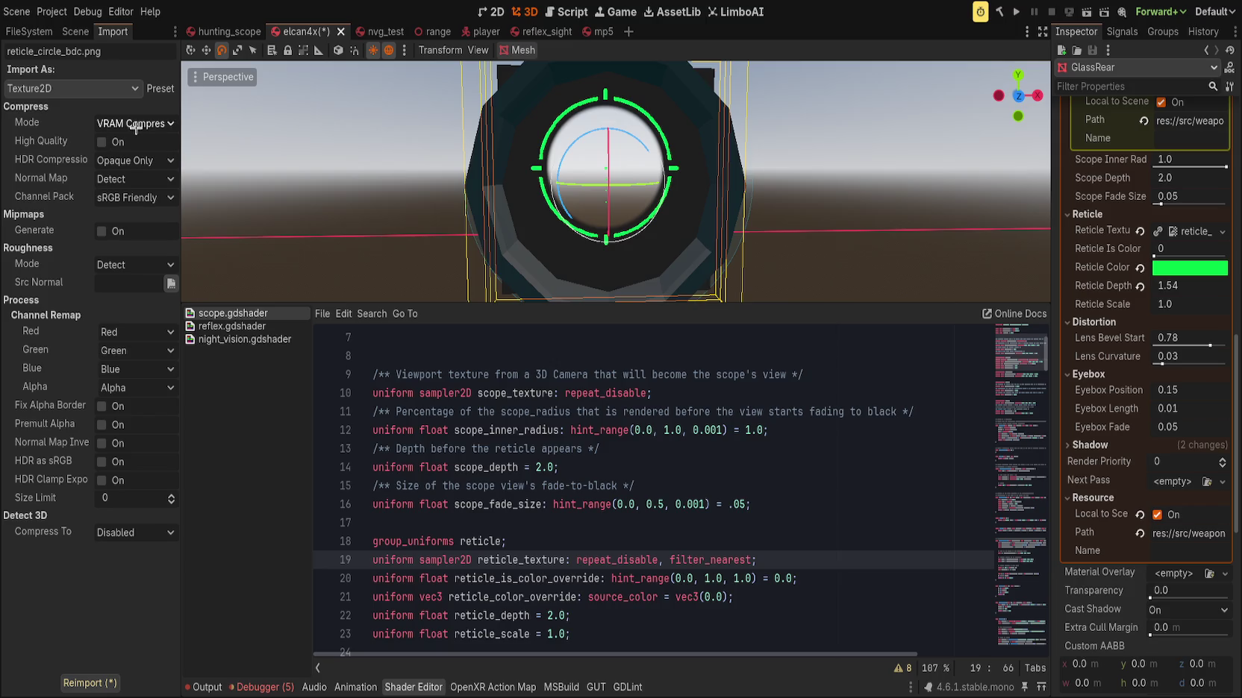
pyautogui.click(136, 145)
pyautogui.hotkey('ctrl', 'z')
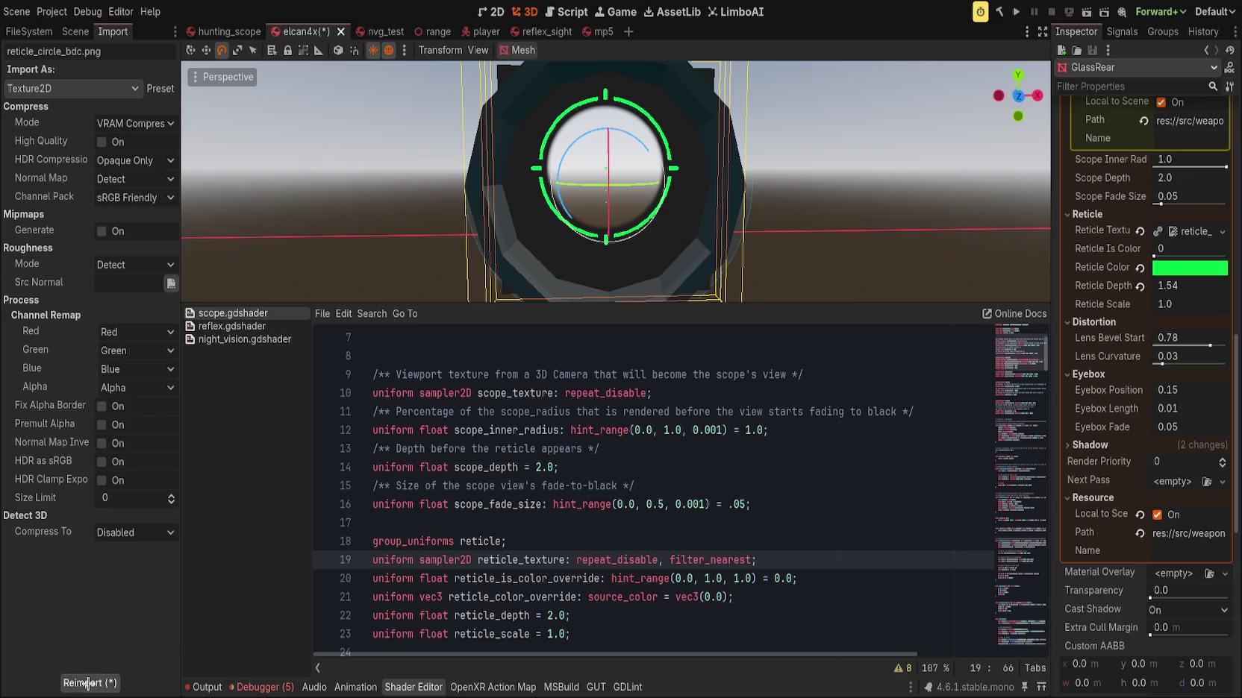
pyautogui.click(113, 231)
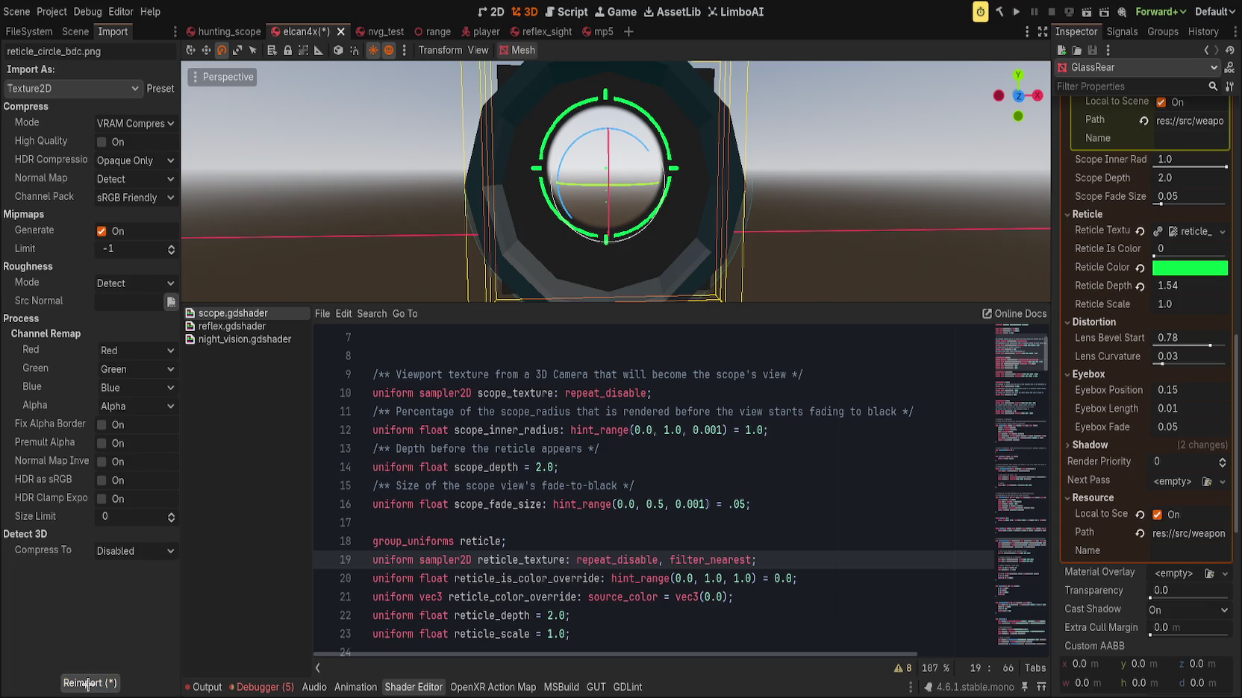
# Change the reticle_texture filter hint on line 19 to filter_linear_mipmap
pyautogui.scroll(2, 777, 403)
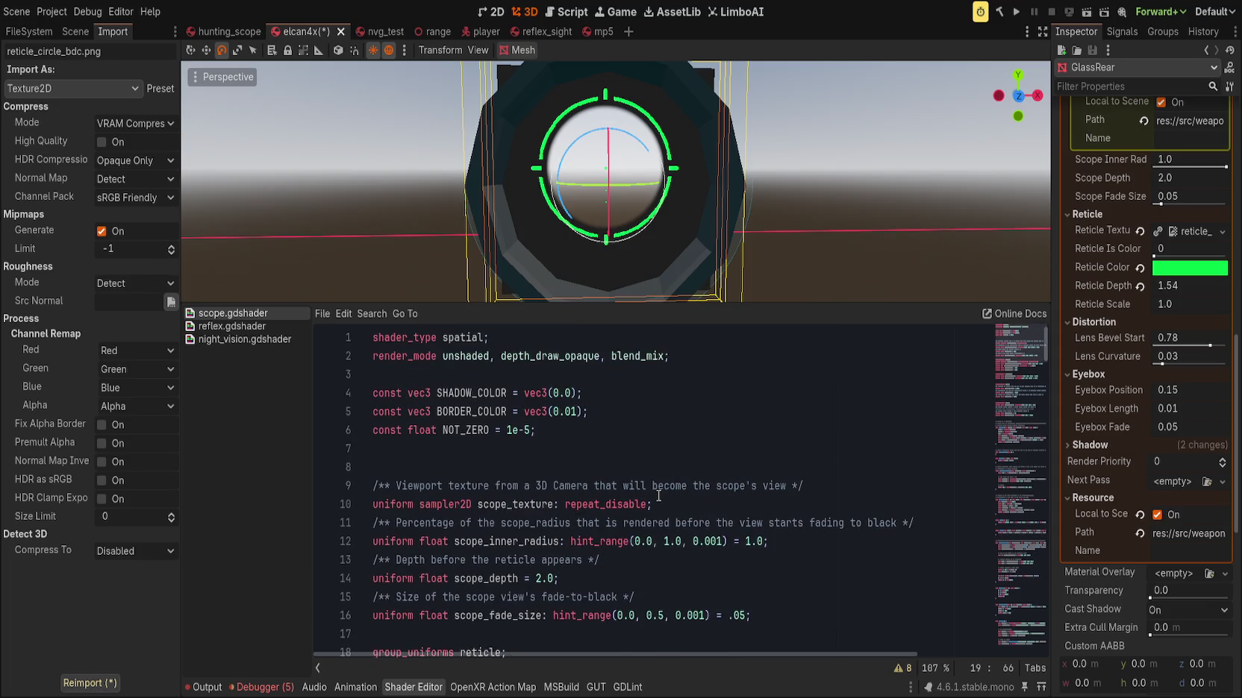
pyautogui.click(650, 468)
pyautogui.scroll(-4, 672, 462)
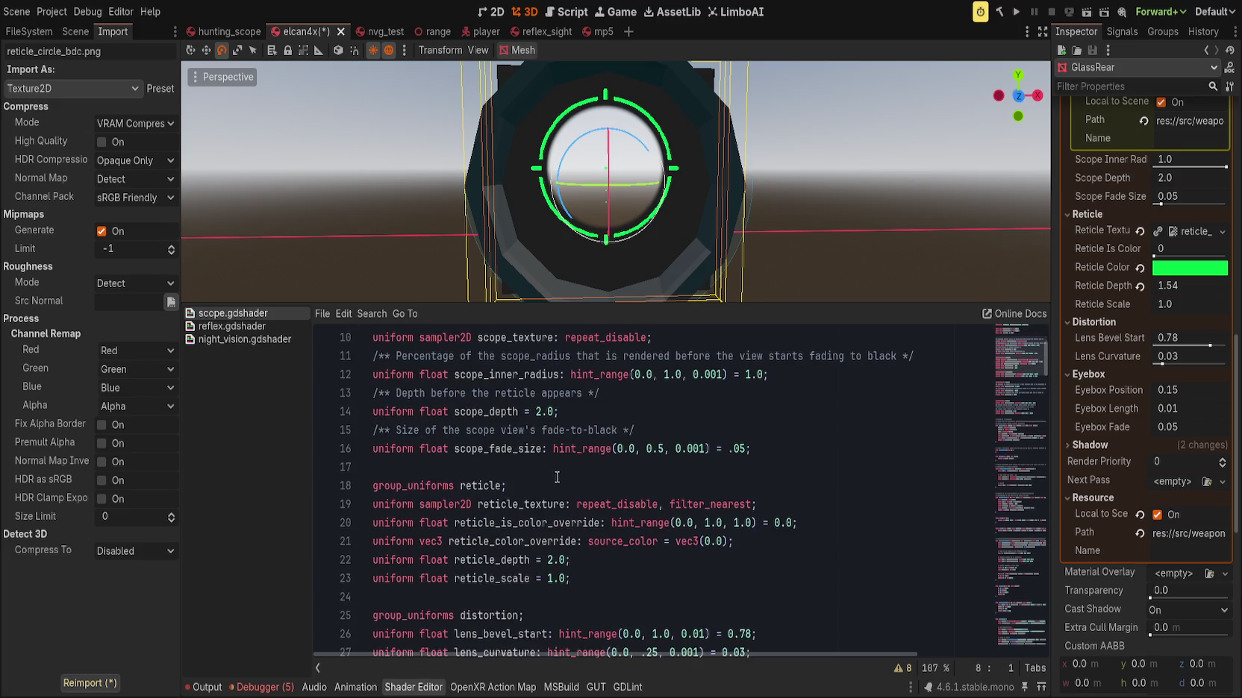
pyautogui.click(715, 449)
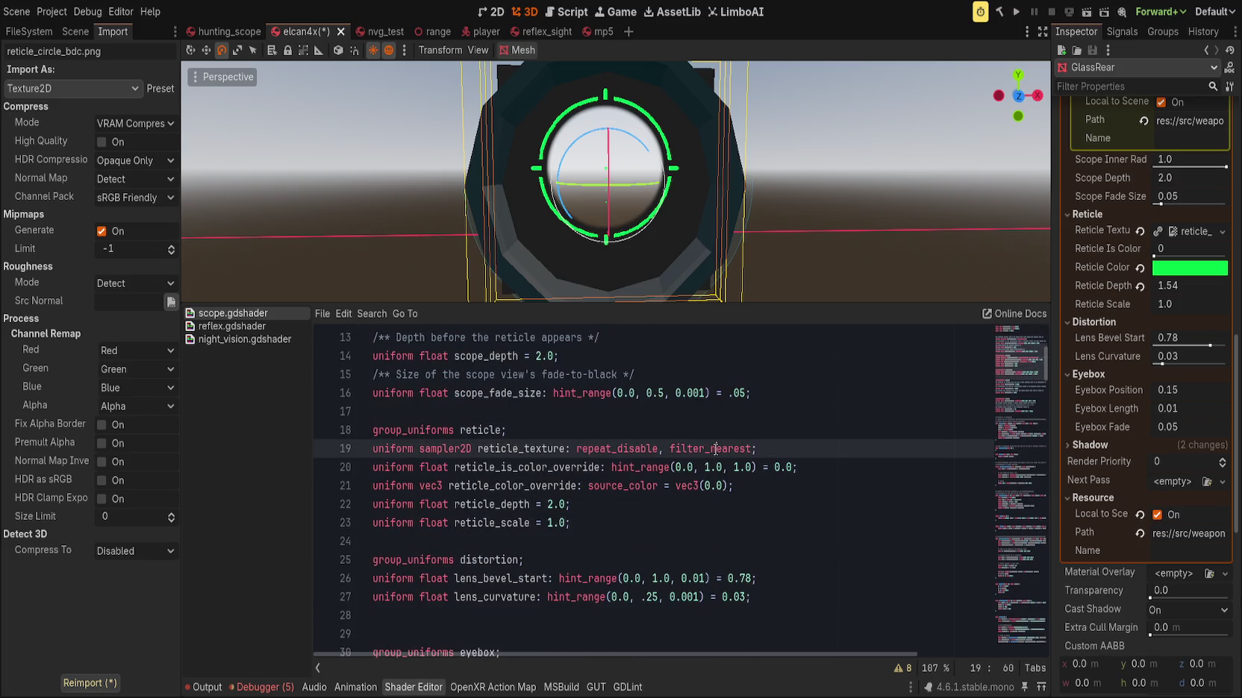
pyautogui.hotkey('ctrl', 'Delete')
pyautogui.press('BackSpace')
pyautogui.write('linear')
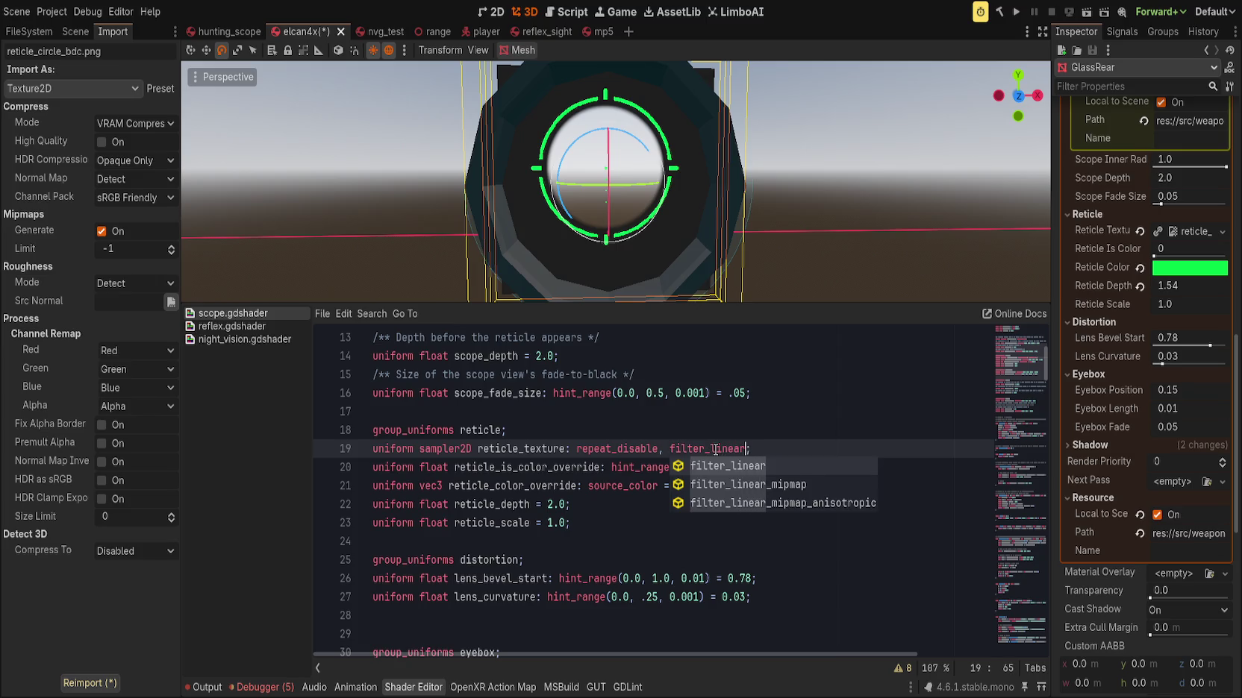
pyautogui.write('_mi')
pyautogui.press('Return')
# Lower GlassRear's Reticle Depth value in the Inspector
pyautogui.scroll(-2, 640, 202)
pyautogui.scroll(2, 640, 202)
pyautogui.scroll(-2, 746, 216)
pyautogui.scroll(1, 881, 230)
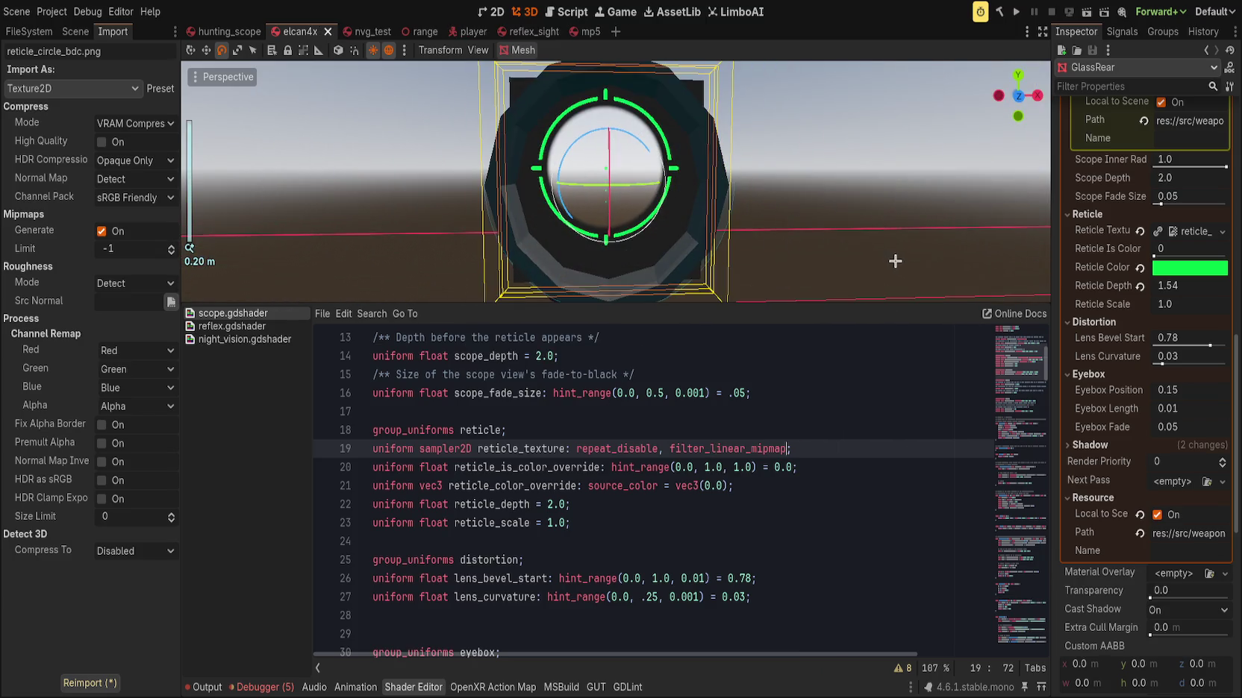
pyautogui.moveTo(1192, 286)
pyautogui.mouseDown()
pyautogui.moveTo(1104, 286)
pyautogui.moveTo(1194, 287)
pyautogui.mouseUp()
# Reimport the reticle texture with its new settings and locate it in the FileSystem dock
pyautogui.click(90, 693)
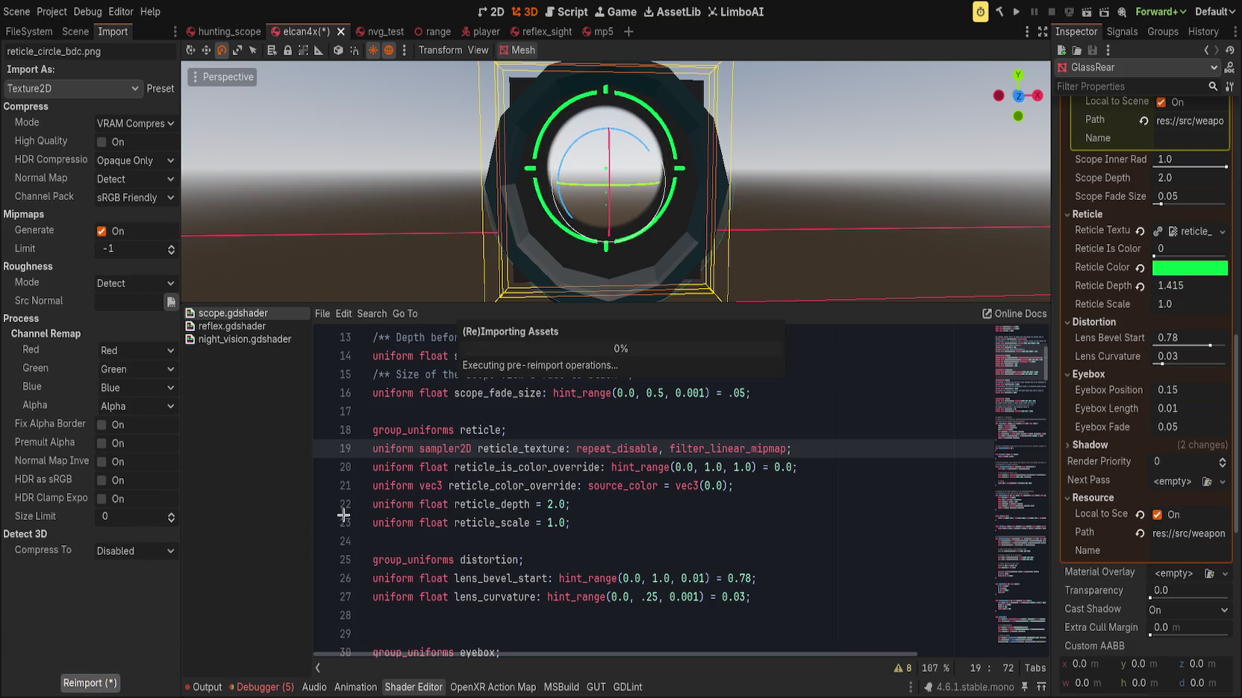
pyautogui.click(69, 32)
pyautogui.click(30, 31)
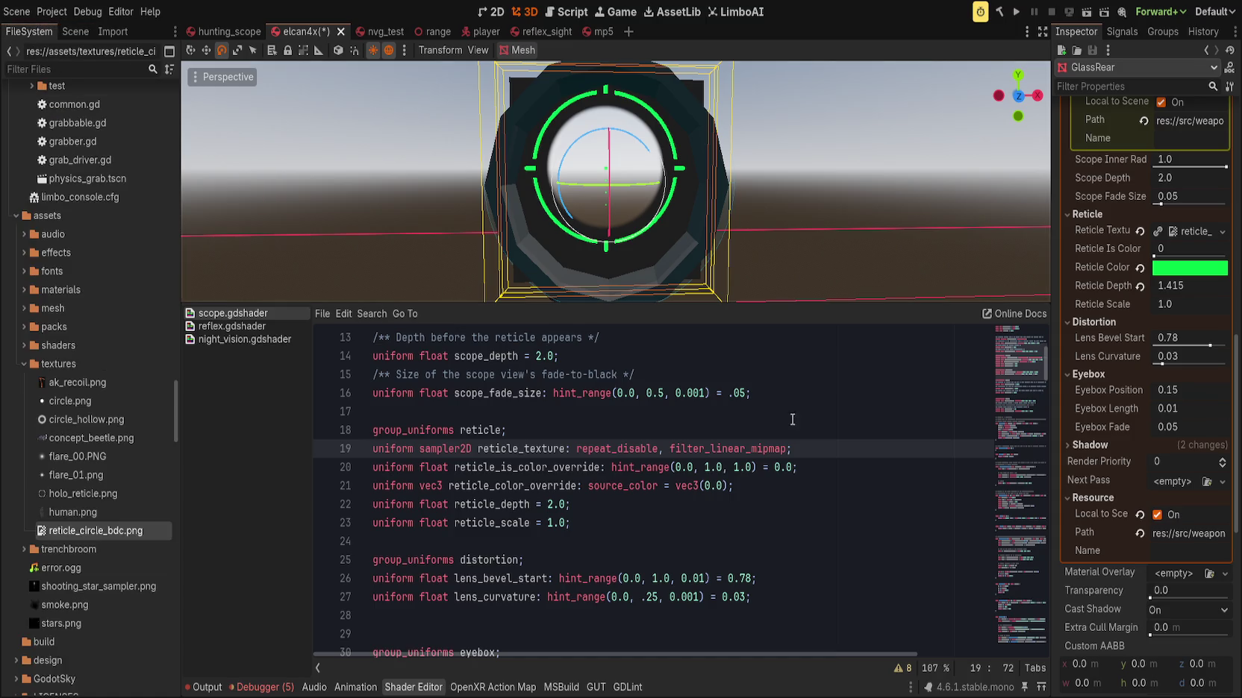
pyautogui.moveTo(373, 412); pyautogui.dragTo(507, 430)
pyautogui.scroll(-20, 1025, 360)
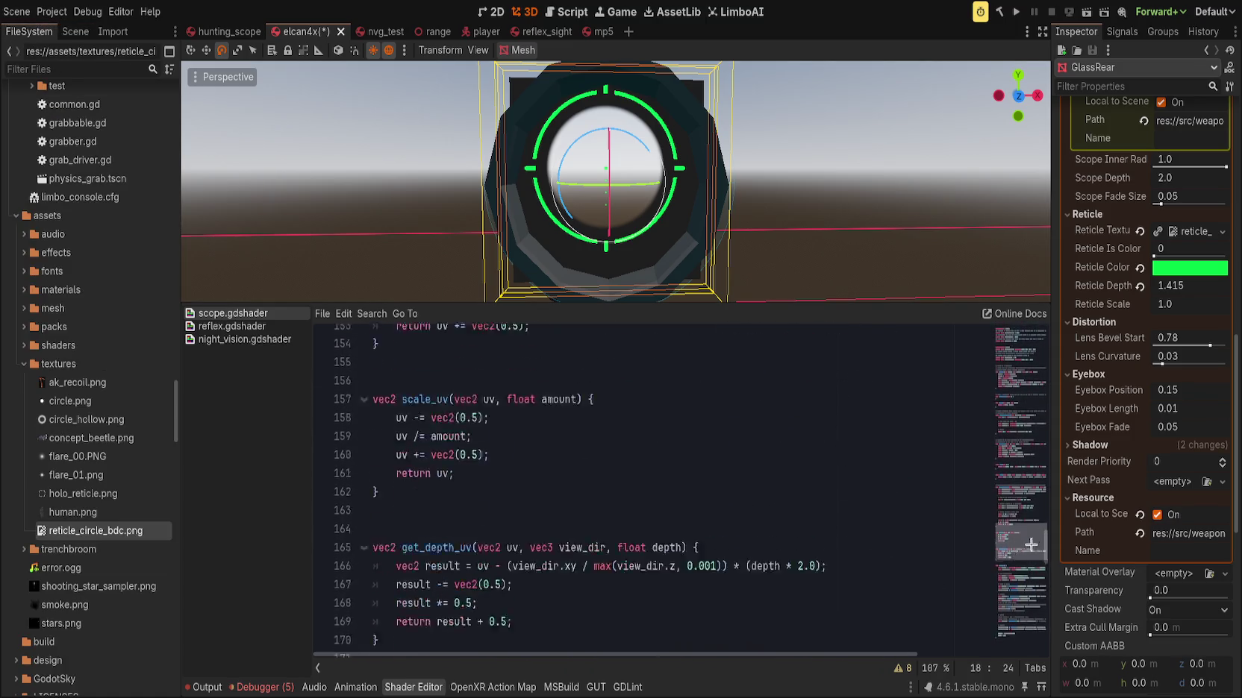
pyautogui.scroll(-5, 585, 197)
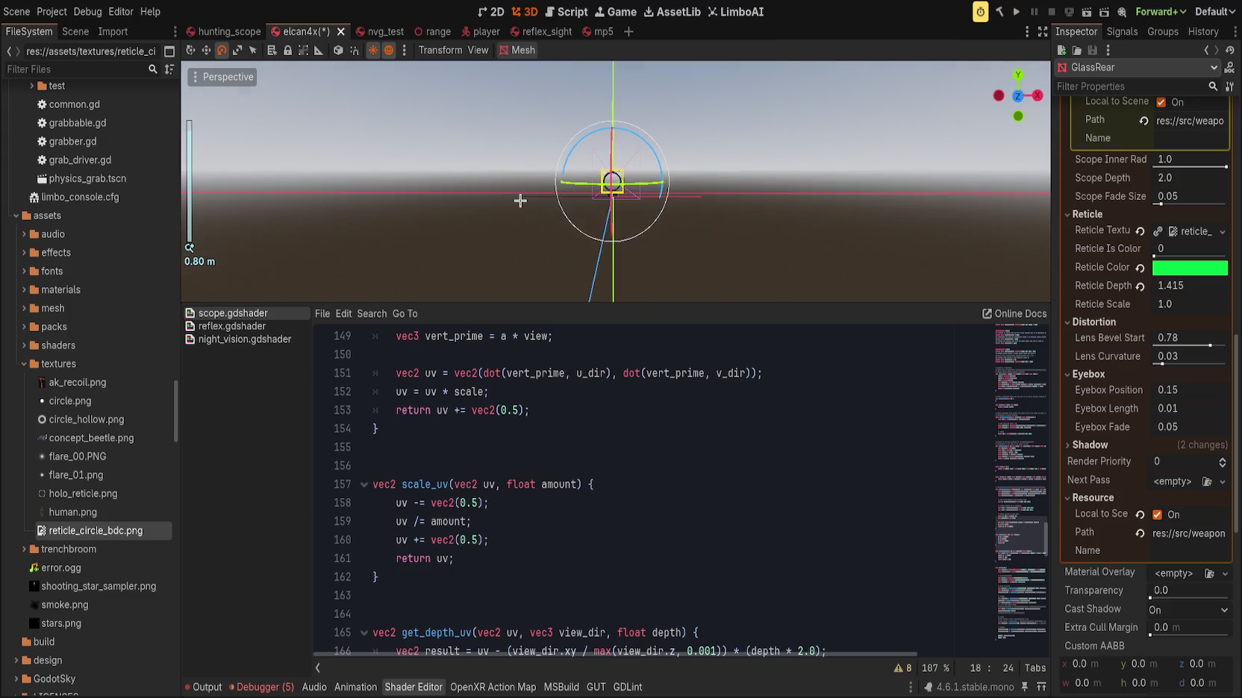
pyautogui.scroll(10, 520, 205)
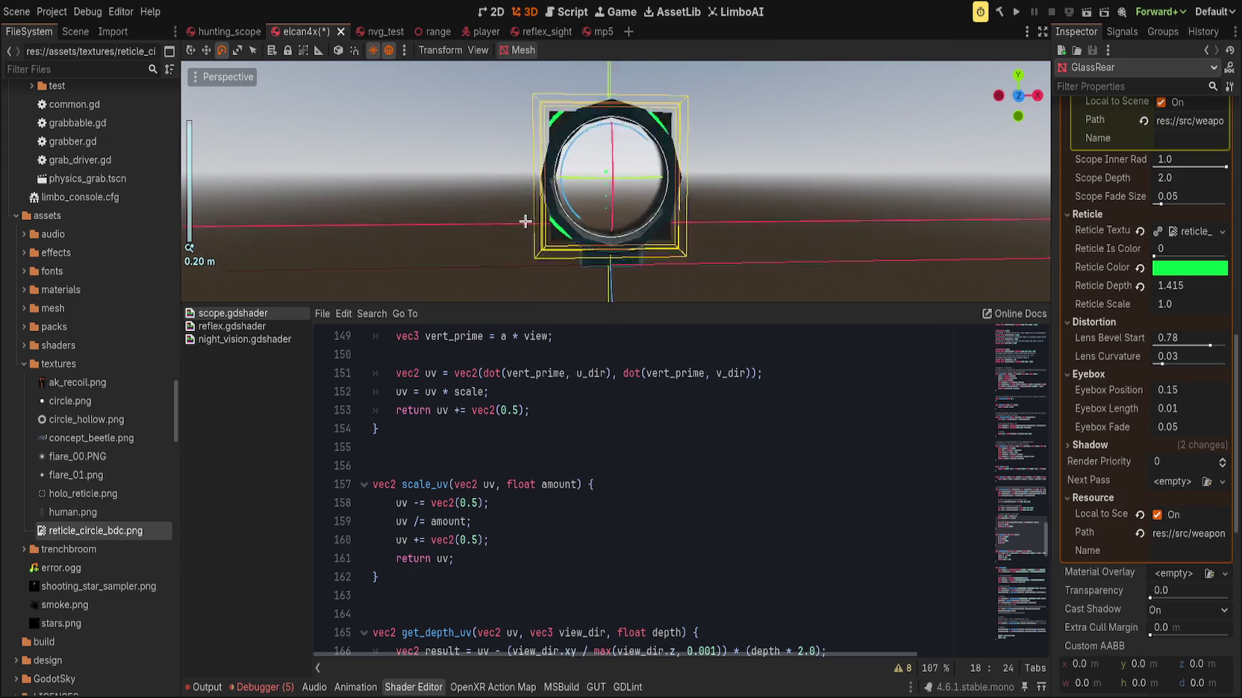
pyautogui.scroll(-2, 524, 219)
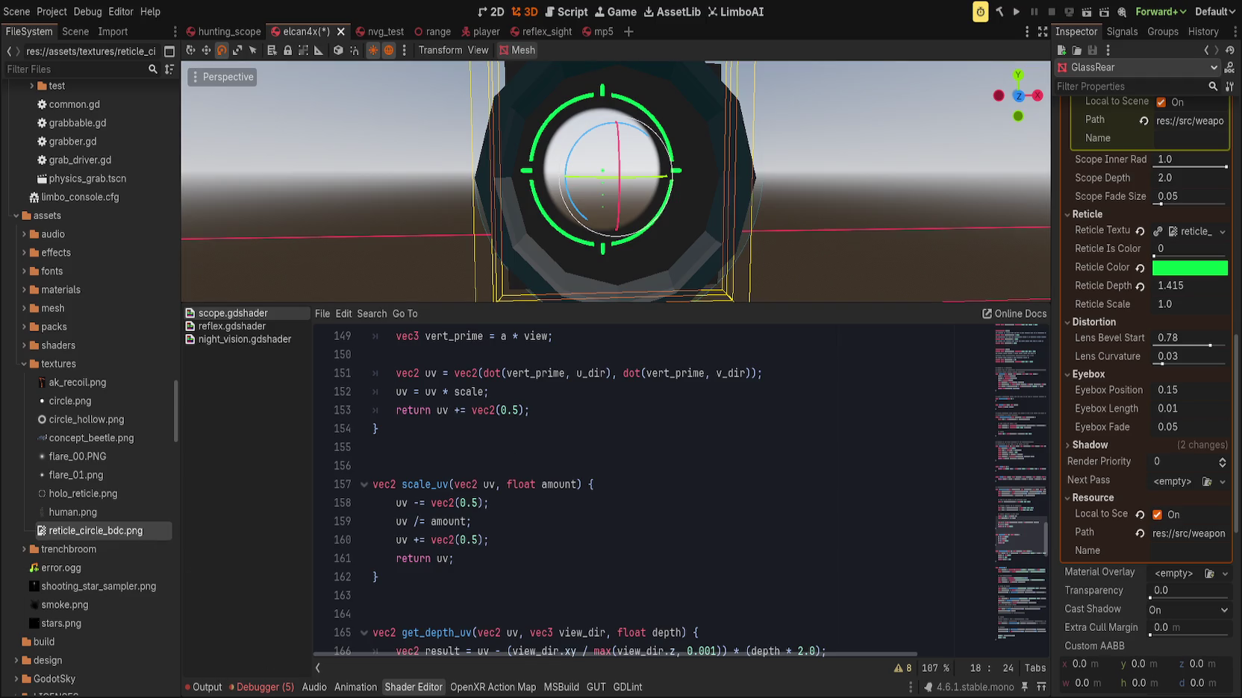
# Review the scale_uv and get_depth_uv functions in the scope shader code
pyautogui.click(597, 485)
pyautogui.scroll(-4, 597, 201)
pyautogui.scroll(7, 597, 201)
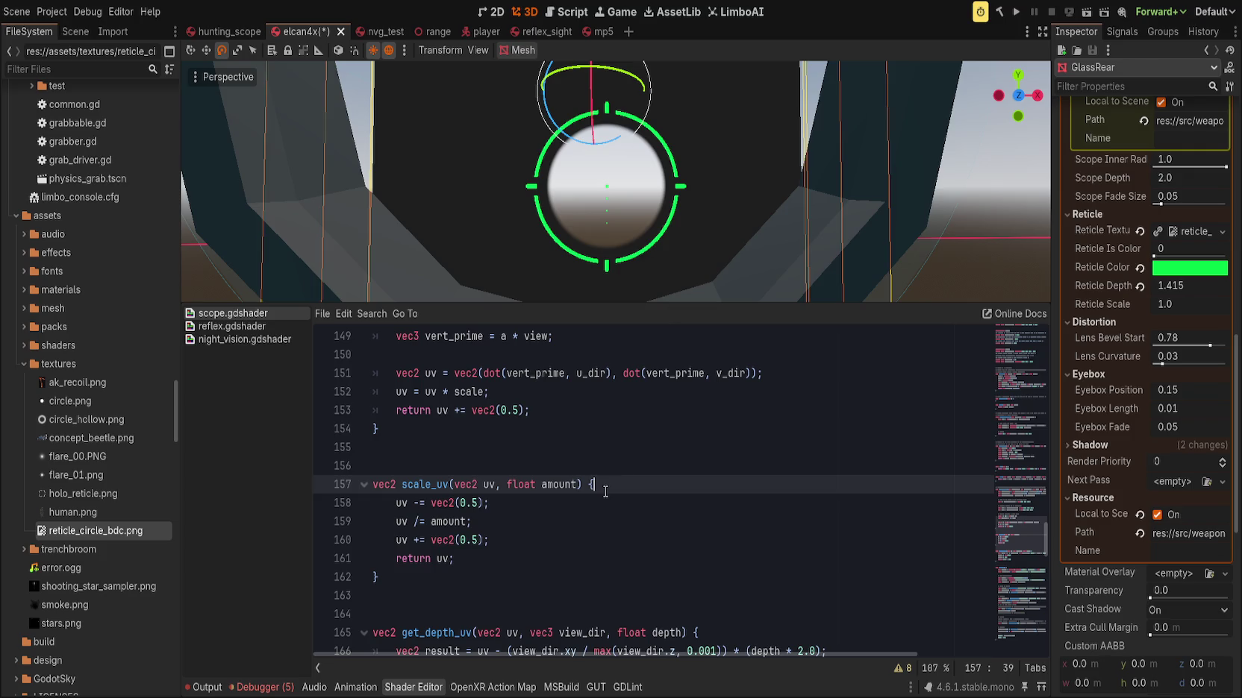
pyautogui.scroll(-3, 608, 494)
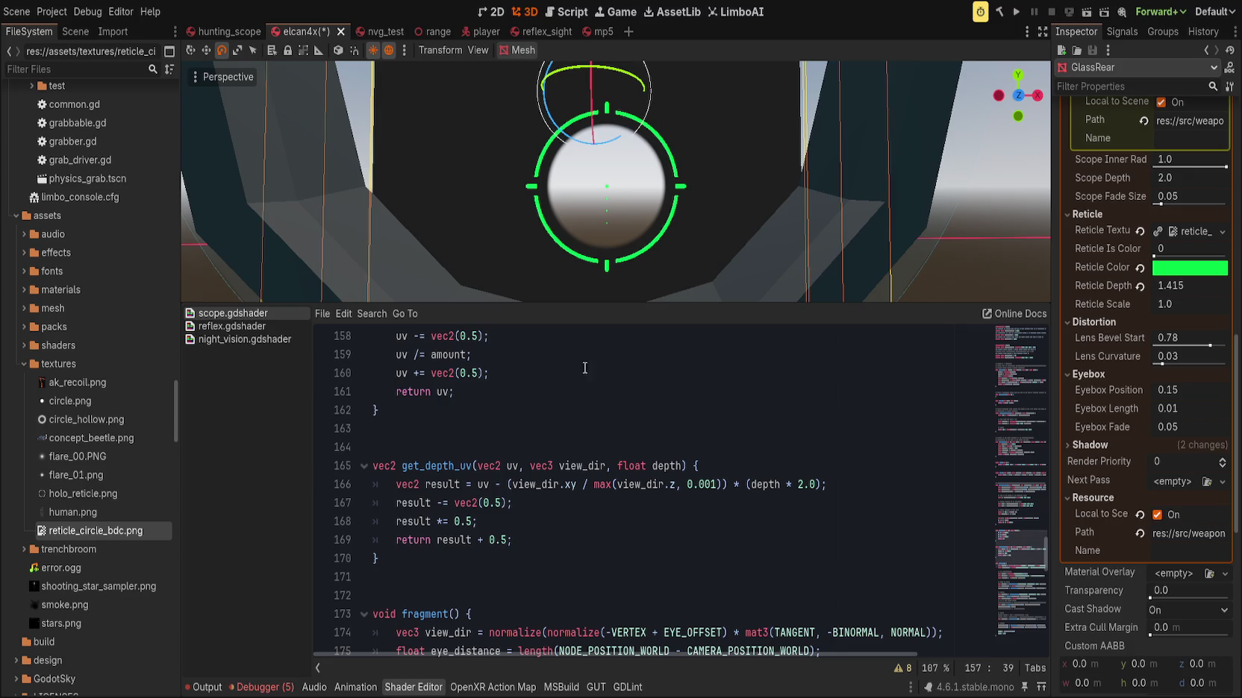
pyautogui.scroll(-5, 696, 268)
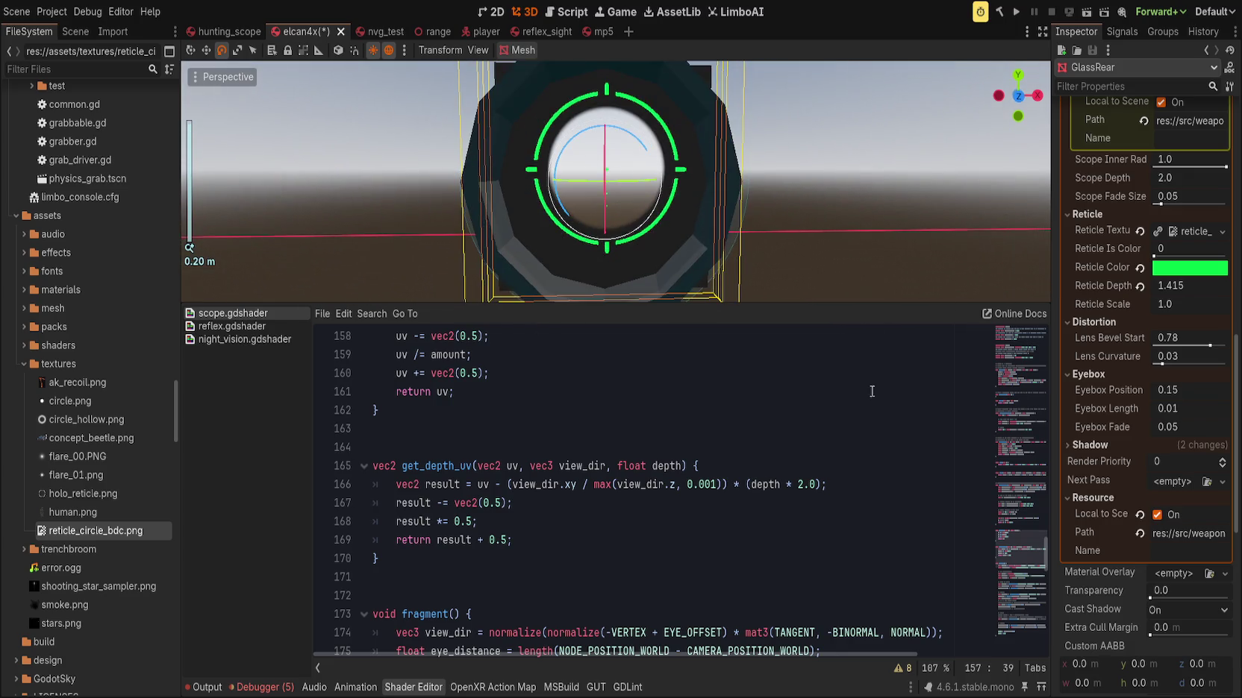
pyautogui.click(668, 527)
# Raise Reticle Depth to 1.185 so the green ring reticle reappears in the lens
pyautogui.moveTo(1142, 286)
pyautogui.mouseDown()
pyautogui.moveTo(1175, 286)
pyautogui.moveTo(1119, 286)
pyautogui.mouseUp()
pyautogui.click(482, 577)
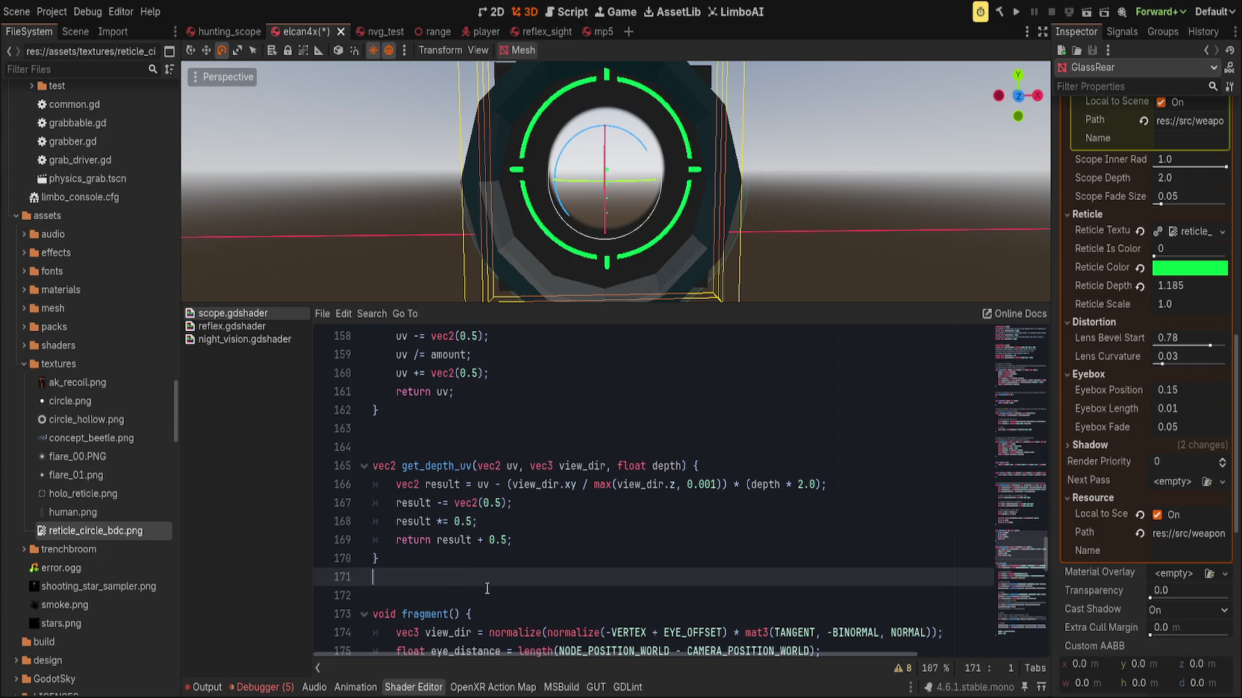
pyautogui.scroll(-10, 481, 576)
pyautogui.scroll(3, 1015, 619)
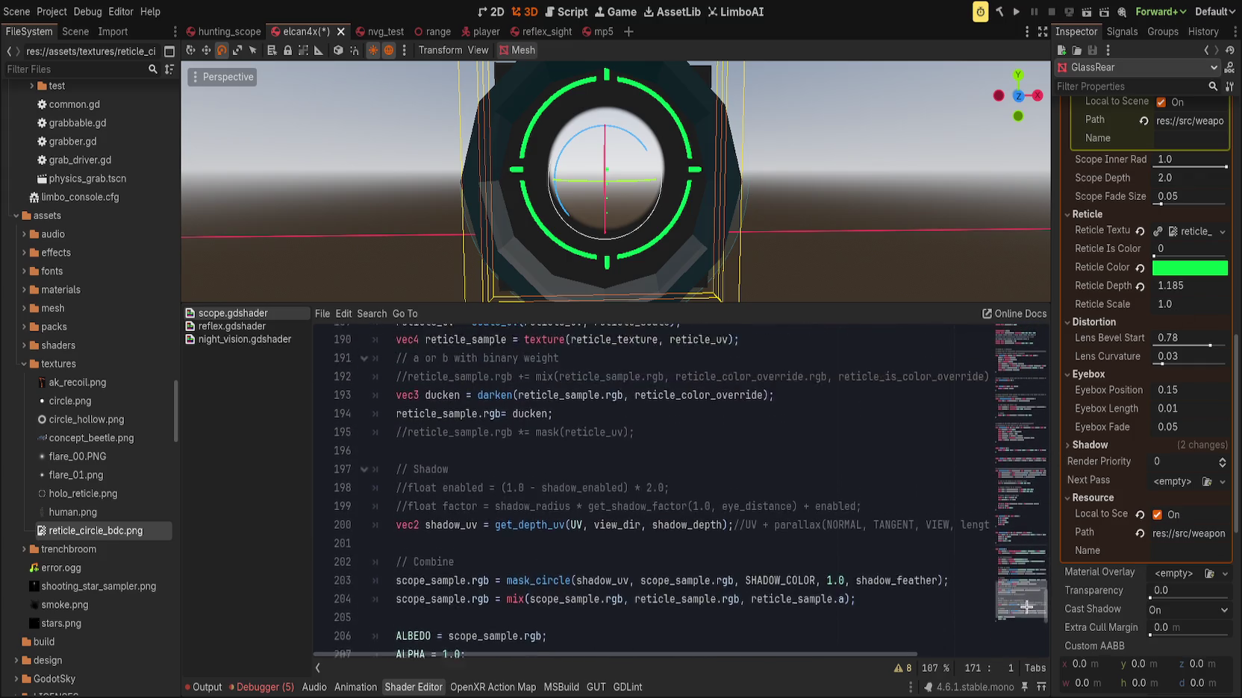
pyautogui.click(799, 461)
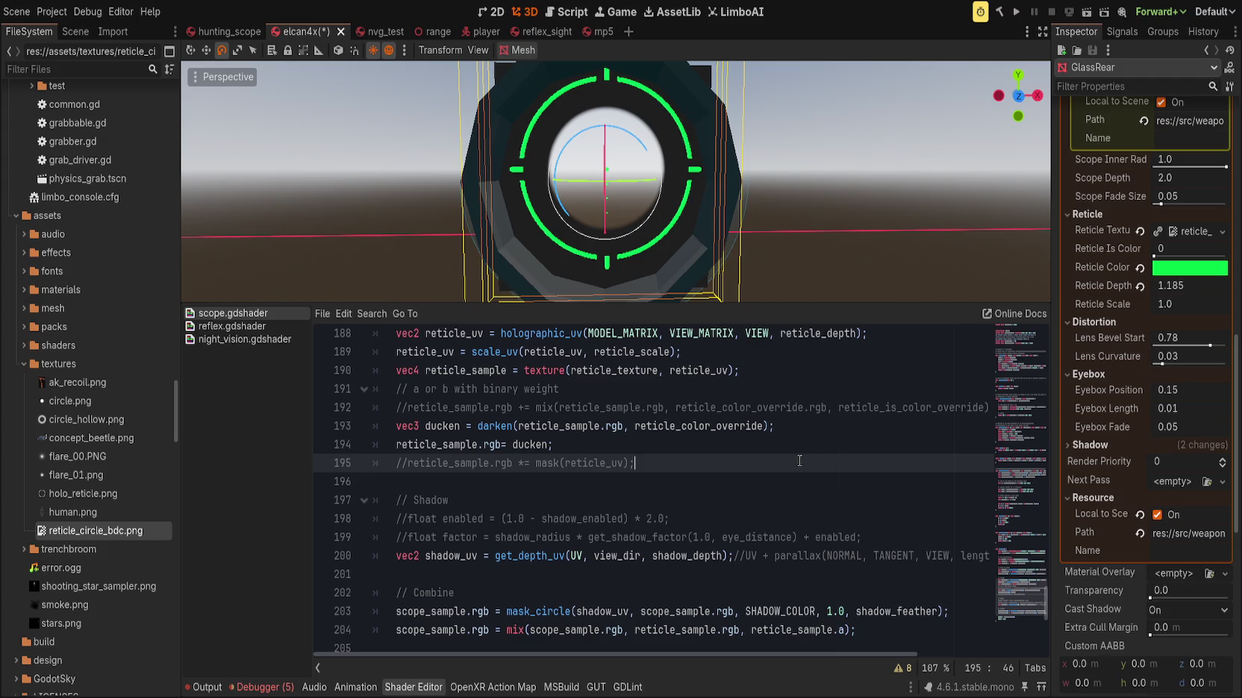
# Start wrapping line 194's ducken value in a mix() call
pyautogui.press('Up')
pyautogui.hotkey('ctrl', 'Left')
pyautogui.hotkey('ctrl', 'Left')
pyautogui.hotkey('ctrl', 'Right')
pyautogui.press('Right')
pyautogui.press('Right')
pyautogui.write('mix(')
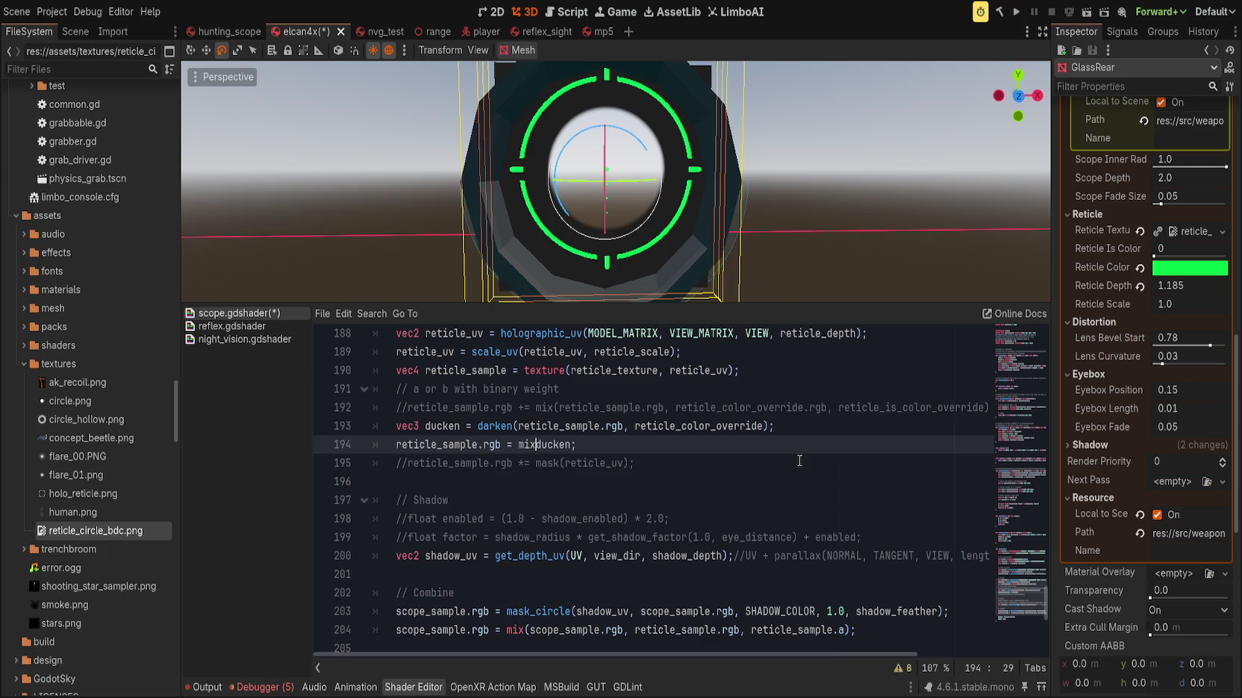
pyautogui.hotkey('ctrl', 'Right')
pyautogui.press('Delete')
pyautogui.write(',')
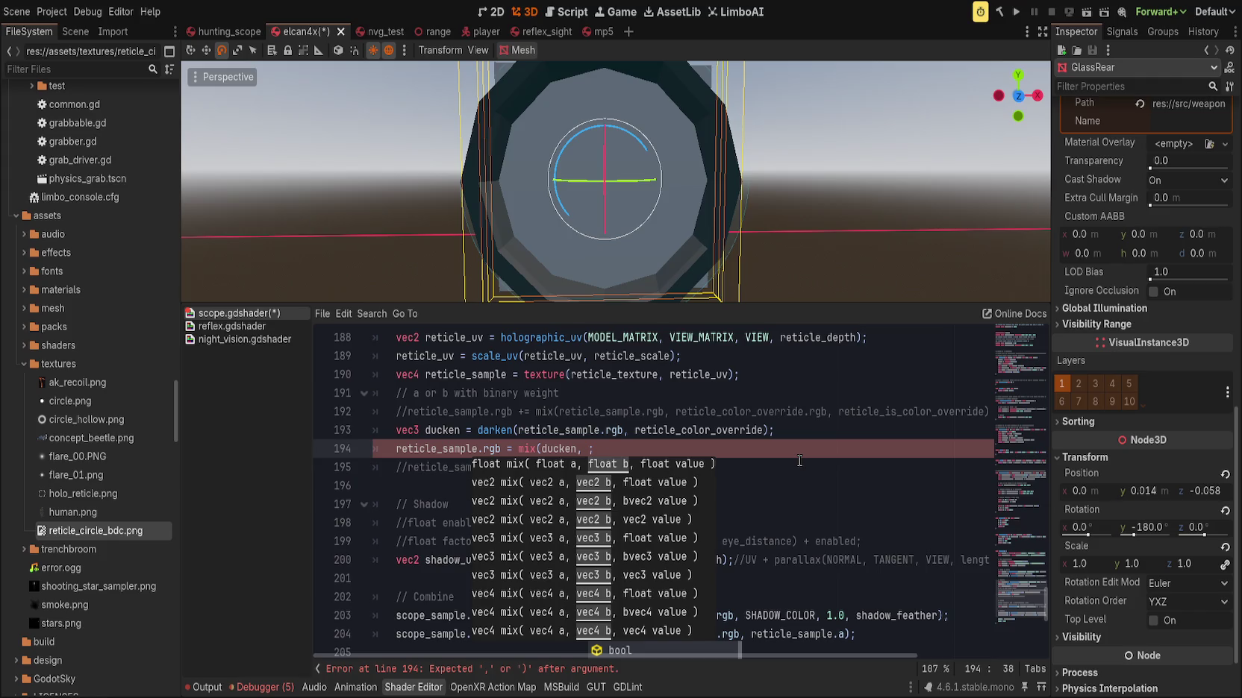
pyautogui.hotkey('ctrl', 'Left')
pyautogui.hotkey('ctrl', 'Left')
pyautogui.hotkey('ctrl', 'Left')
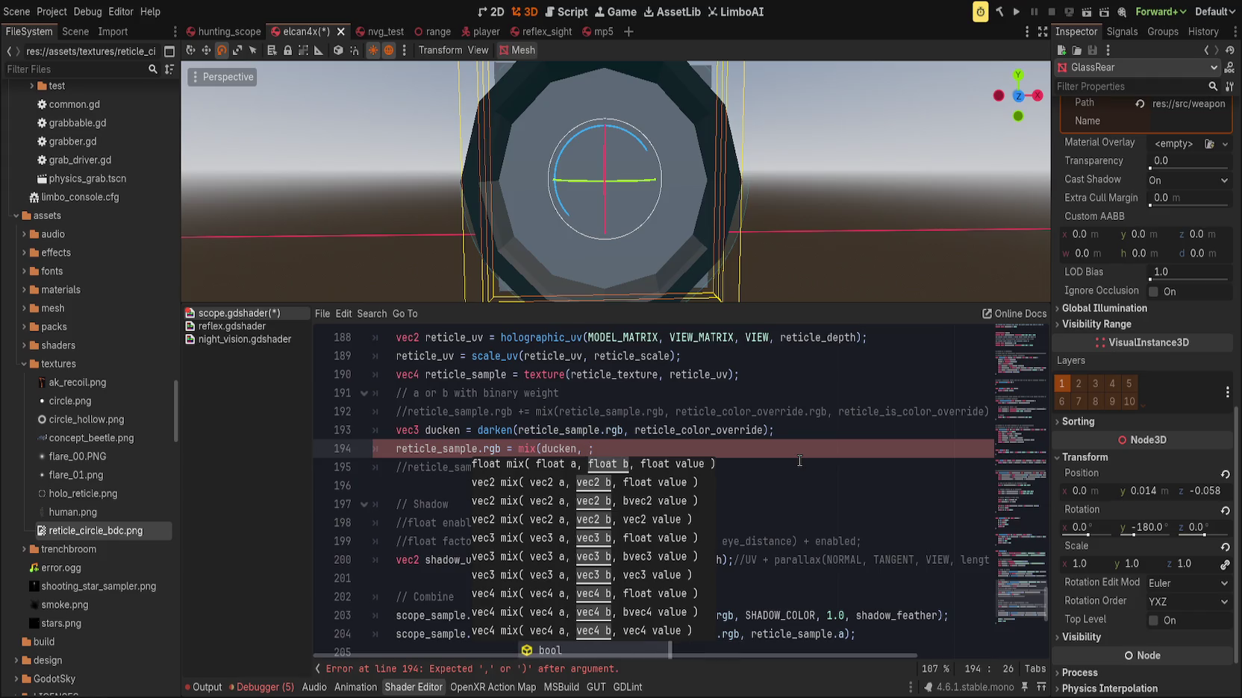
pyautogui.write('mix(')
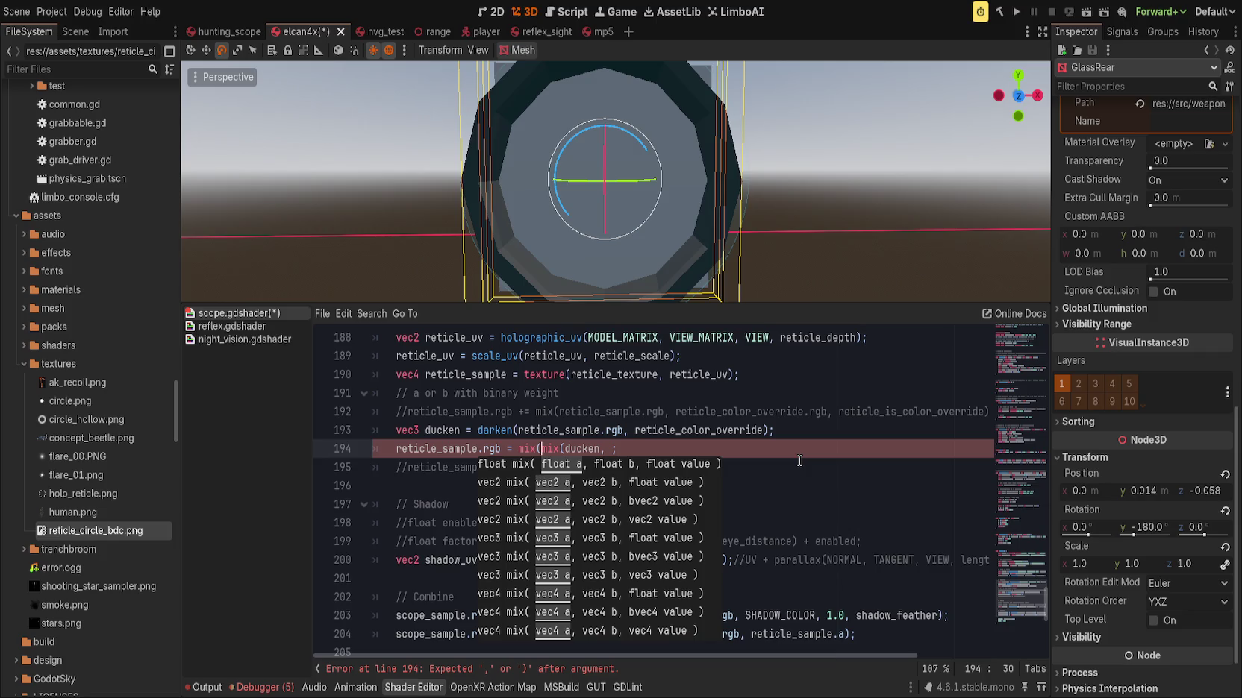
# Finish line 194 as mix(reticle_sample.rgb, ducken, reticle_is_color_override) to clear the compile error
pyautogui.press('Delete')
pyautogui.press('Delete')
pyautogui.press('Delete')
pyautogui.hotkey('ctrl', 'Right')
pyautogui.hotkey('ctrl', 'Right')
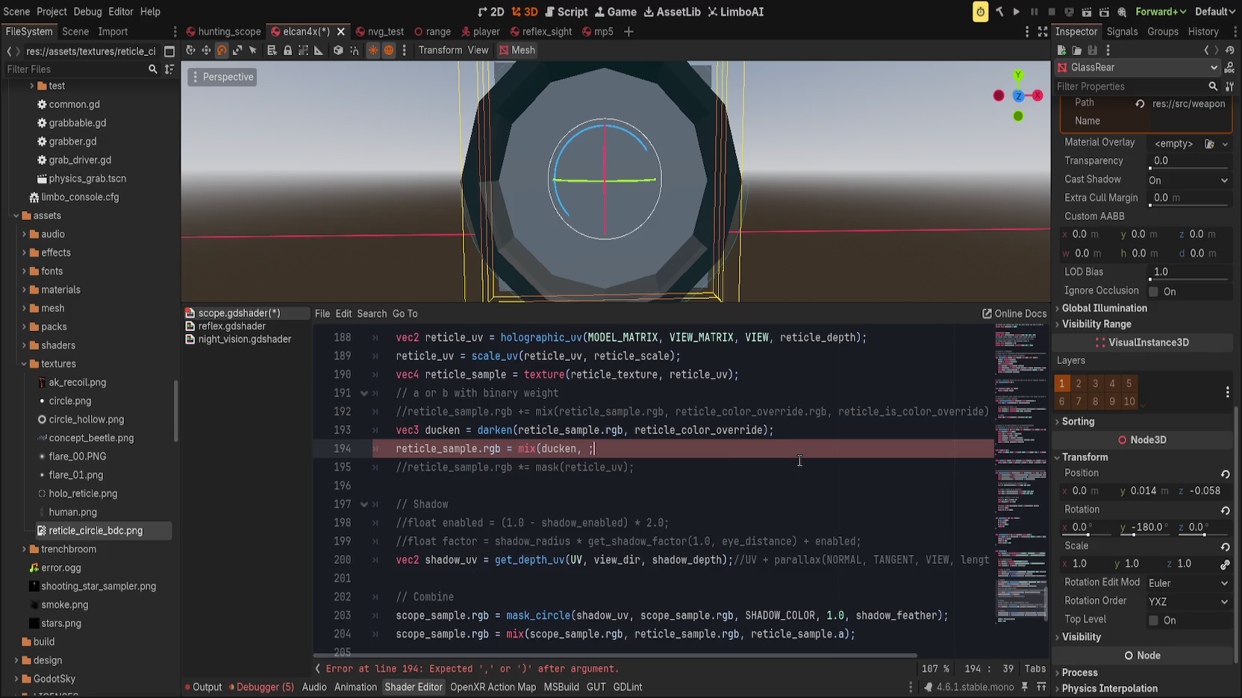
pyautogui.hotkey('ctrl', 'BackSpace')
pyautogui.hotkey('ctrl', 'BackSpace')
pyautogui.write('reticle')
pyautogui.write('_sample.rgb')
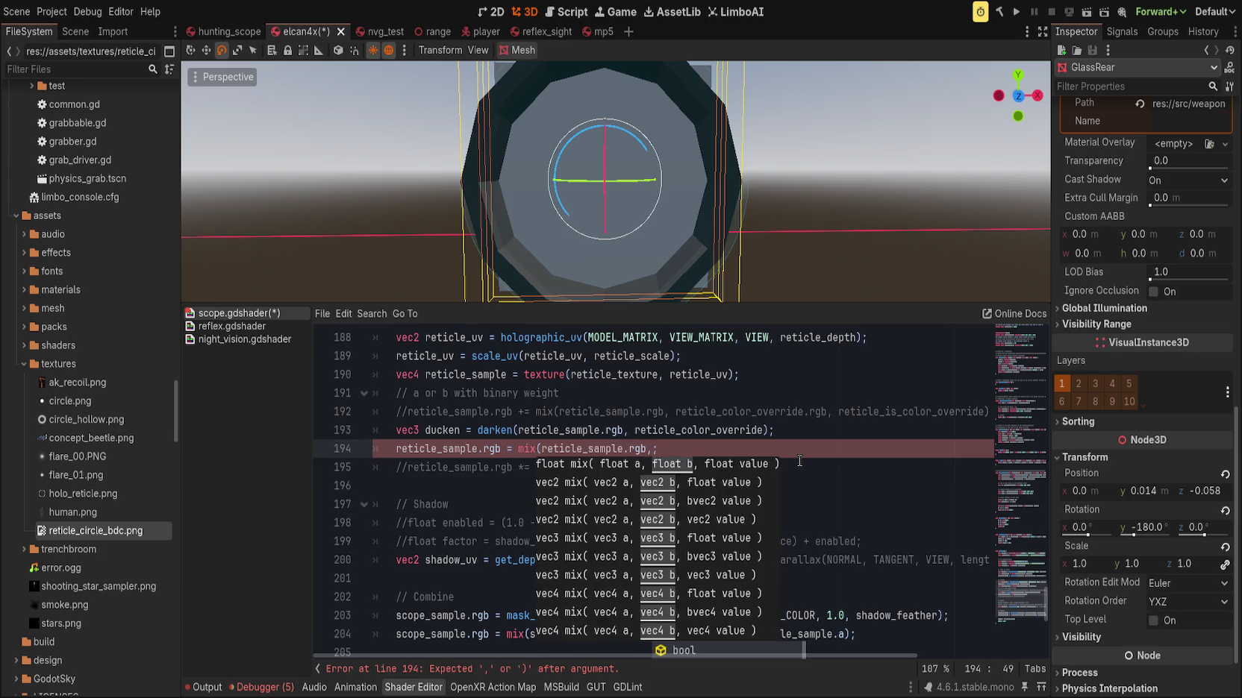
pyautogui.write('ducken, ')
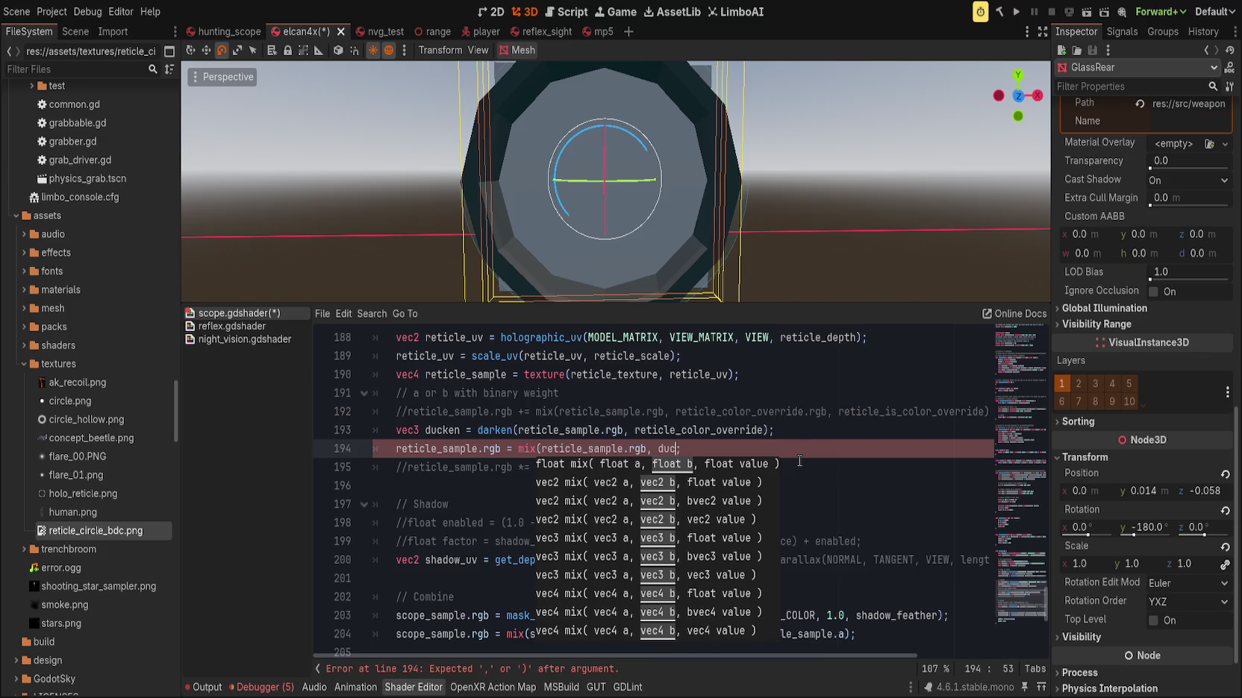
pyautogui.write('reticle')
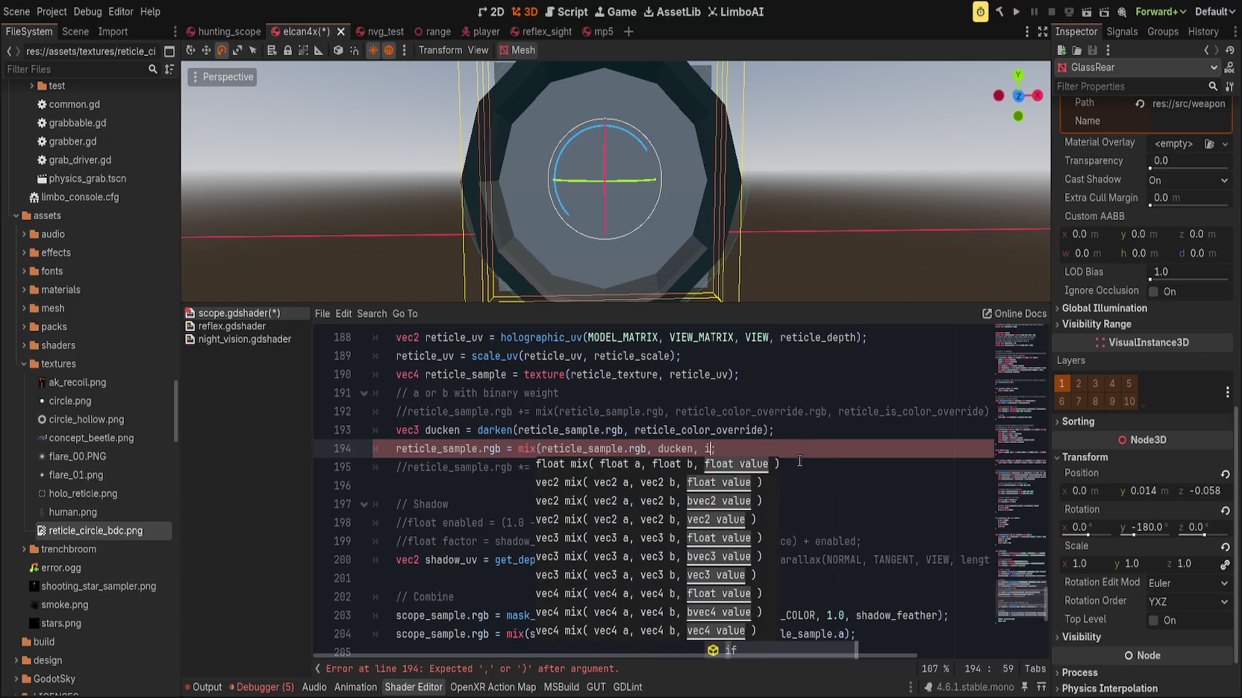
pyautogui.write('_is_color_override')
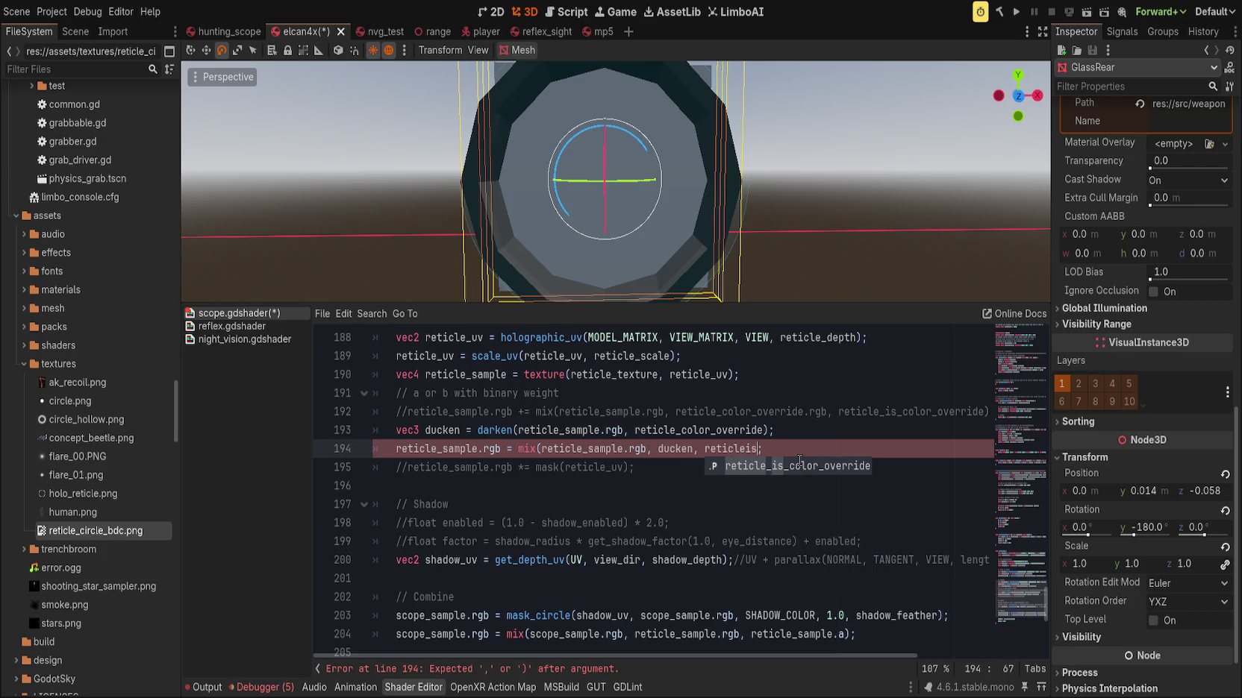
pyautogui.press('Return')
pyautogui.write(')')
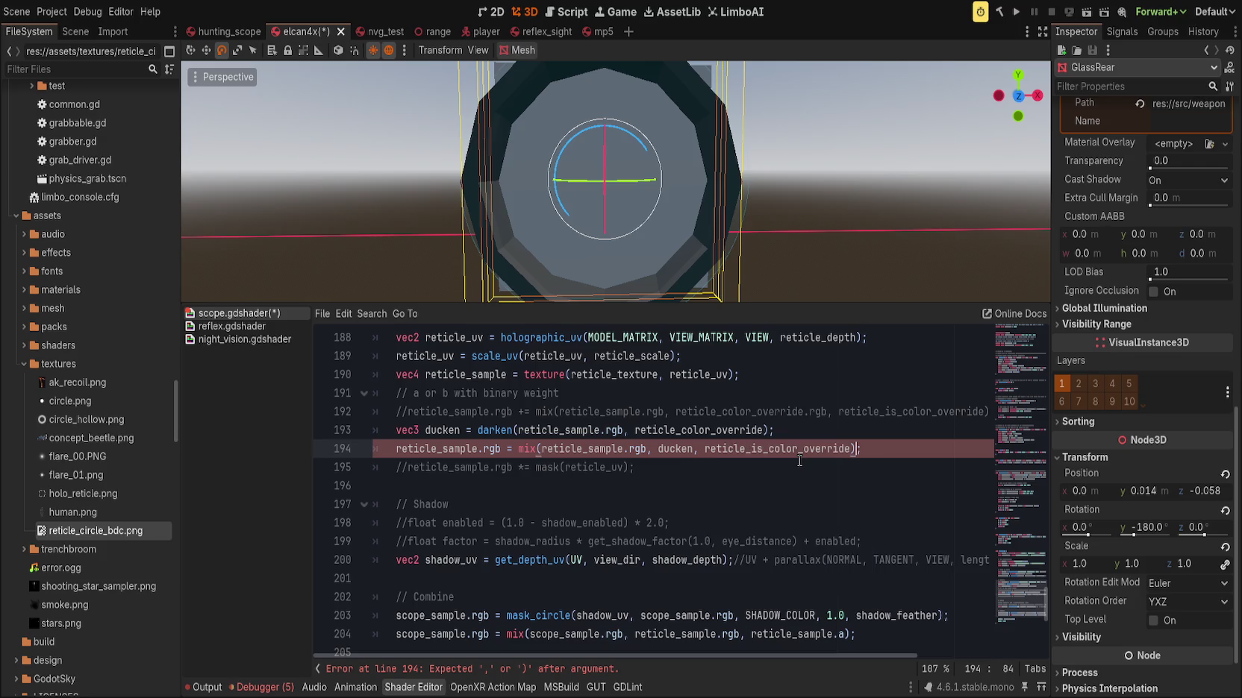
pyautogui.press('End')
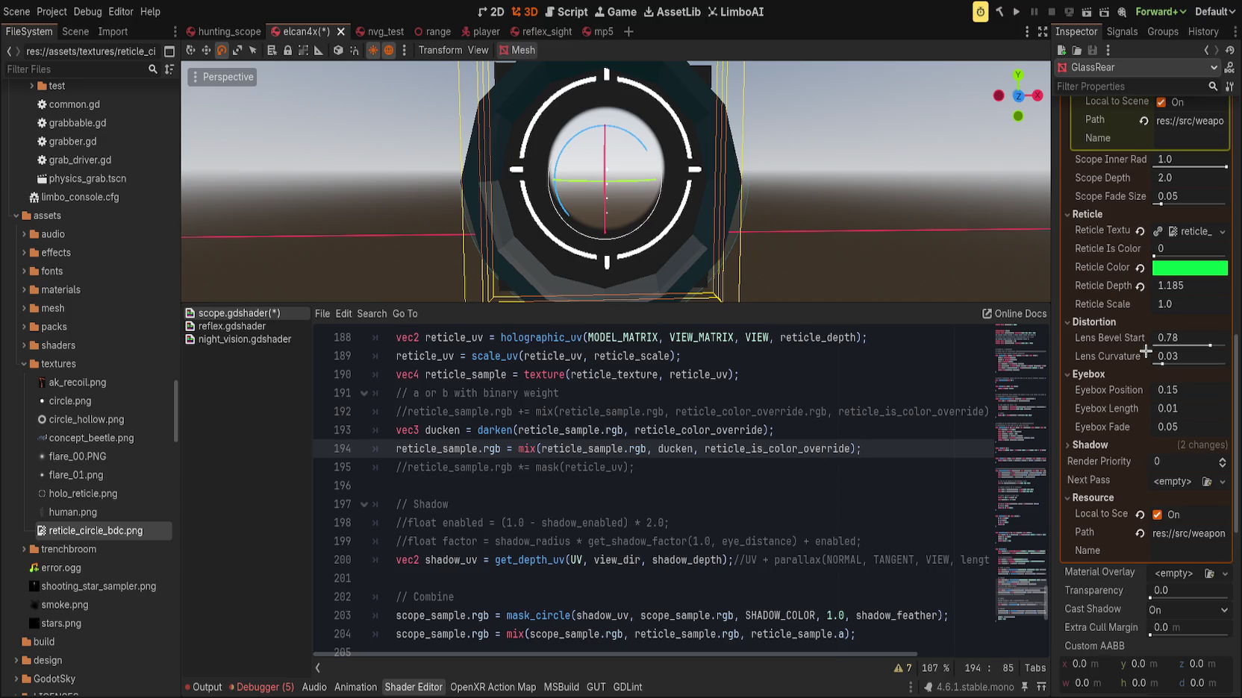
# Set Reticle Is Color to 1 and delete the obsolete commented mix line
pyautogui.moveTo(1155, 254); pyautogui.dragTo(1210, 256)
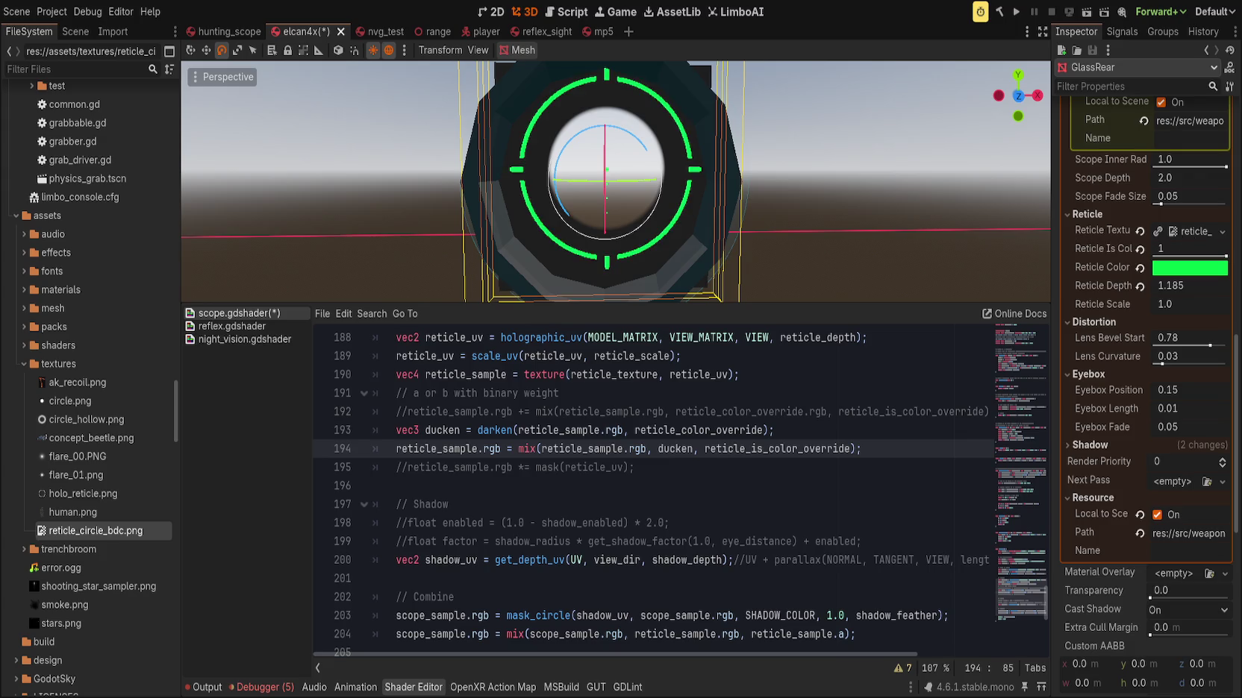
pyautogui.press('Up')
pyautogui.press('Up')
pyautogui.press('Up')
pyautogui.scroll(1, 531, 512)
pyautogui.press('Down')
pyautogui.hotkey('ctrl', 'Left')
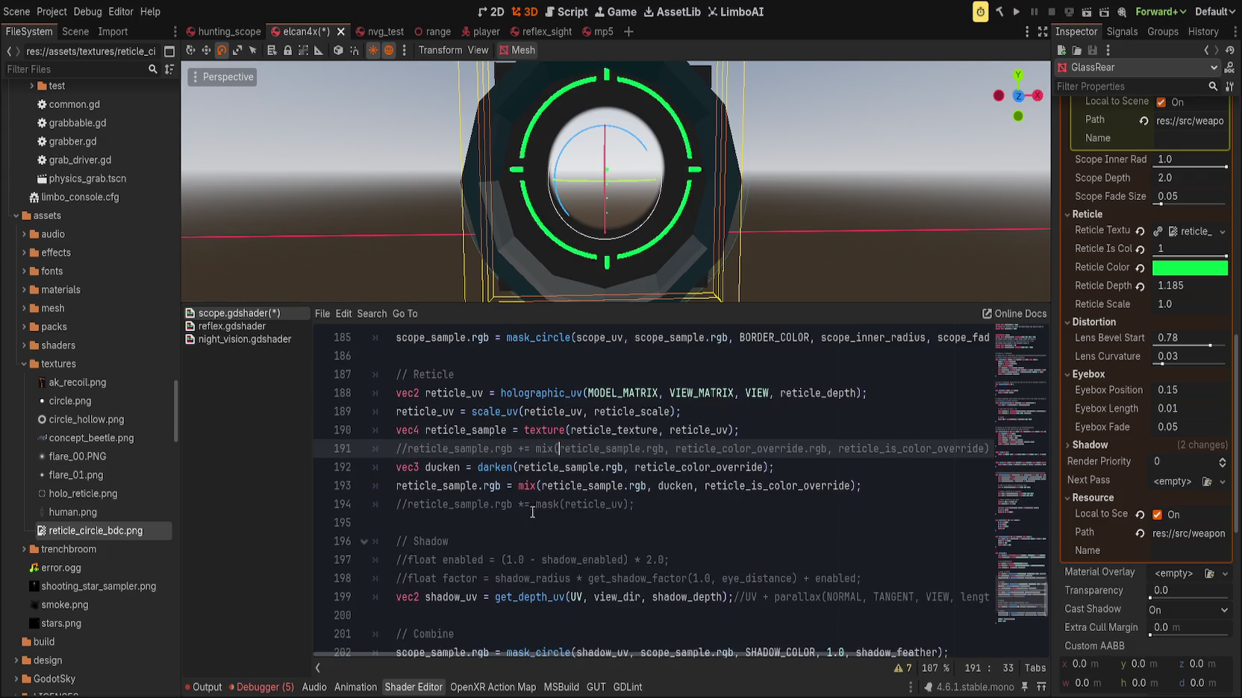
pyautogui.hotkey('ctrl', 'shift', 'k')
# Uncomment the reticle mask line and save, testing it with a Reticle Depth of 23.915
pyautogui.click(658, 488)
pyautogui.press('Home')
pyautogui.hotkey('ctrl', 'k')
pyautogui.hotkey('ctrl', 's')
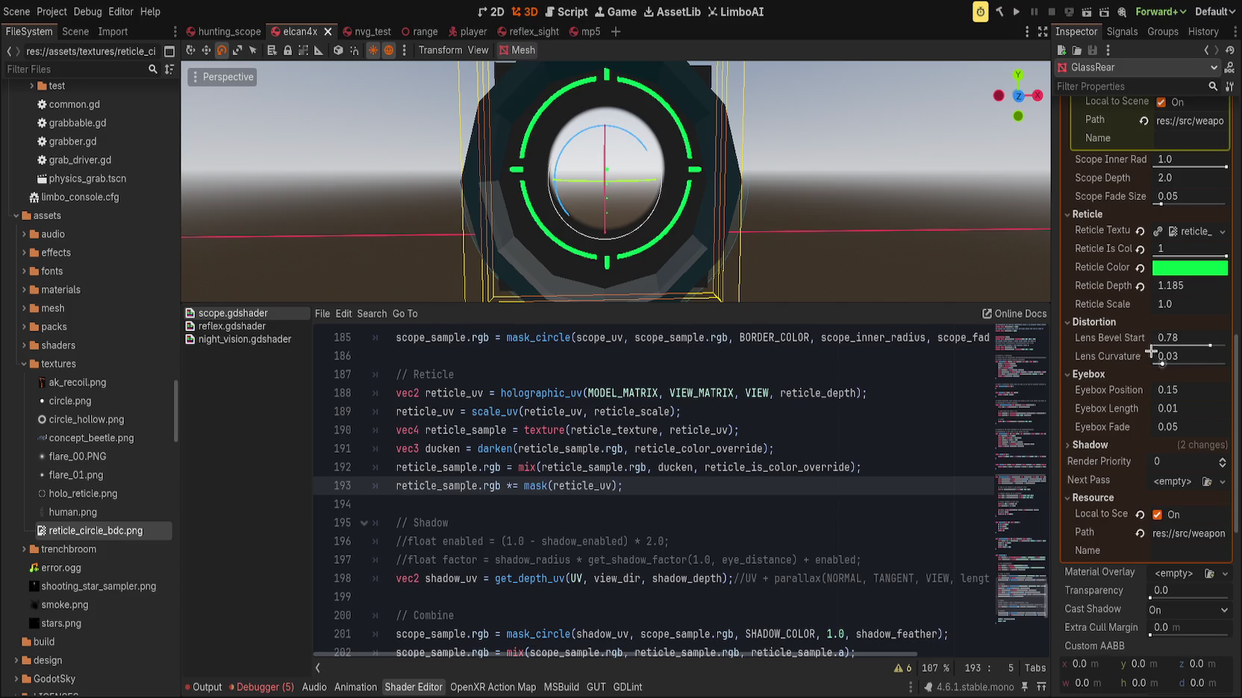
pyautogui.hotkey('ctrl', 'k')
pyautogui.hotkey('ctrl', 's')
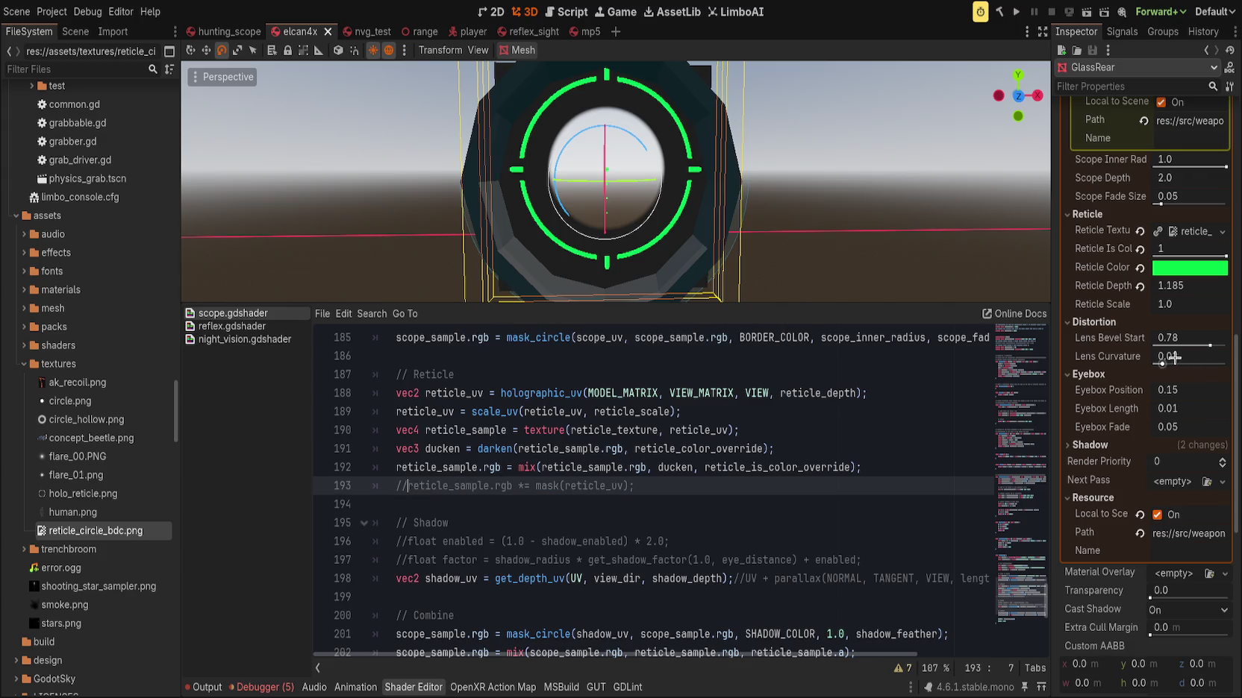
pyautogui.moveTo(1153, 290)
pyautogui.mouseDown()
pyautogui.moveTo(1140, 288)
pyautogui.moveTo(1224, 287)
pyautogui.mouseUp()
pyautogui.click(402, 486)
pyautogui.hotkey('ctrl', 'k')
pyautogui.hotkey('ctrl', 's')
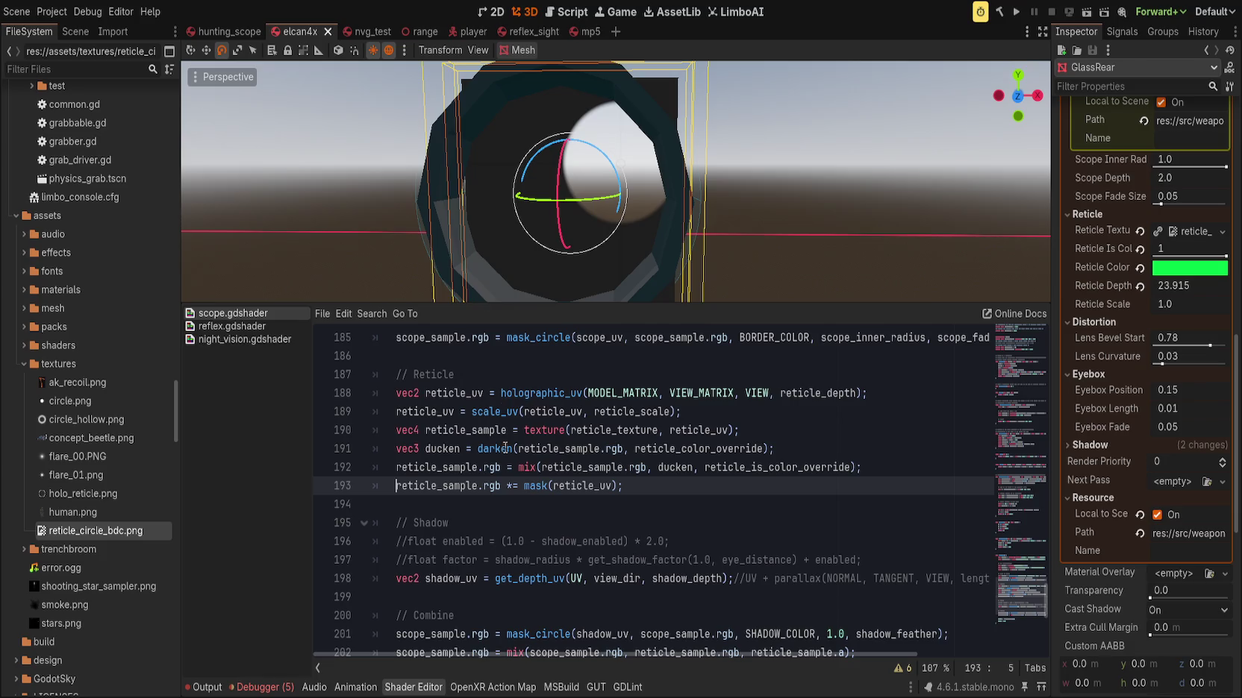
# Change the mask line to reticle_sample.a *= mask(reticle_uv) and save
pyautogui.click(636, 485)
pyautogui.doubleClick(491, 489)
pyautogui.write('a')
pyautogui.hotkey('ctrl', 's')
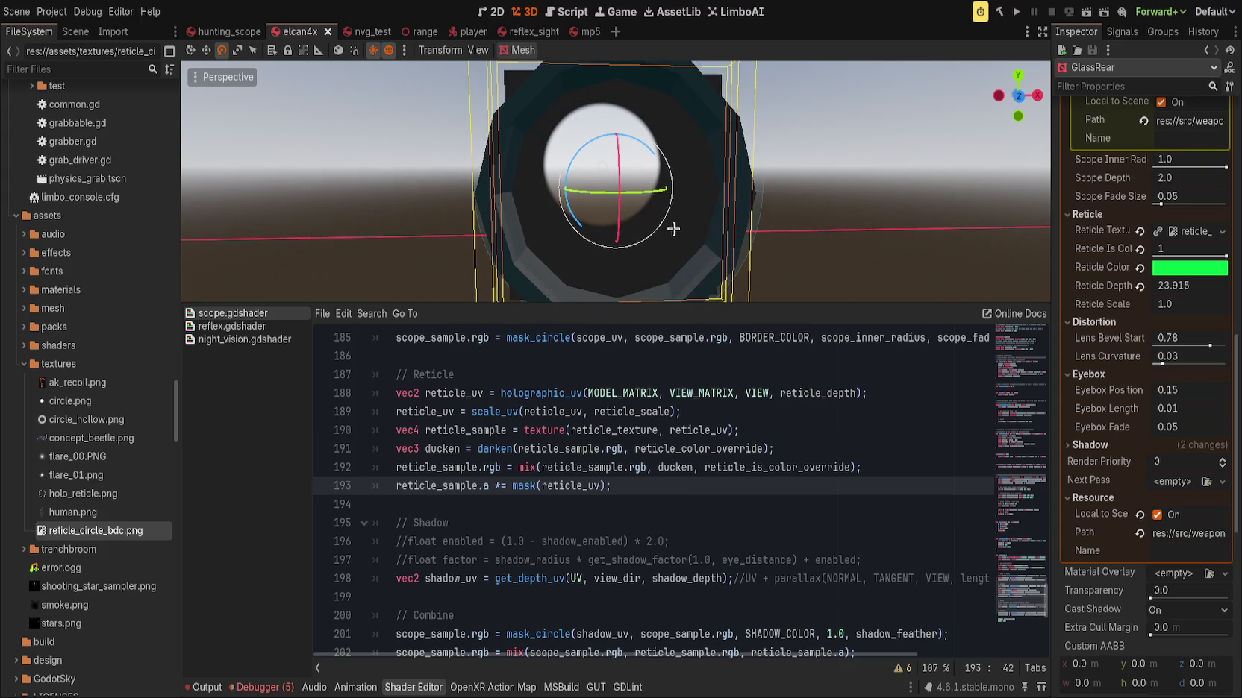
# Try different Reticle Scale and Reticle Depth values, resetting both to defaults
pyautogui.moveTo(1172, 305)
pyautogui.mouseDown()
pyautogui.moveTo(1217, 304)
pyautogui.moveTo(1160, 304)
pyautogui.mouseUp()
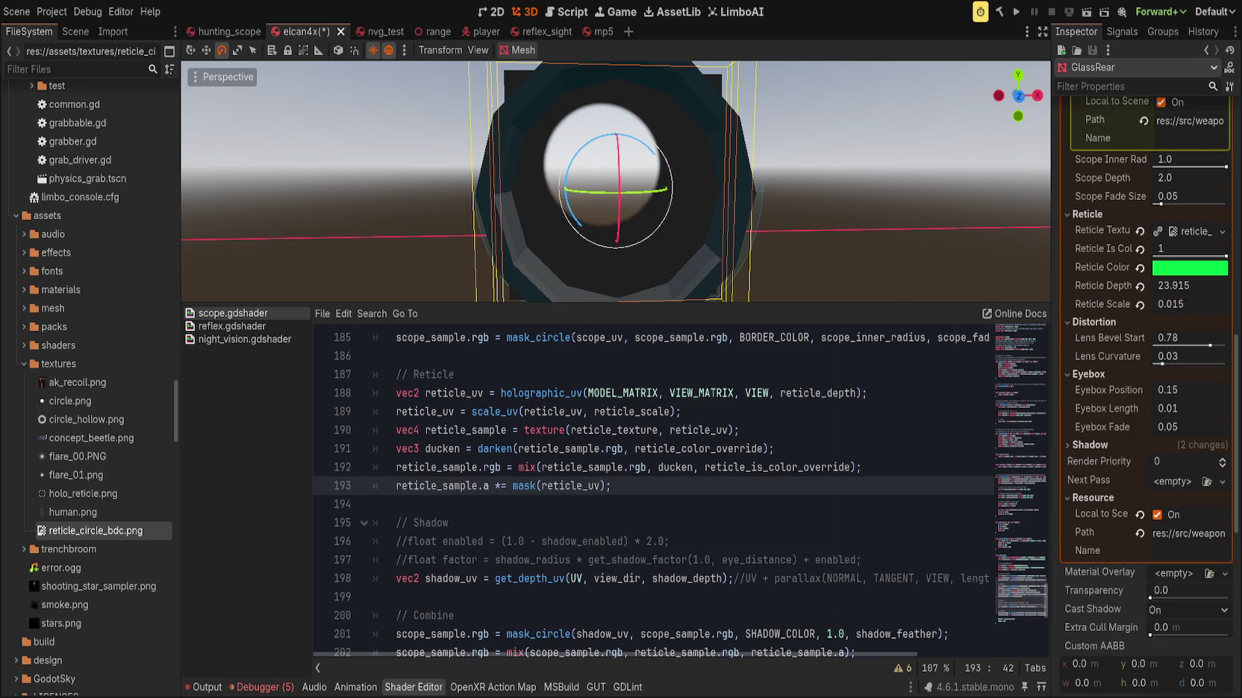
pyautogui.click(1139, 286)
pyautogui.click(1140, 304)
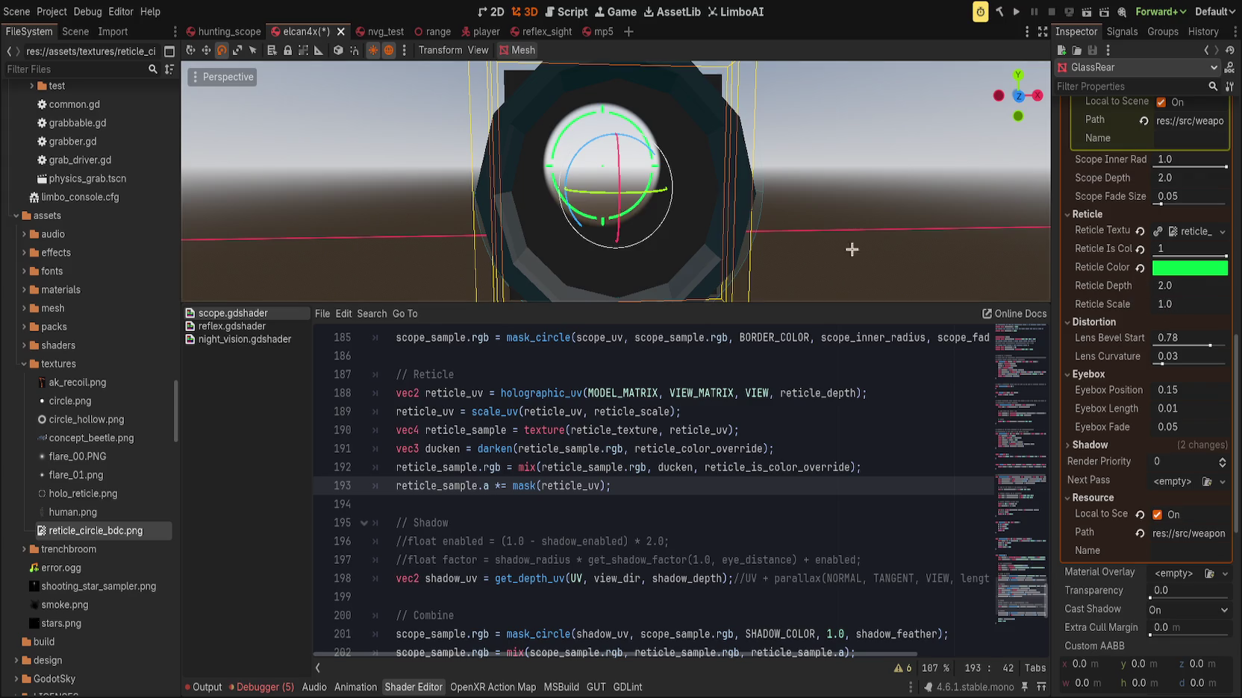
pyautogui.moveTo(1179, 305)
pyautogui.mouseDown()
pyautogui.moveTo(1164, 305)
pyautogui.moveTo(1179, 305)
pyautogui.mouseUp()
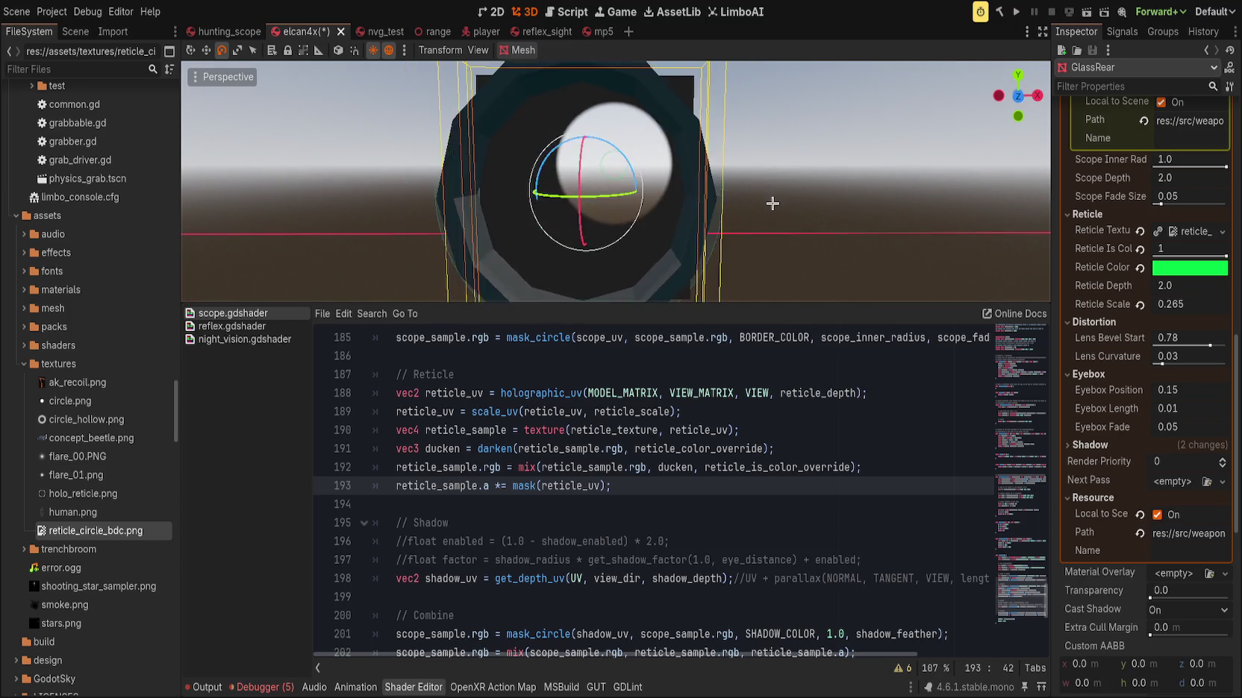
pyautogui.moveTo(1179, 286); pyautogui.dragTo(1202, 286)
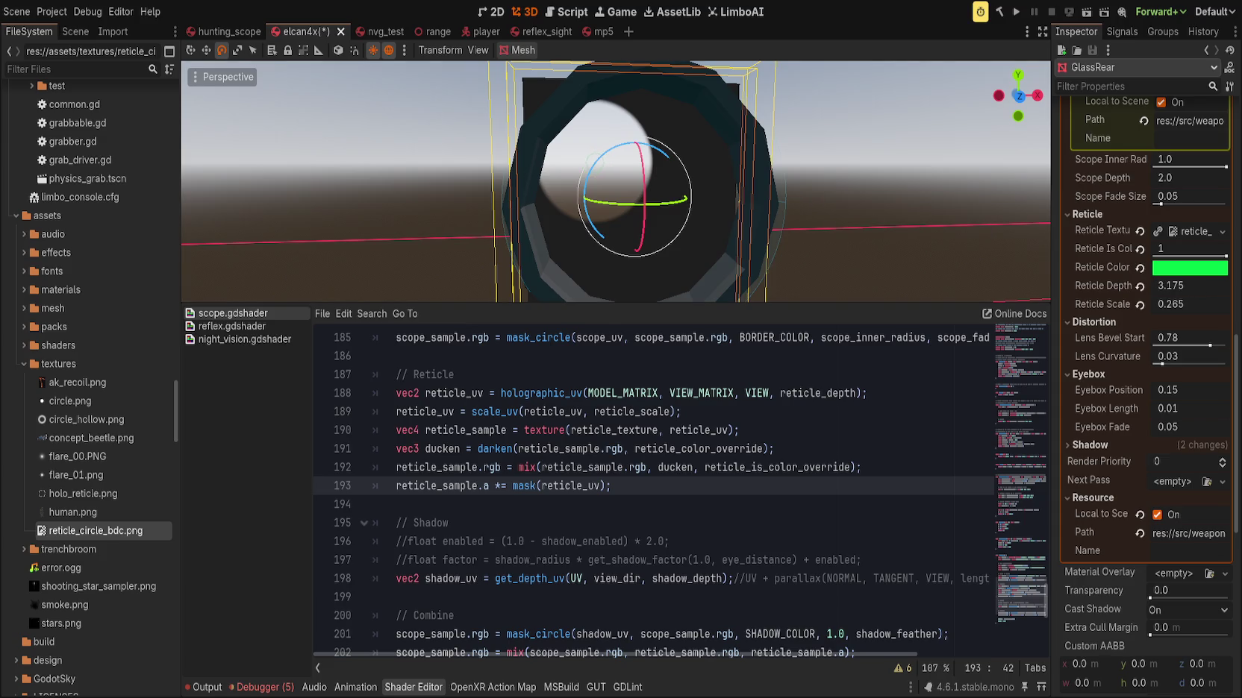
# Set Reticle Depth to 4.0, then deselect the rear glass with the scene tree showing
pyautogui.click(1190, 286)
pyautogui.write('4')
pyautogui.press('Return')
pyautogui.scroll(-5, 814, 243)
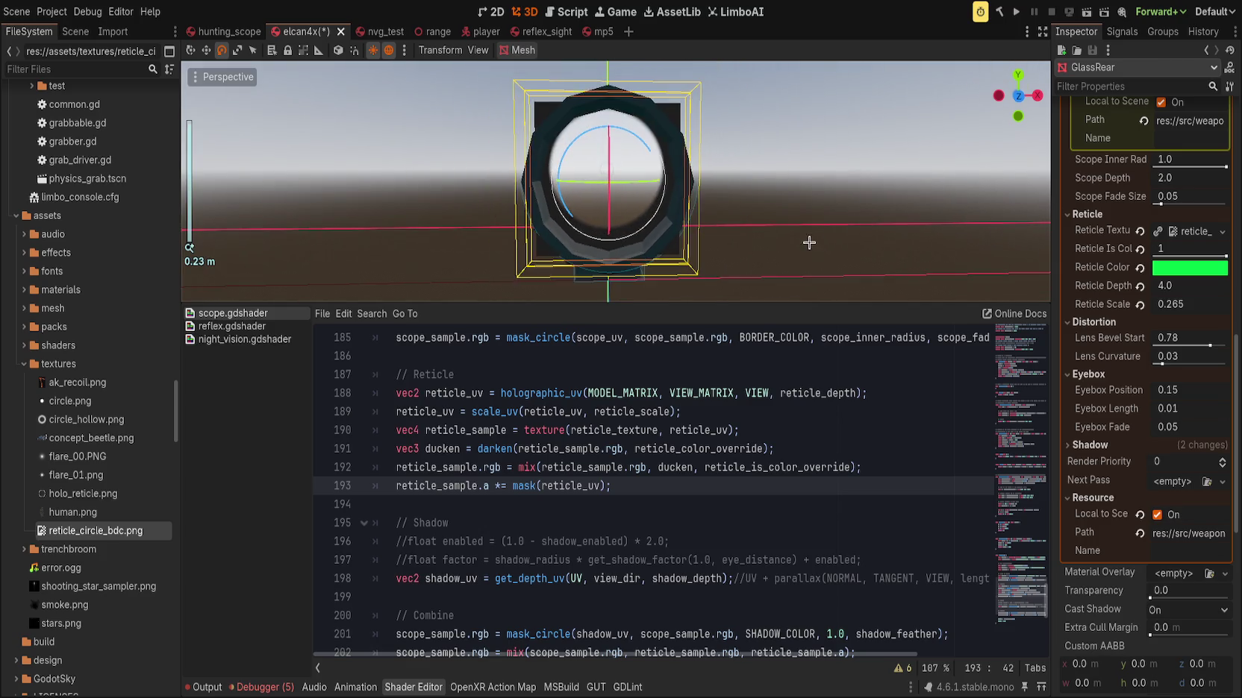
pyautogui.scroll(-3, 768, 235)
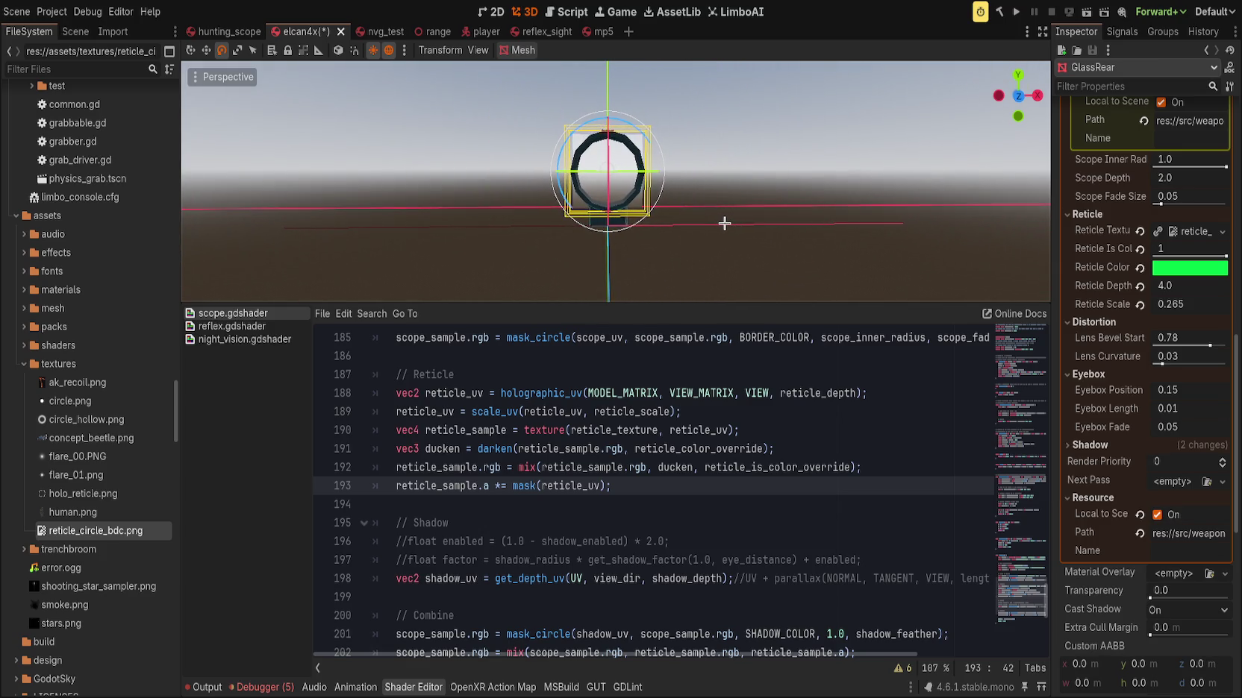
pyautogui.scroll(4, 724, 223)
pyautogui.click(1140, 285)
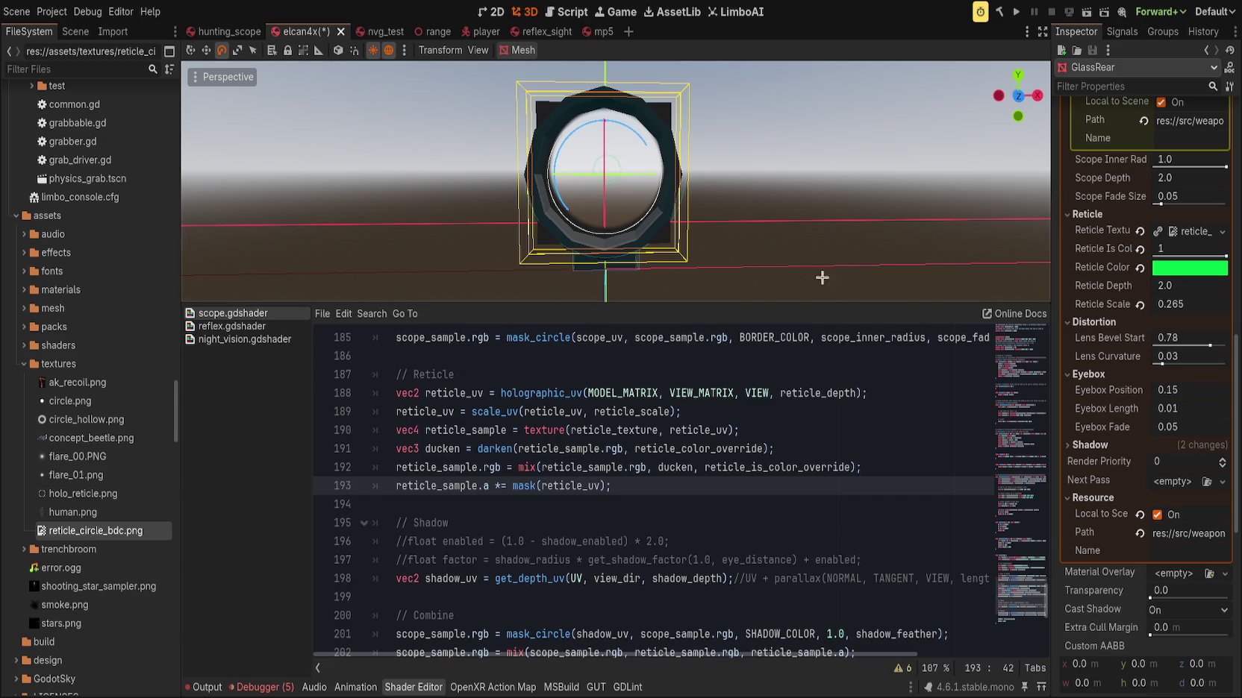
pyautogui.scroll(-4, 702, 218)
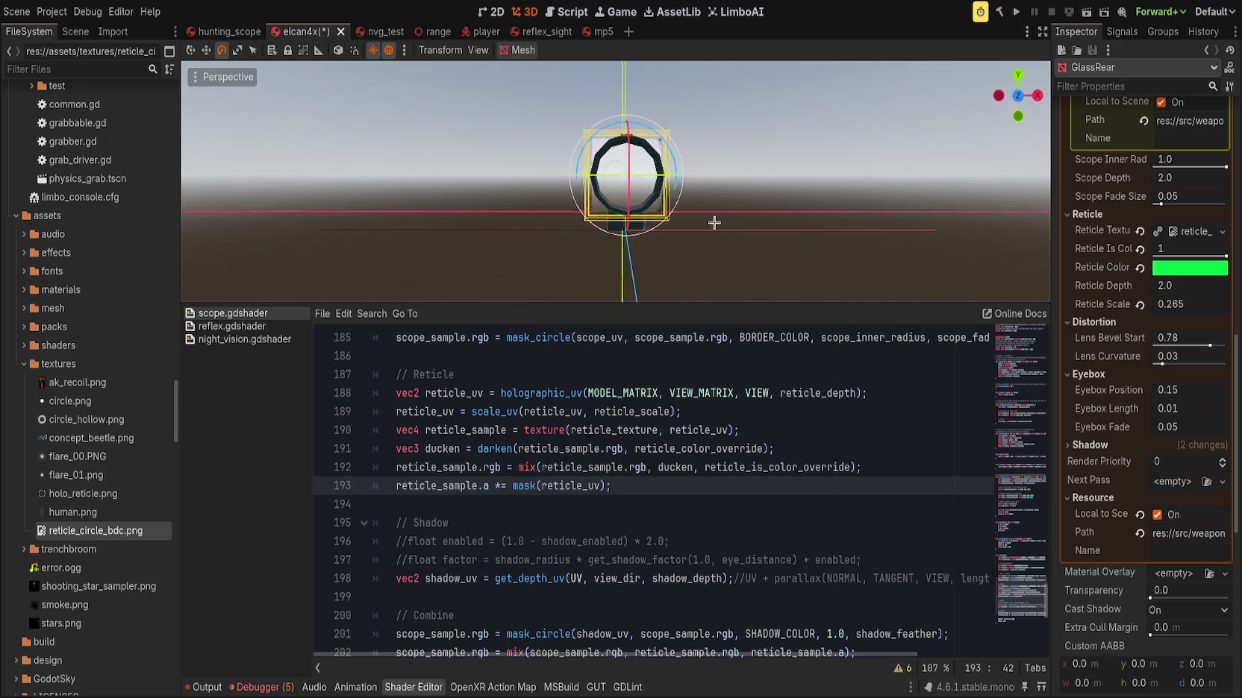
pyautogui.scroll(3, 709, 221)
pyautogui.scroll(-5, 703, 220)
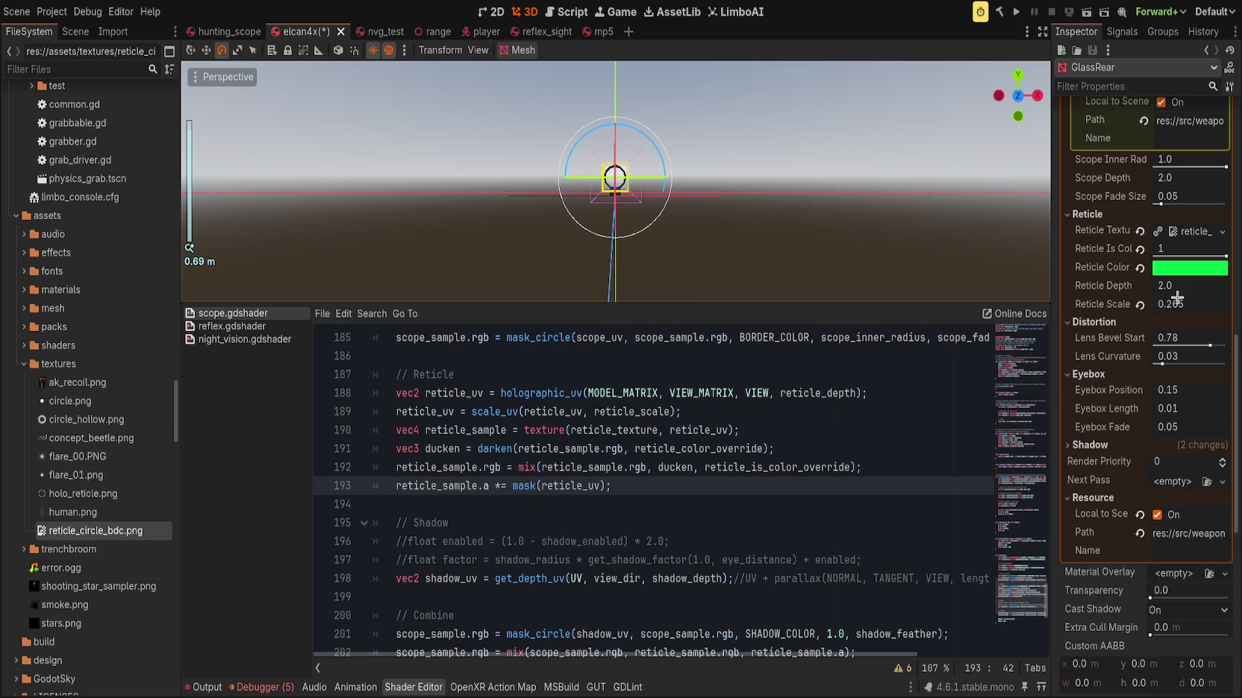
pyautogui.hotkey('ctrl', 'z')
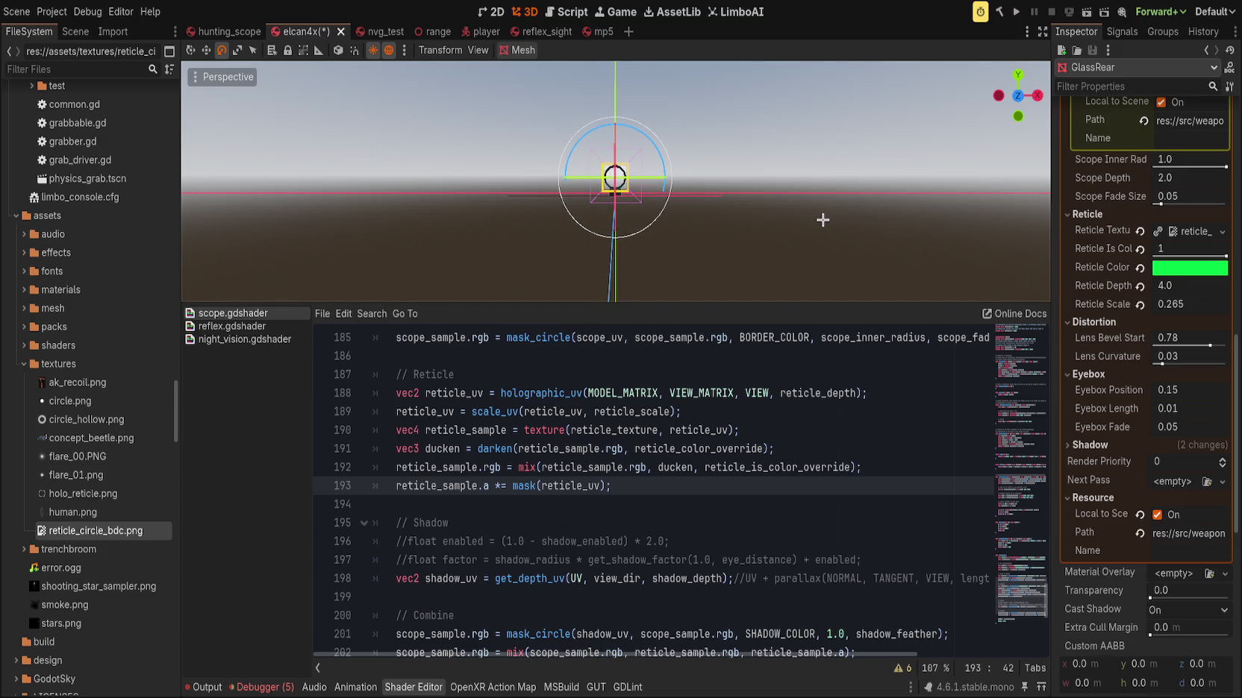
pyautogui.click(822, 219)
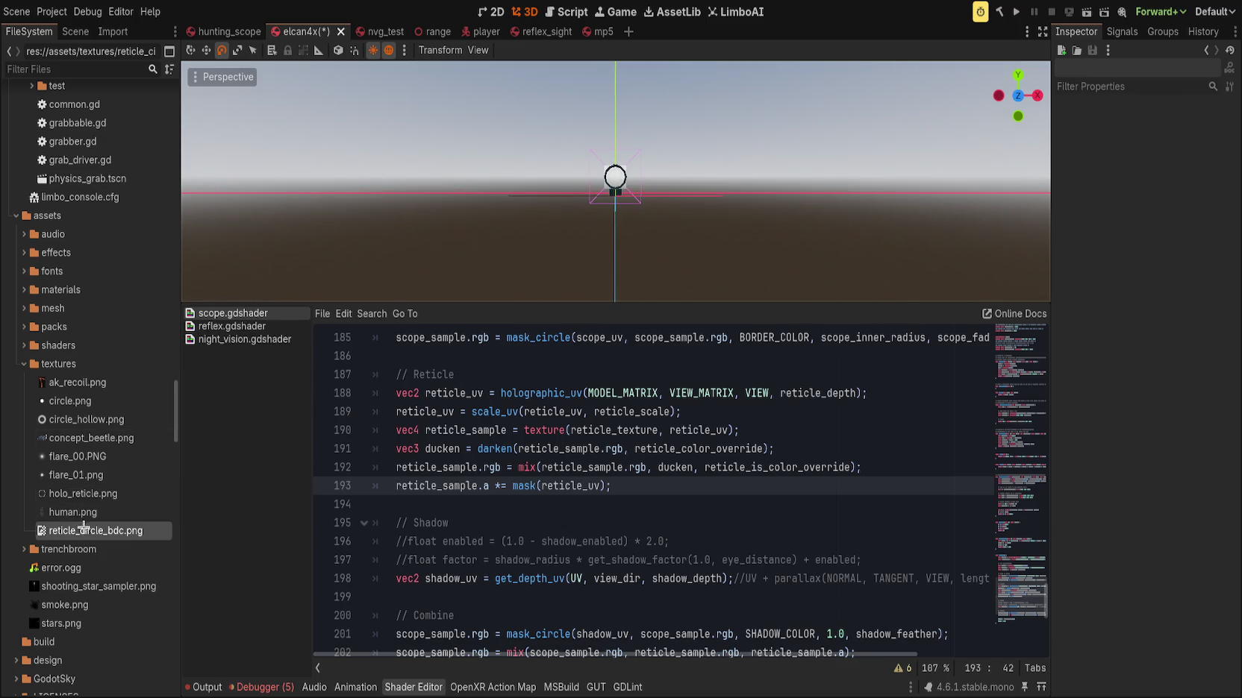
pyautogui.click(75, 31)
# Select GlassRear, set Reticle Scale to 0.5 then lower it to 0.415, and deselect
pyautogui.click(63, 258)
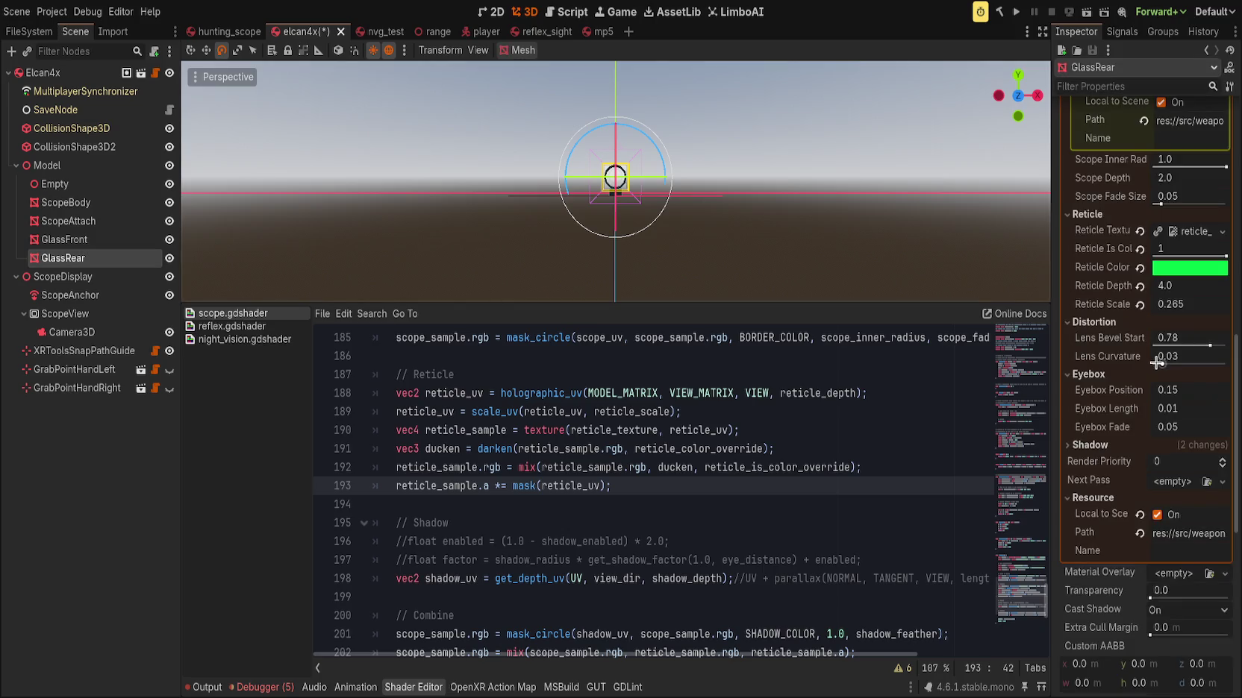
pyautogui.click(1193, 304)
pyautogui.write('0.5')
pyautogui.press('Return')
pyautogui.moveTo(1193, 306); pyautogui.dragTo(1171, 305)
pyautogui.click(884, 193)
pyautogui.scroll(5, 884, 194)
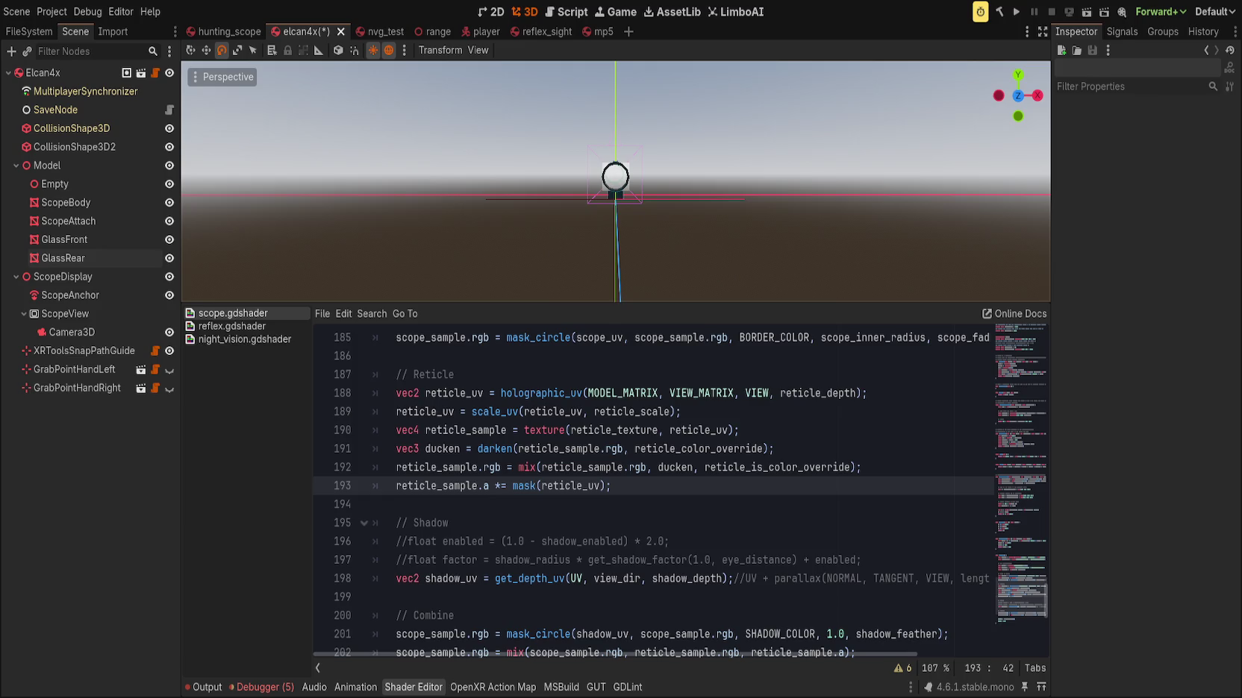
pyautogui.scroll(5, 632, 203)
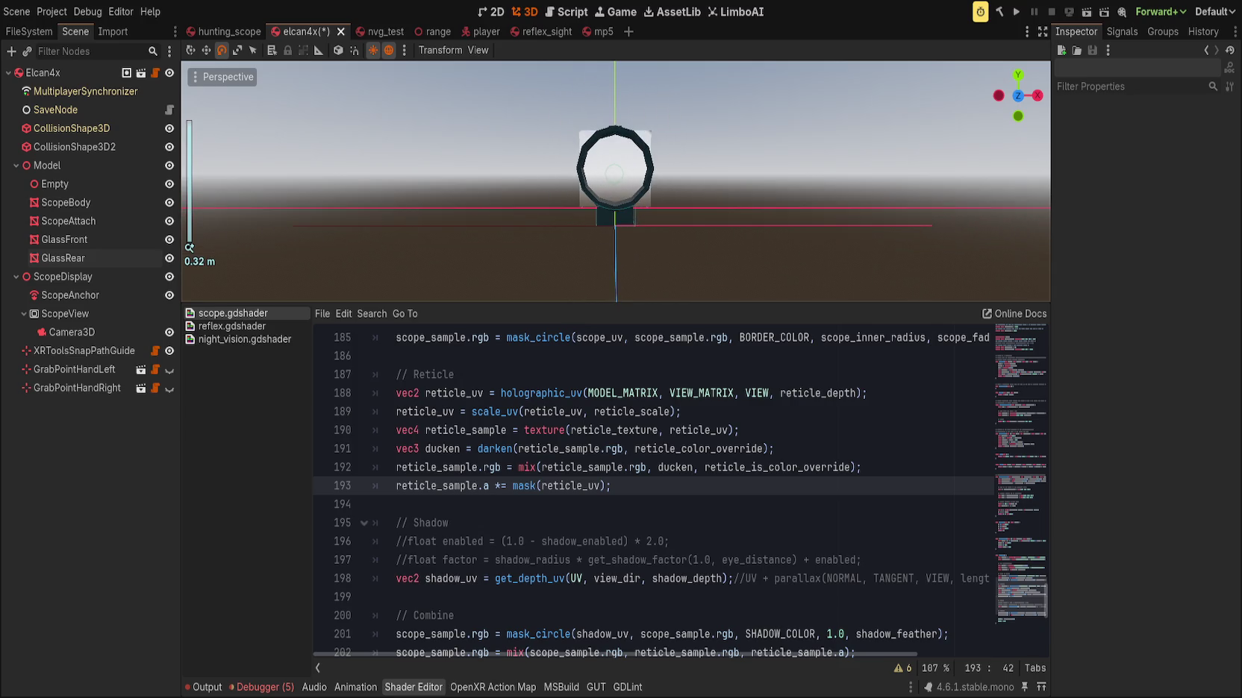